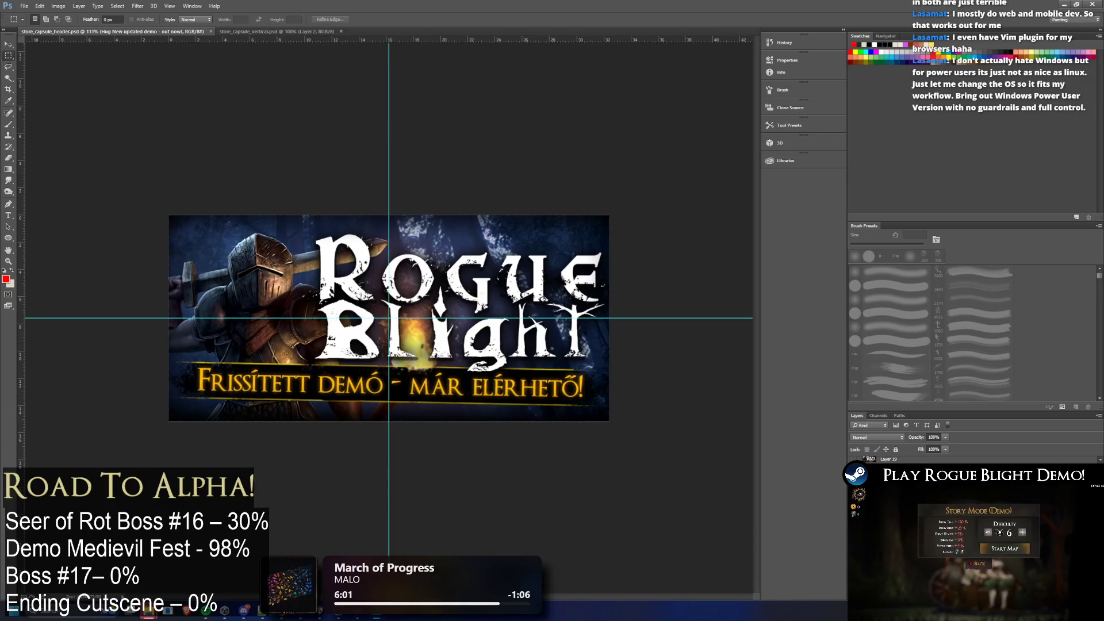
Hide the header's Hungarian tagline and copy the full Portuguese tagline text
right_click(928, 546)
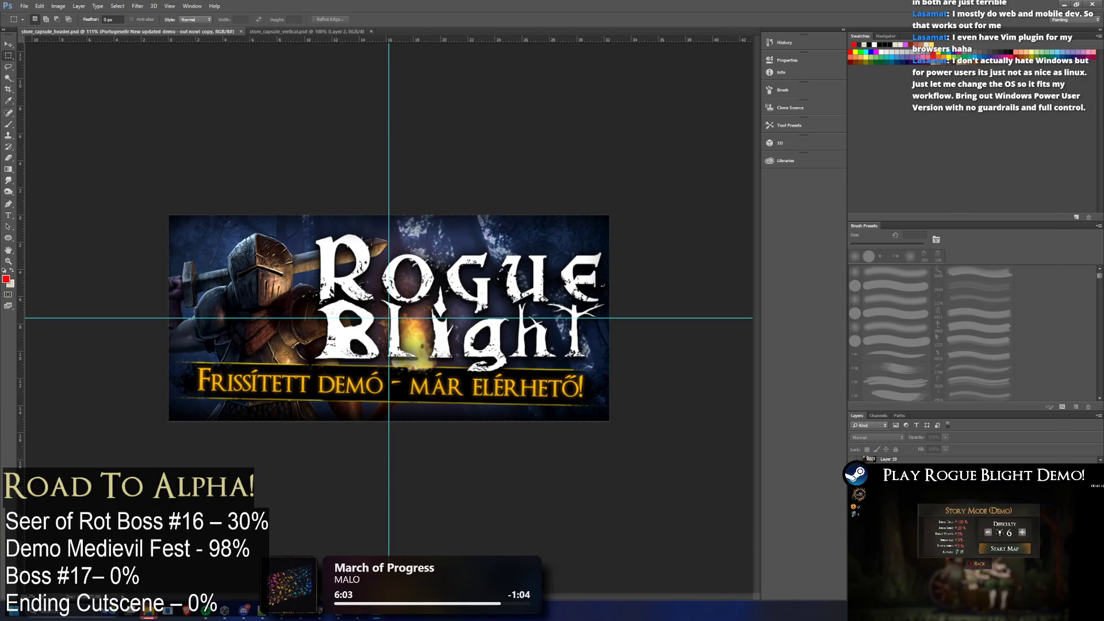
click(958, 154)
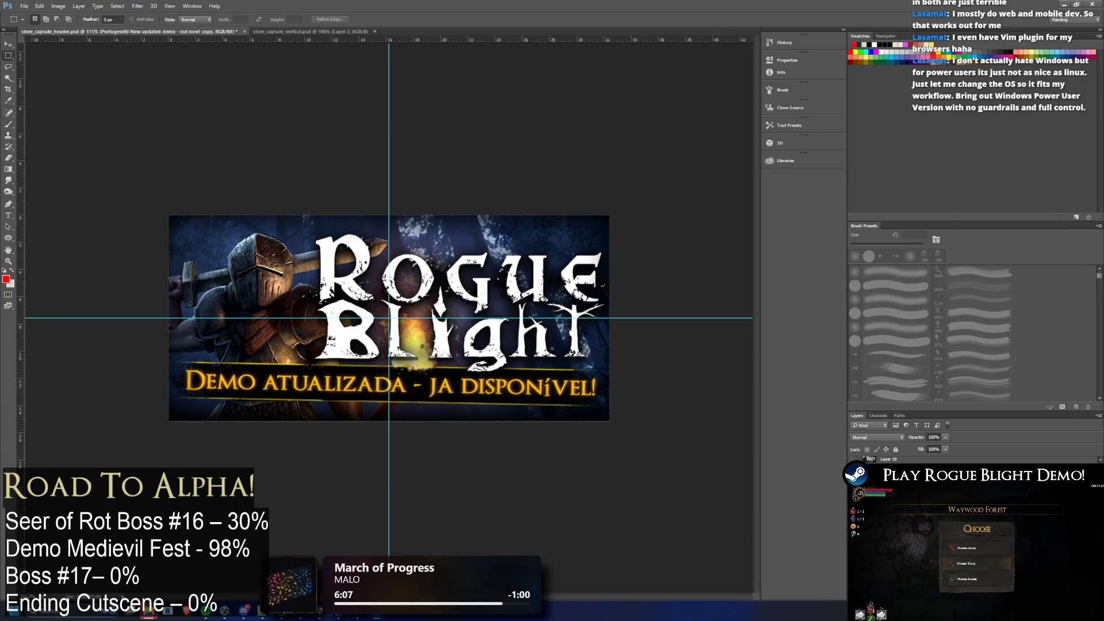
click(8, 215)
click(367, 400)
key(ctrl+a)
click(322, 31)
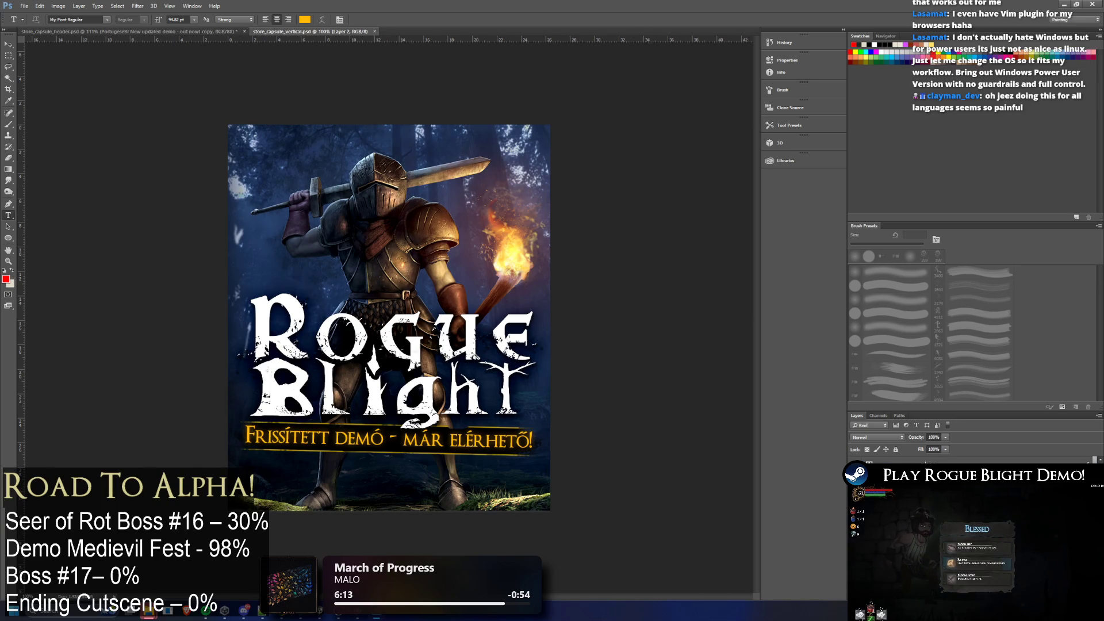
Duplicate the Hungarian tagline layer and name the copy 'Brazillian'
right_click(925, 462)
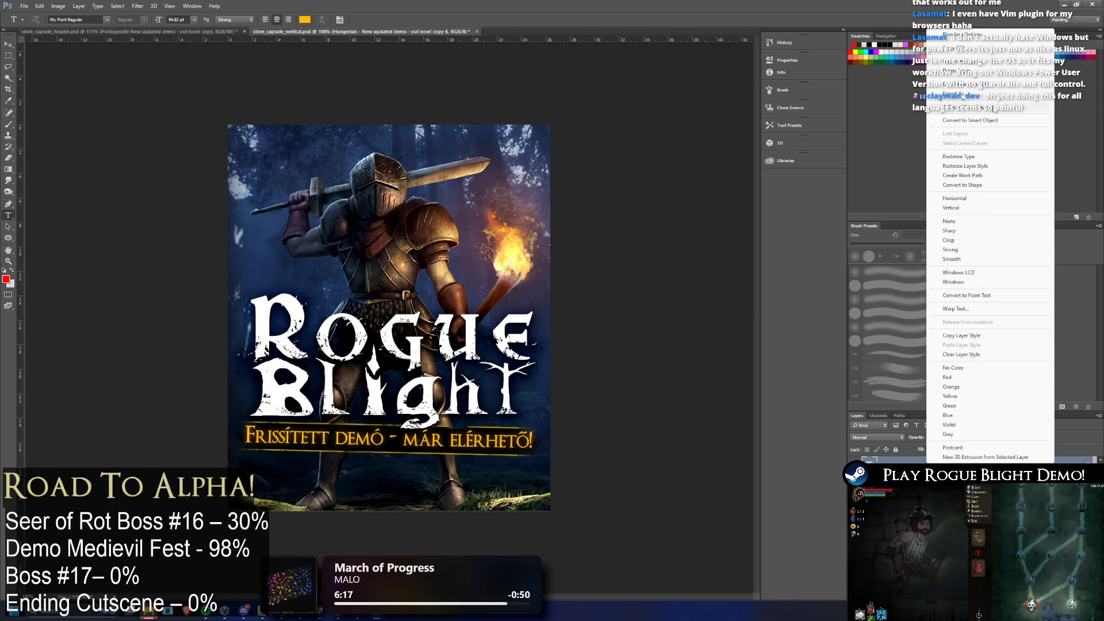
click(978, 60)
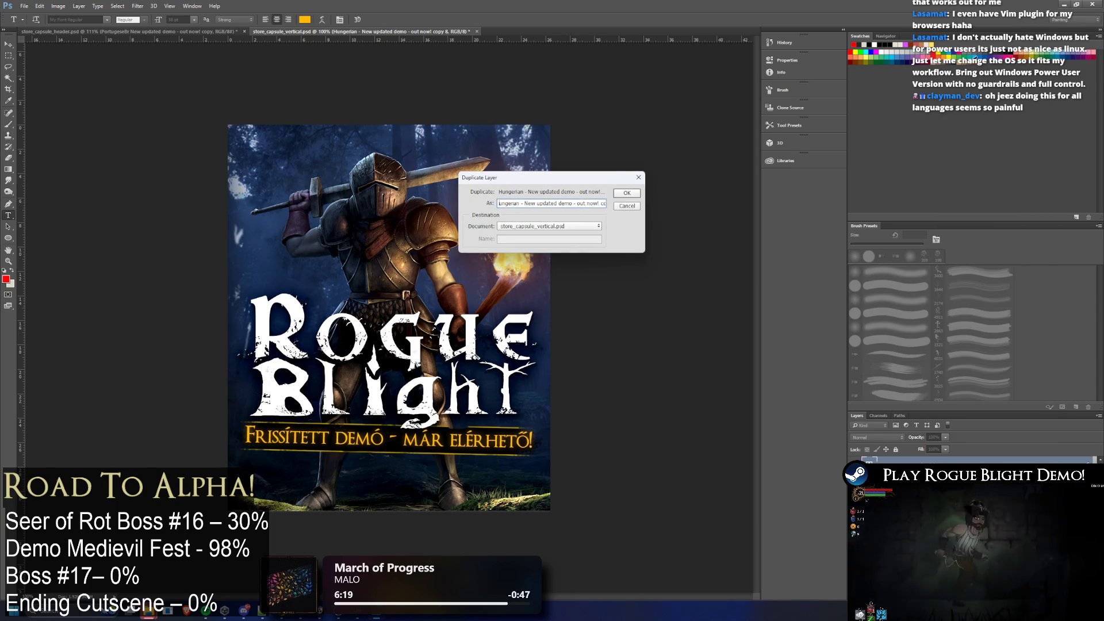
key(Delete)
key(Delete)
key(Delete)
text(Brazillian)
key(Return)
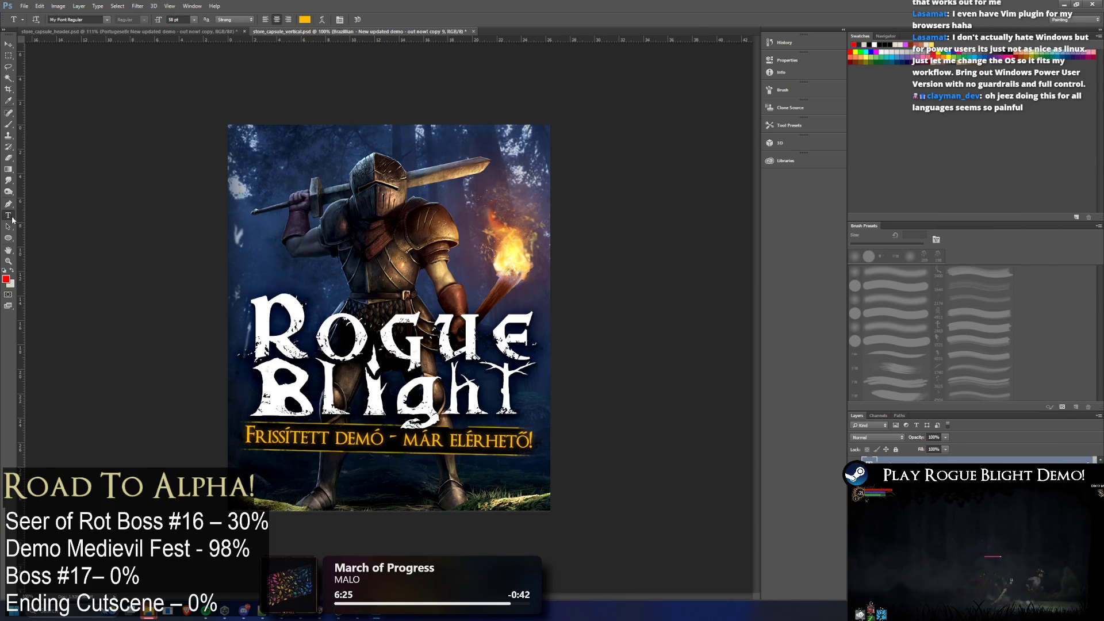
Paste the Portuguese tagline over the duplicated layer's text
click(334, 445)
key(ctrl+a)
key(ctrl+v)
key(ctrl+a)
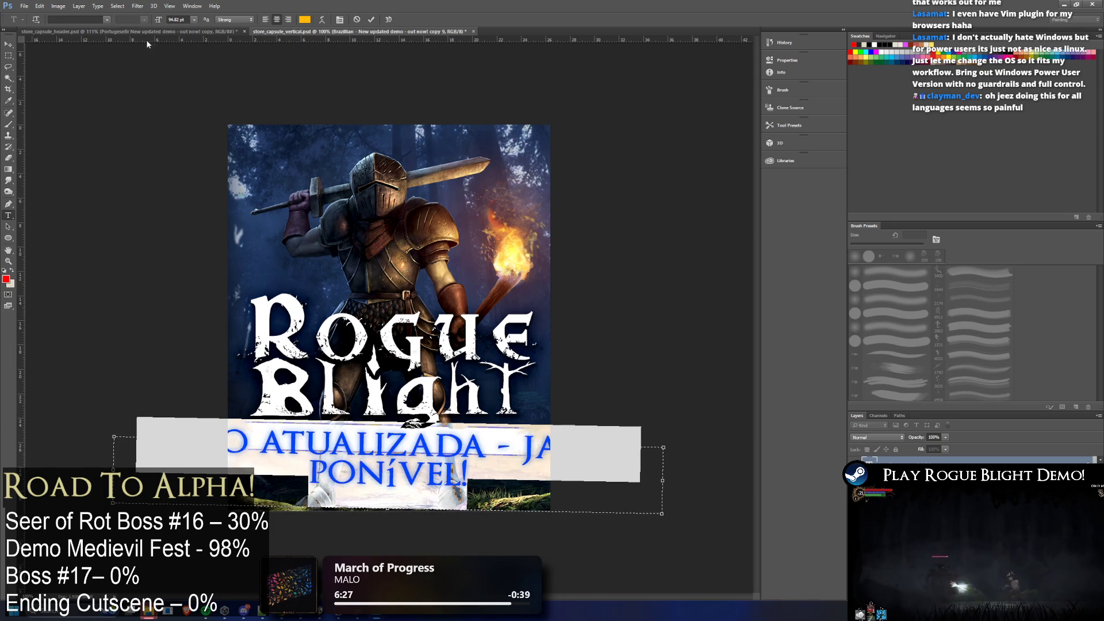
Set the Brazilian tagline's font size to 42 pt and commit the edit
click(180, 19)
text(60)
key(Return)
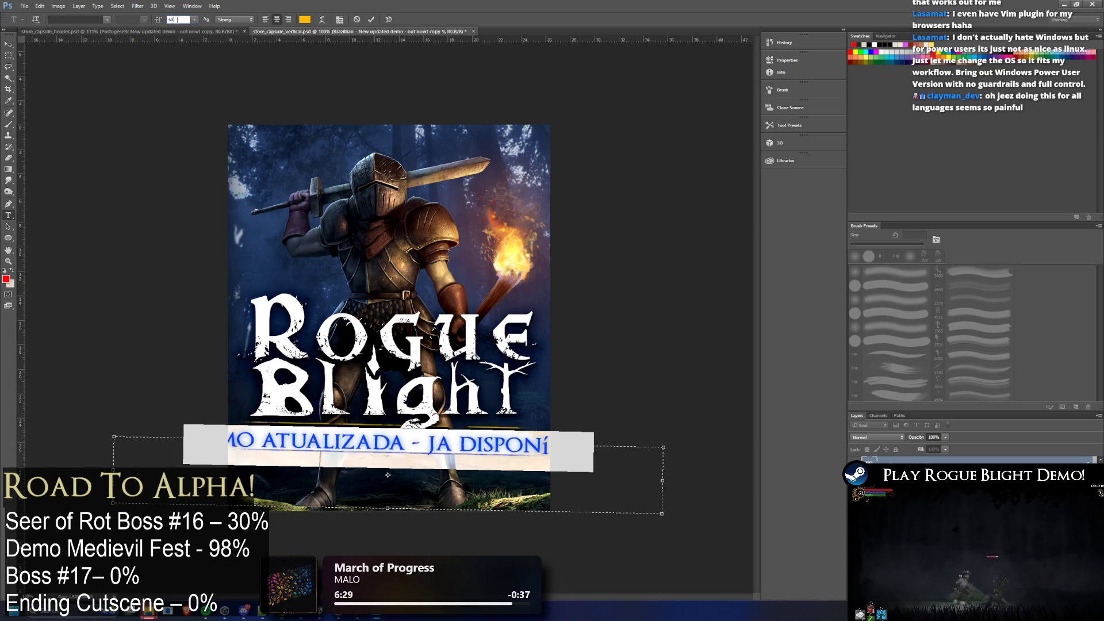
text(5)
key(Return)
key(ctrl+z)
key(ctrl+z)
text(0)
key(Return)
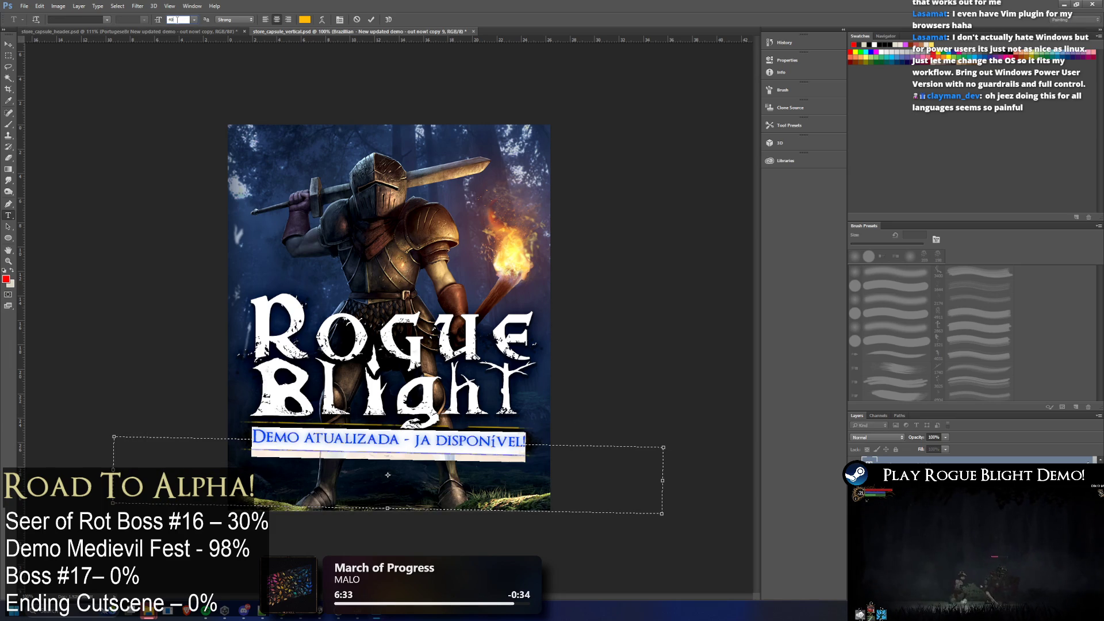
key(Up)
key(Up)
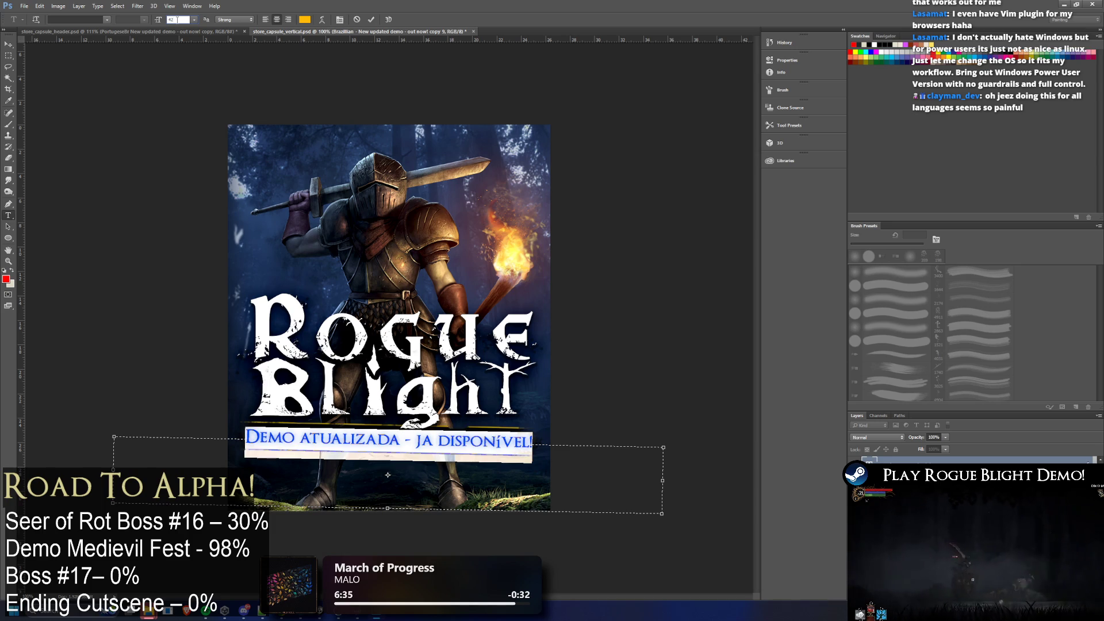
click(8, 45)
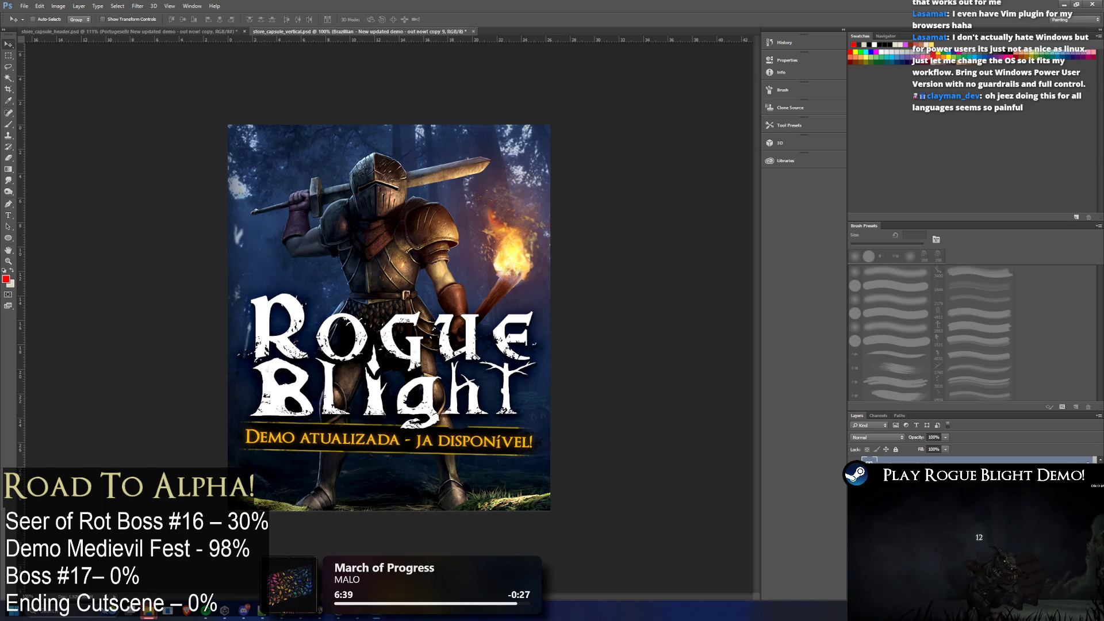
Check the Vertical folder behind Photoshop, then return to the header capsule
right_click(940, 462)
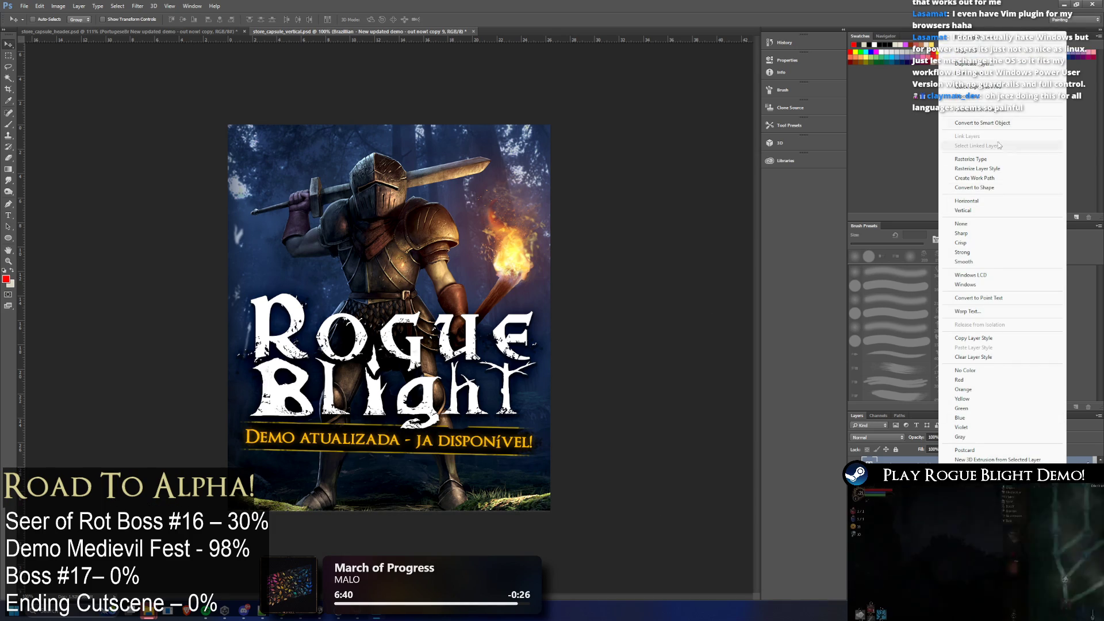
key(super+Down)
mouse_move(536, 6)
mouse_down()
mouse_move(11, 6)
mouse_move(378, 12)
mouse_up()
click(436, 6)
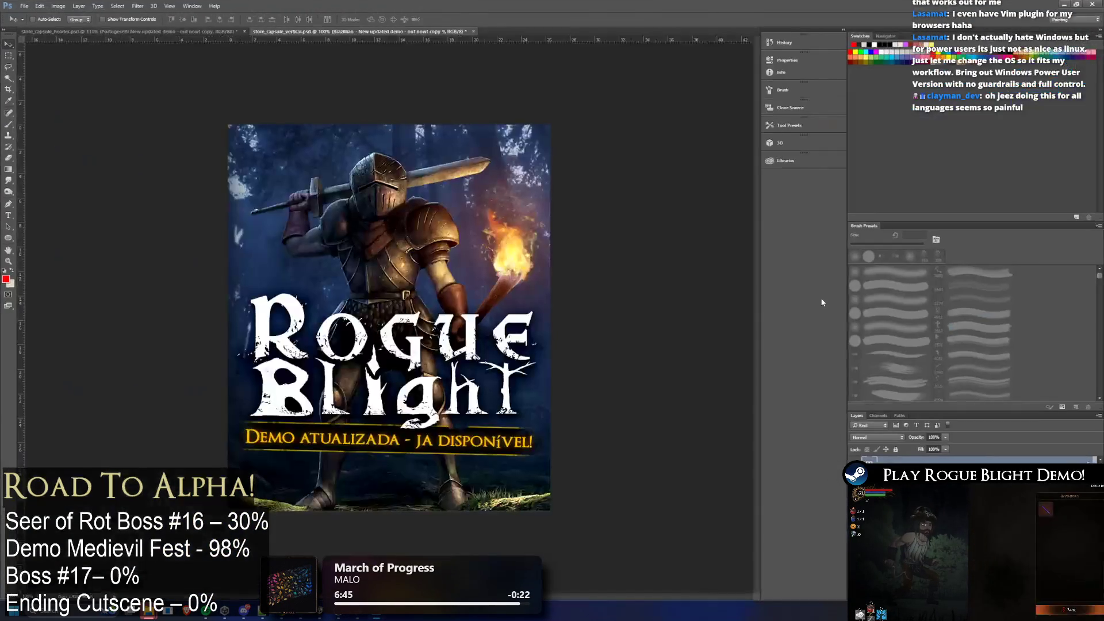
right_click(934, 462)
click(192, 25)
click(203, 32)
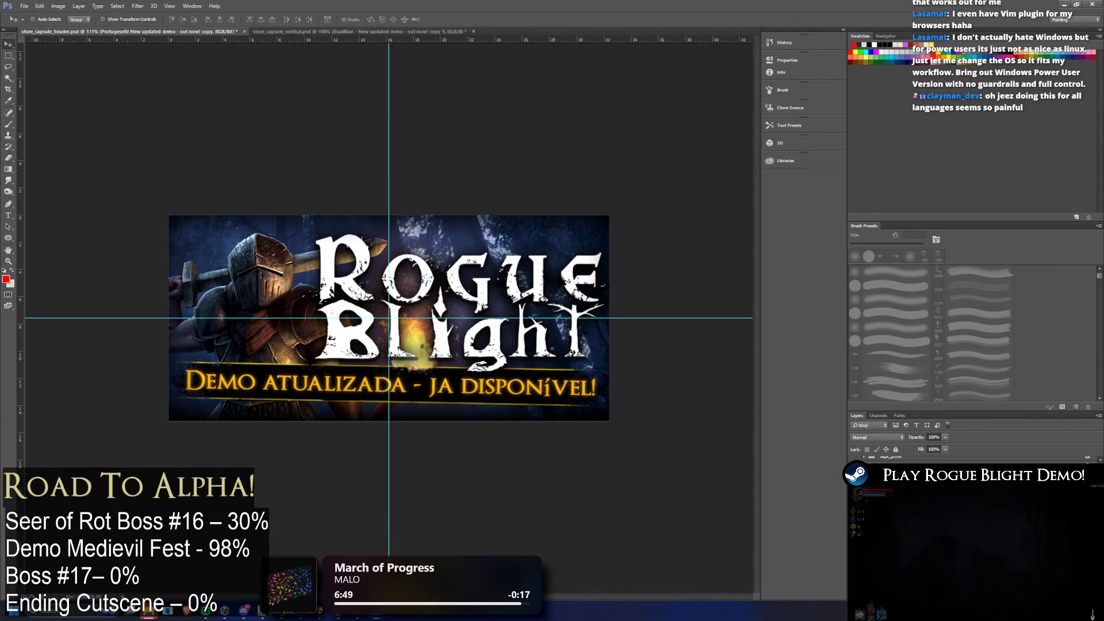
Show the Polish tagline on the header capsule and select its text
key(ctrl+z)
click(8, 215)
click(467, 400)
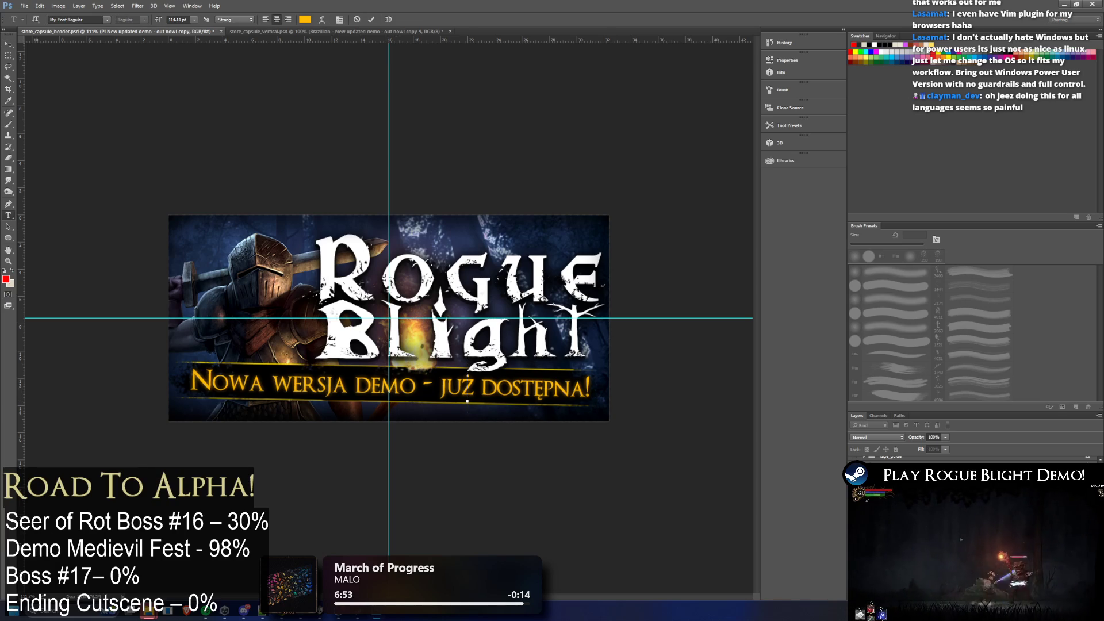
key(Escape)
click(919, 461)
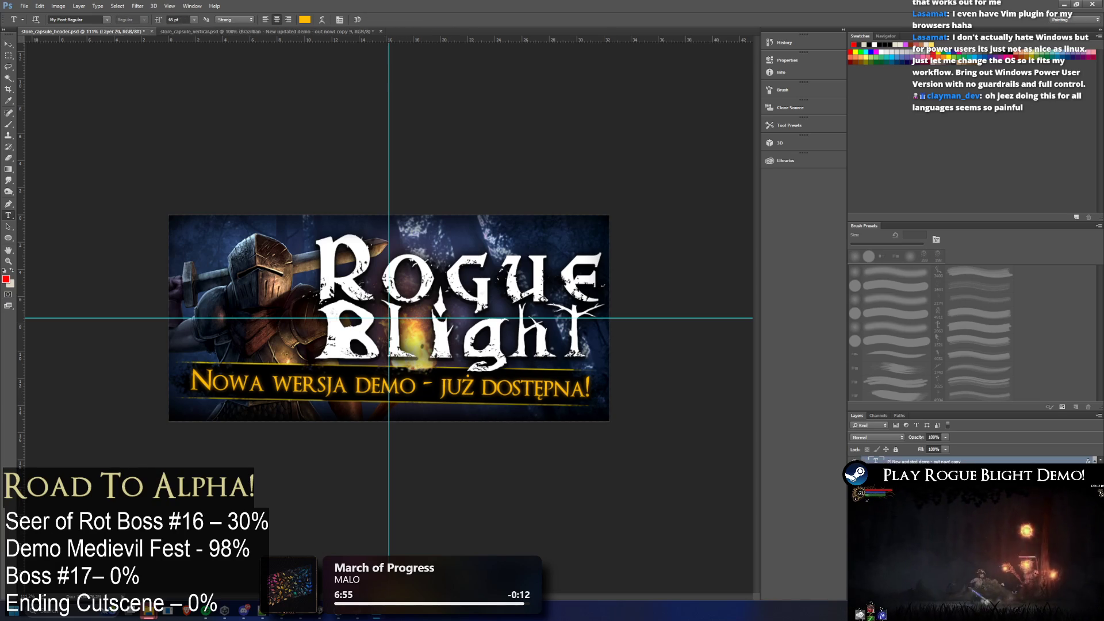
double_click(874, 461)
Duplicate the vertical capsule's Brazilian tagline layer as a new Polish layer
click(287, 31)
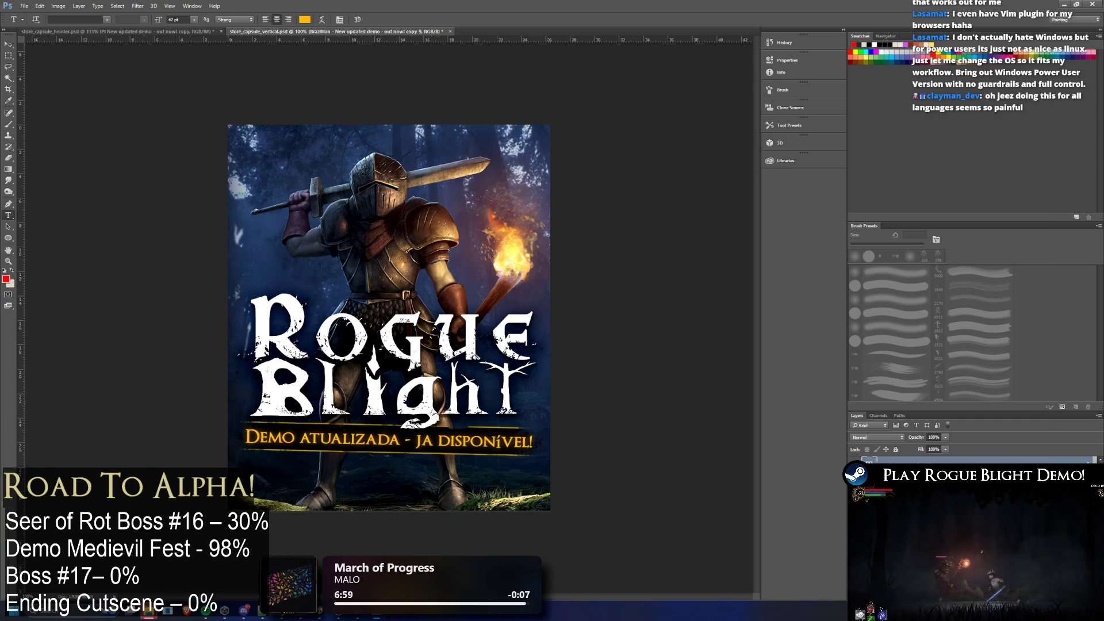
right_click(920, 461)
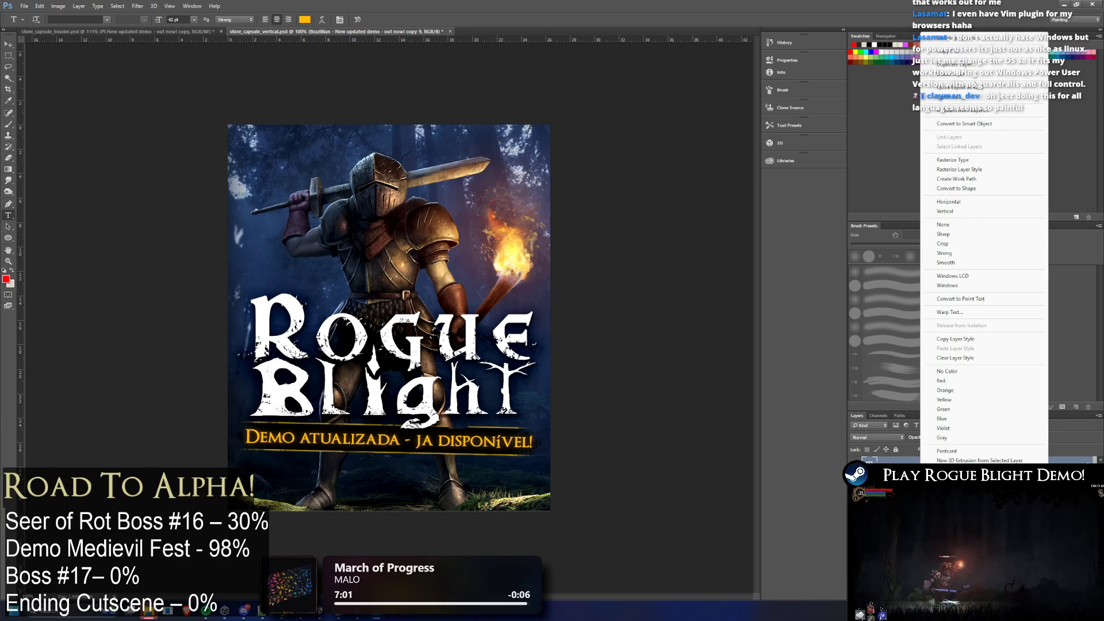
click(973, 65)
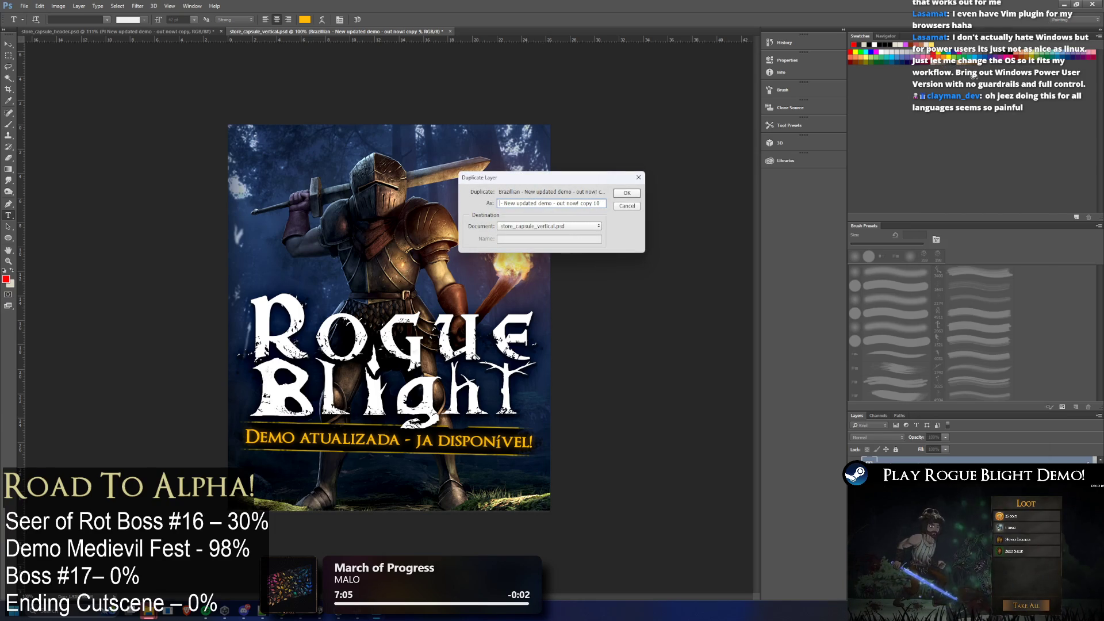
text(Pol ish)
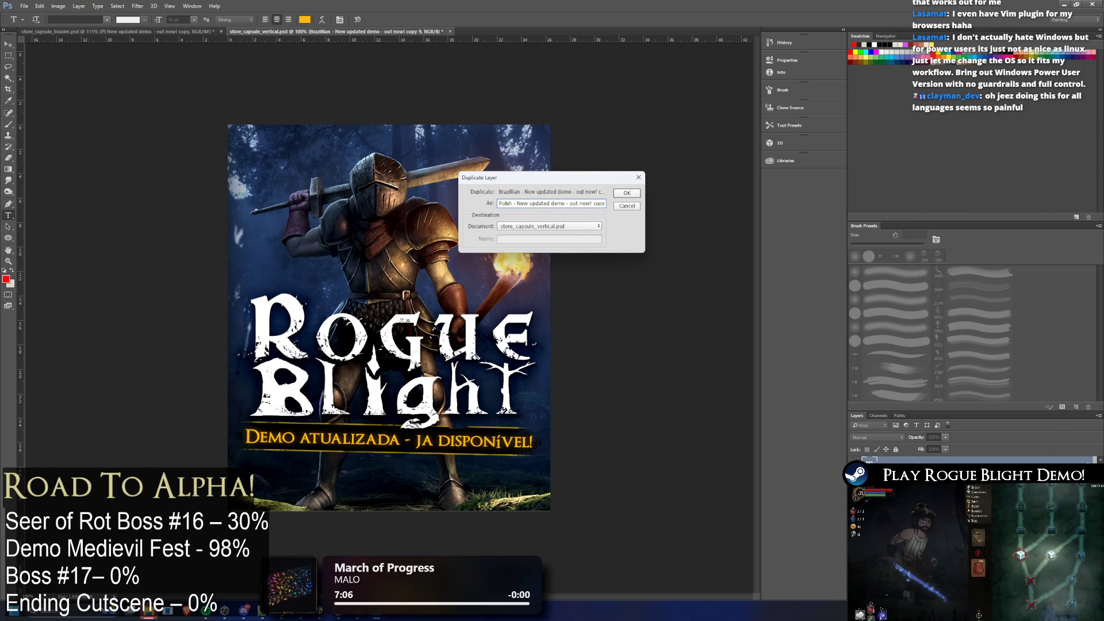
key(Return)
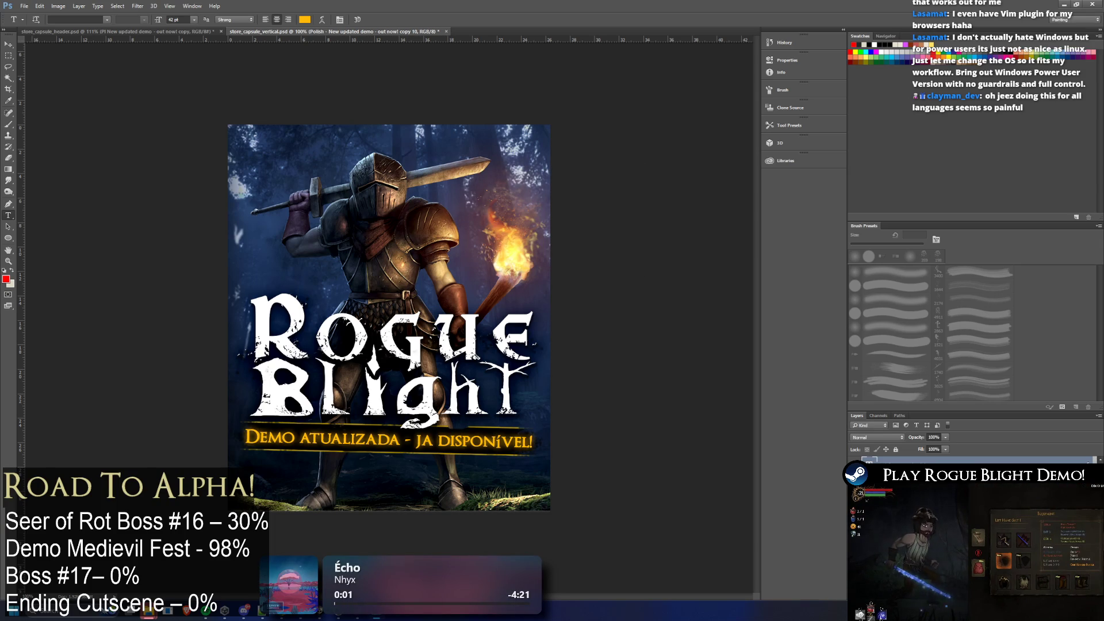
Paste 'Nowa wersja demo - już dostępna!' into the Polish layer and commit
key(ctrl+v)
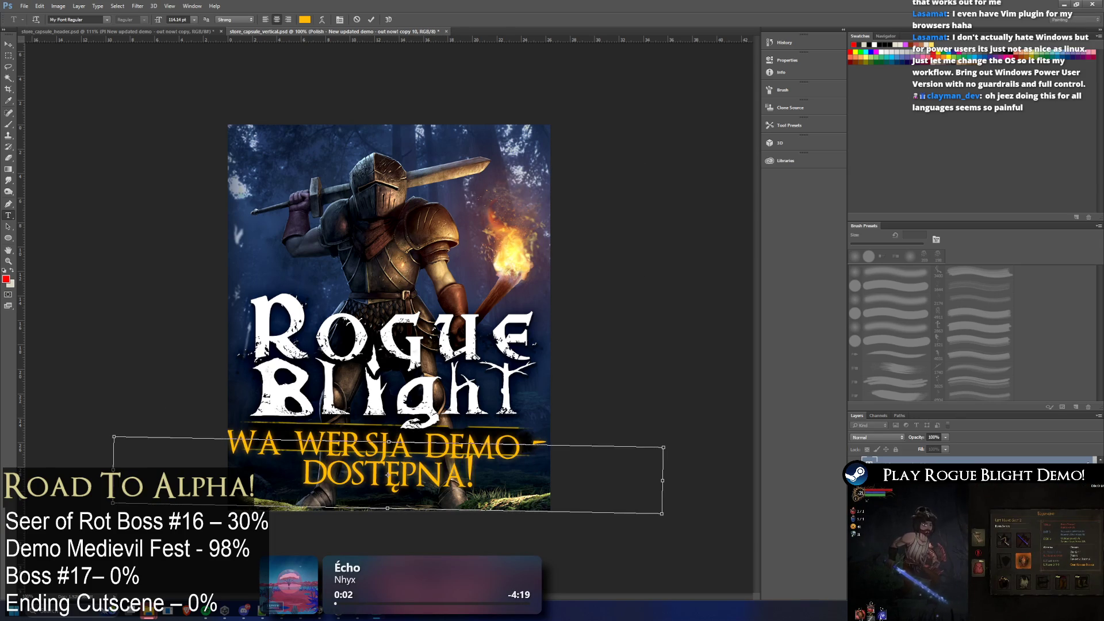
key(ctrl+a)
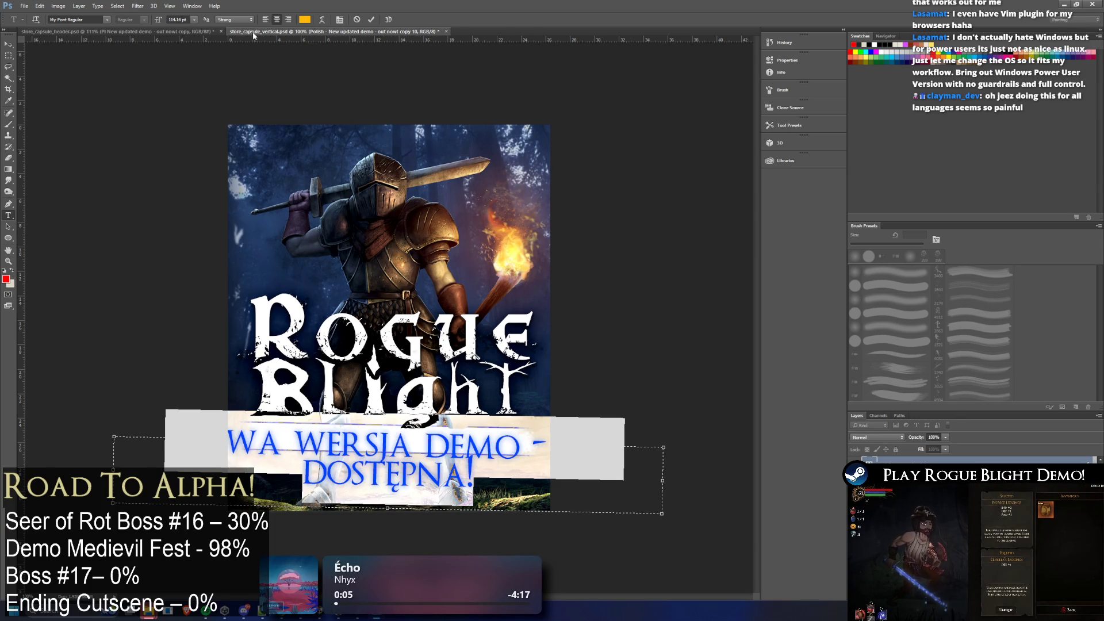
click(177, 19)
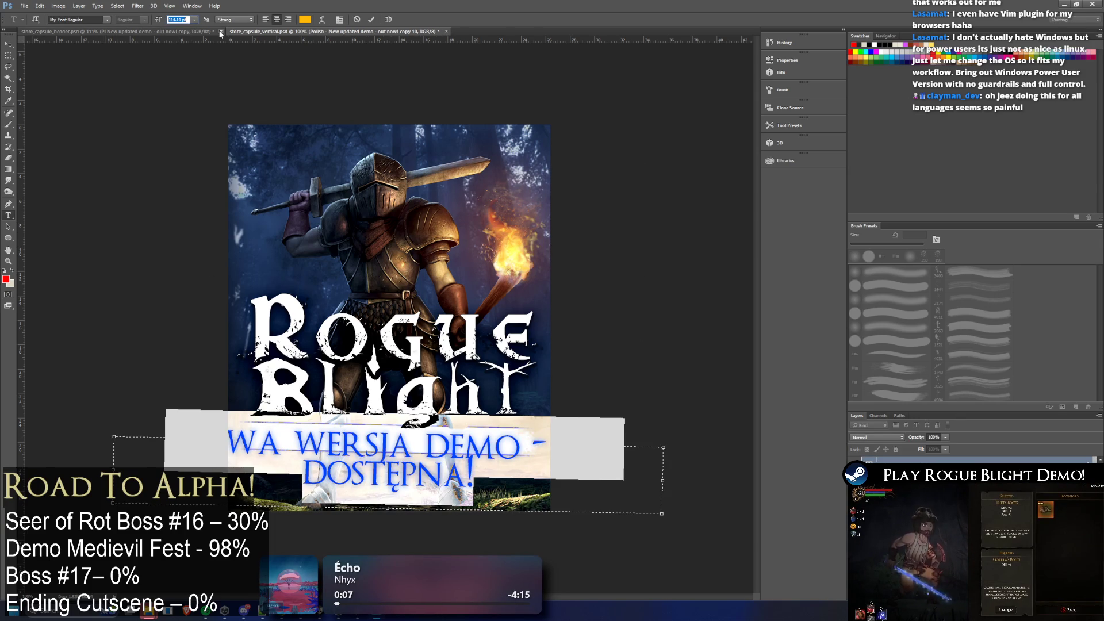
text(60)
text(55)
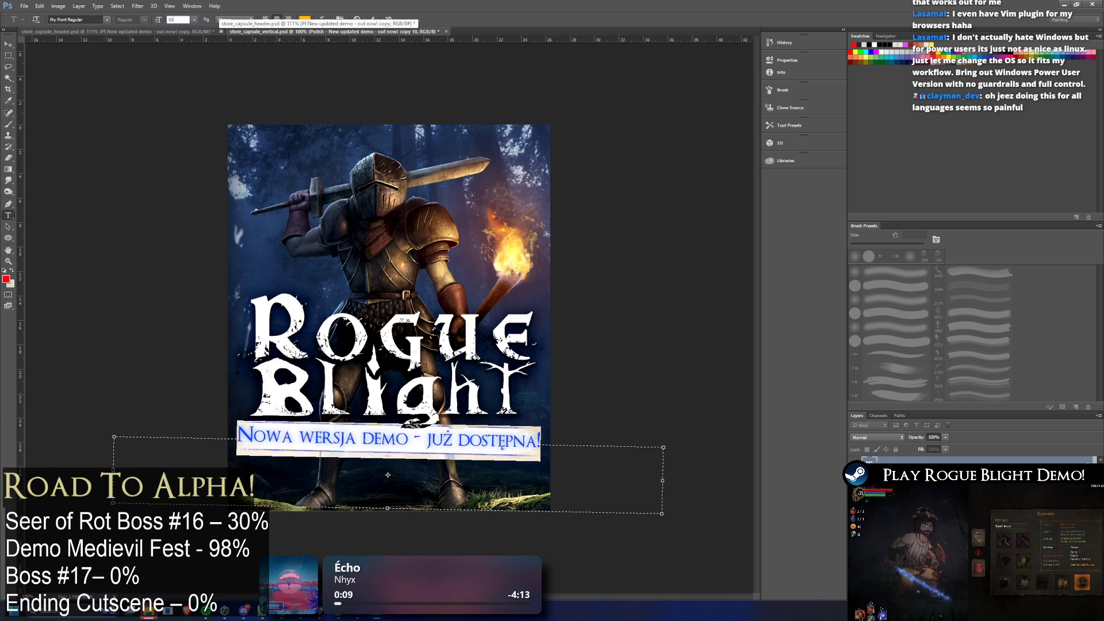
text(52)
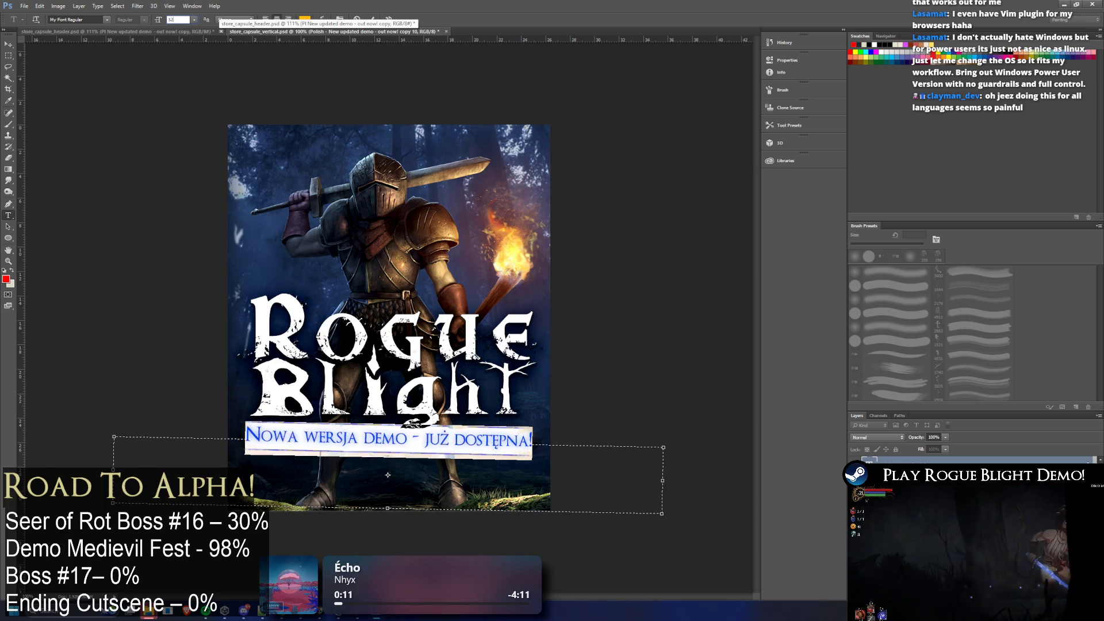
click(9, 44)
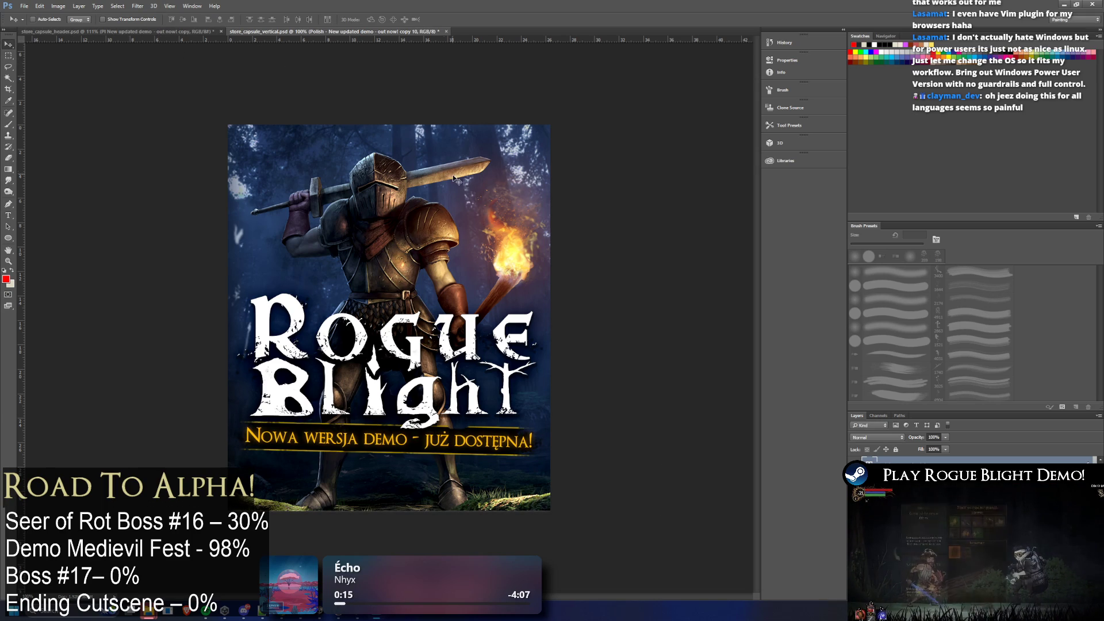
Shrink the Polish tagline from 52 to 50 pt
click(8, 216)
click(371, 442)
key(ctrl+a)
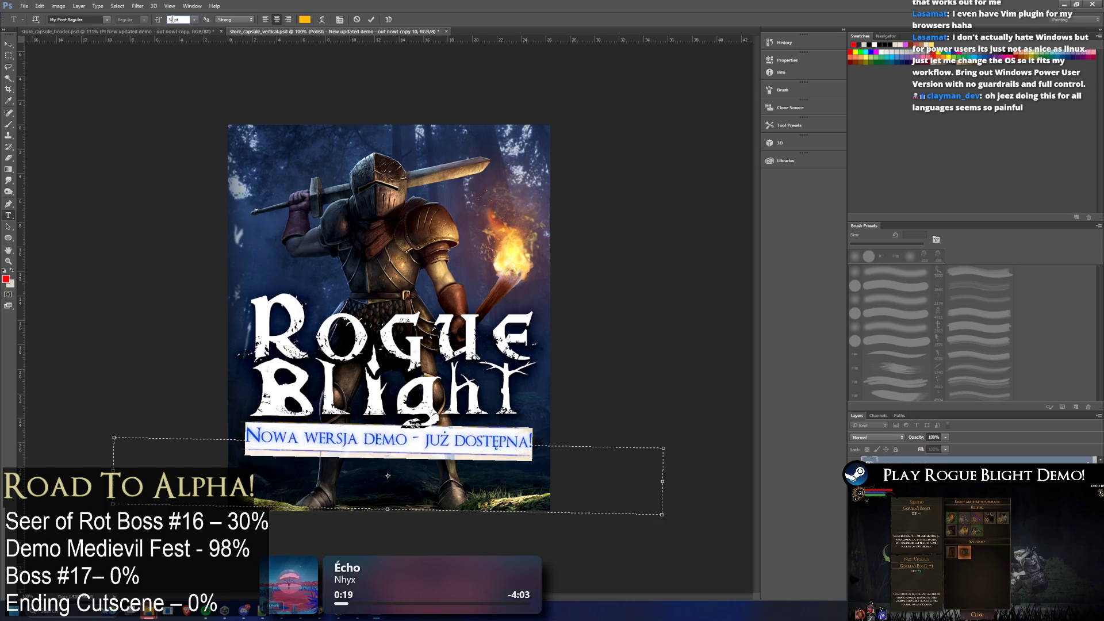
key(ctrl+shift+comma)
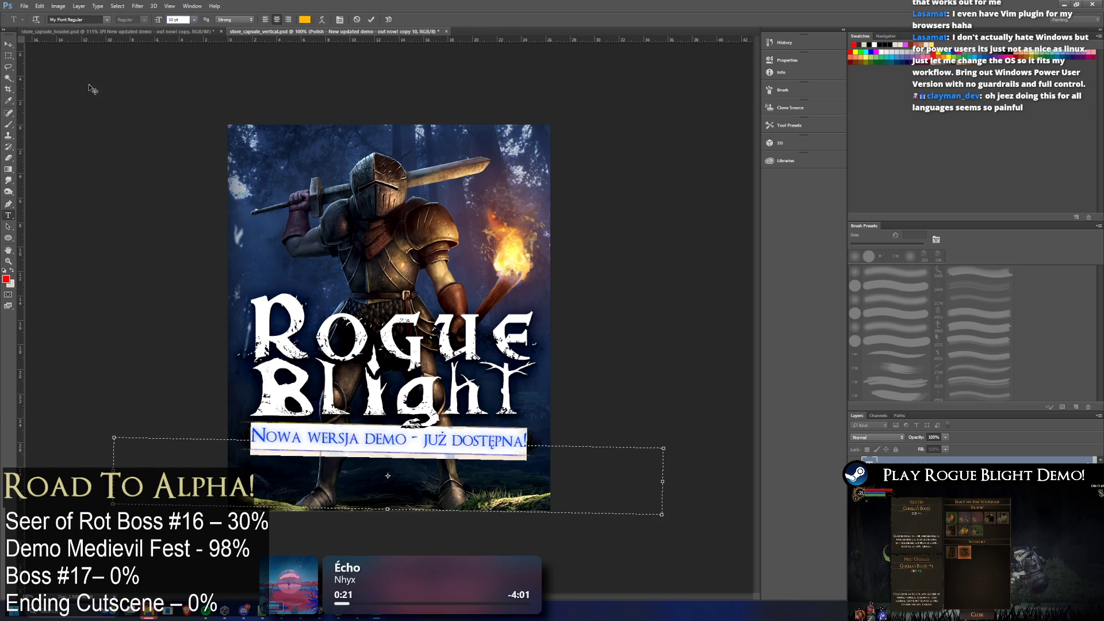
click(9, 55)
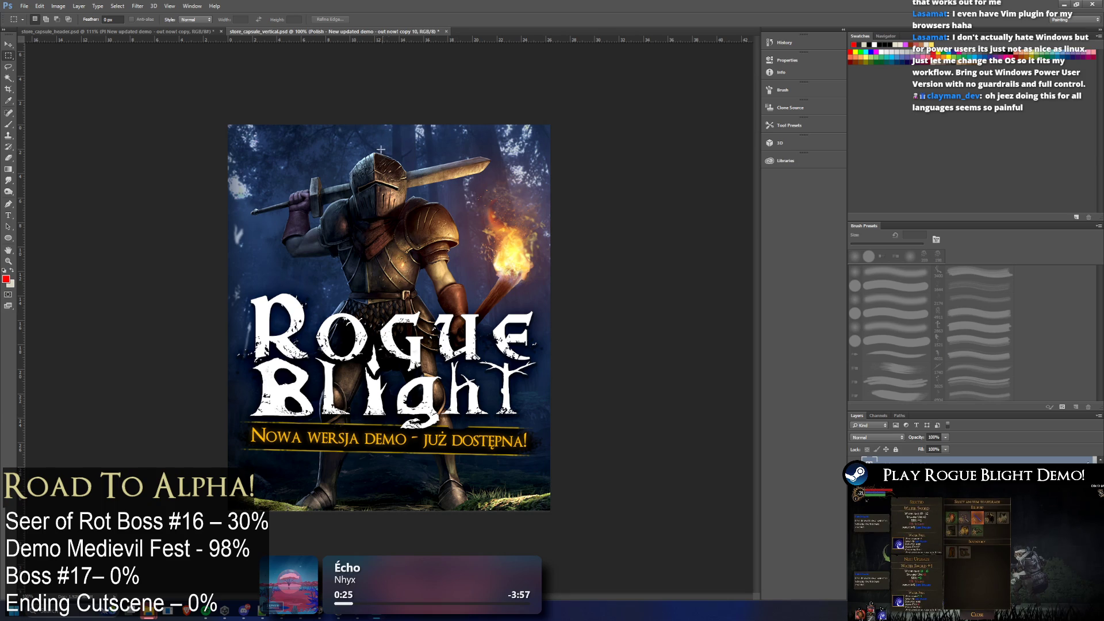
click(24, 6)
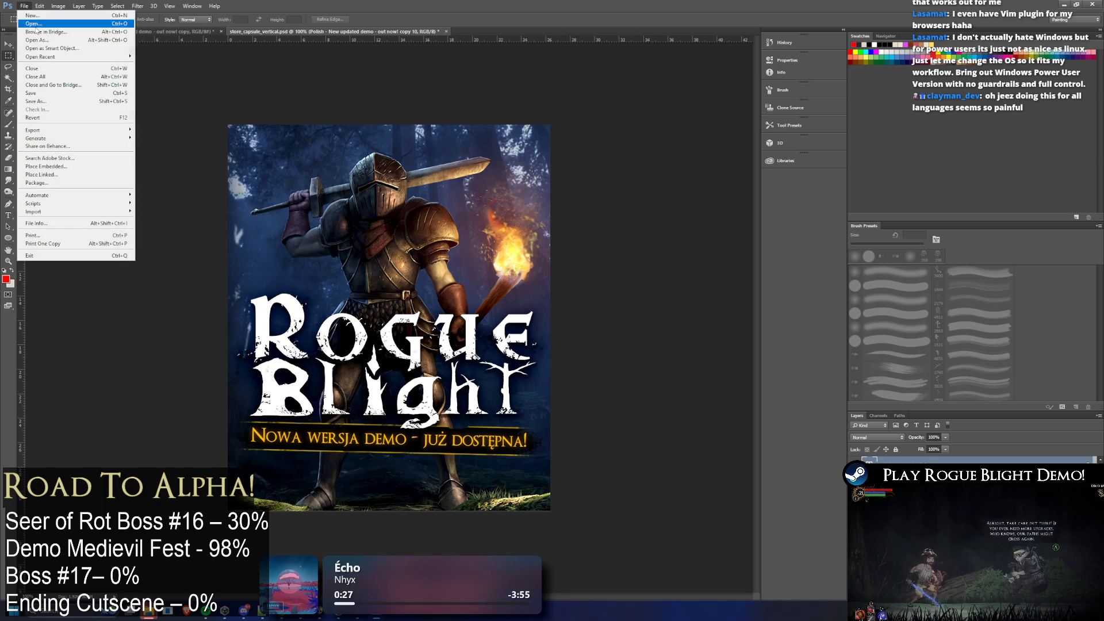
Quick-export the vertical capsule as store_capsule_vertical(DEMOUPDATED)_polish.png
click(283, 132)
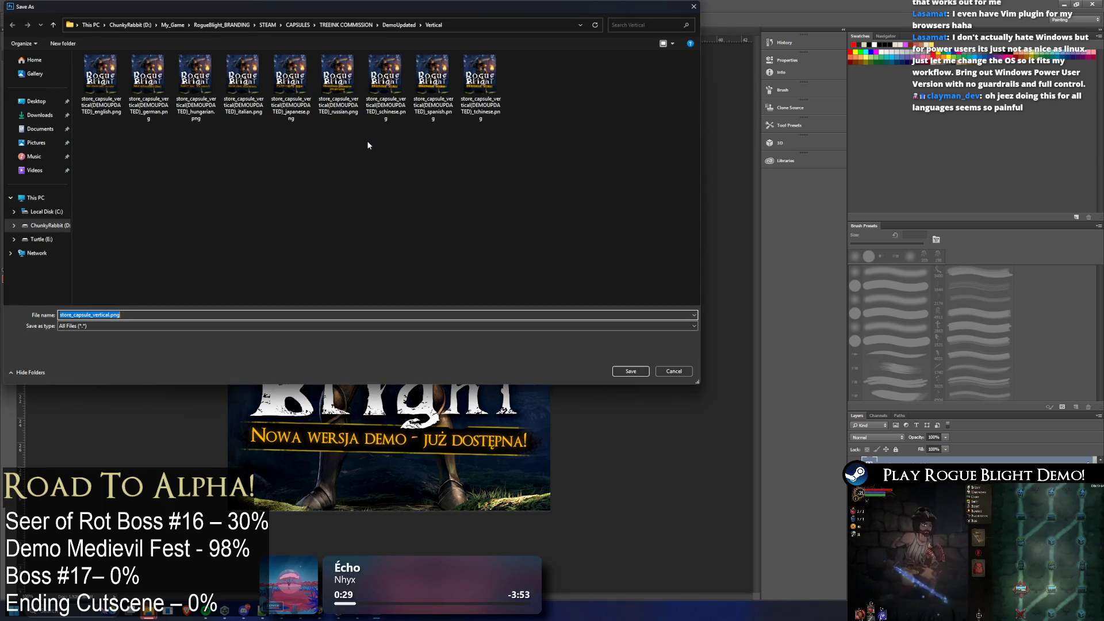
click(498, 119)
double_click(160, 315)
text(polish)
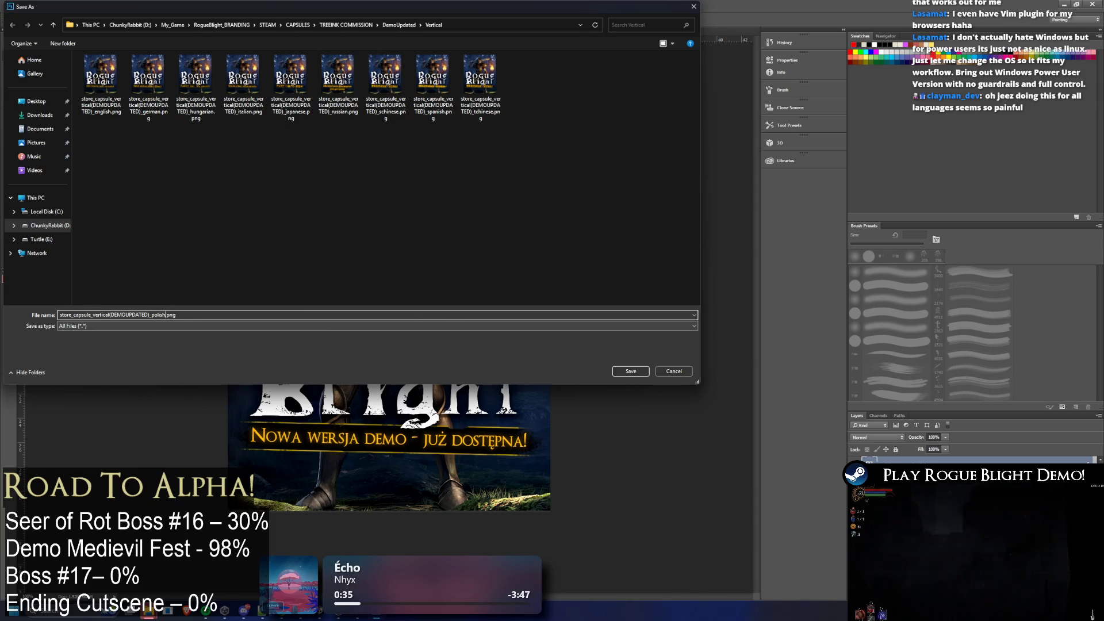
key(Return)
Glance at the capsule folder, then return to the vertical capsule in Photoshop
key(alt+Tab)
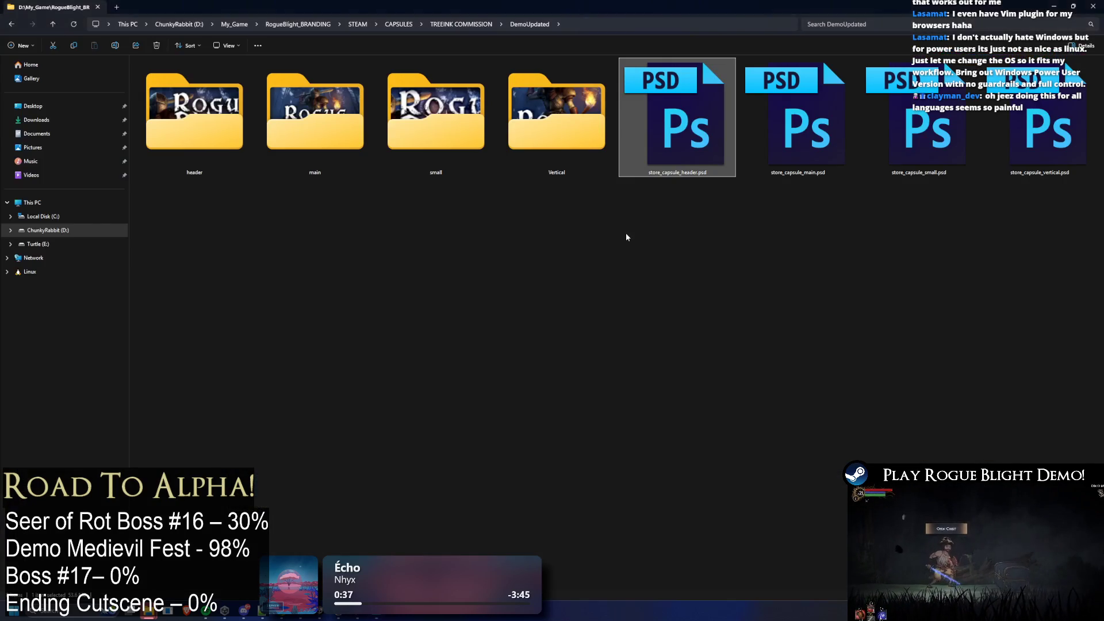
key(alt+Tab)
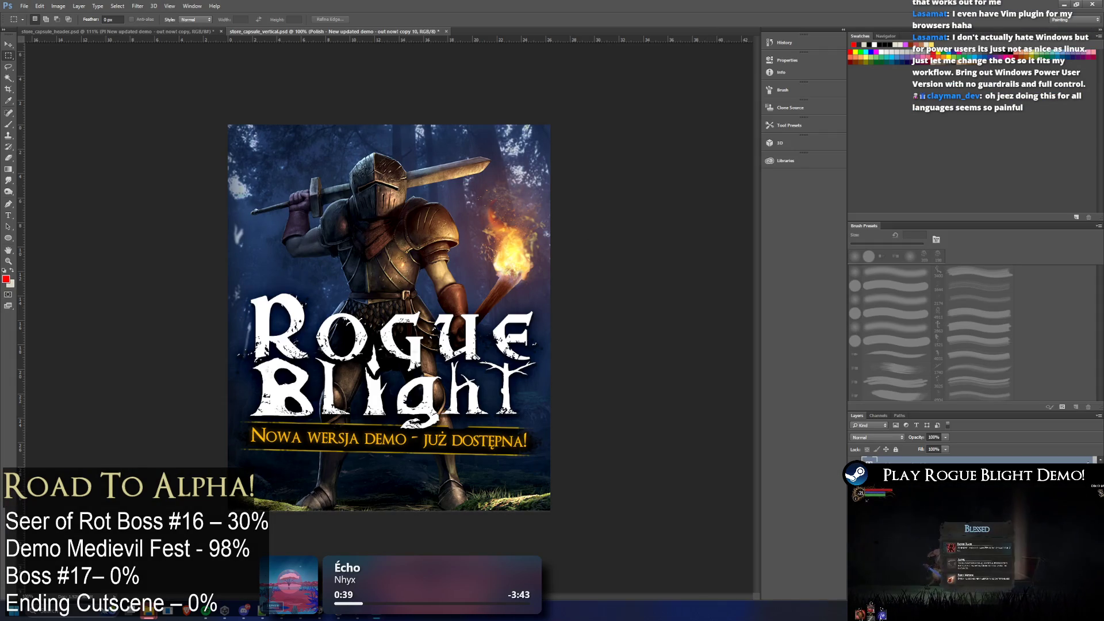
key(alt+Tab)
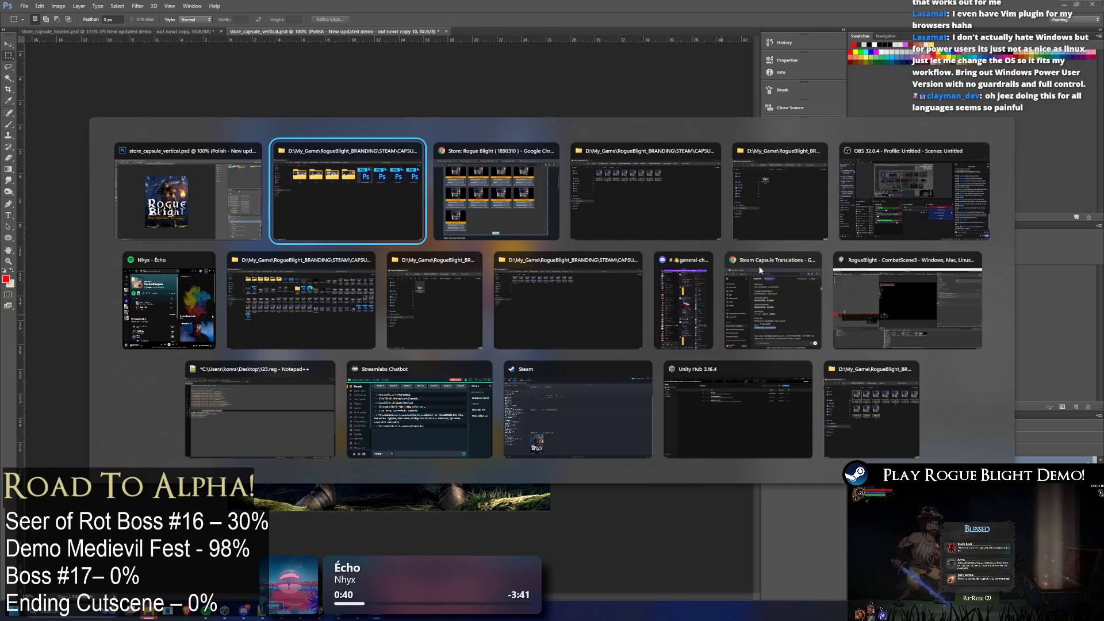
click(198, 192)
Attempt a second Polish PNG export, then decline the overwrite and cancel
click(25, 6)
mouse_move(46, 129)
click(164, 130)
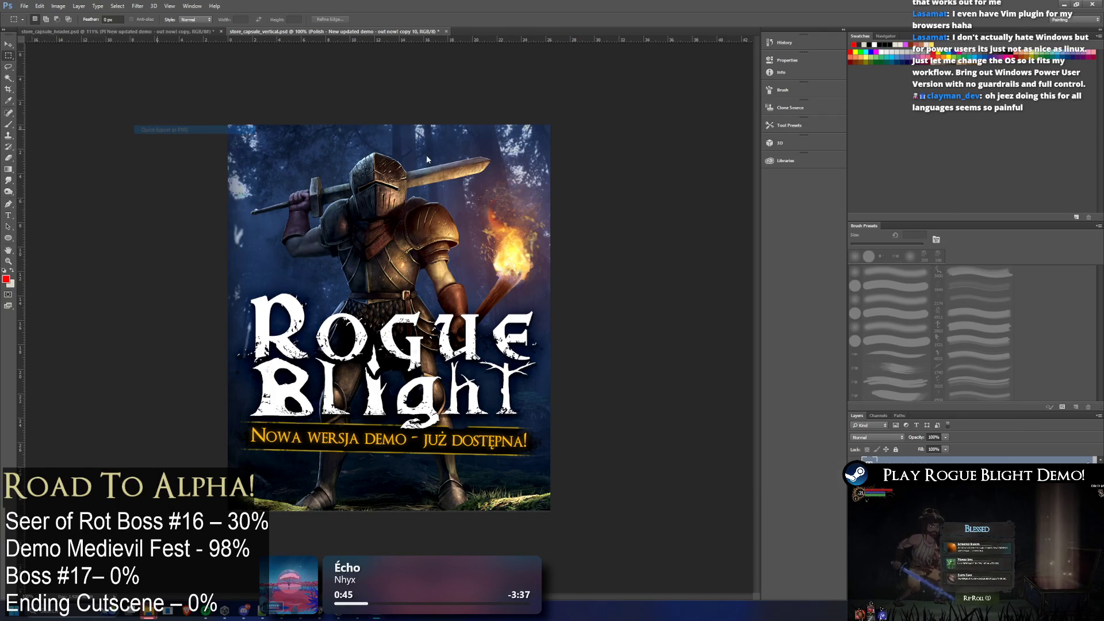
click(481, 107)
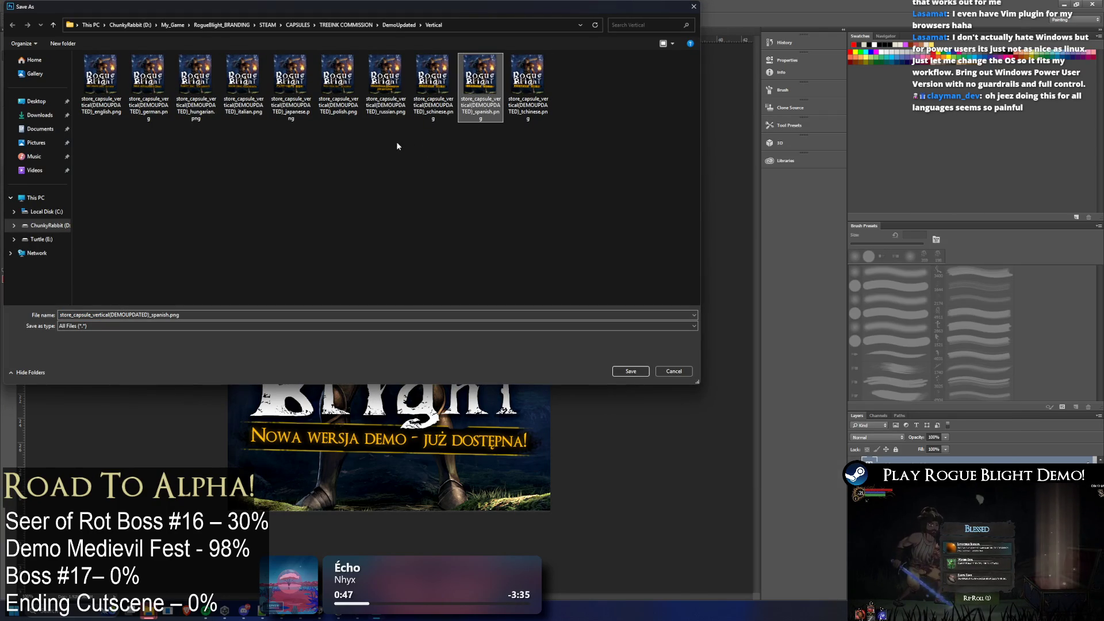
click(166, 315)
click(166, 314)
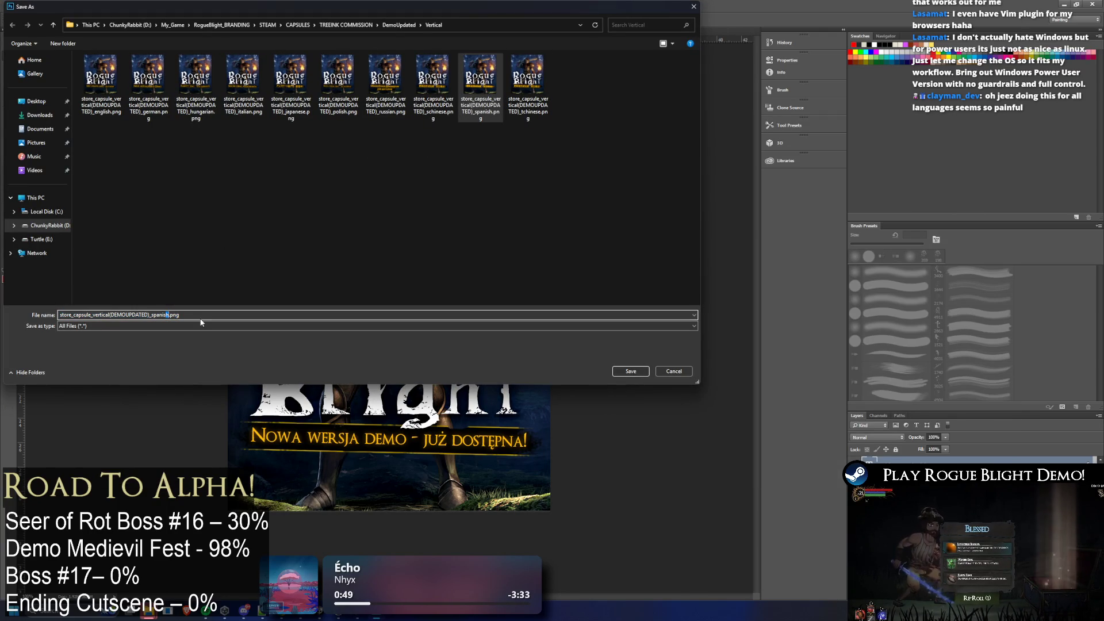
key(BackSpace)
key(BackSpace)
key(BackSpace)
key(BackSpace)
text(pol)
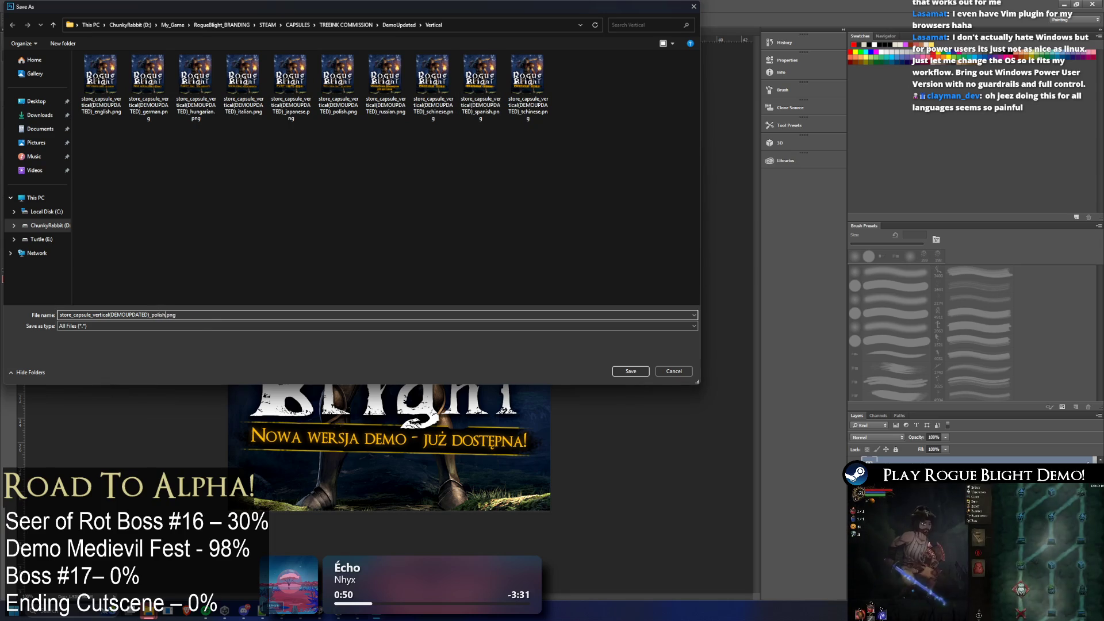
key(Return)
click(621, 312)
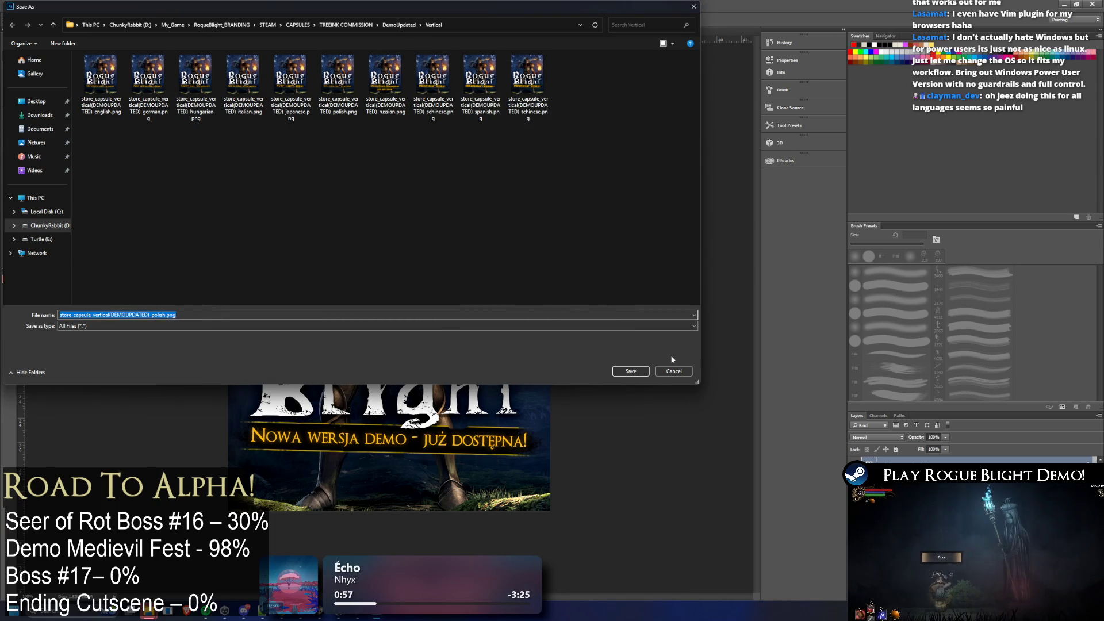
click(680, 373)
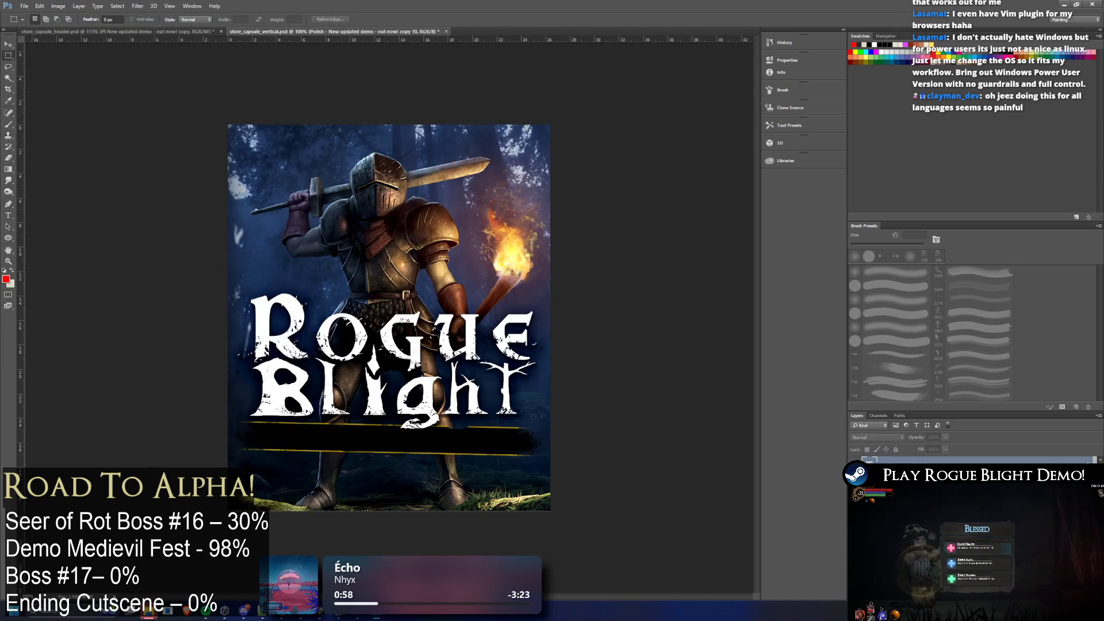
Quick-export the Portuguese capsule as store_capsule_vertical(DEMOUPDATED)_brazil.png
click(27, 7)
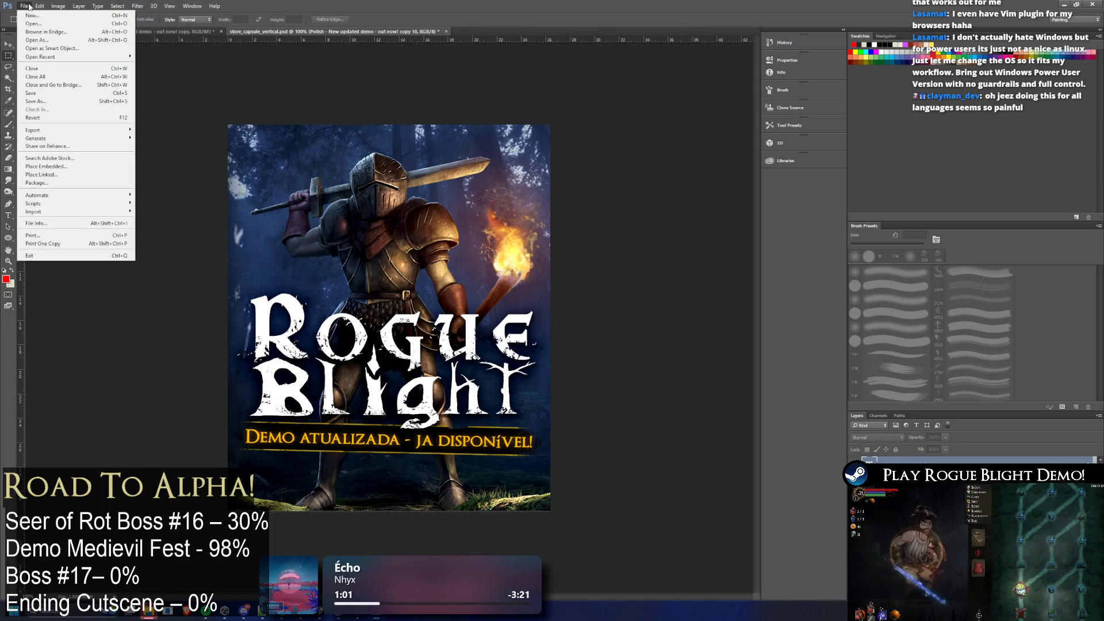
mouse_move(115, 130)
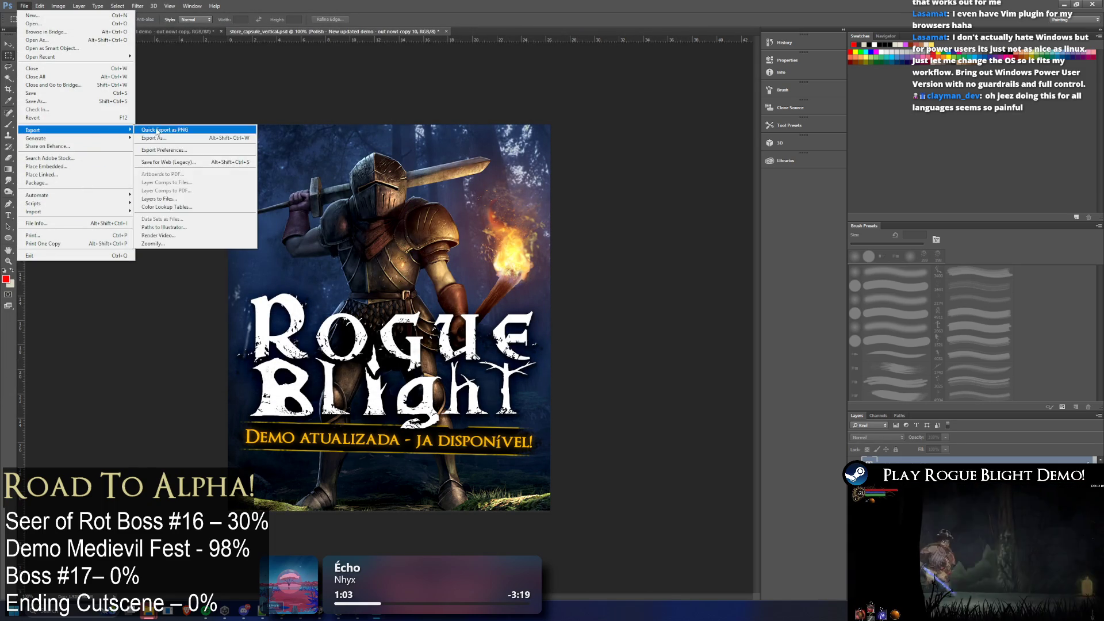
click(156, 130)
key(Right)
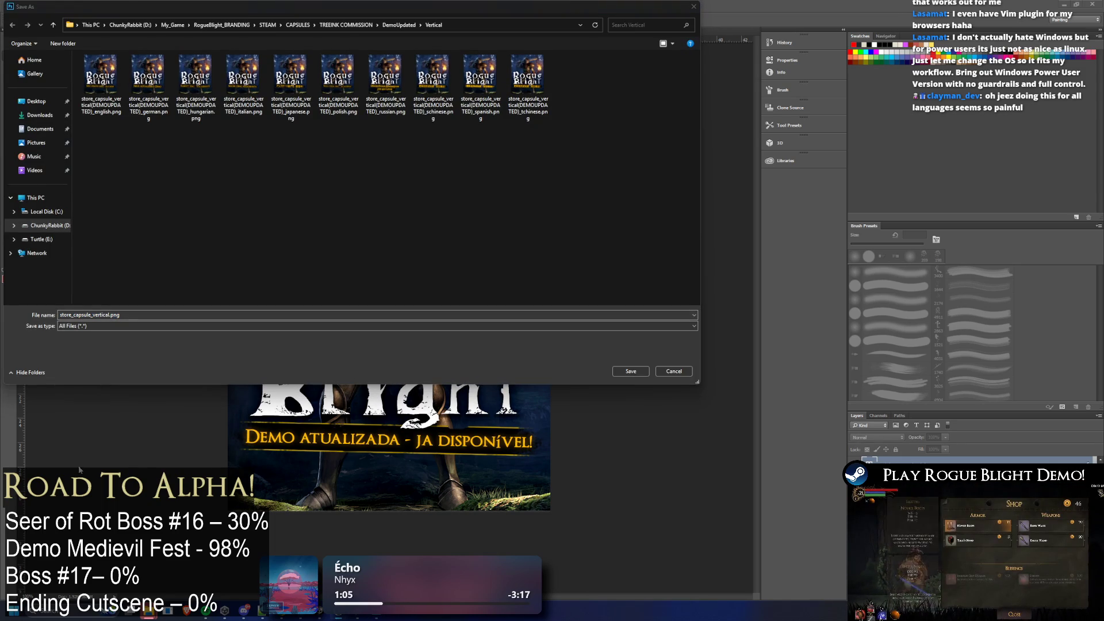
click(432, 86)
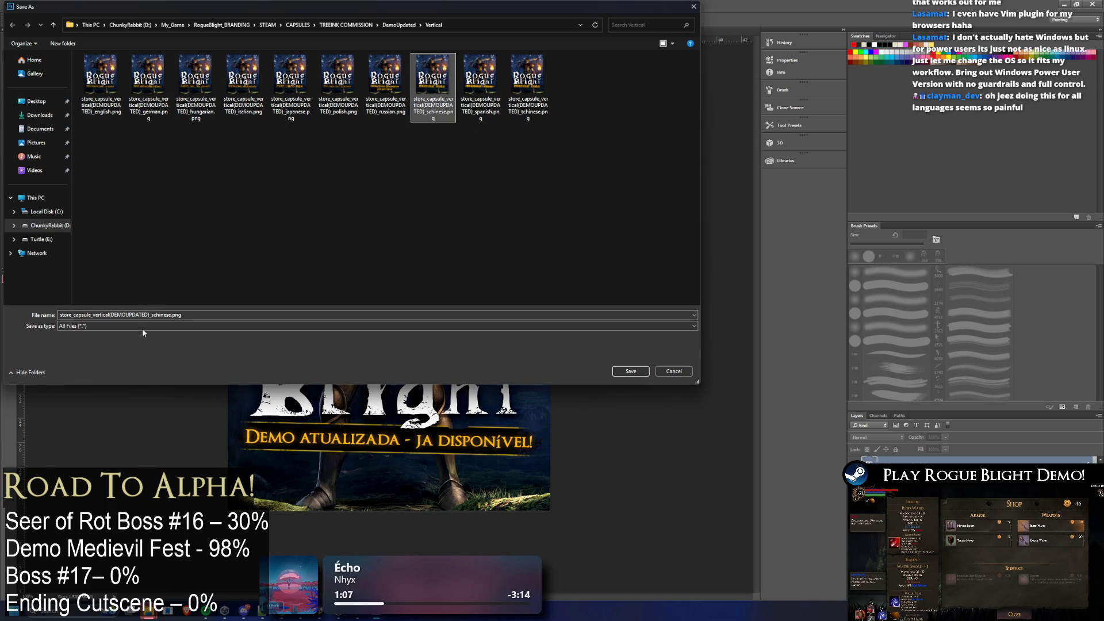
drag(170, 315, 159, 315)
key(BackSpace)
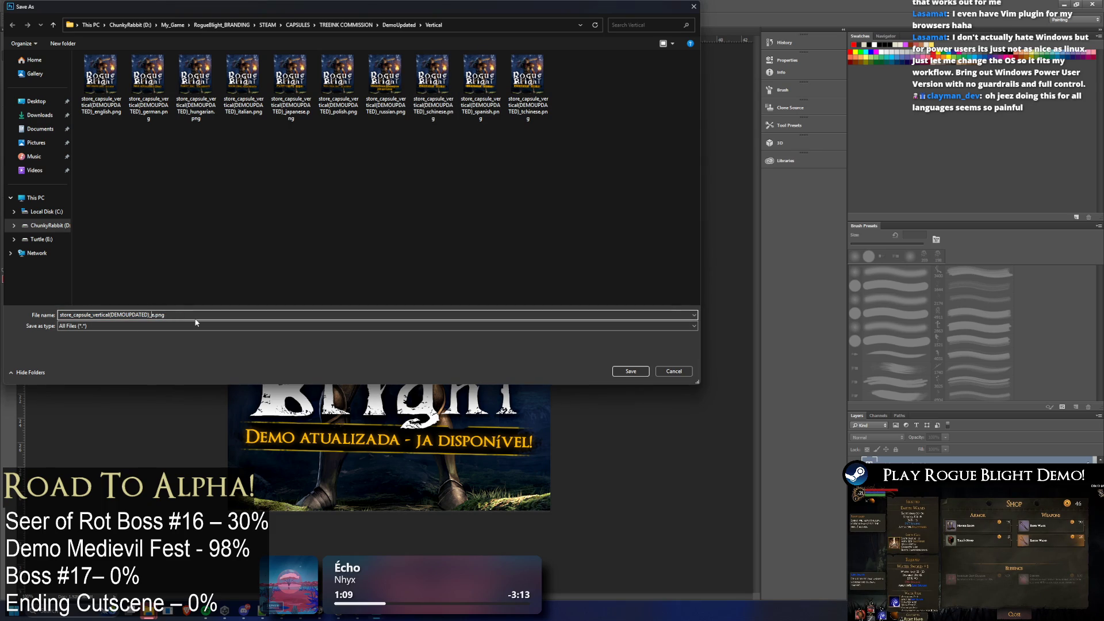
text(razilia)
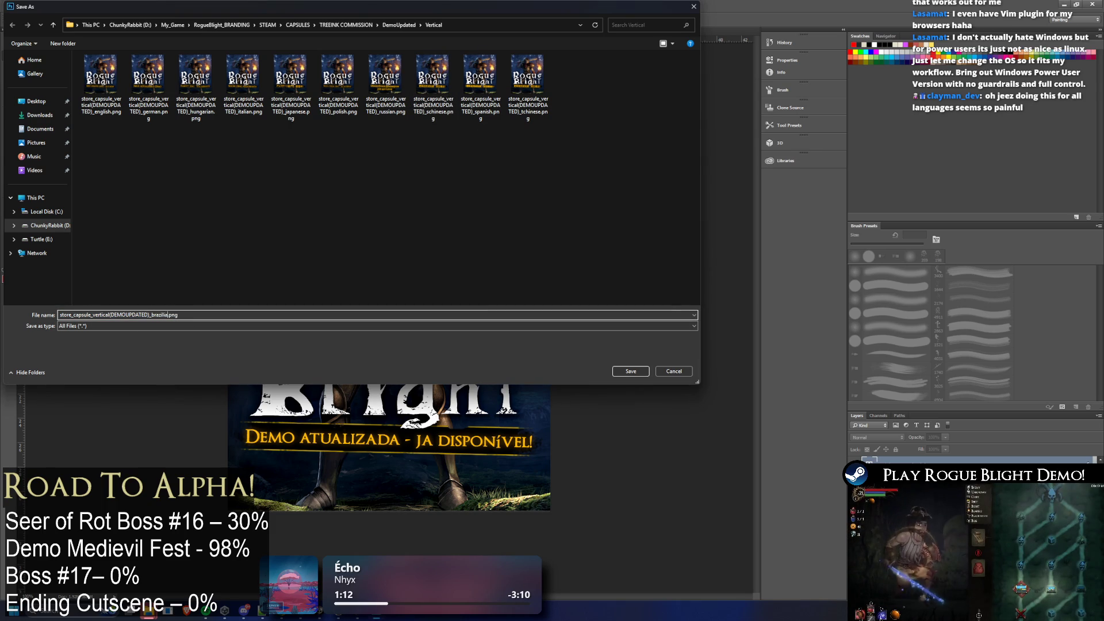
key(Return)
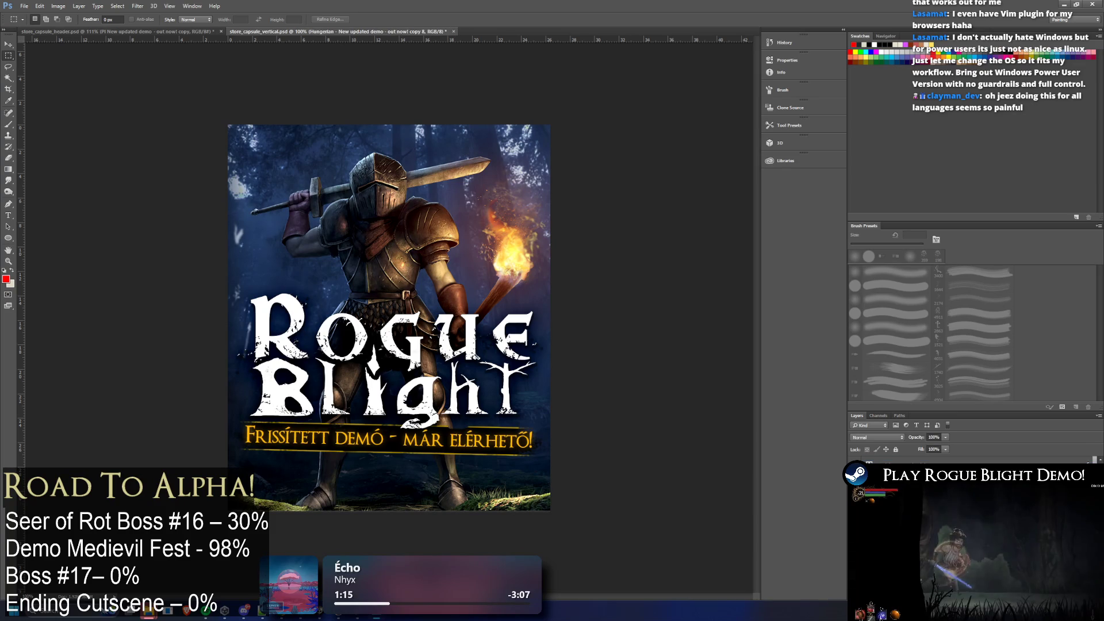
Select the header capsule's French subtitle text, then go back to the vertical capsule
key(alt+Tab)
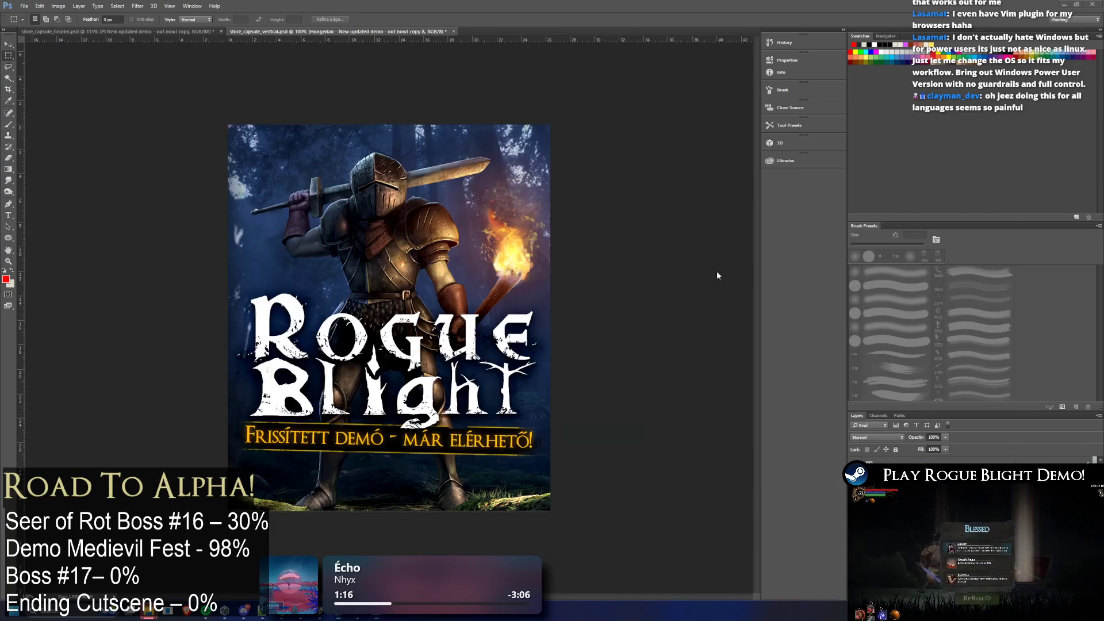
key(ctrl+Tab)
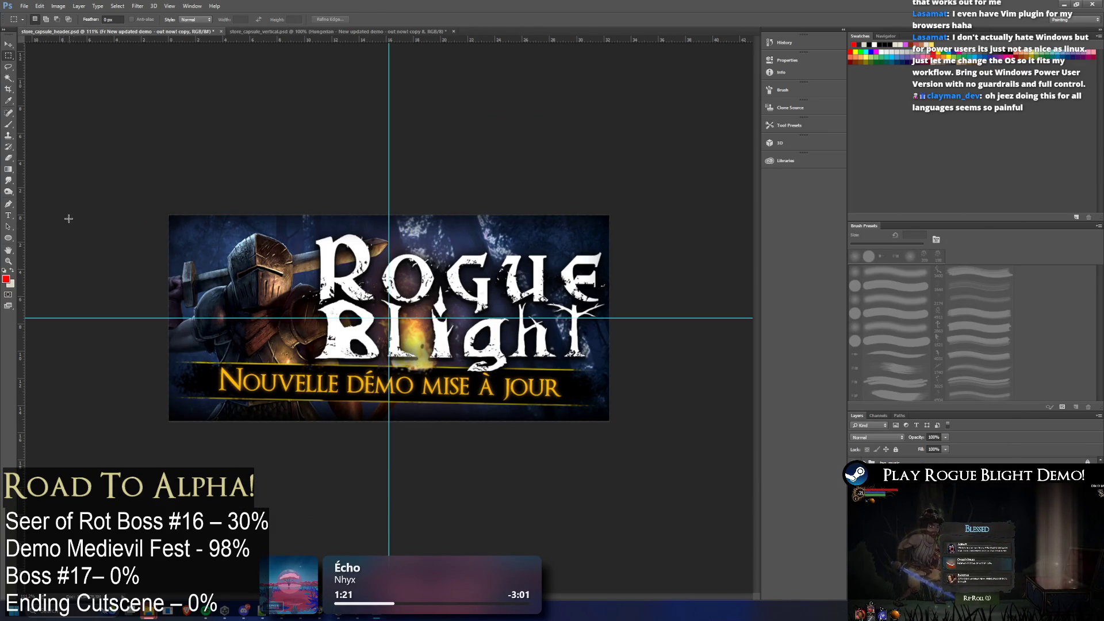
key(t)
key(Return)
click(317, 33)
Duplicate the Hungarian subtitle layer as a new French layer
right_click(912, 468)
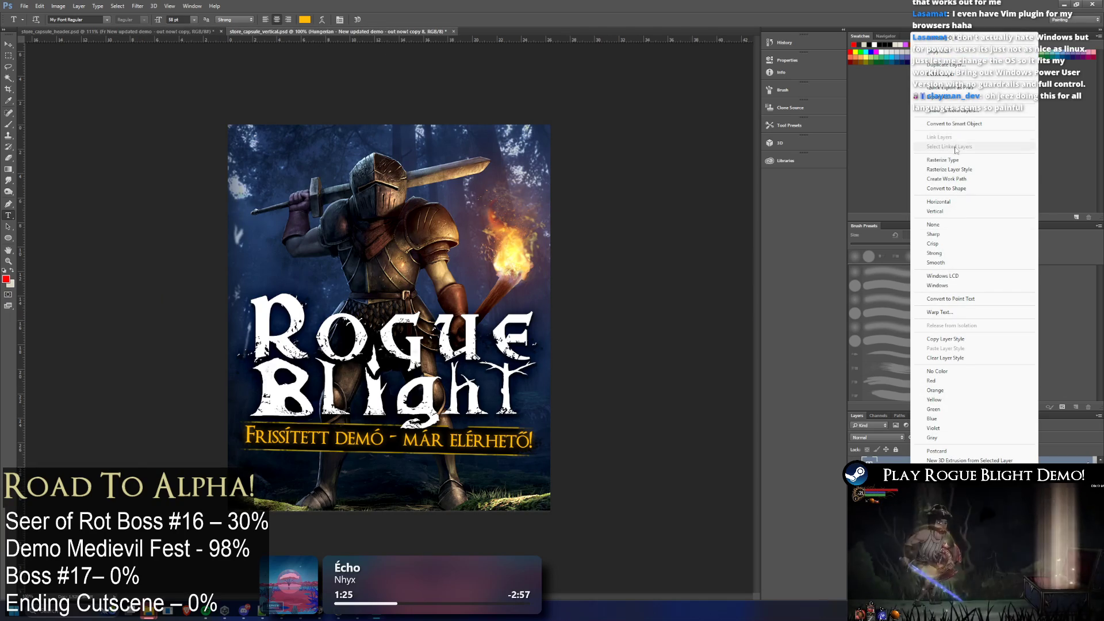
click(945, 64)
text(Fre)
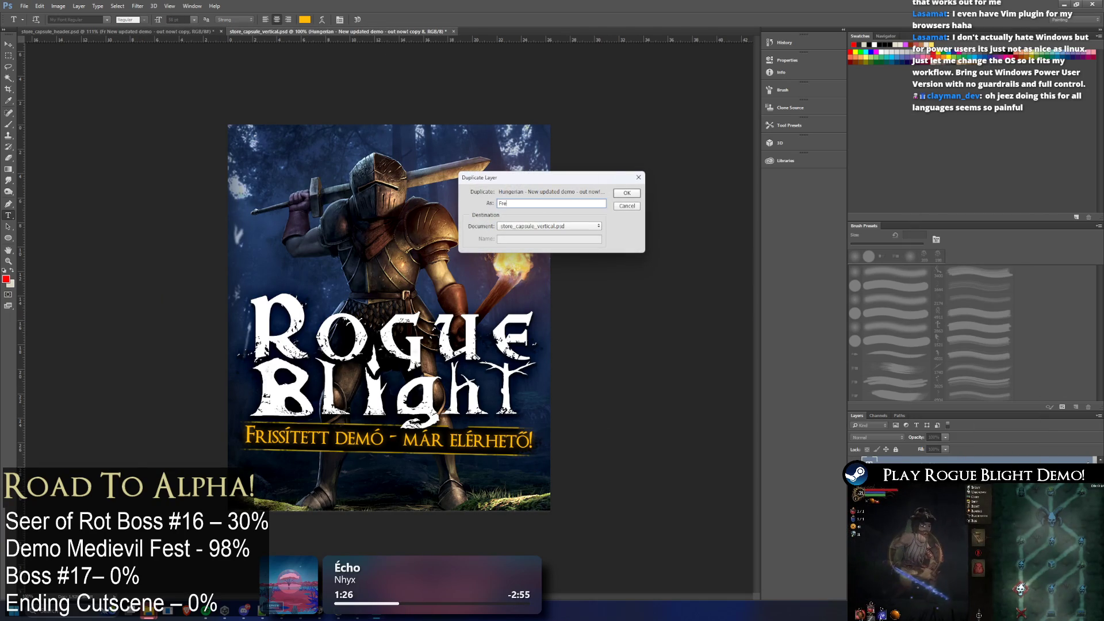
key(Return)
right_click(920, 463)
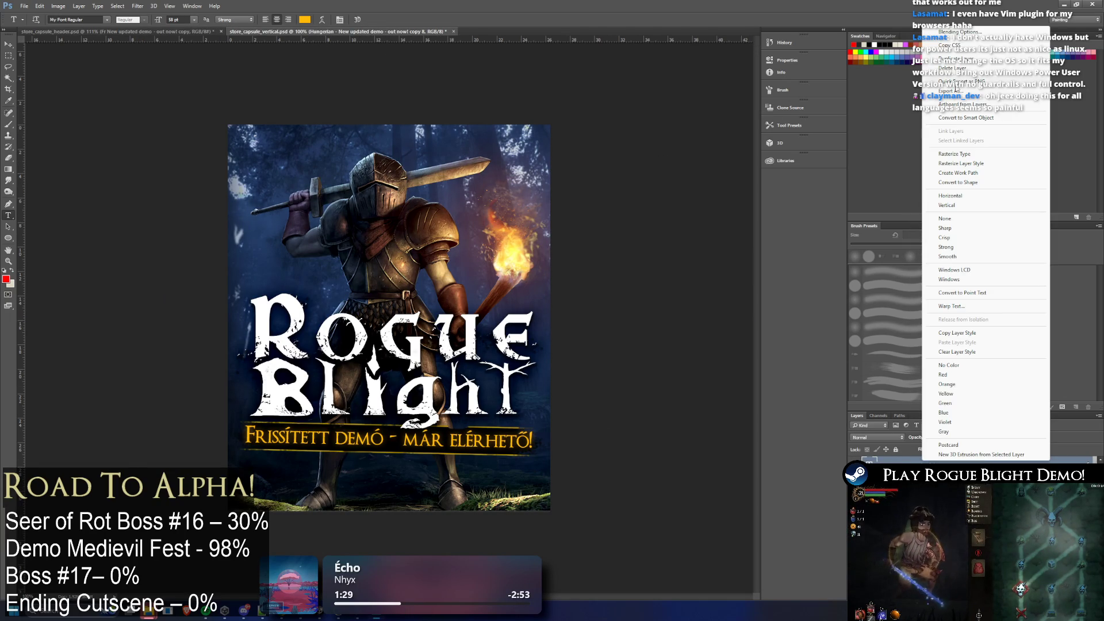
click(986, 57)
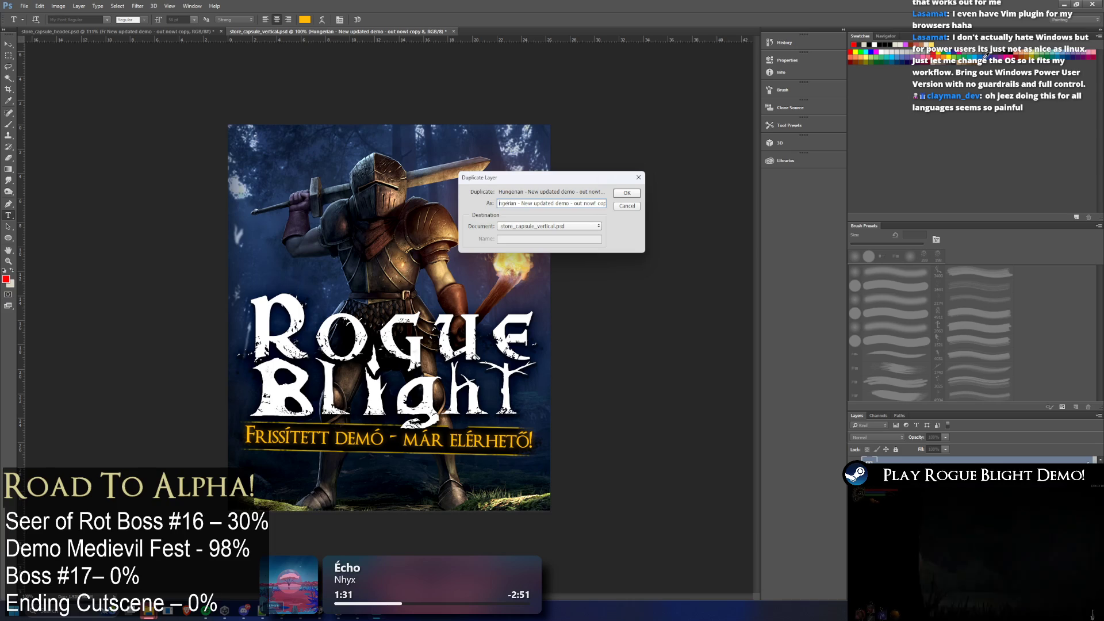
text(ench)
key(Return)
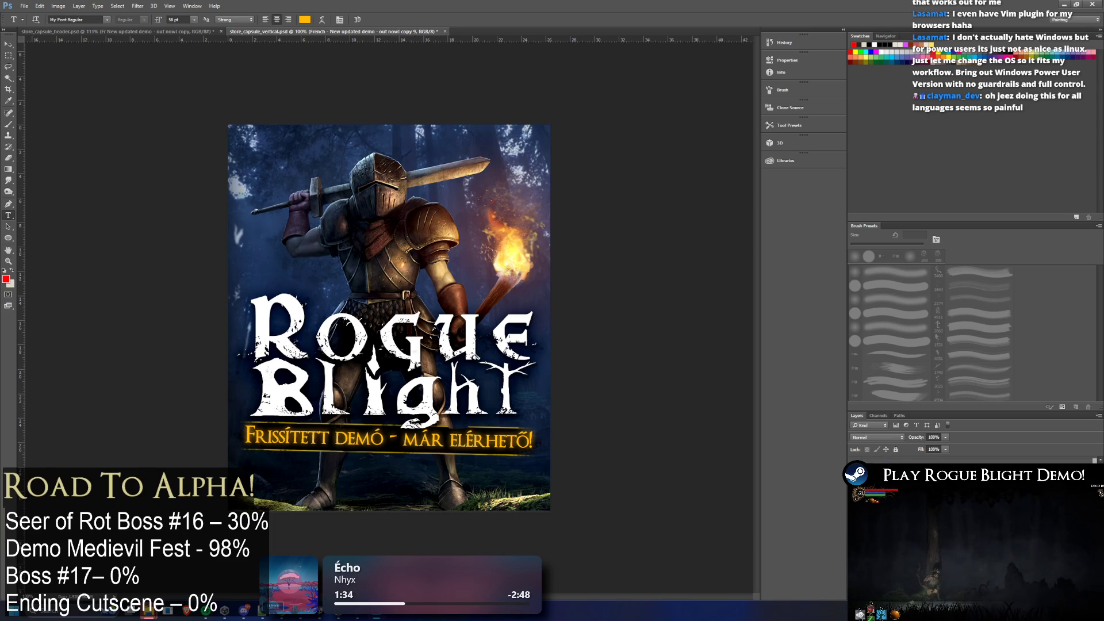
Replace the French layer's text with 'Nouvelle démo mise à jour' at 60 pt
click(896, 460)
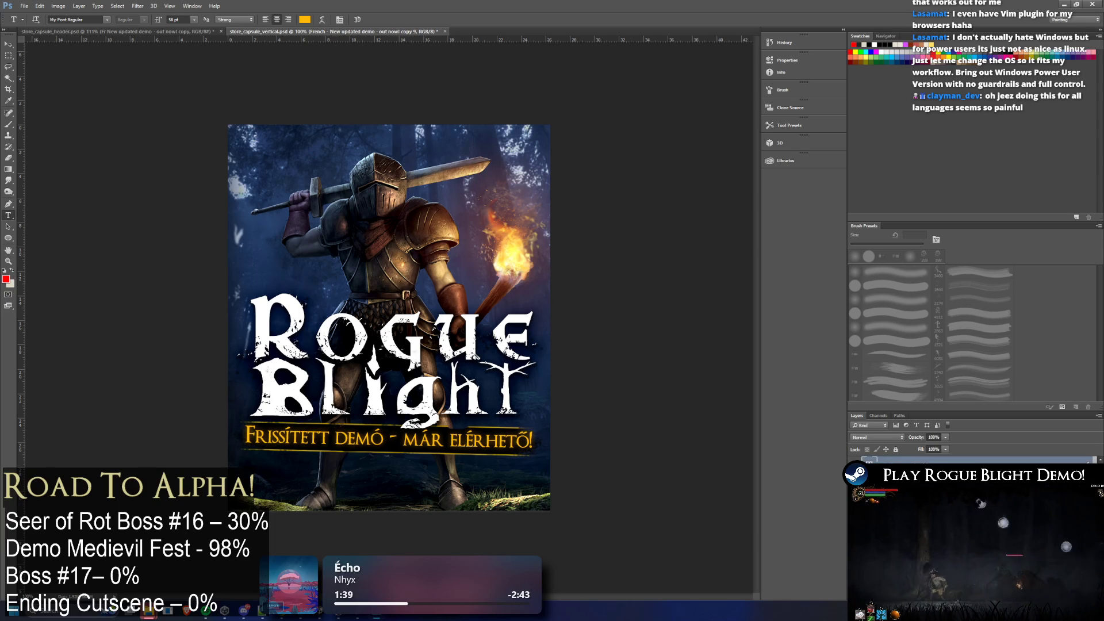
click(412, 401)
key(ctrl+a)
key(ctrl+v)
key(ctrl+a)
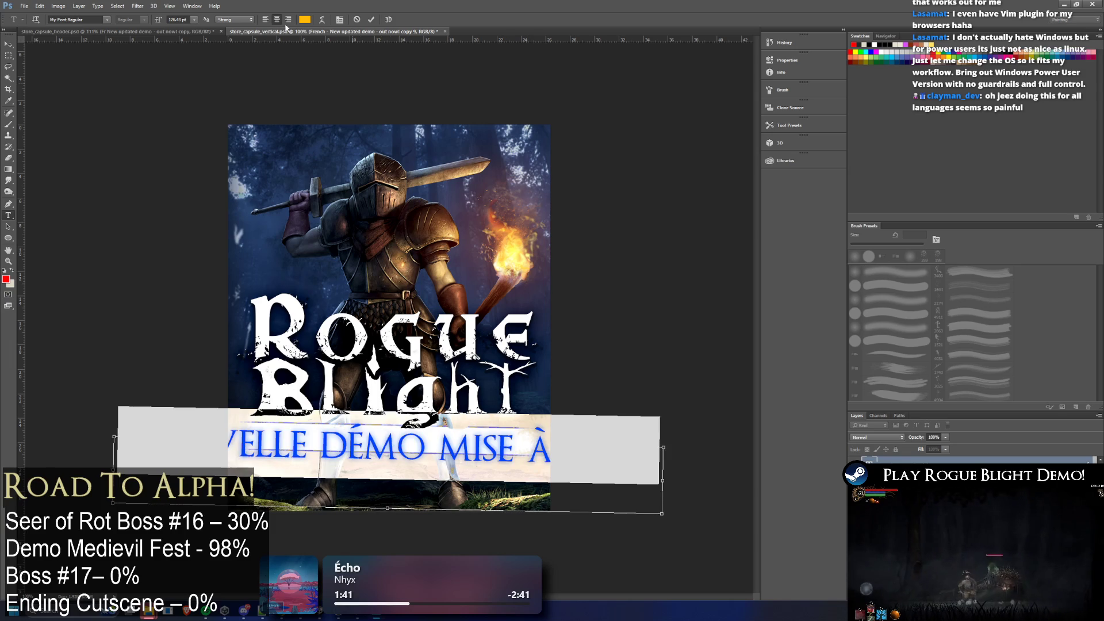
click(178, 18)
text(60)
key(Return)
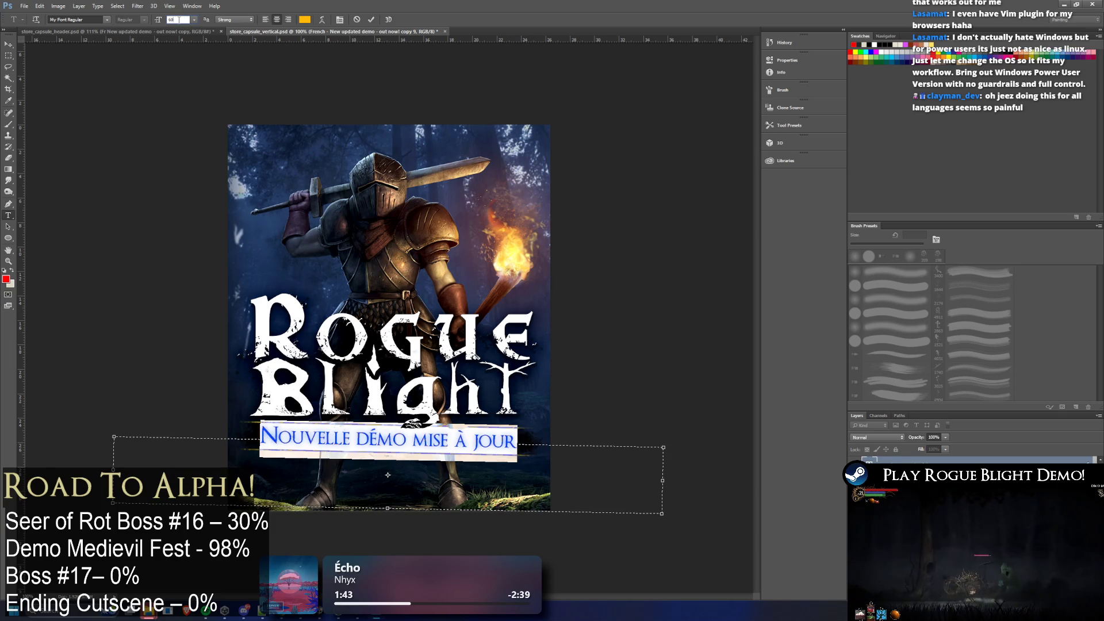
click(8, 68)
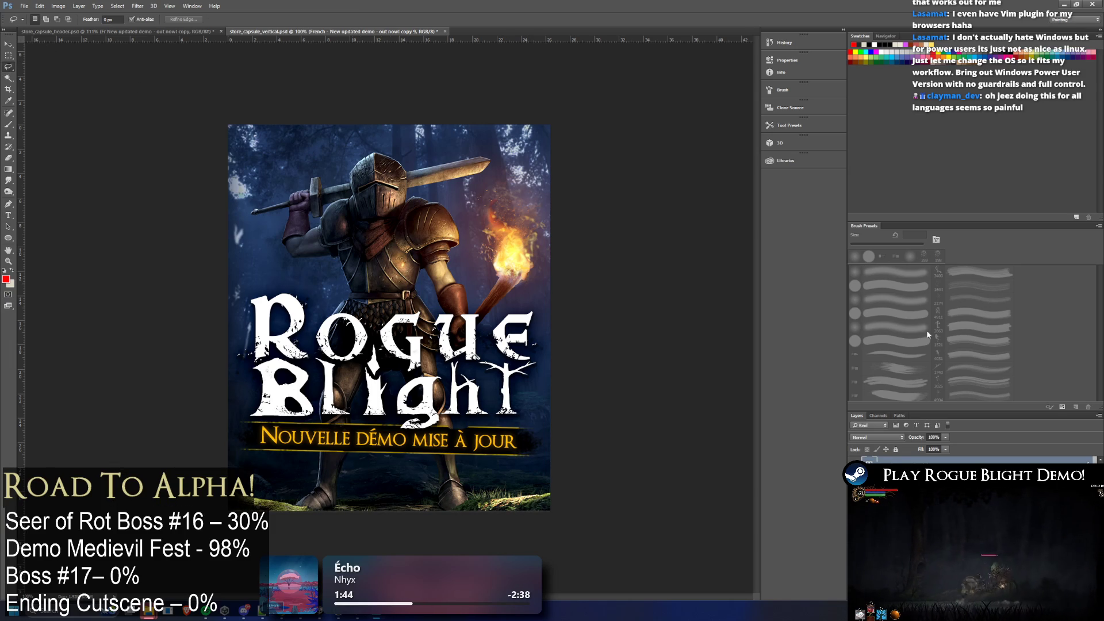
click(24, 6)
Quick-export the French capsule as store_capsule_vertical(DEMOUPDATED)_french.png
mouse_move(104, 129)
click(145, 130)
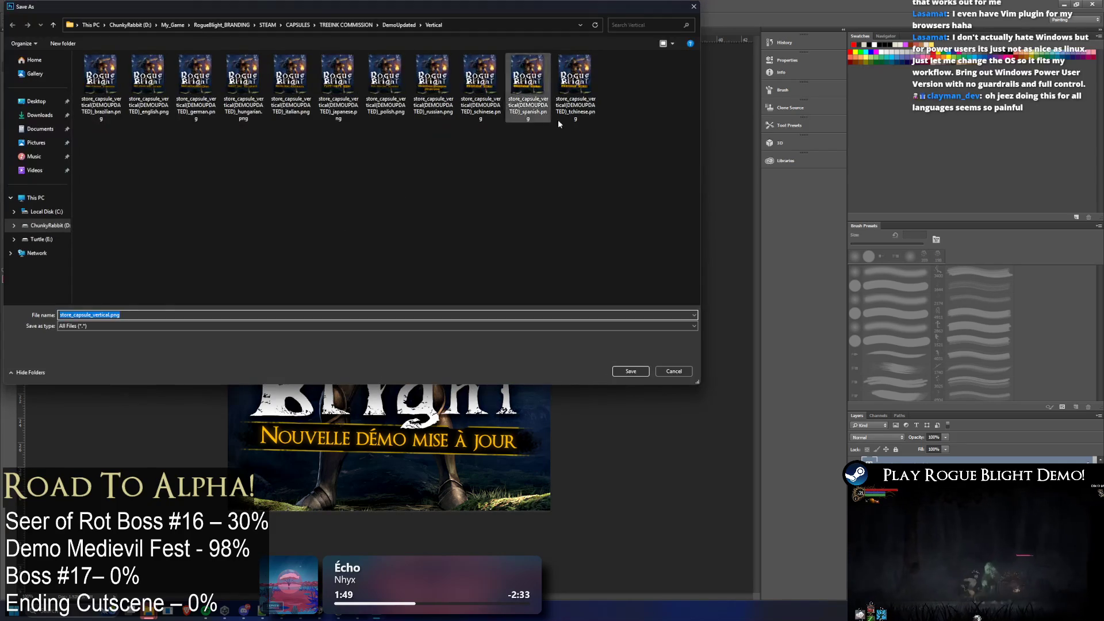
click(575, 86)
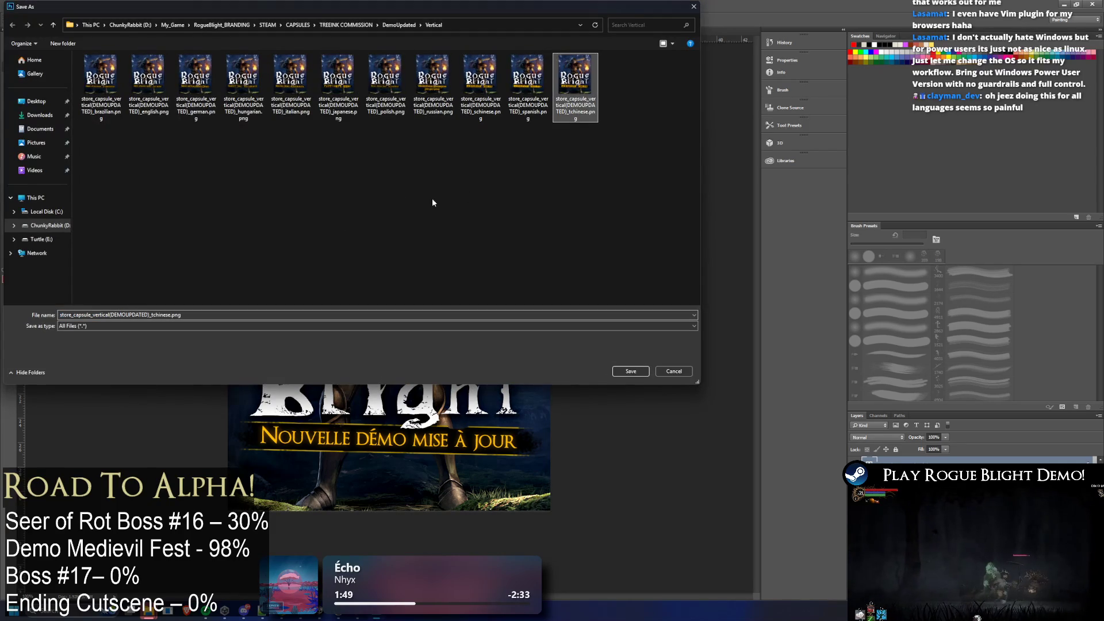
click(144, 315)
drag(159, 315, 169, 315)
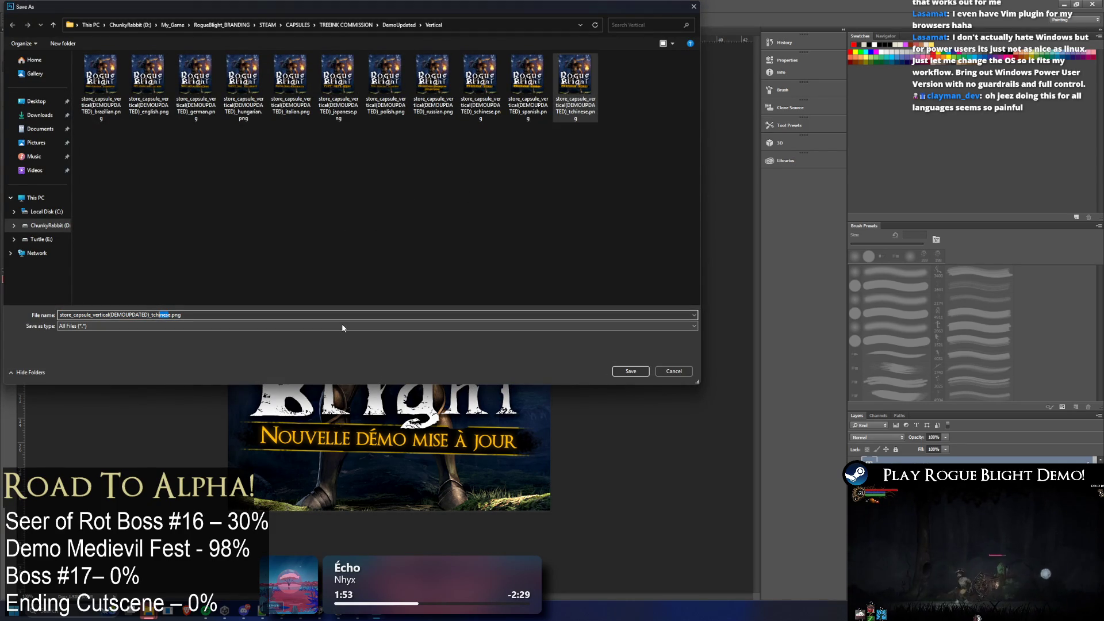
key(BackSpace)
key(Return)
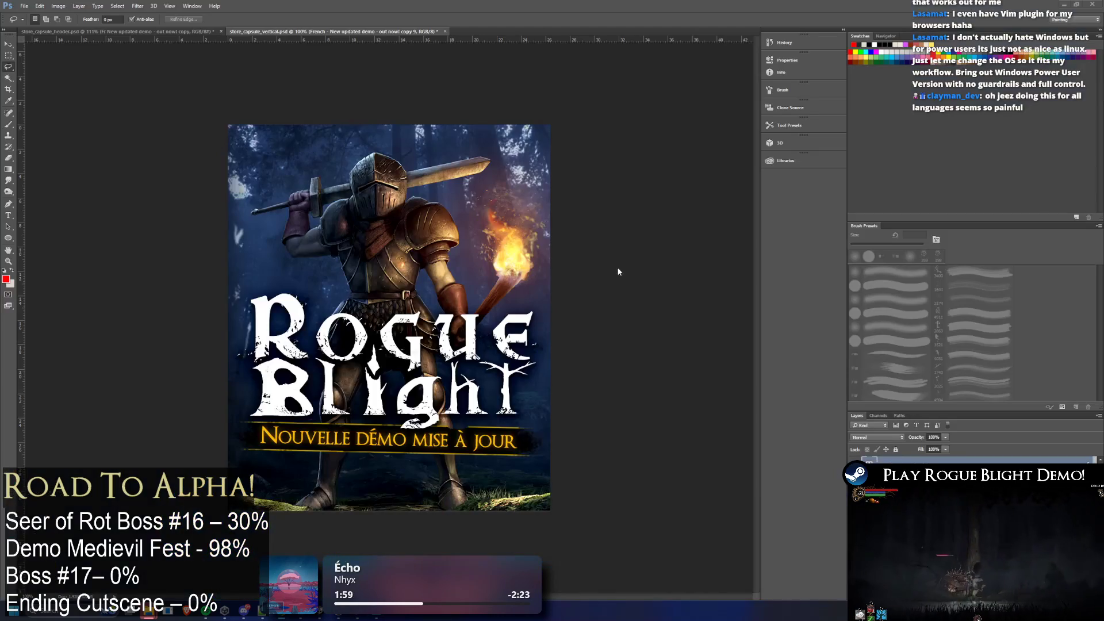
Open the DemoUpdated > Vertical folder in a maximized File Explorer window
mouse_move(148, 615)
click(282, 534)
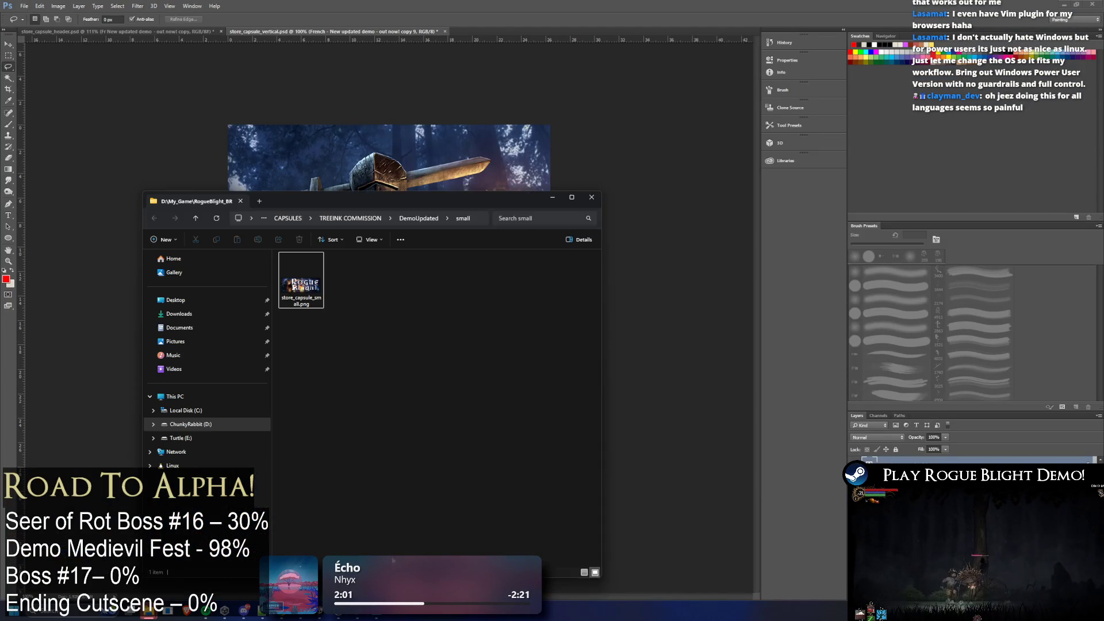
click(421, 219)
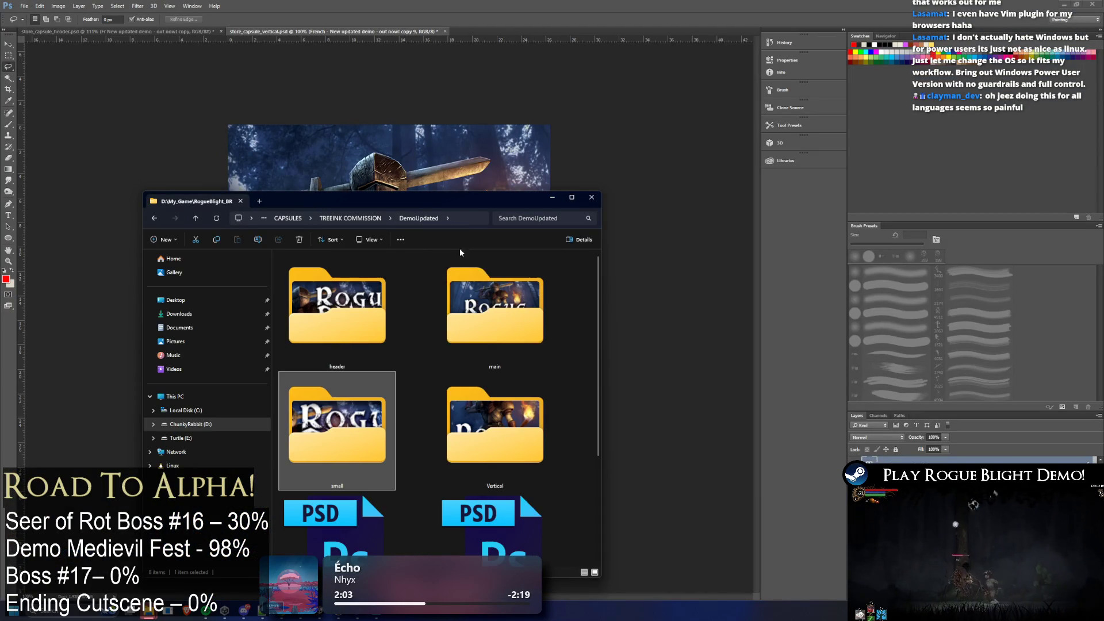
double_click(498, 429)
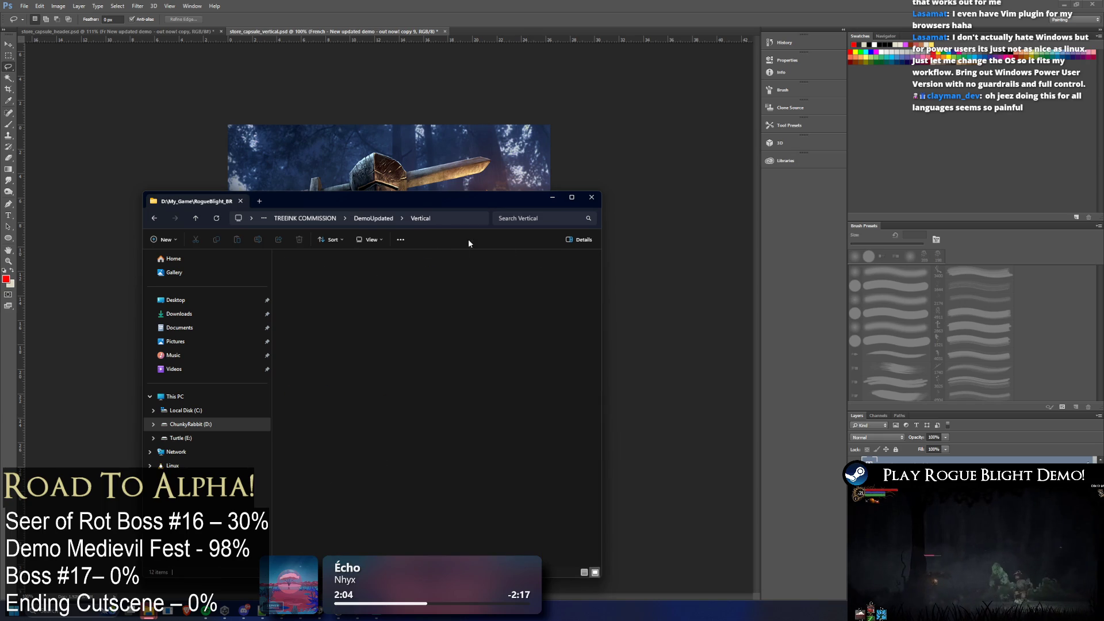
double_click(440, 196)
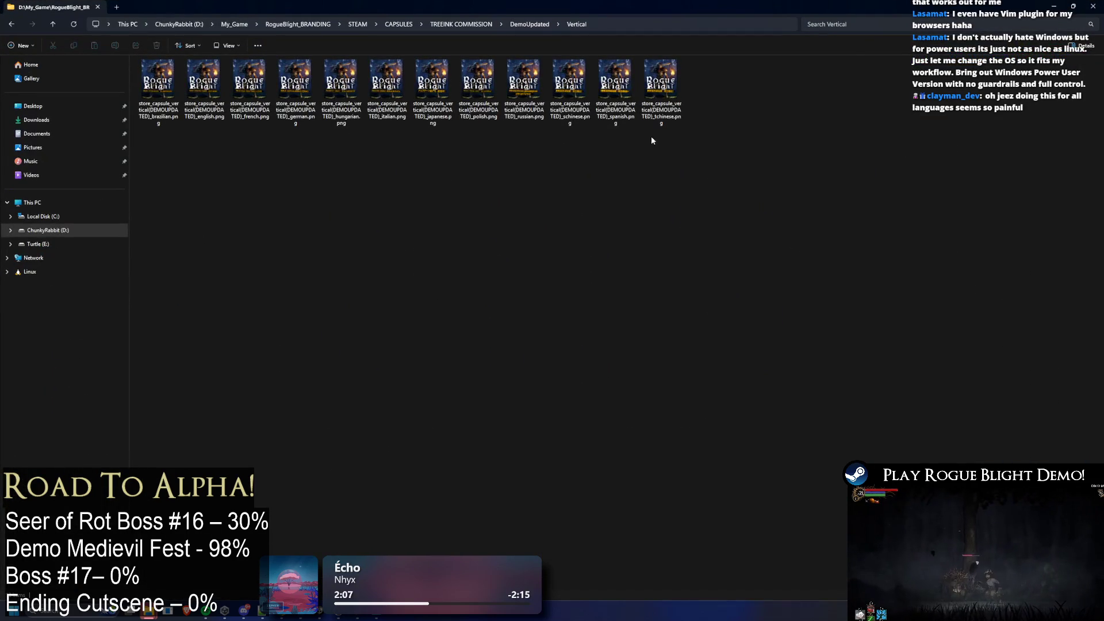
Review the Polish, Hungarian, French, Brazilian, Italian and Spanish PNGs as large thumbnails
click(480, 115)
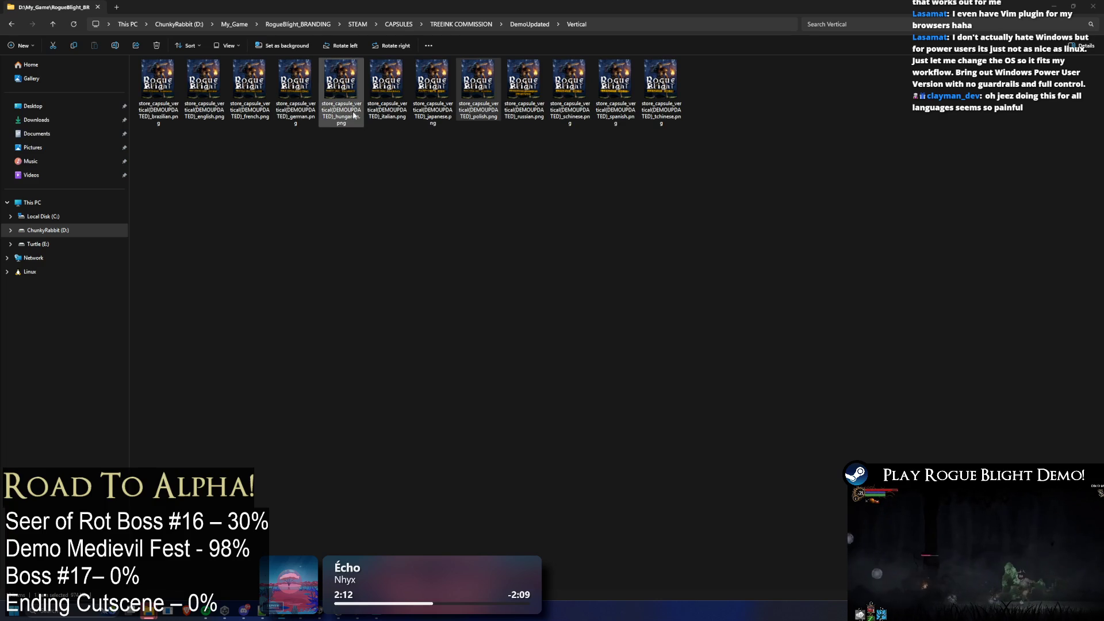
click(342, 95)
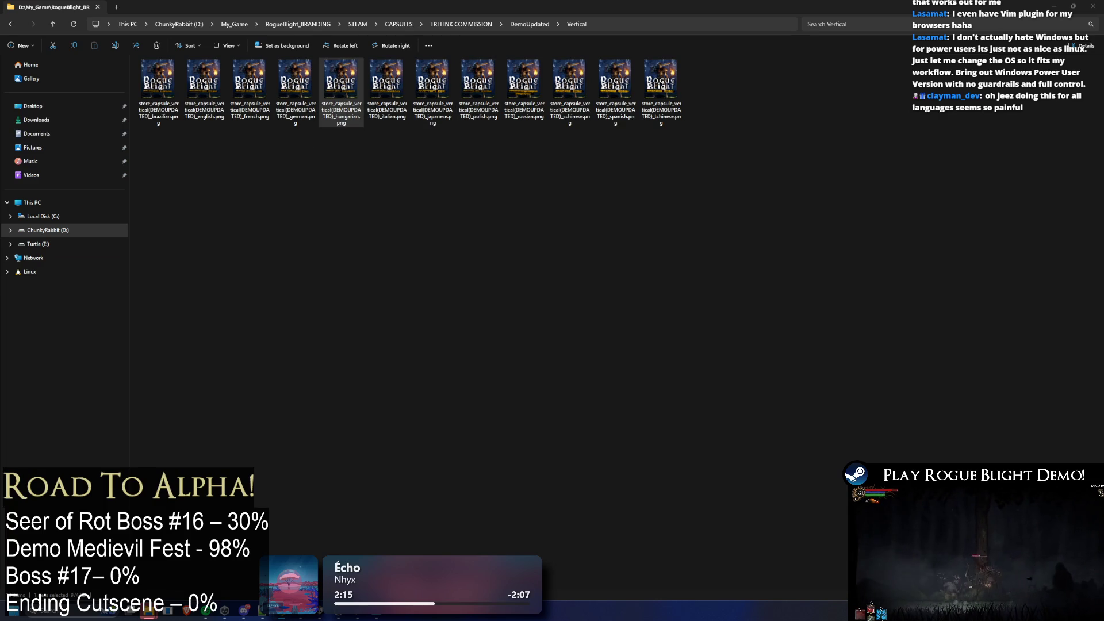
click(249, 92)
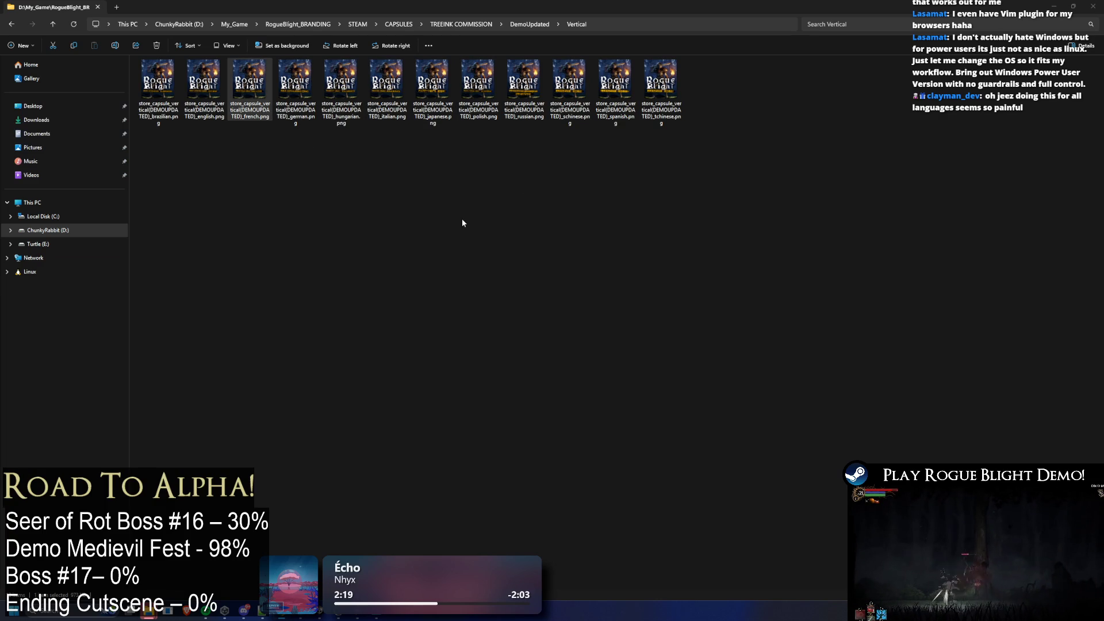
click(158, 92)
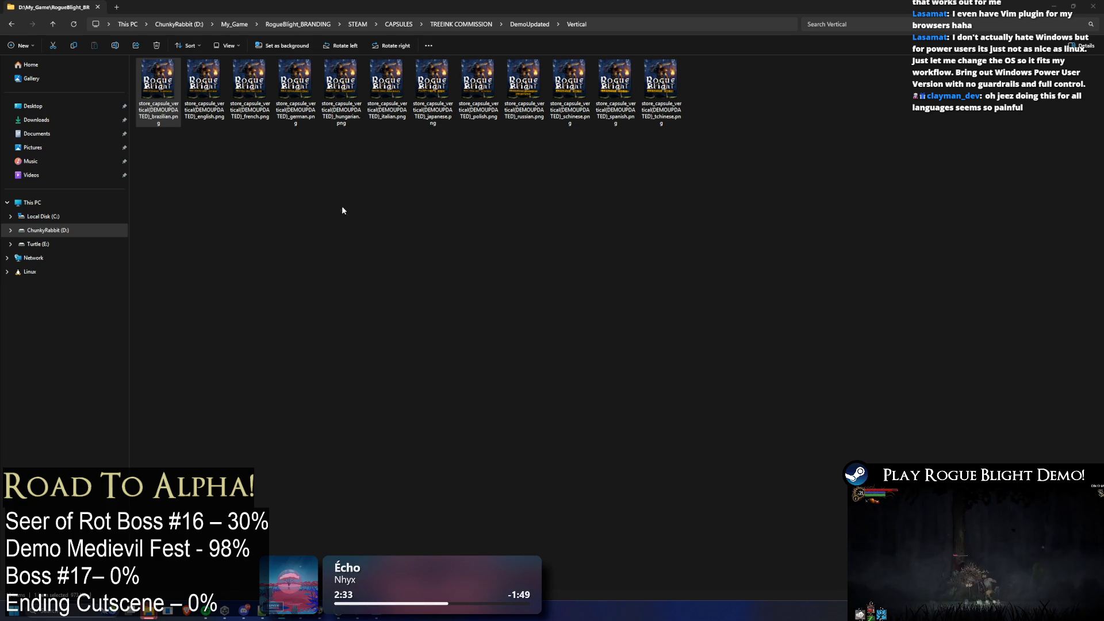
click(450, 163)
ctrl+scroll(446, 166, up, 3)
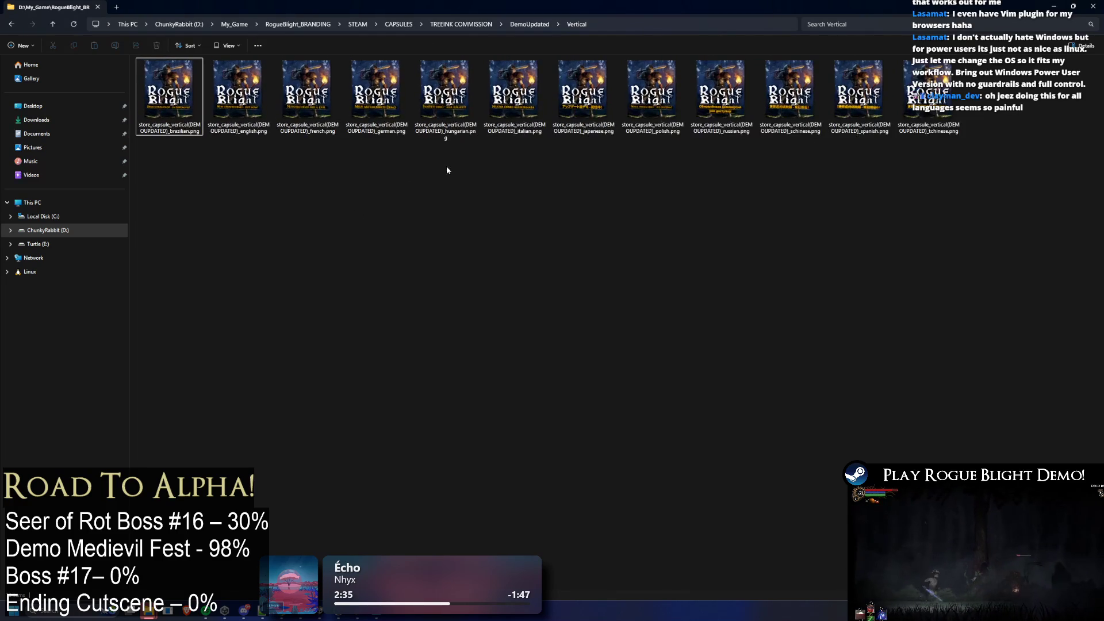
click(525, 132)
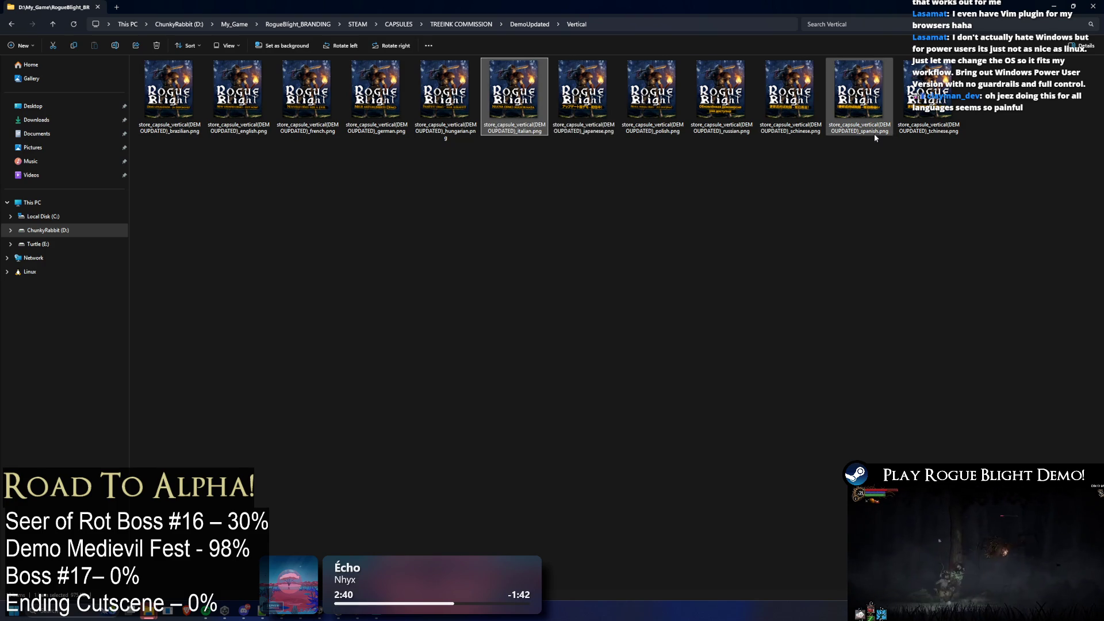
click(859, 120)
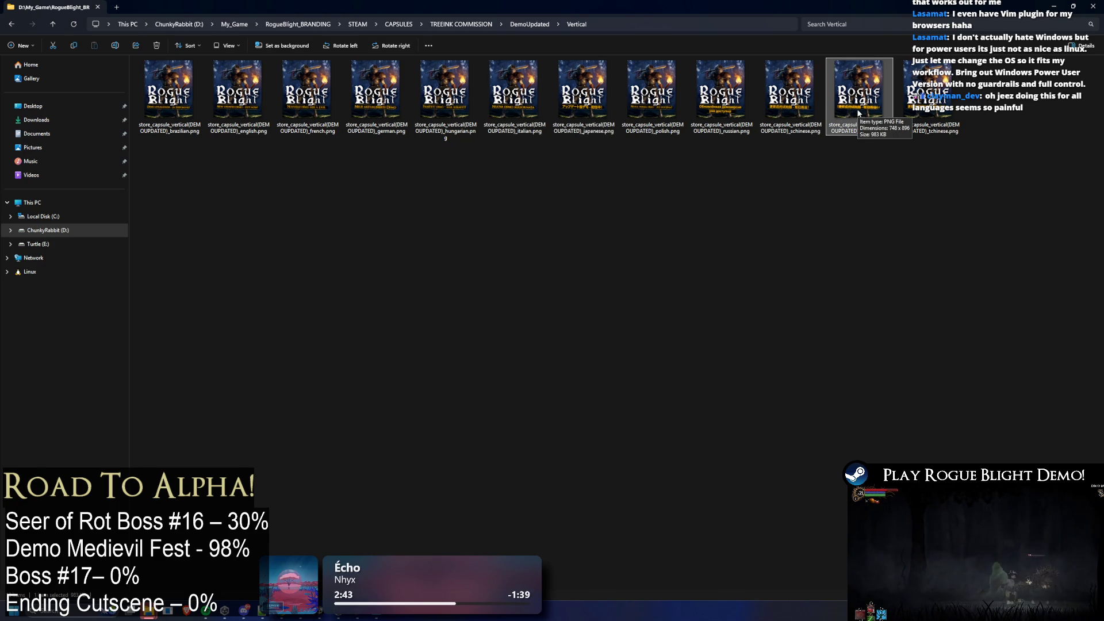
key(alt+Tab)
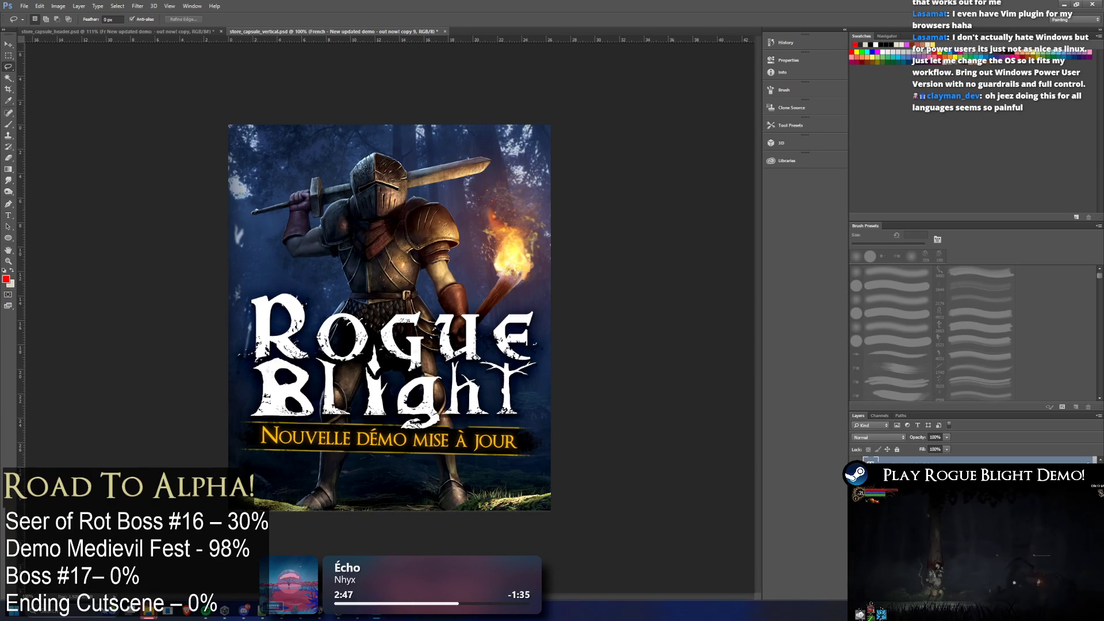
Show the Spanish tagline and export it, replacing the existing Spanish capsule PNG
key(Delete)
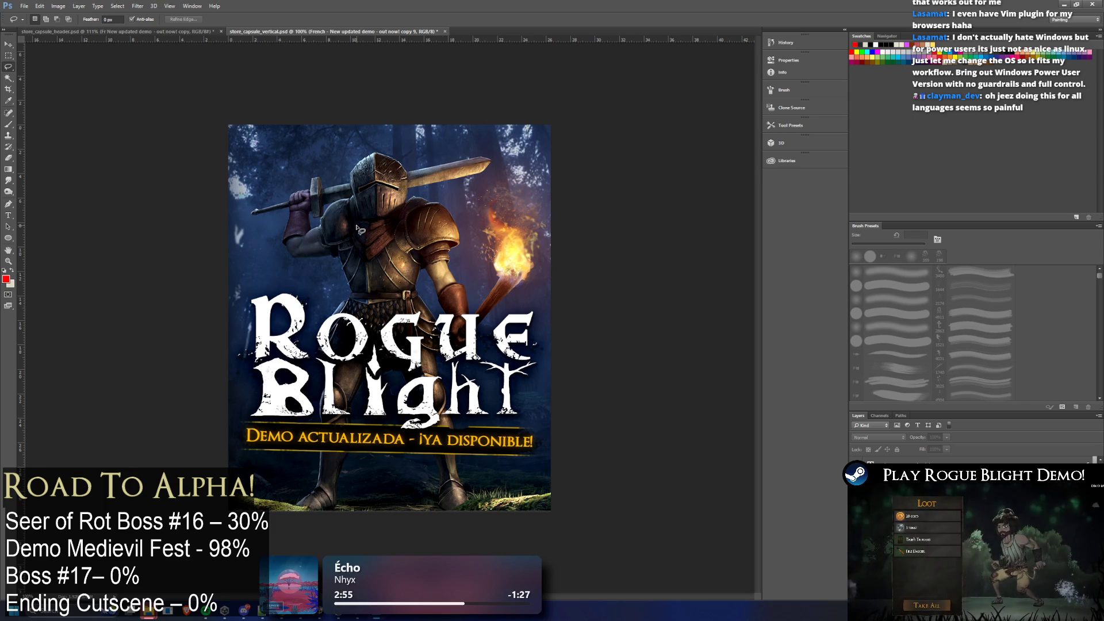
click(25, 6)
mouse_move(34, 130)
click(174, 129)
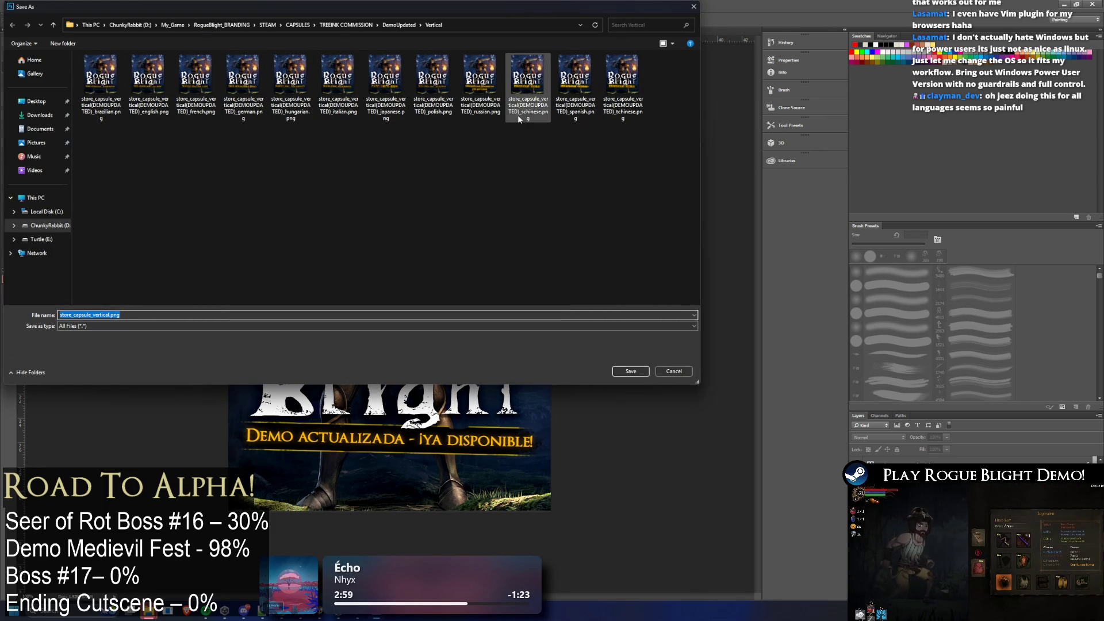
click(584, 107)
double_click(585, 107)
click(620, 305)
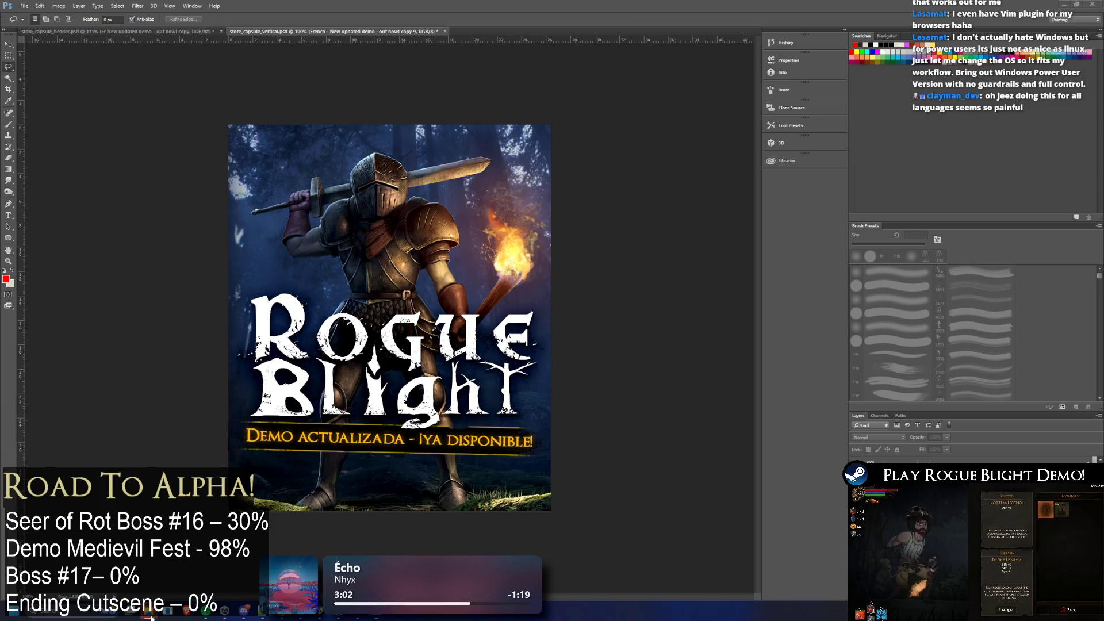
click(580, 555)
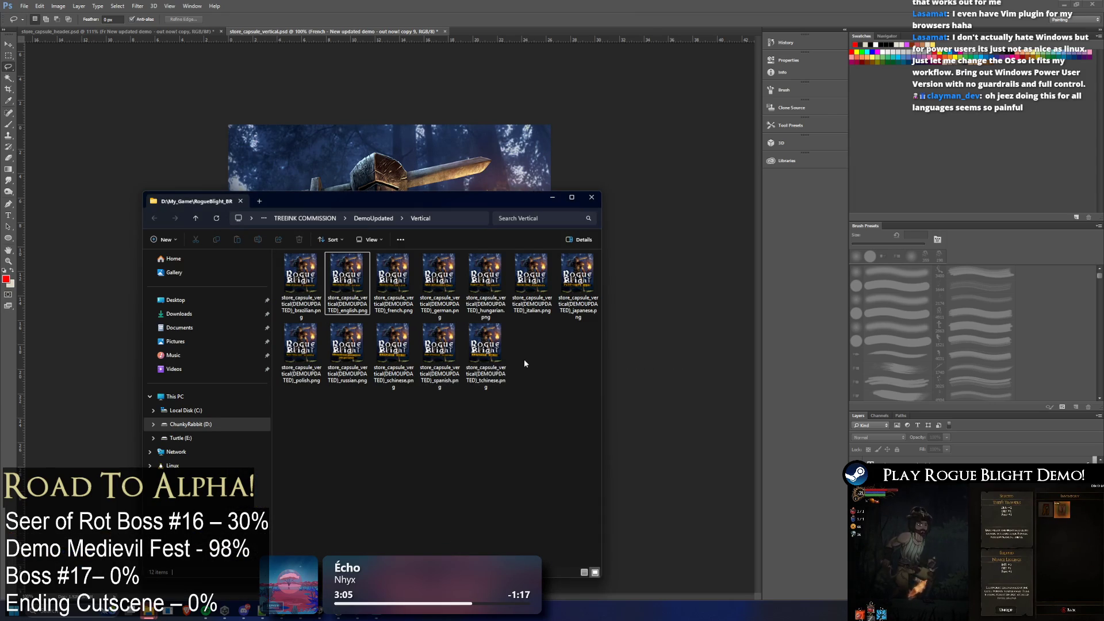
click(439, 345)
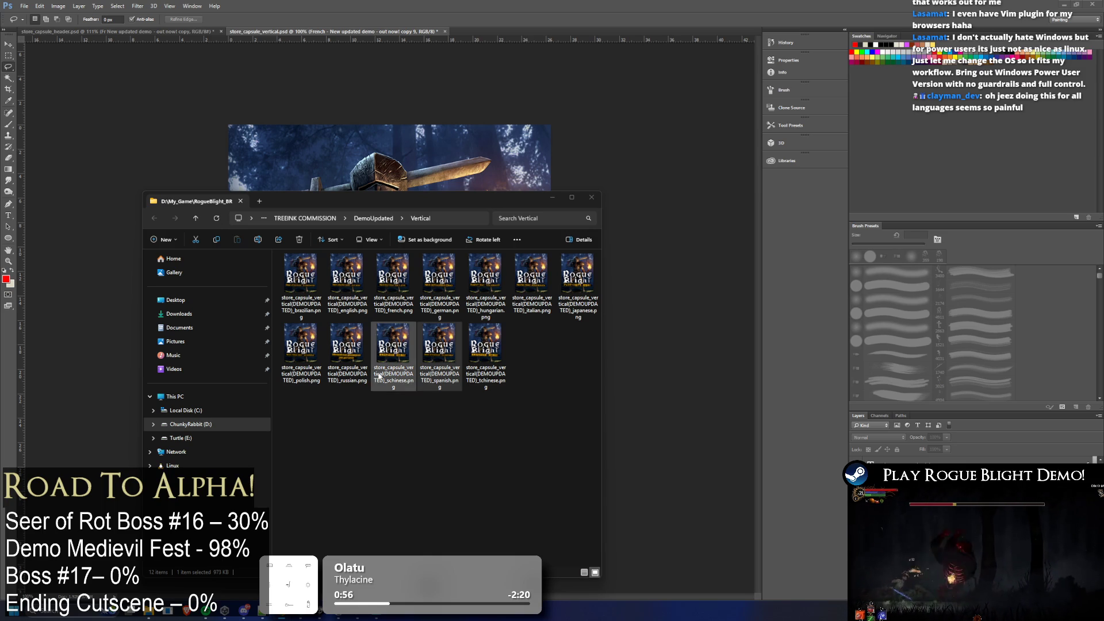
click(663, 359)
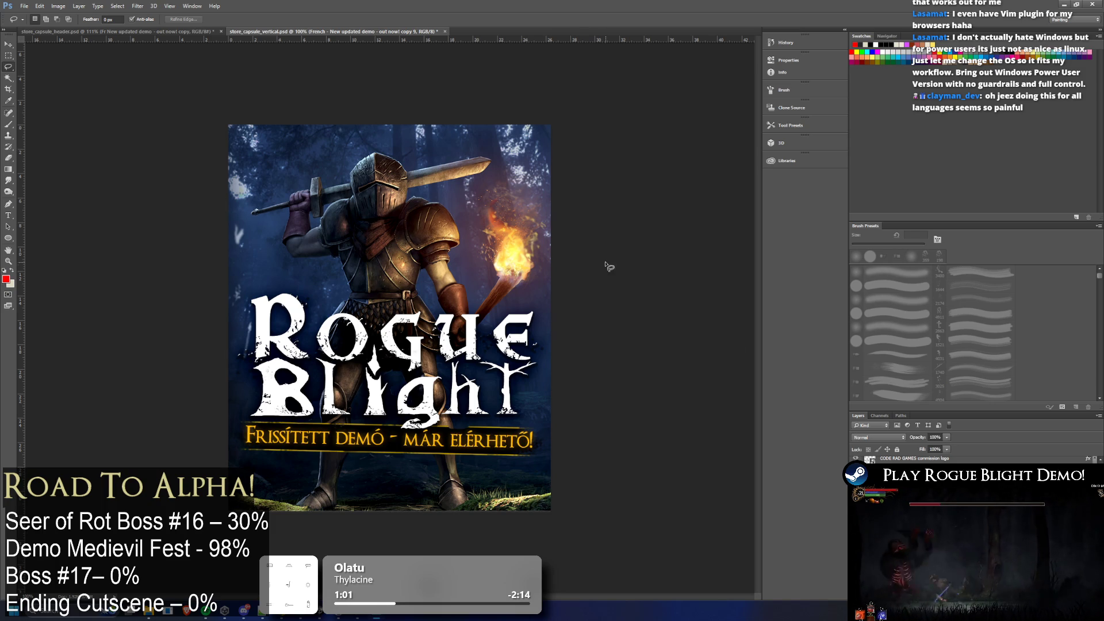
Exit Photoshop, saving store_capsule_header.psd and answering the store_capsule_vertical.psd prompt
click(1098, 4)
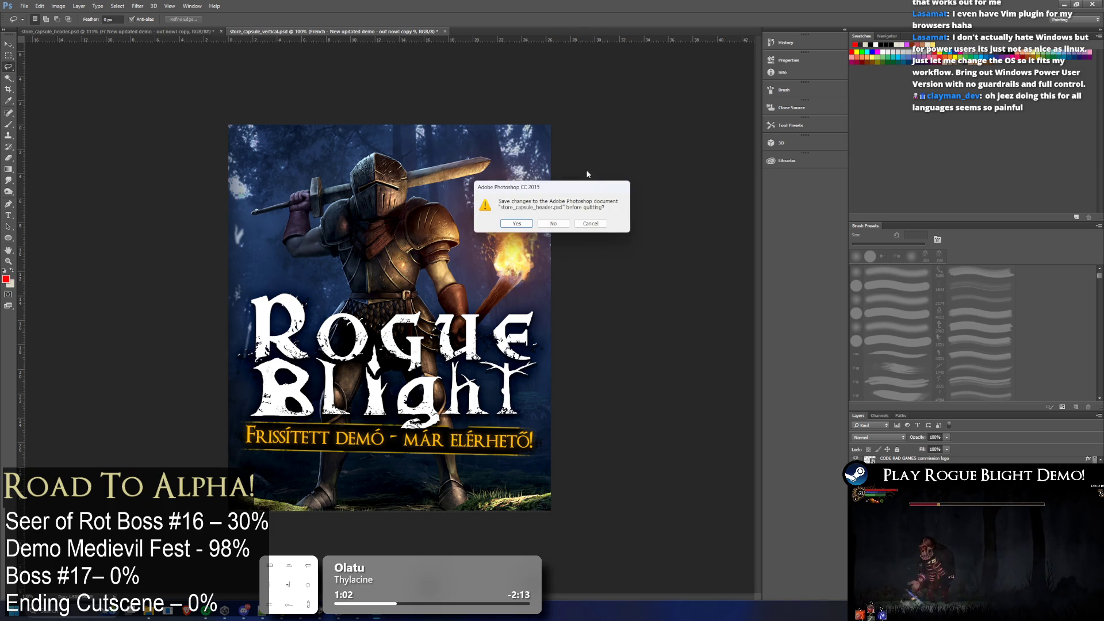
click(519, 225)
click(519, 225)
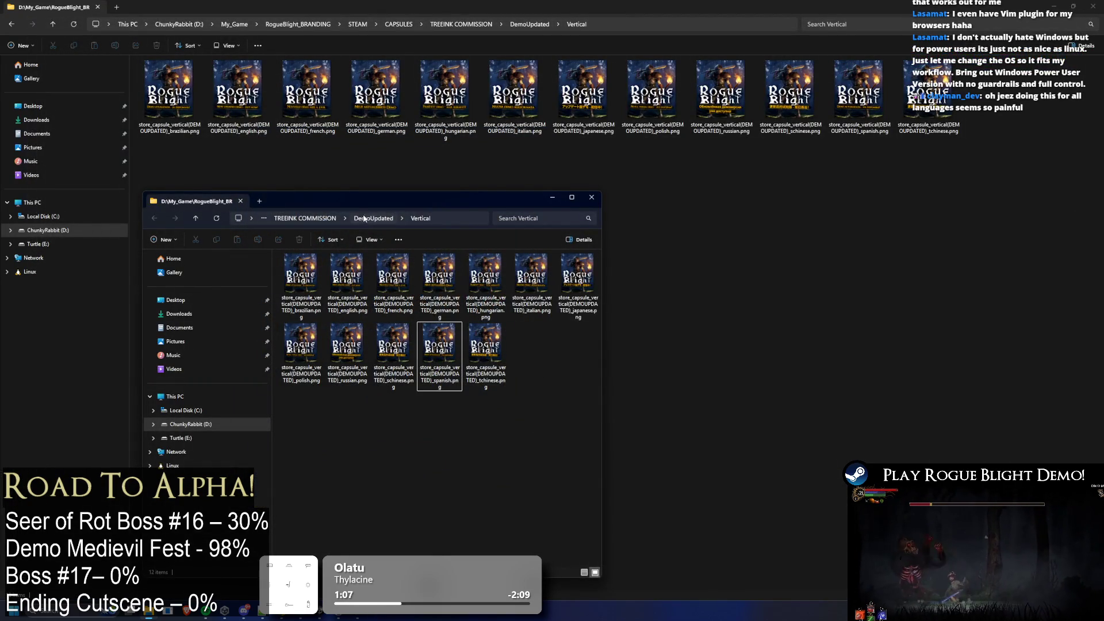
Maximize Explorer, select the four PSDs in DemoUpdated, and go up to TREEINK COMMISSION
key(alt+Left)
double_click(498, 199)
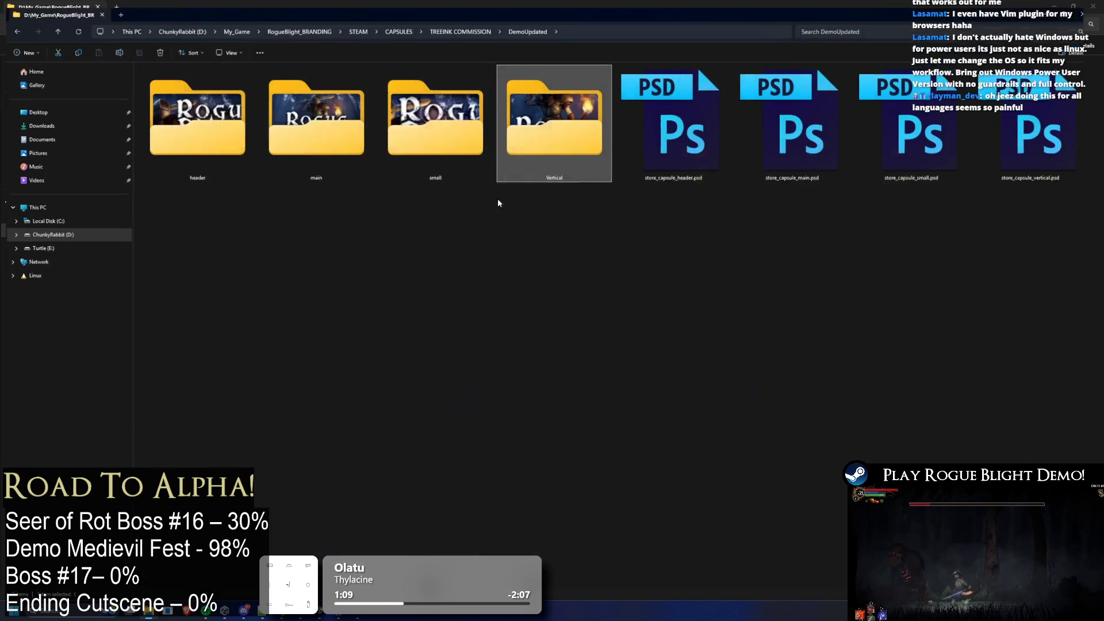
drag(698, 245, 1100, 59)
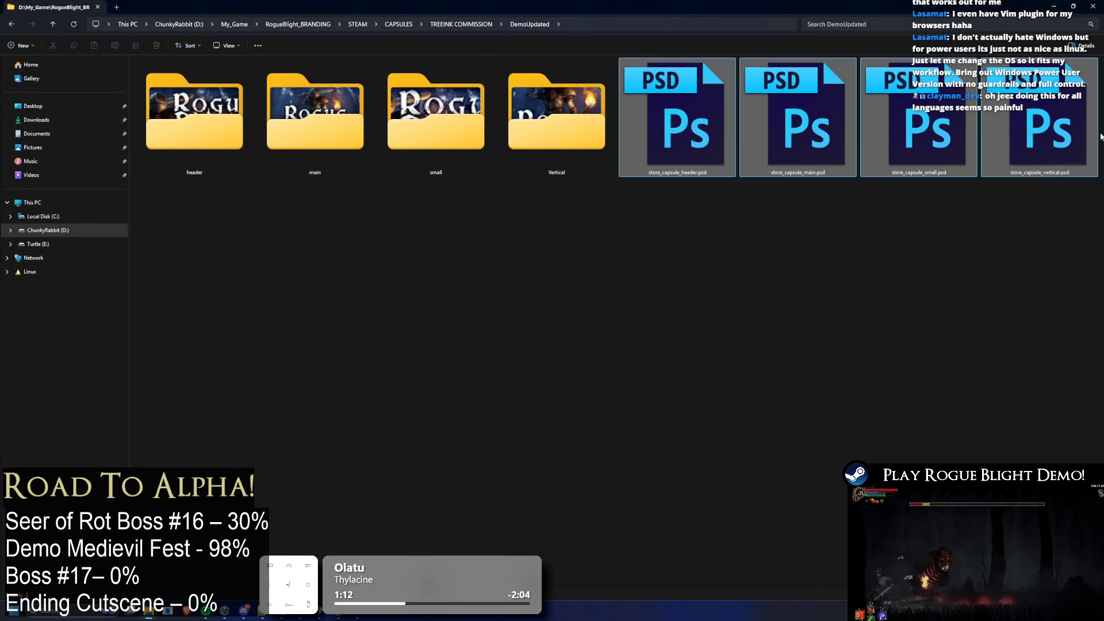
click(460, 25)
Create a new folder in TREEINK COMMISSION named STEAM CAPSULE (GOOD)
right_click(326, 333)
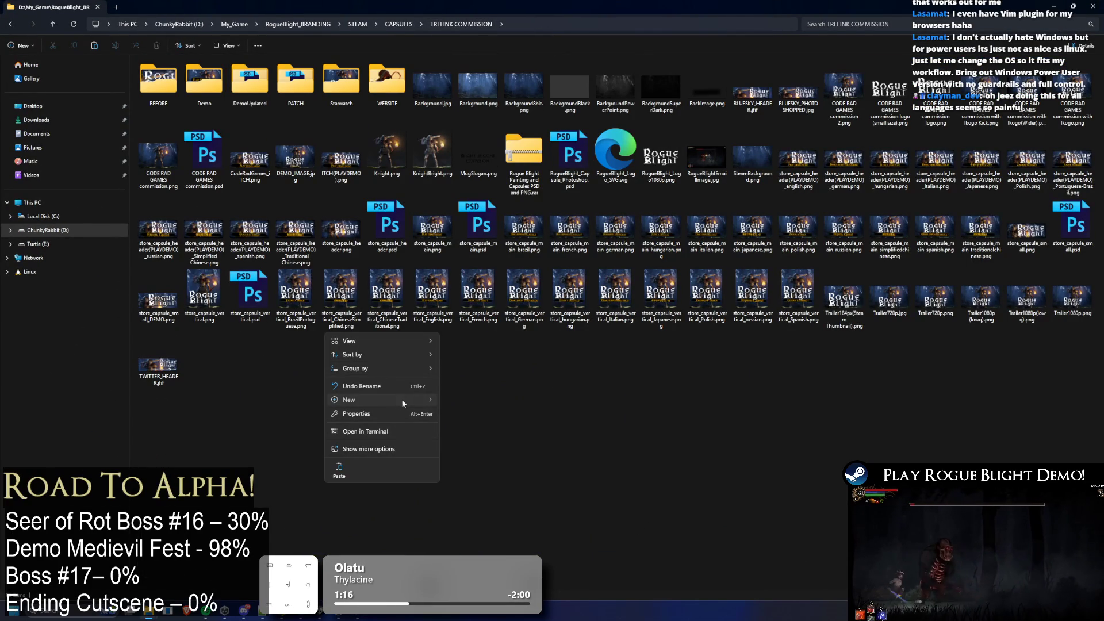
mouse_move(402, 399)
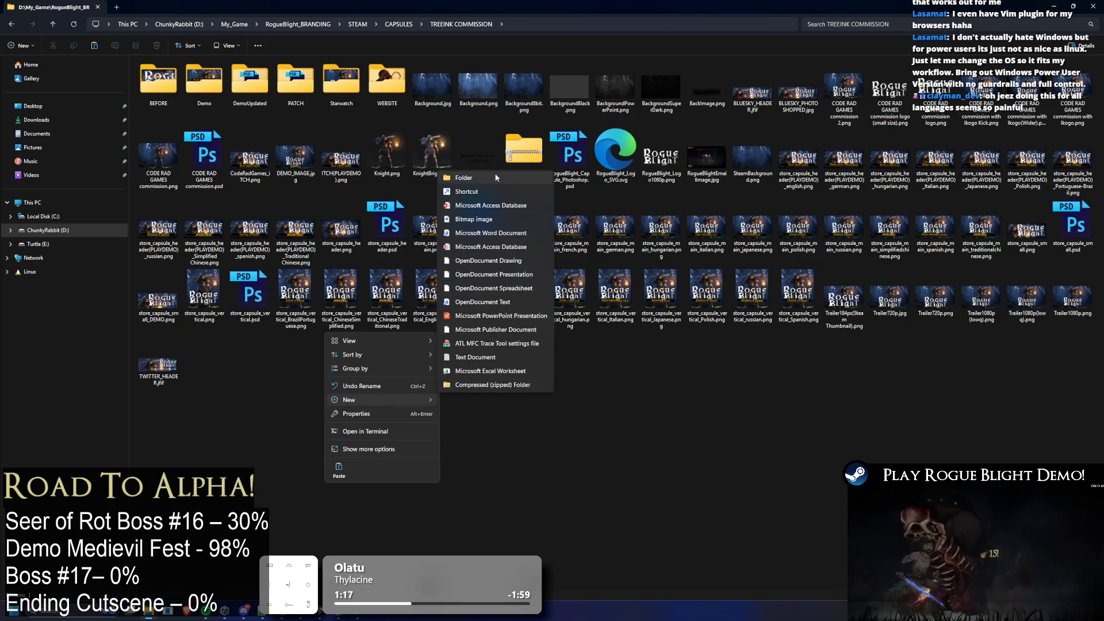
click(493, 179)
text(STER)
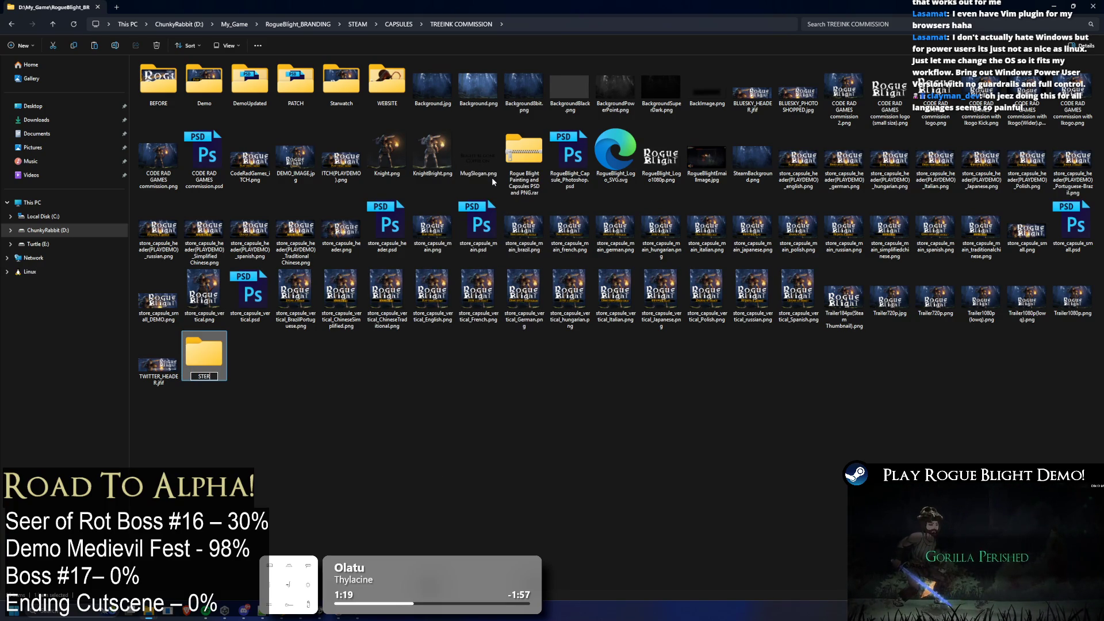
key(BackSpace)
key(BackSpace)
text(APSU)
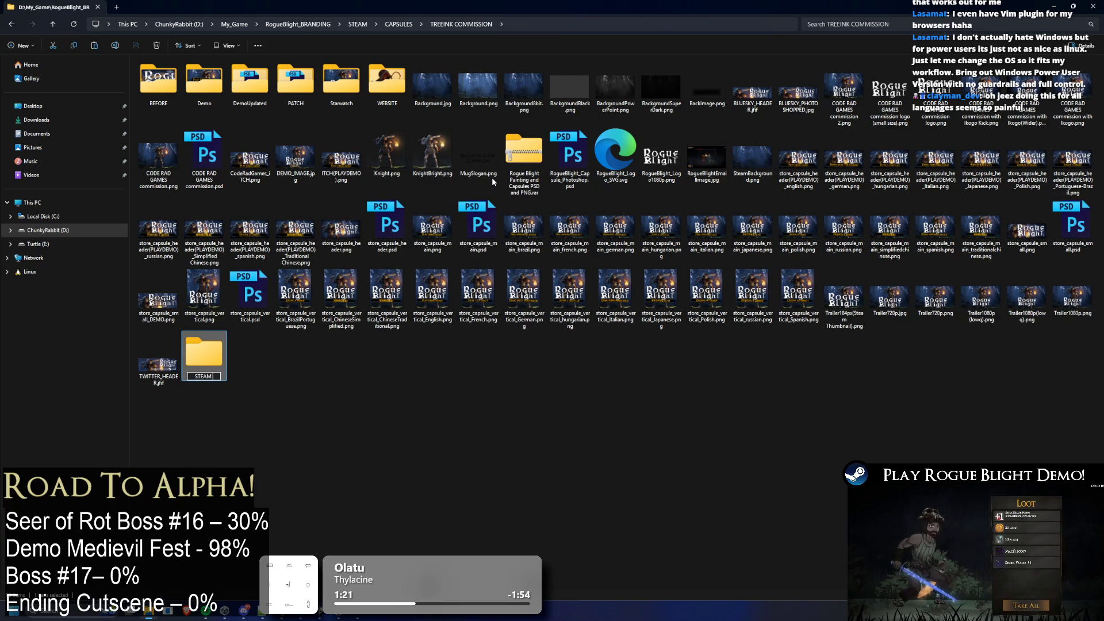
text(LE (GOOD)
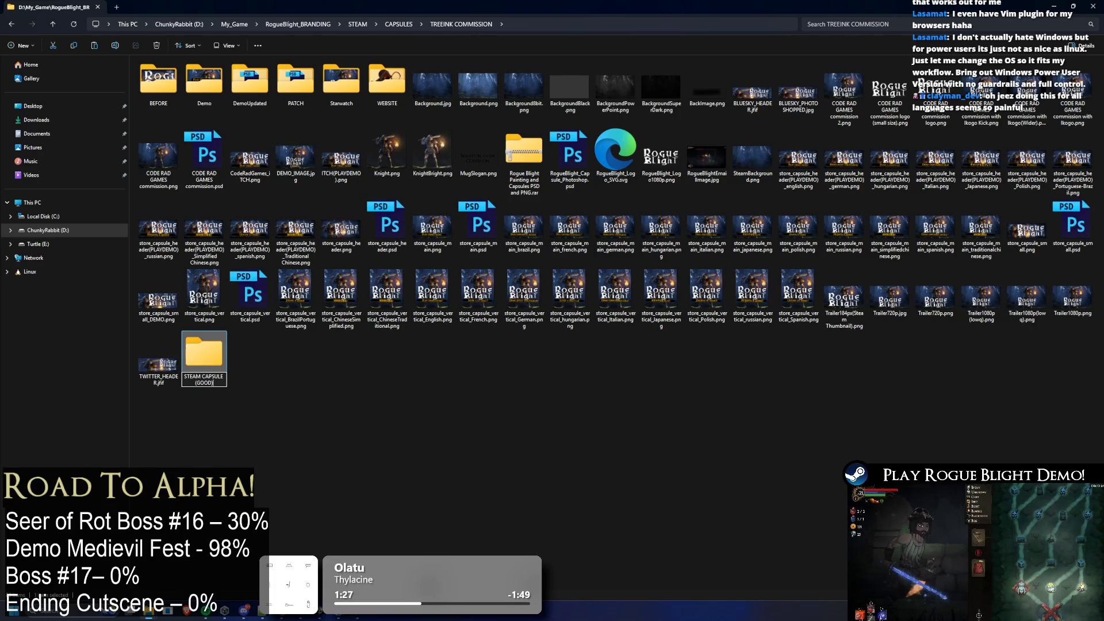
key(Return)
click(250, 84)
Move DemoUpdated into STEAM CAPSULE (GOOD) and create a Normal folder there
drag(185, 263, 206, 356)
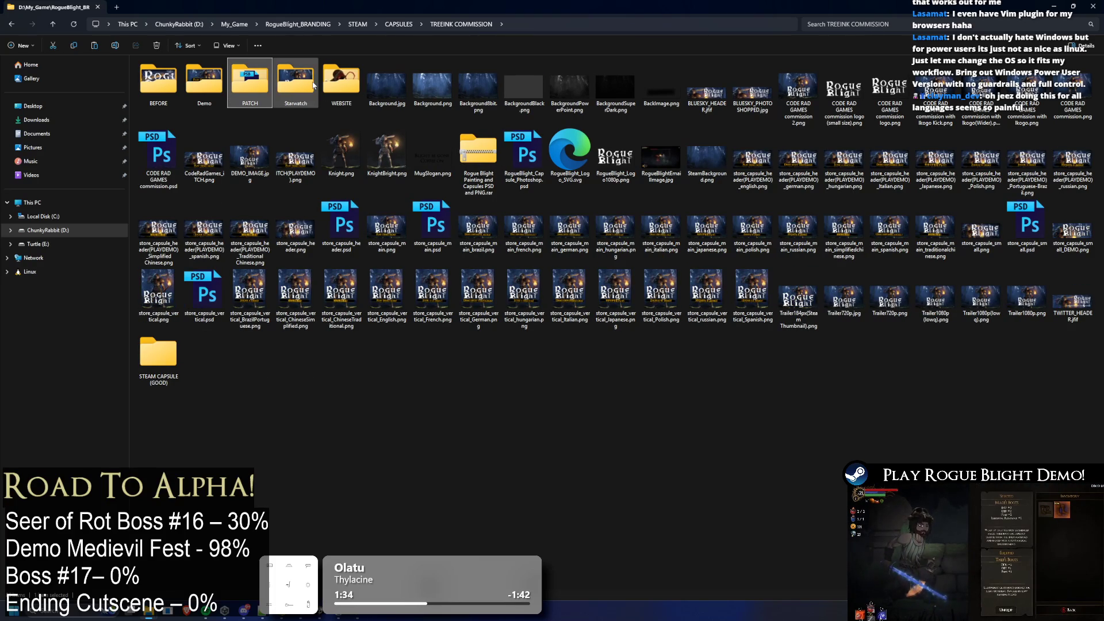
double_click(158, 353)
right_click(203, 166)
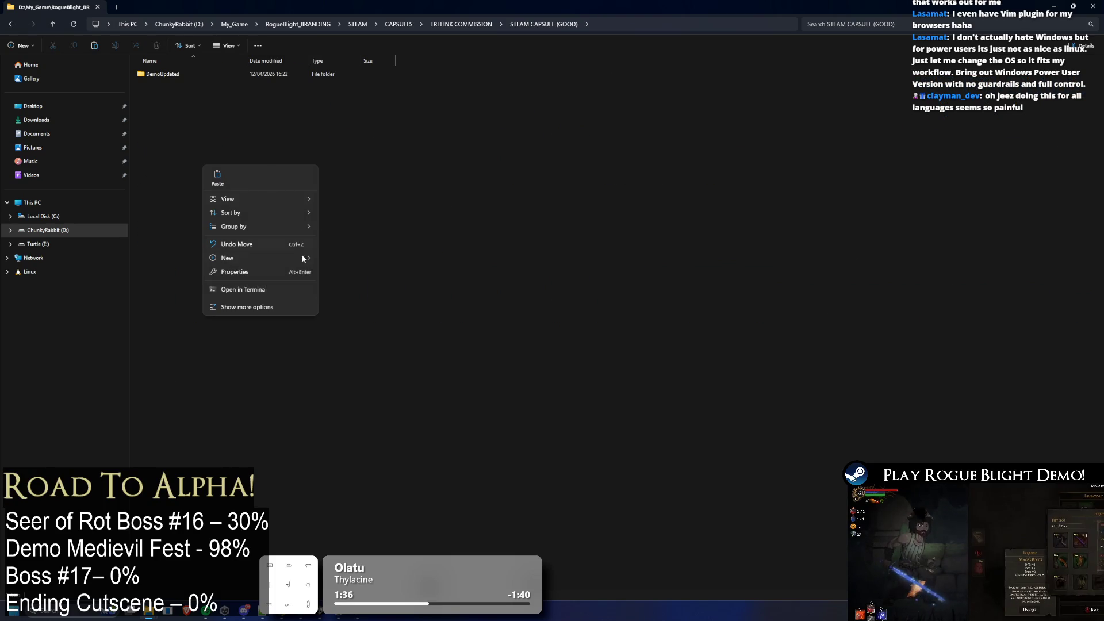
mouse_move(280, 257)
click(342, 254)
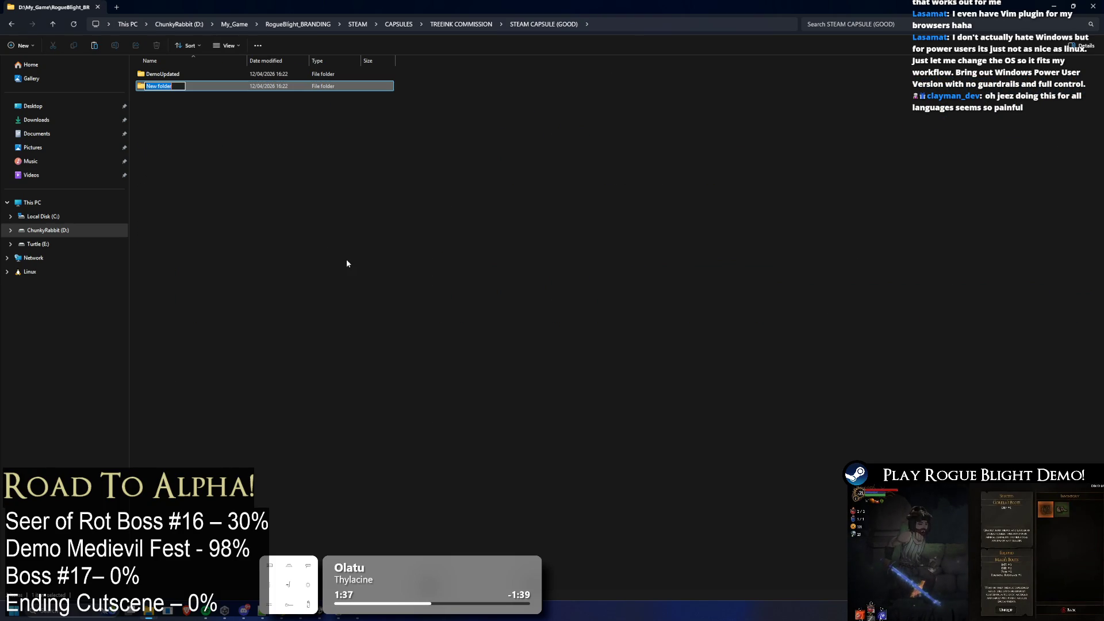
text(Normal)
key(Return)
key(Return)
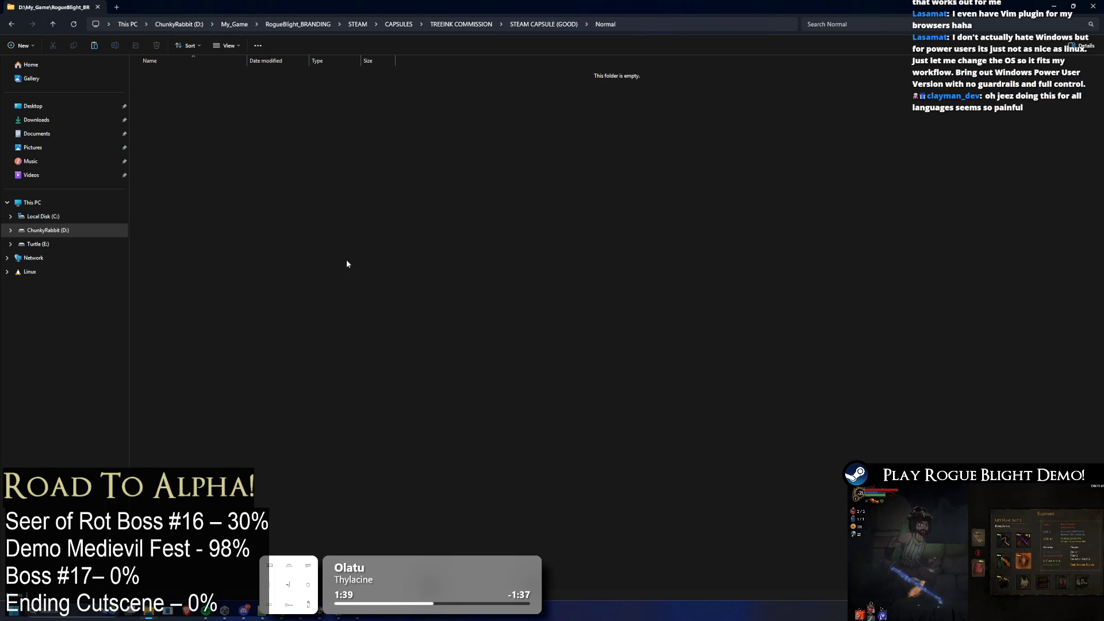
Copy all of DemoUpdated's folders and PSD files into the Normal folder
key(ctrl+v)
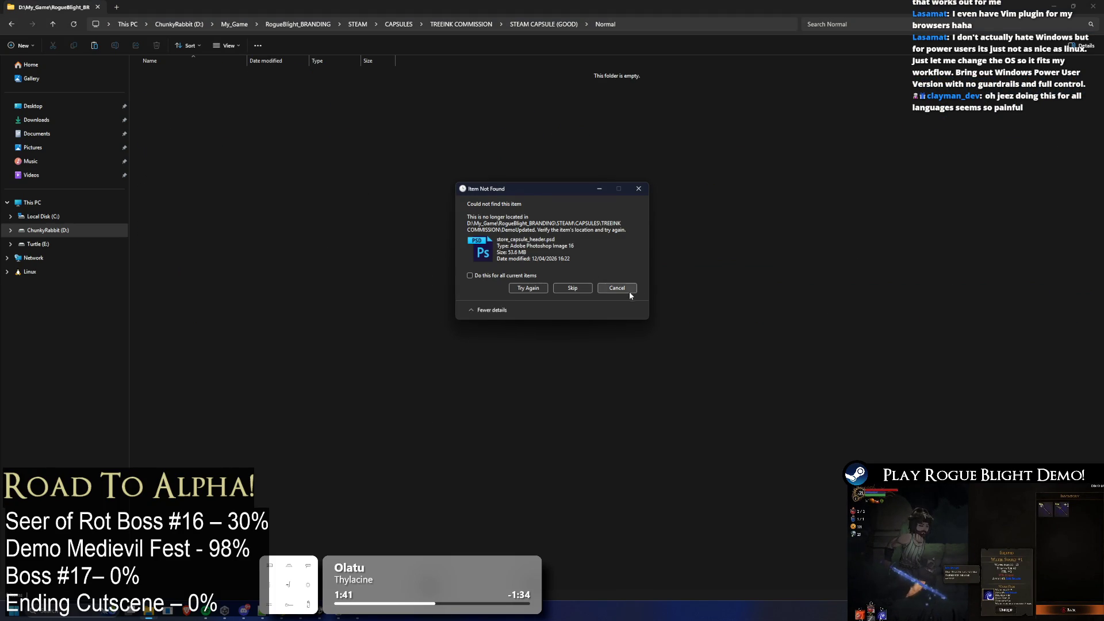
click(617, 288)
key(ctrl+z)
key(alt+Left)
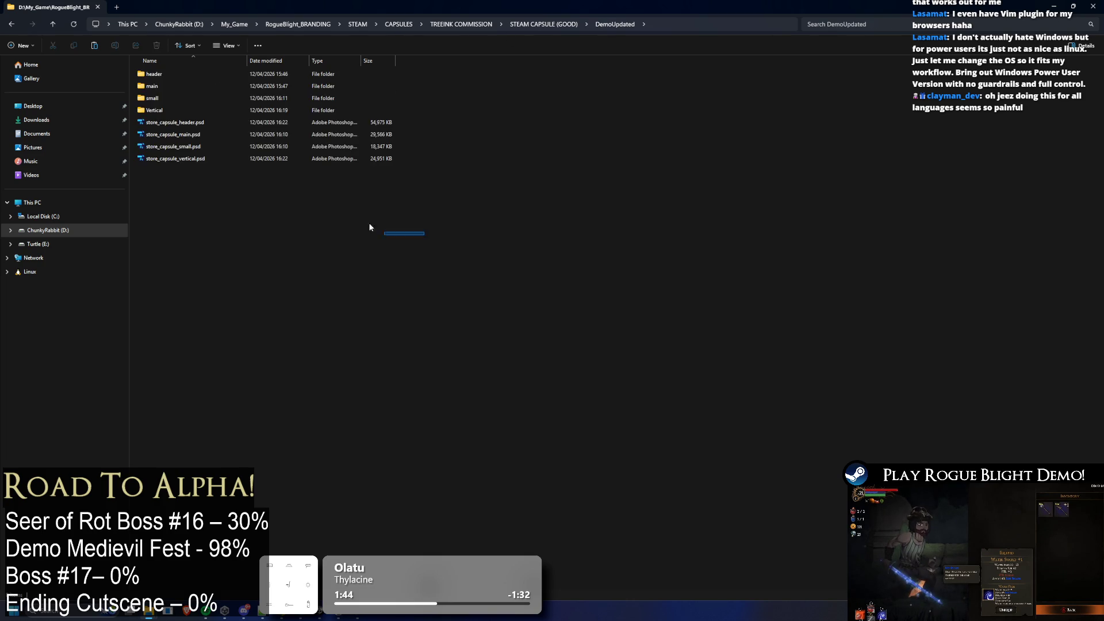
drag(408, 238, 380, 62)
click(560, 26)
double_click(170, 85)
key(ctrl+v)
Inspect the header and main subfolders inside Normal
double_click(173, 109)
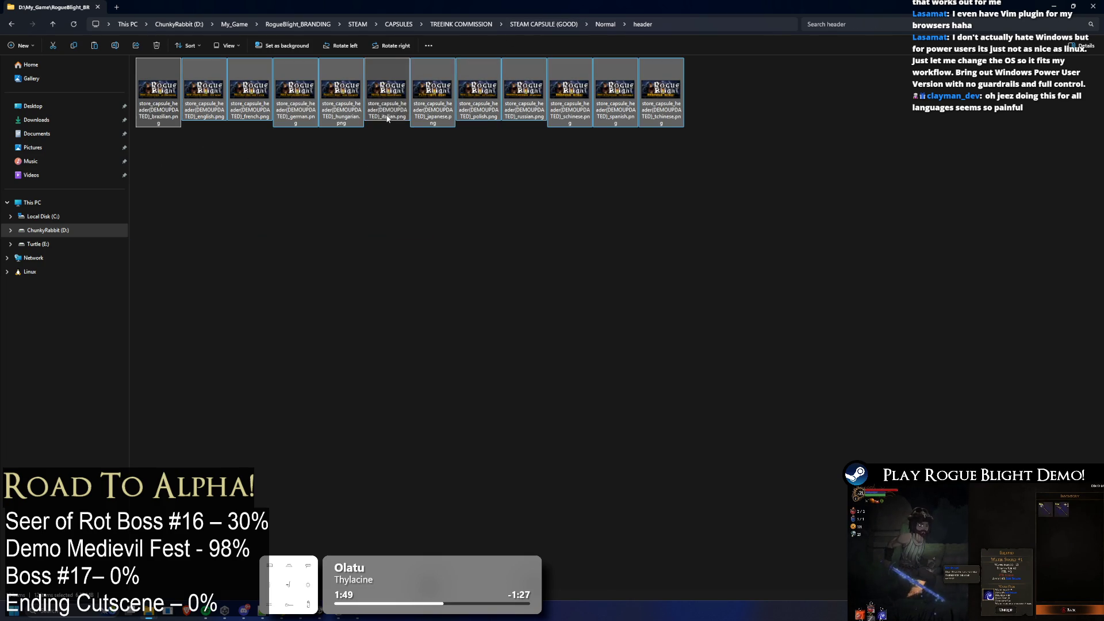
key(alt+Left)
double_click(154, 86)
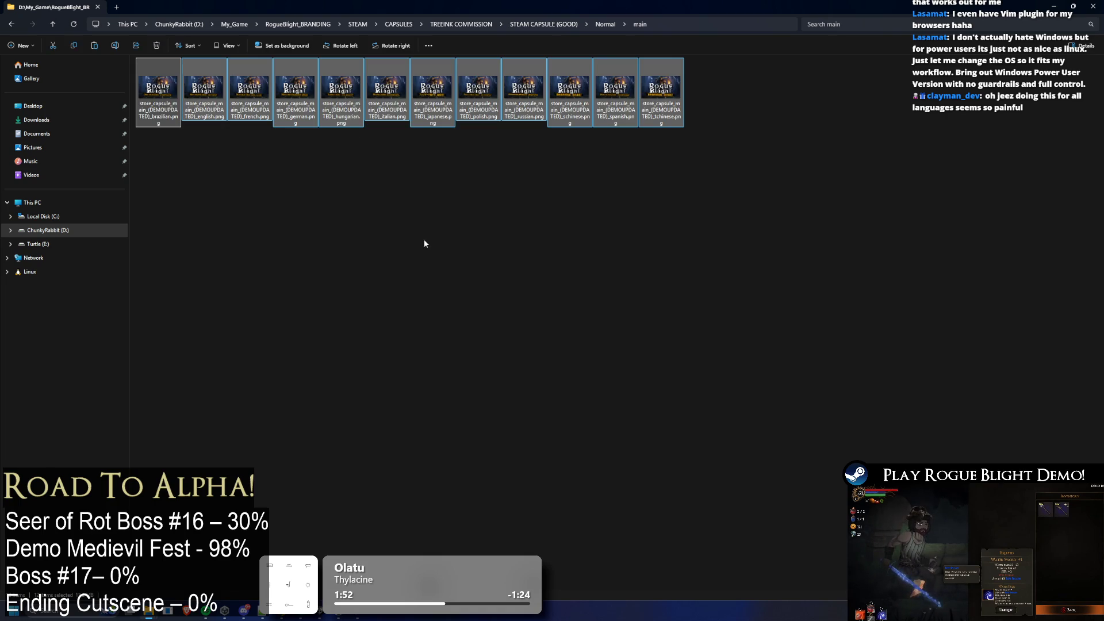
key(alt+Left)
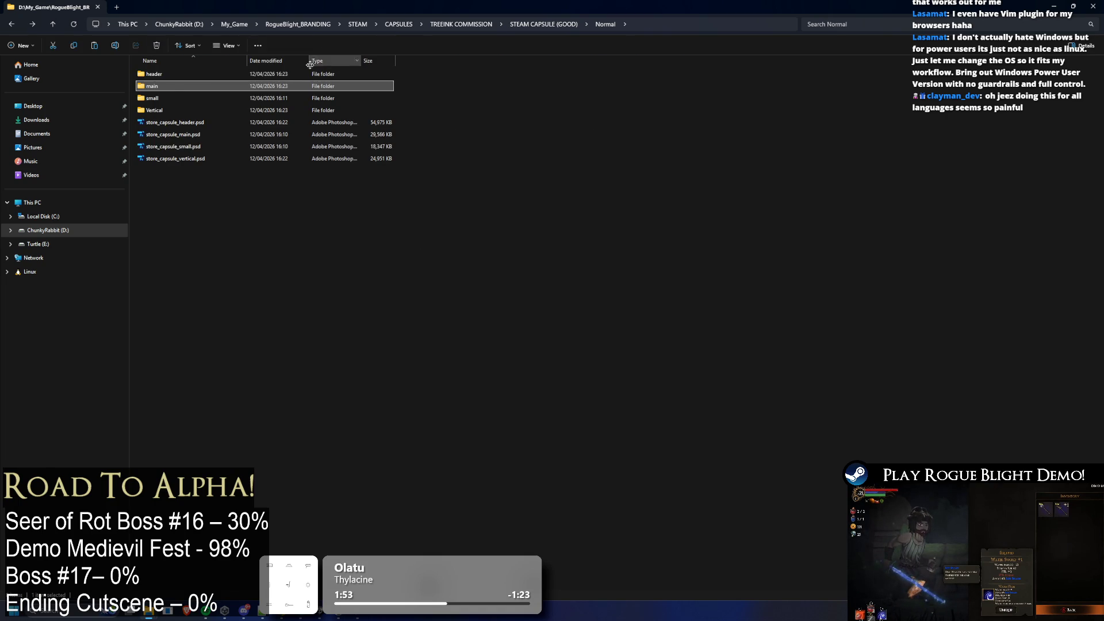
double_click(171, 75)
key(alt+Left)
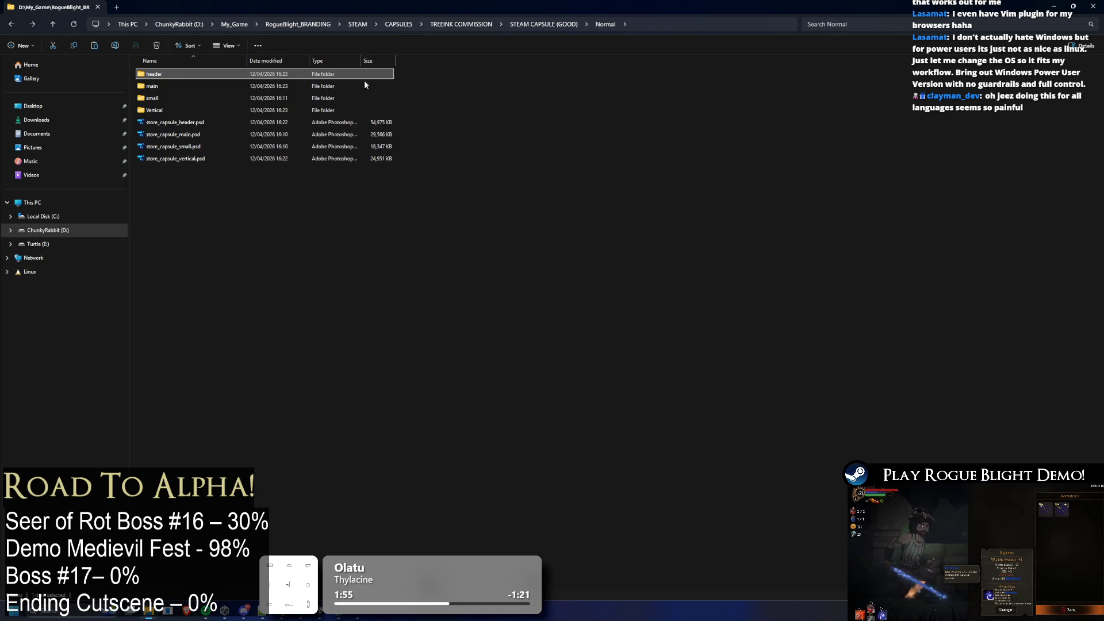
Copy the twelve header PNGs from DemoUpdated into Normal's header folder
key(alt+Left)
double_click(167, 73)
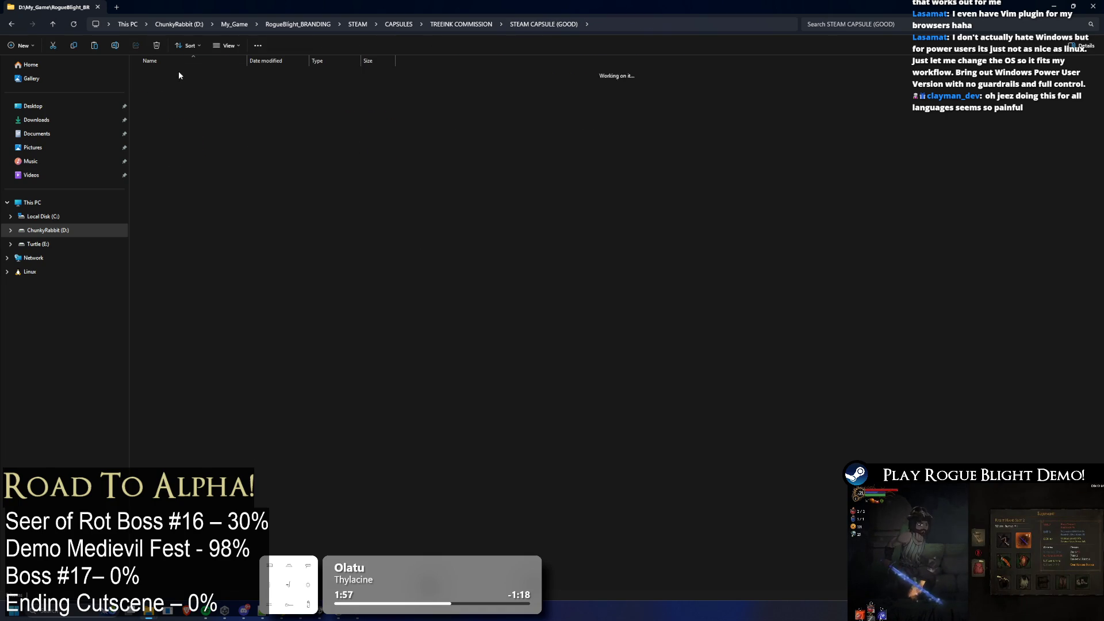
double_click(210, 74)
key(ctrl+a)
key(alt+Left)
key(alt+Left)
key(alt+Left)
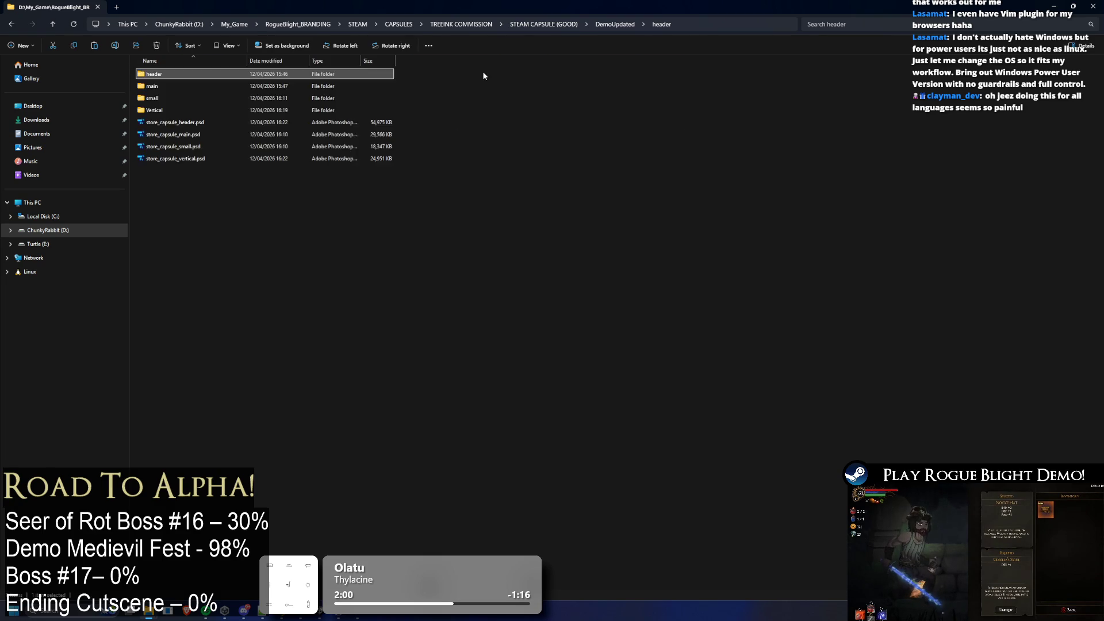
double_click(219, 75)
key(ctrl+v)
key(alt+Left)
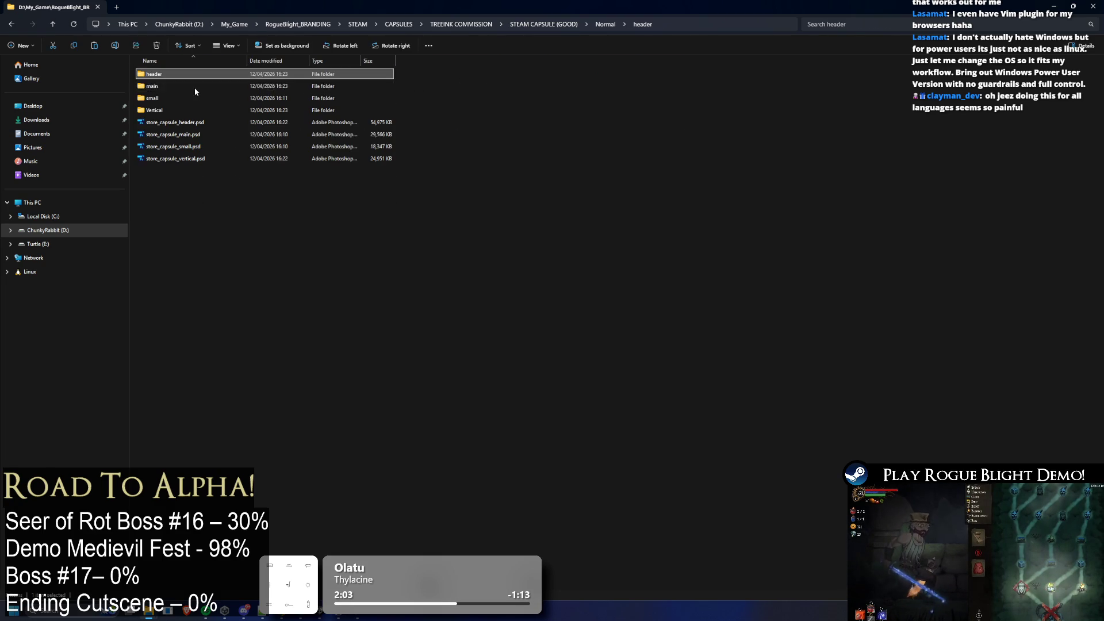
Delete every header PNG except the English one in Normal's header folder
double_click(191, 74)
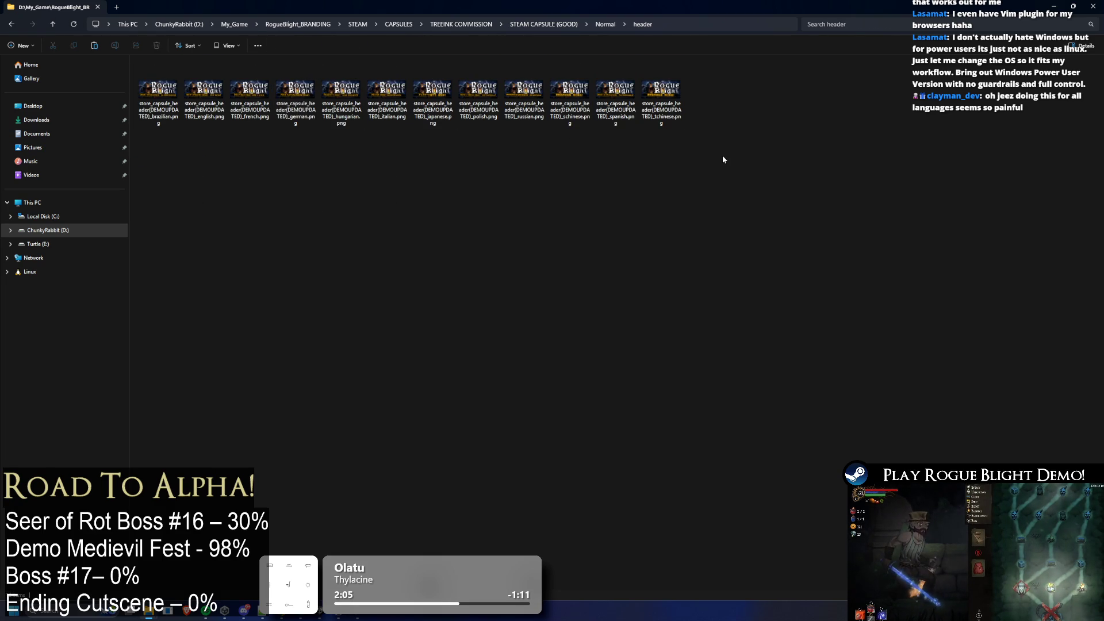
click(158, 92)
key(Delete)
drag(689, 193, 202, 72)
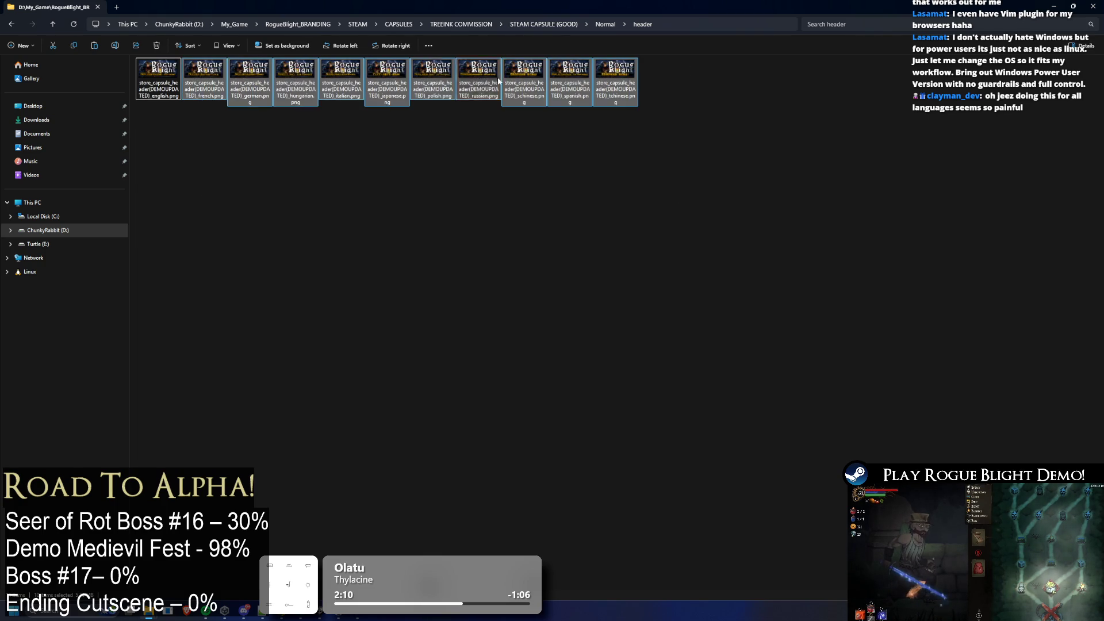
key(Delete)
click(605, 25)
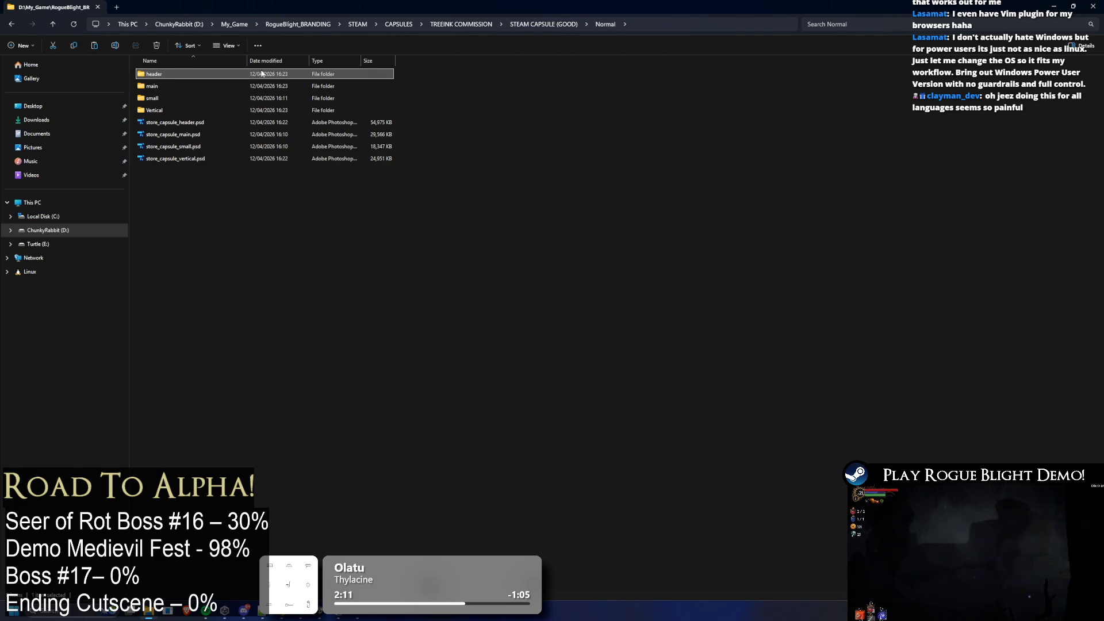
Rename the English header PNG to drop '(DEMOUPDATED)' from its filename
double_click(174, 69)
click(160, 96)
key(F2)
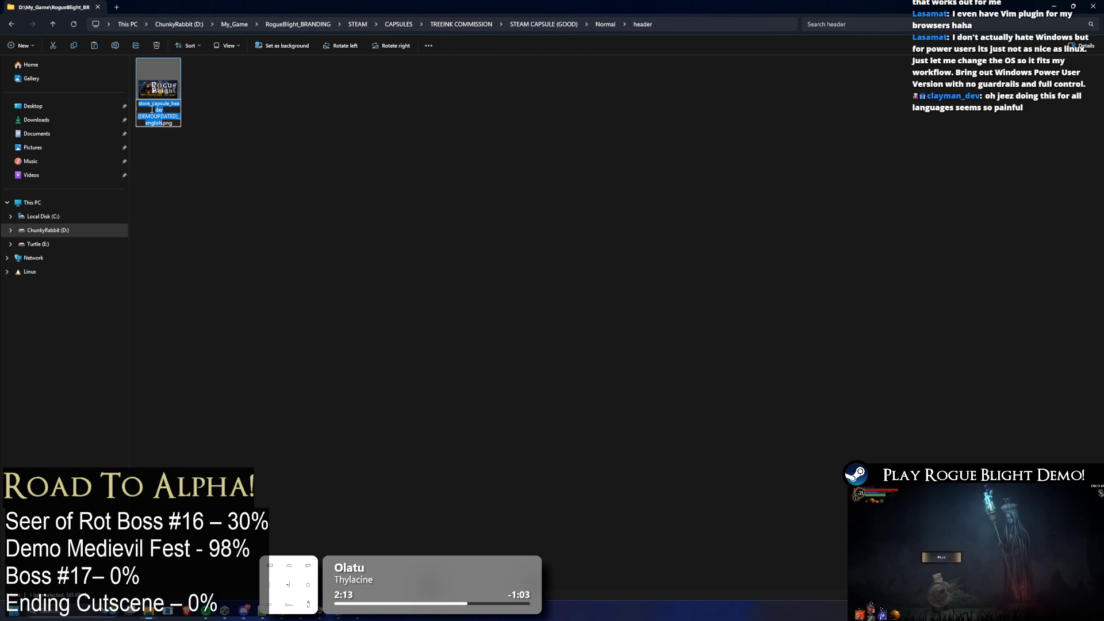
drag(141, 117, 179, 115)
key(BackSpace)
click(202, 115)
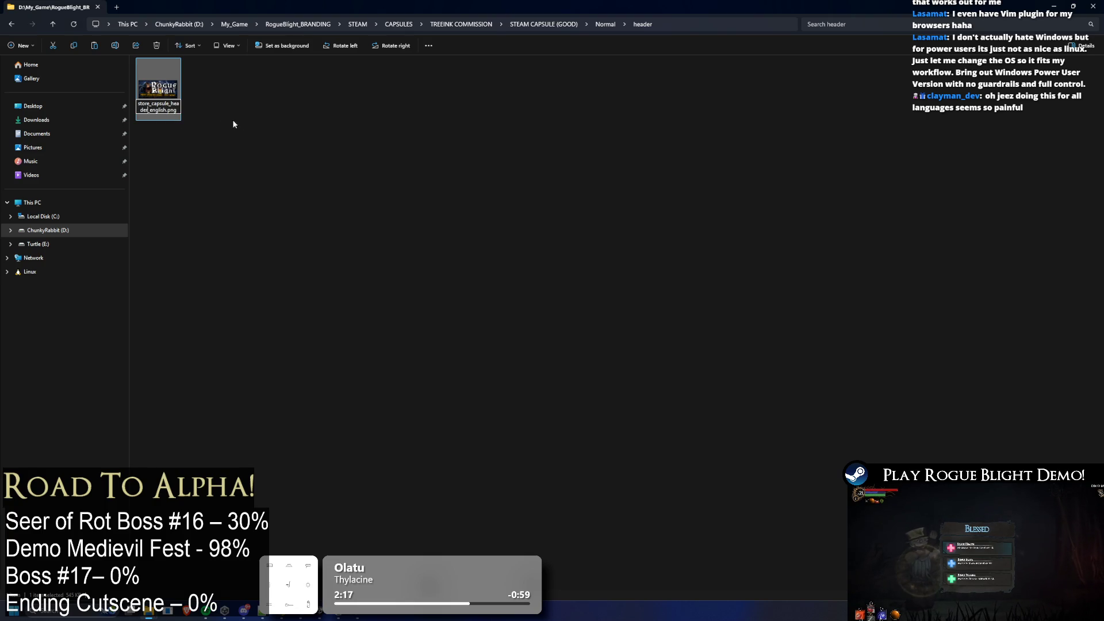
click(605, 24)
In main, delete all non-English PNGs and remove '(DEMOUPDATED)' from the English filename
double_click(168, 84)
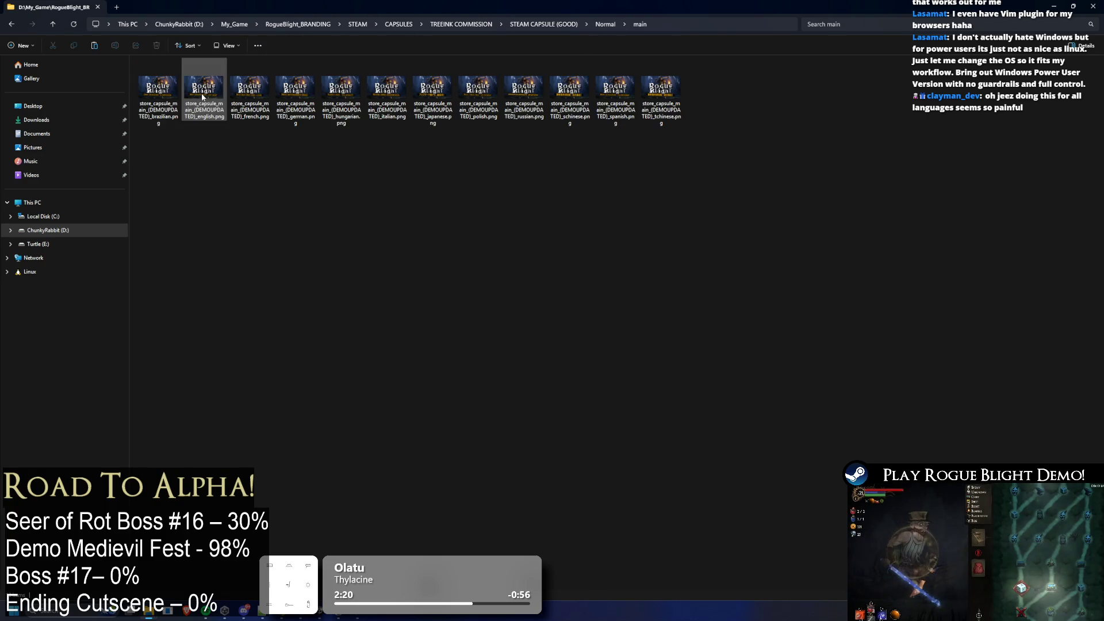
drag(206, 182, 687, 63)
mouse_move(708, 186)
mouse_down()
mouse_move(552, 133)
mouse_move(236, 115)
mouse_up()
key(Delete)
click(158, 98)
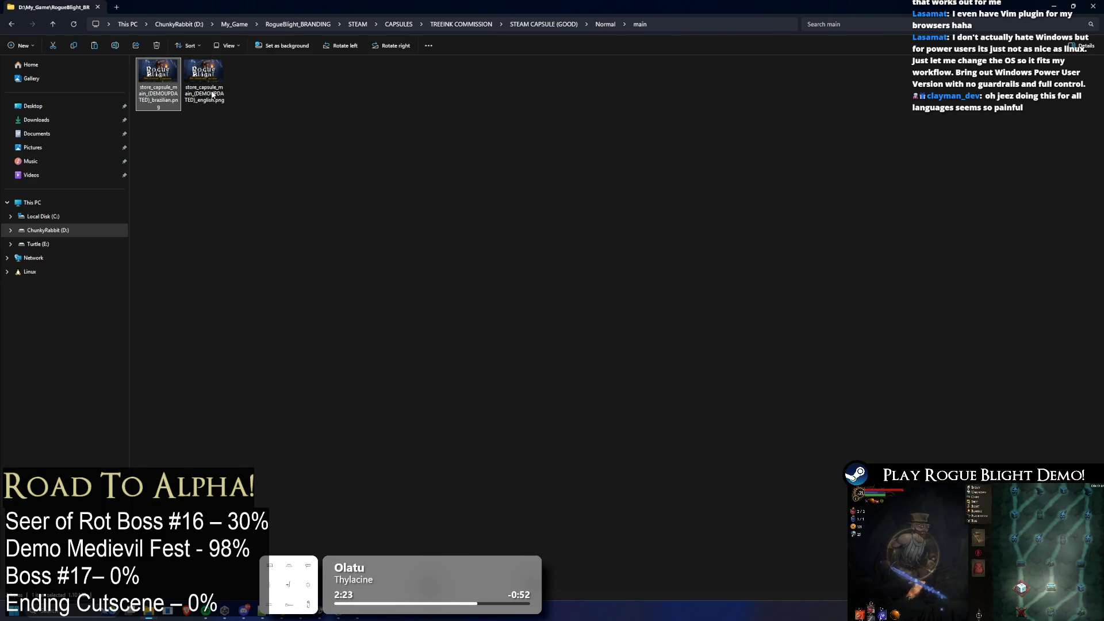
key(Delete)
click(154, 96)
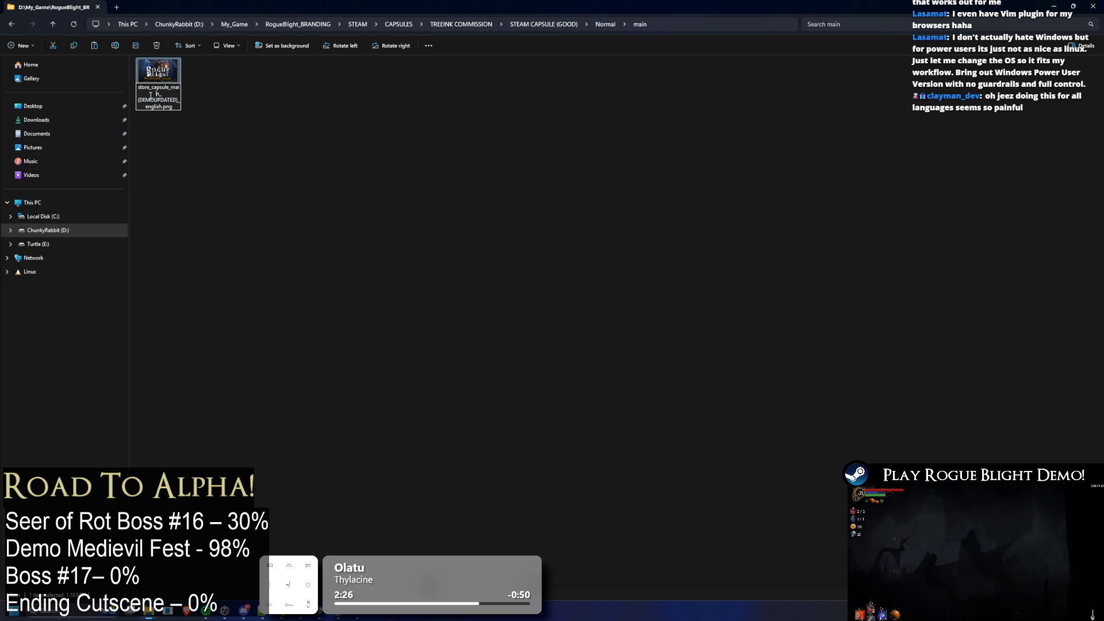
drag(138, 99, 178, 101)
key(Delete)
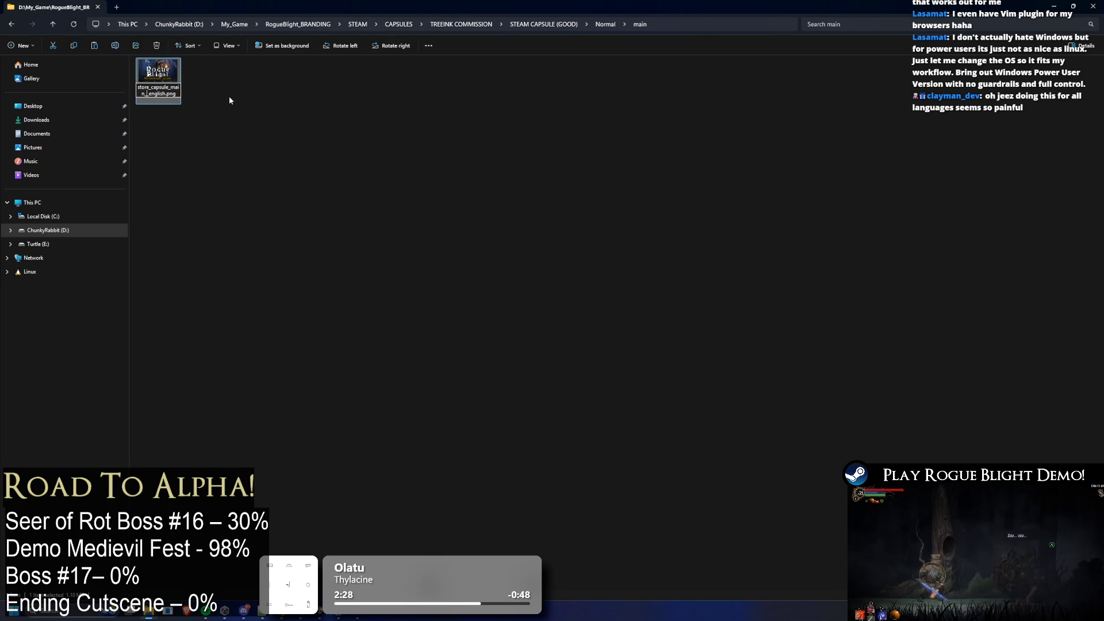
key(Return)
click(604, 26)
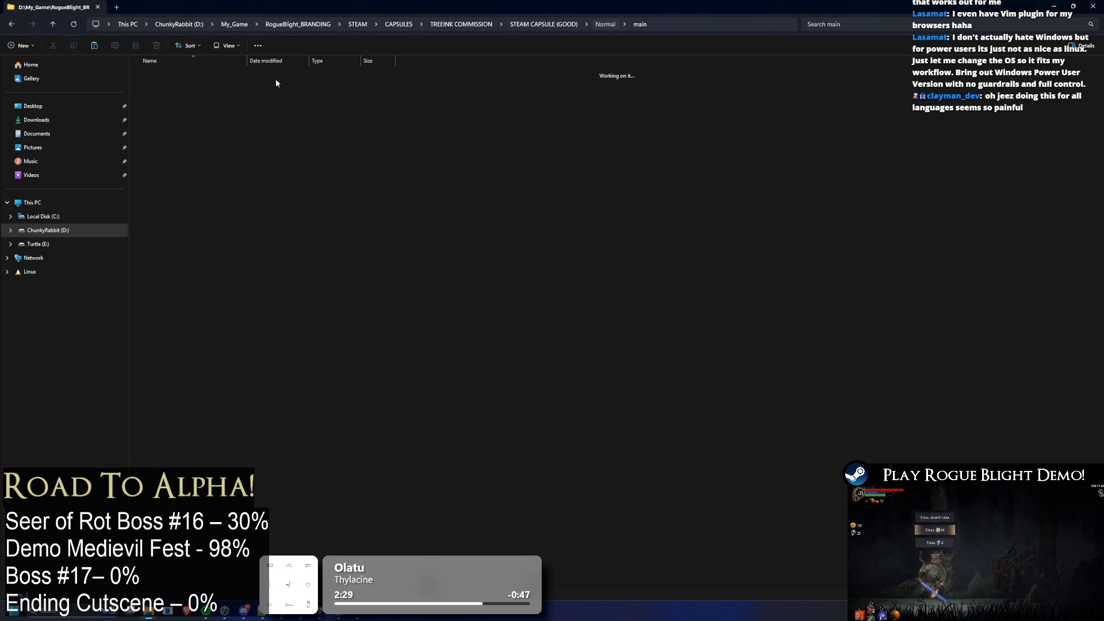
In Vertical, delete the non-English PNGs and strip '(DEMOUPDATED)' from the English filename
double_click(148, 85)
key(alt+Left)
key(alt+Right)
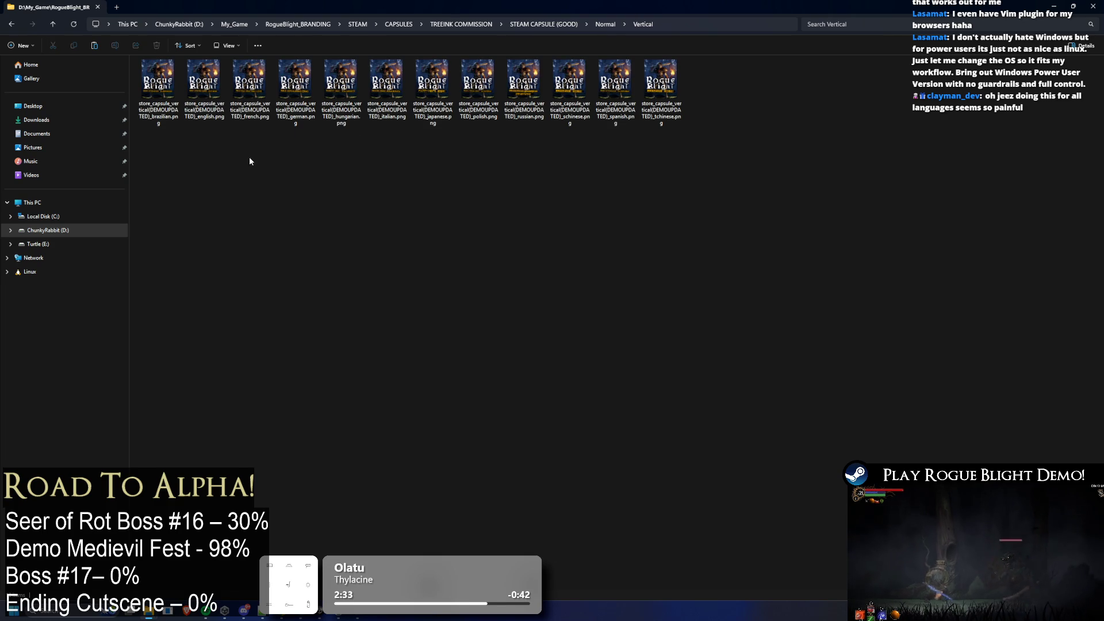
drag(250, 158, 678, 86)
key(Delete)
key(Delete)
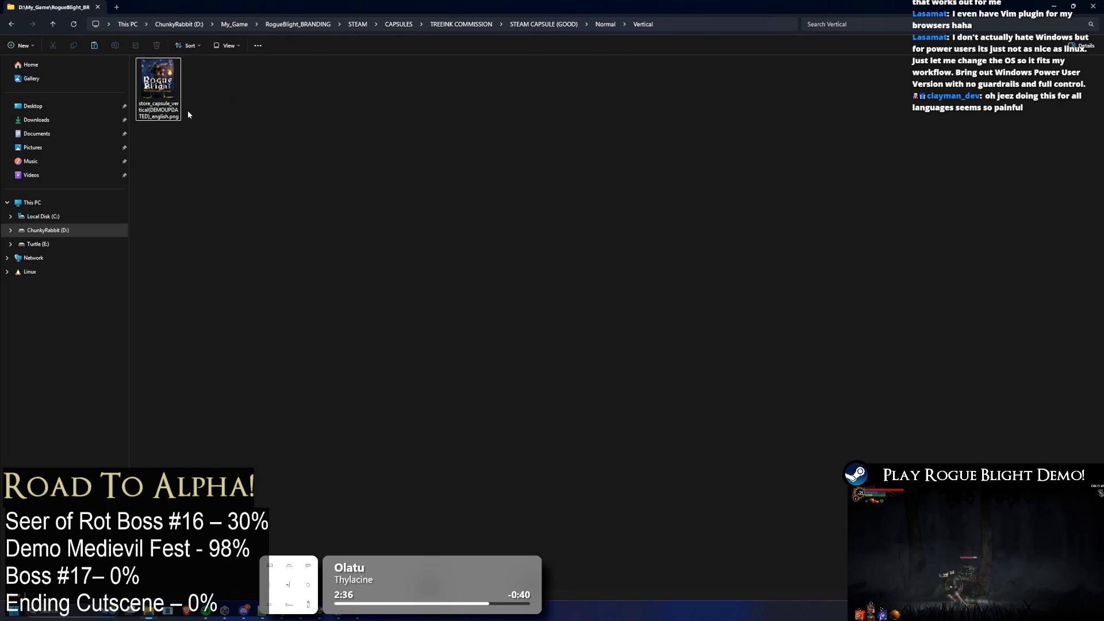
click(151, 111)
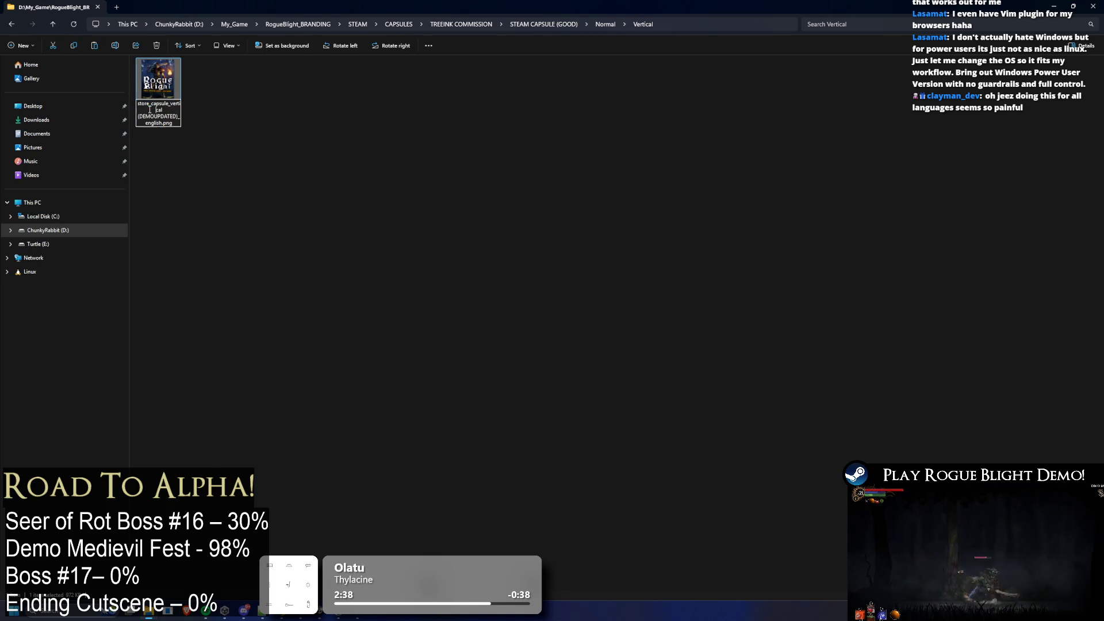
key(BackSpace)
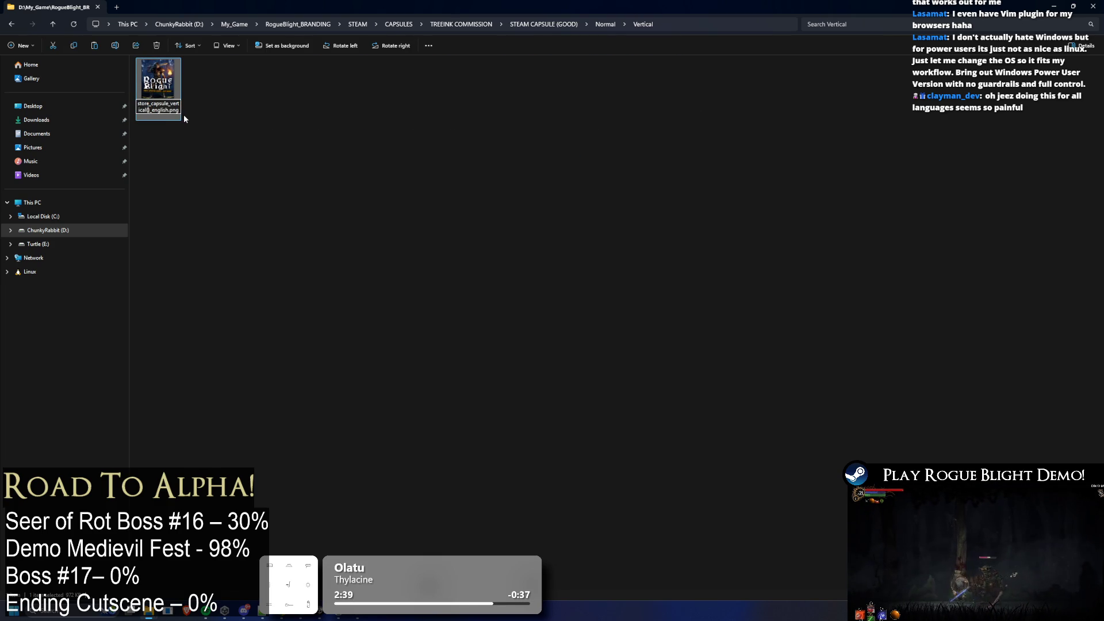
click(311, 118)
key(BackSpace)
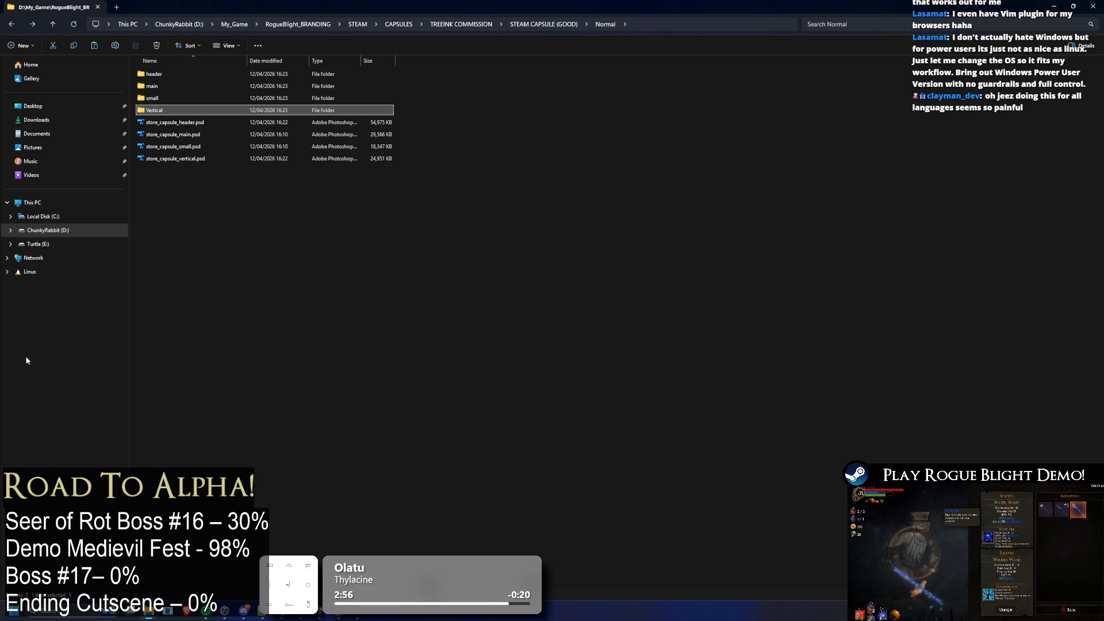
Recheck the Vertical and main folders, then open store_capsule_header.psd in Photoshop
double_click(216, 112)
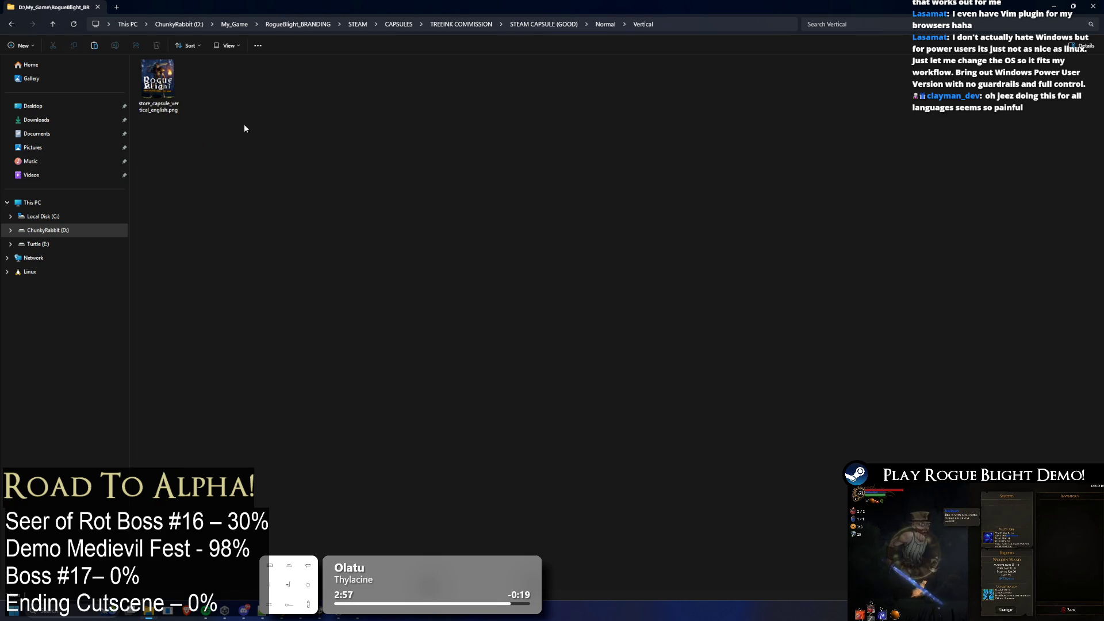
key(alt+Left)
double_click(172, 86)
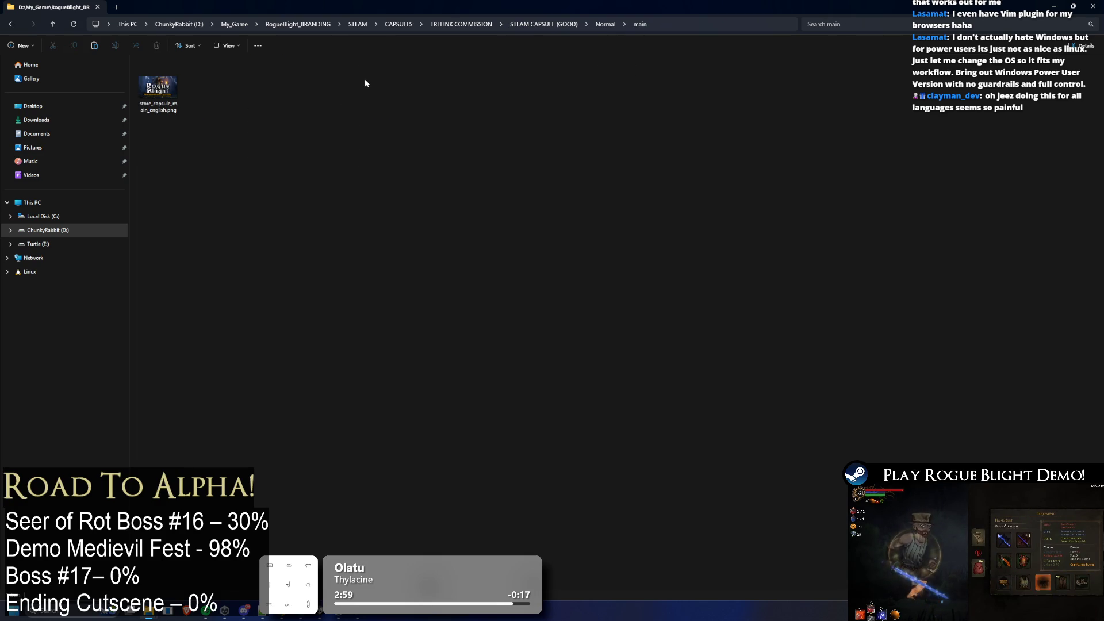
key(alt+Left)
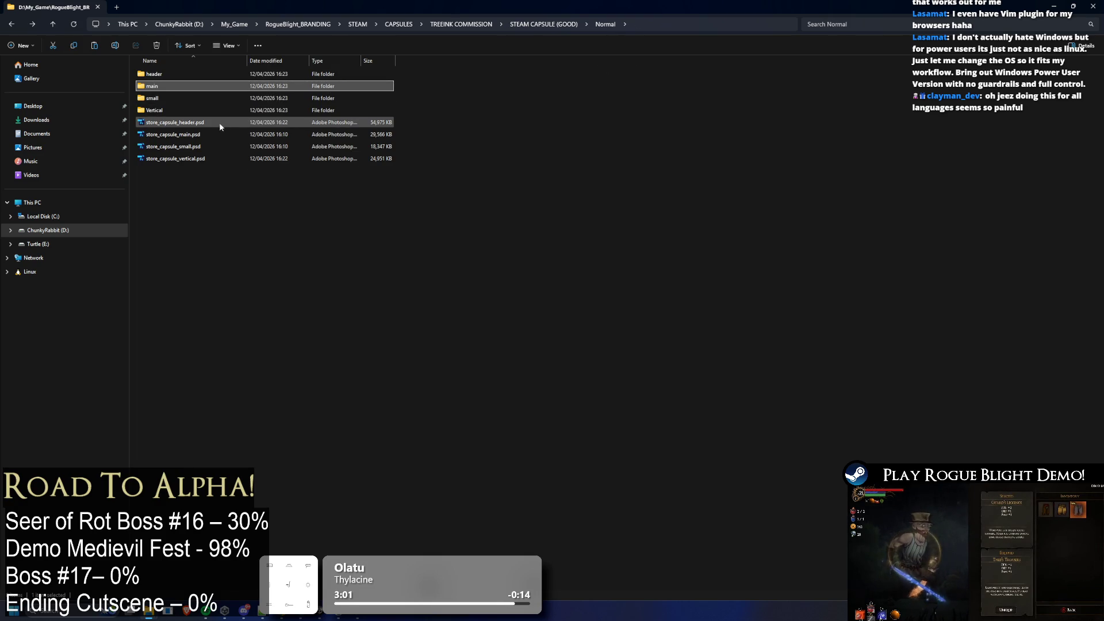
double_click(184, 124)
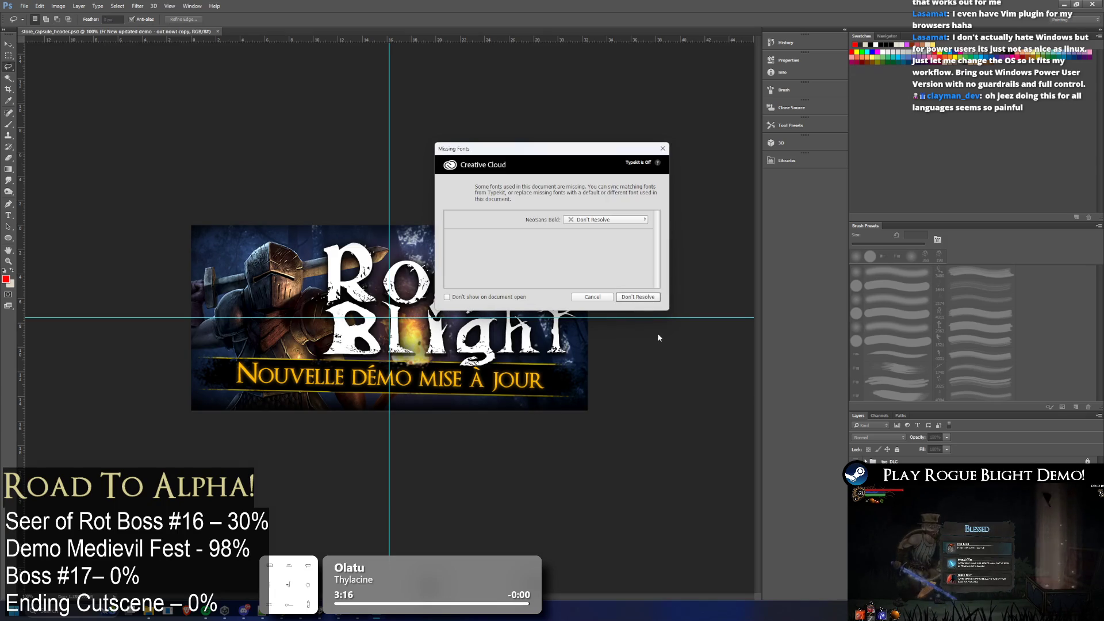
Skip resolving missing fonts and delete the French tagline layer
click(663, 149)
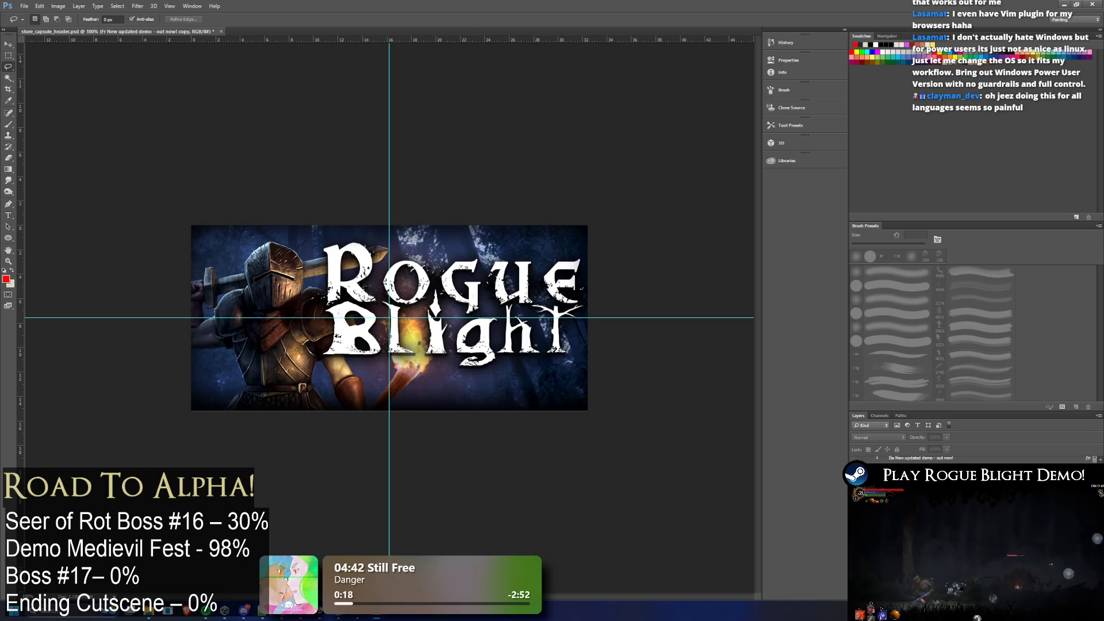
click(9, 45)
key(Delete)
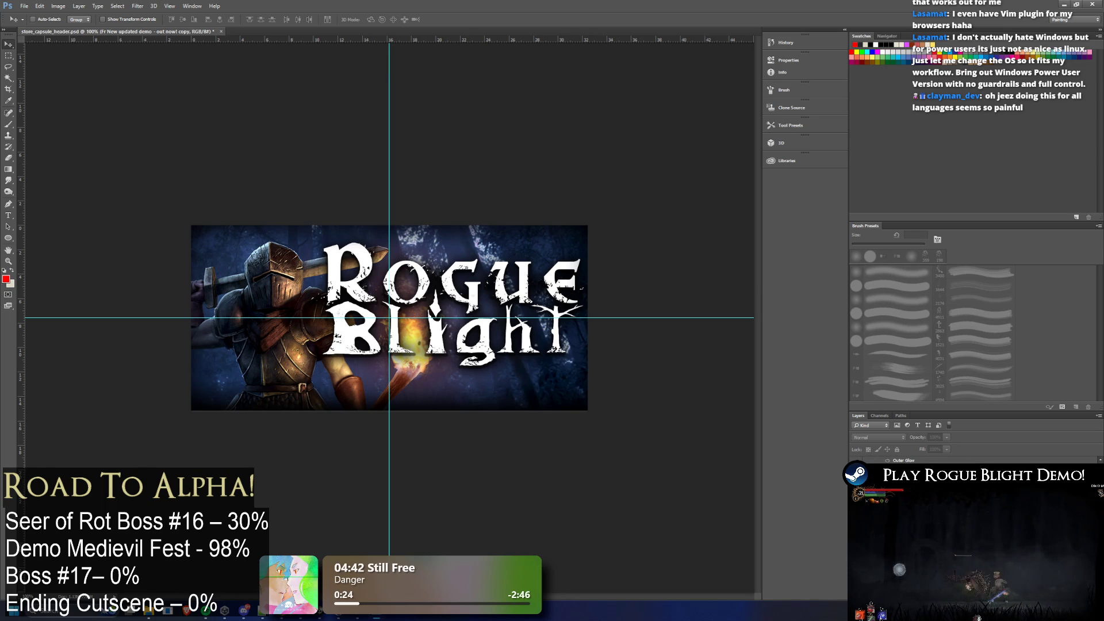
scroll(972, 517, down, 2)
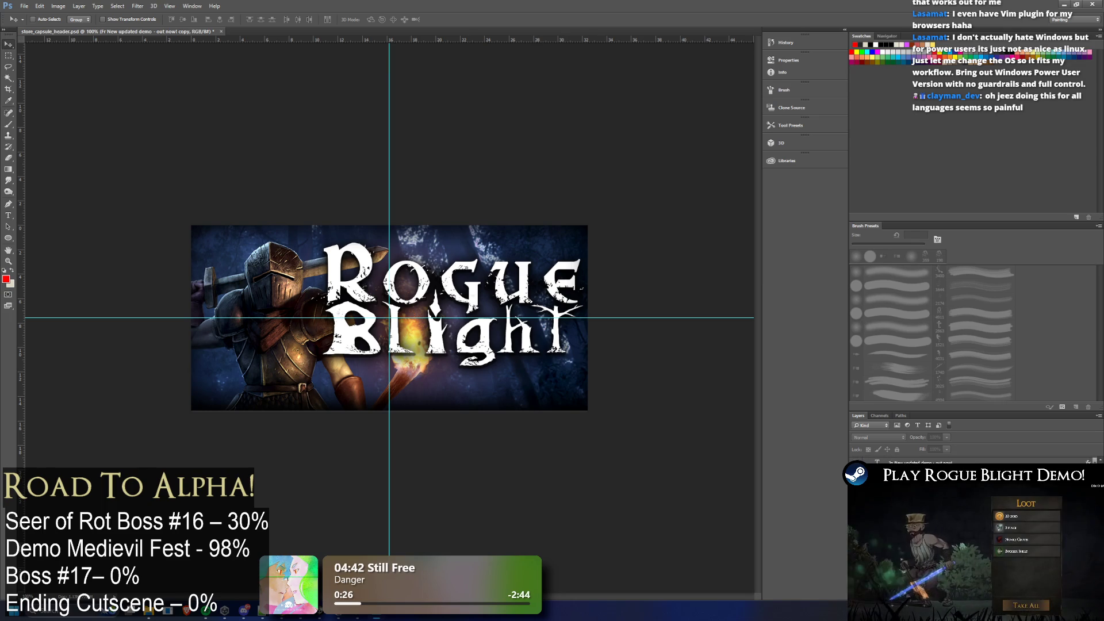
scroll(971, 517, down, 2)
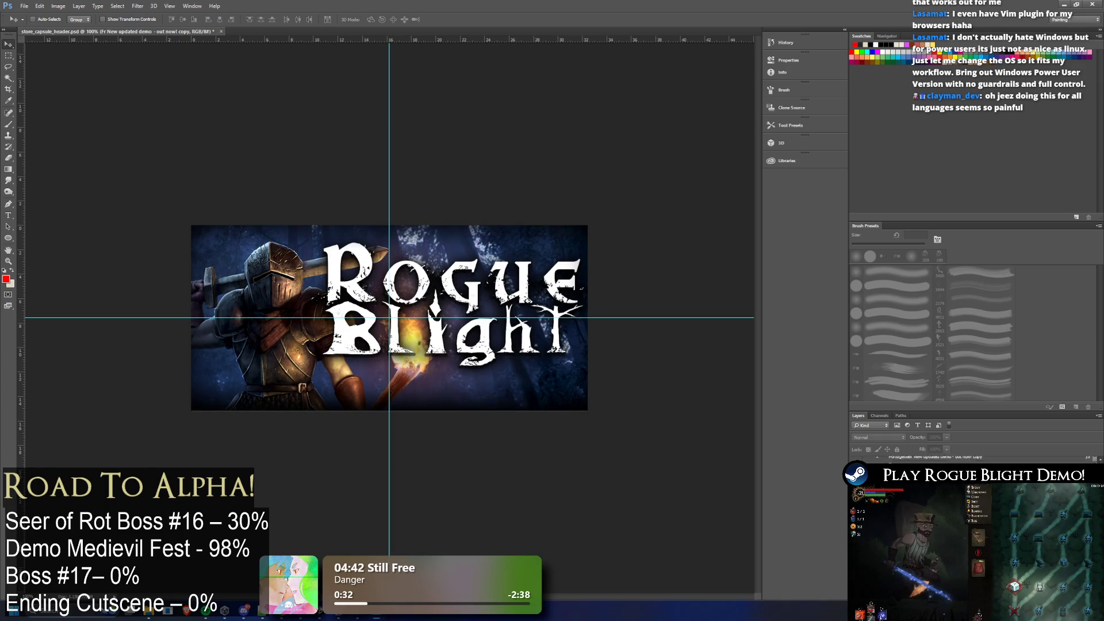
Nudge the Rogue Blight logo one step down and one step left
click(971, 518)
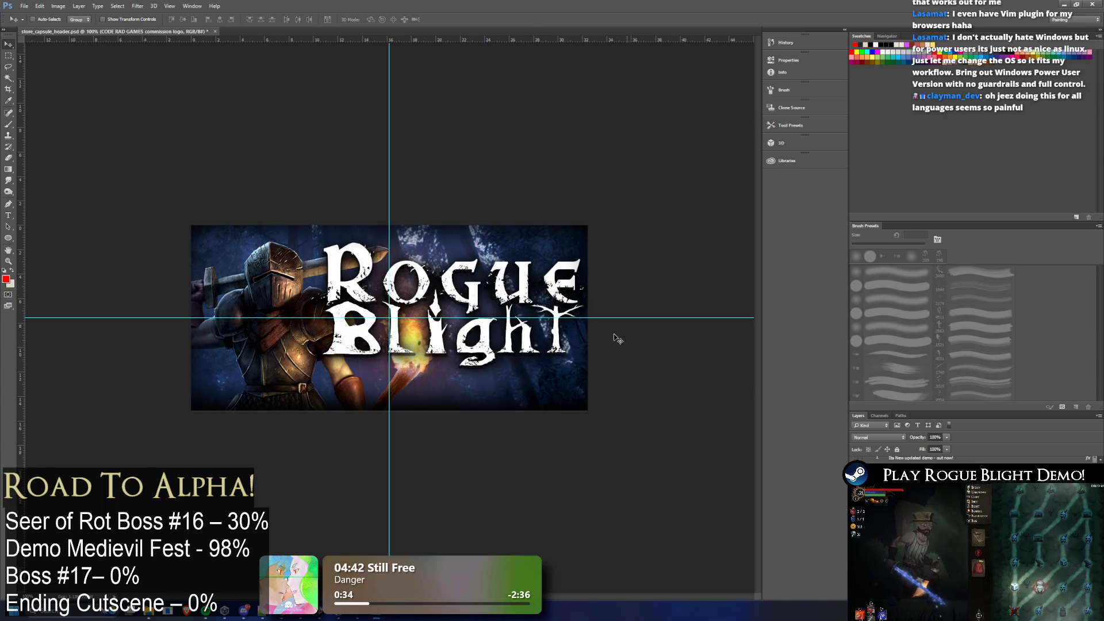
key(Down)
key(Down)
key(Down)
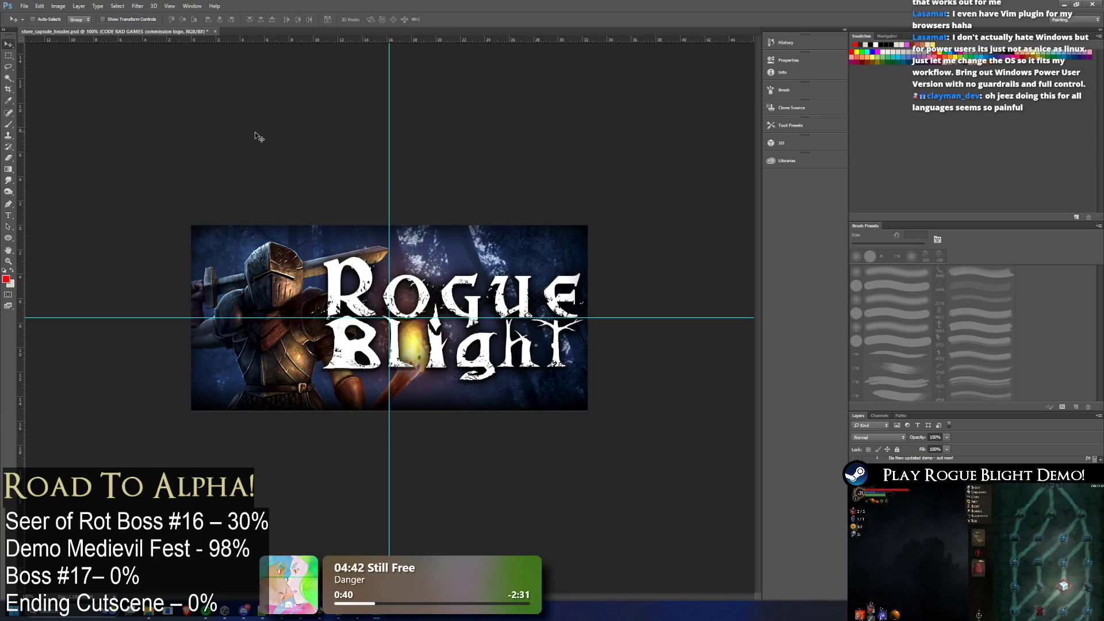
key(Left)
key(Left)
key(Left)
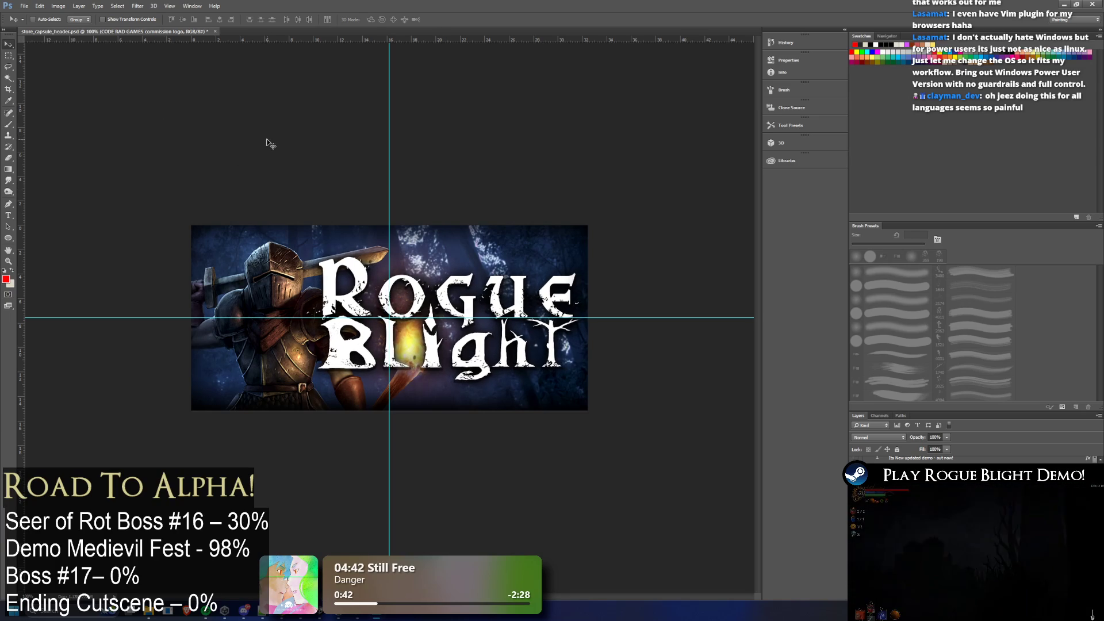
click(8, 69)
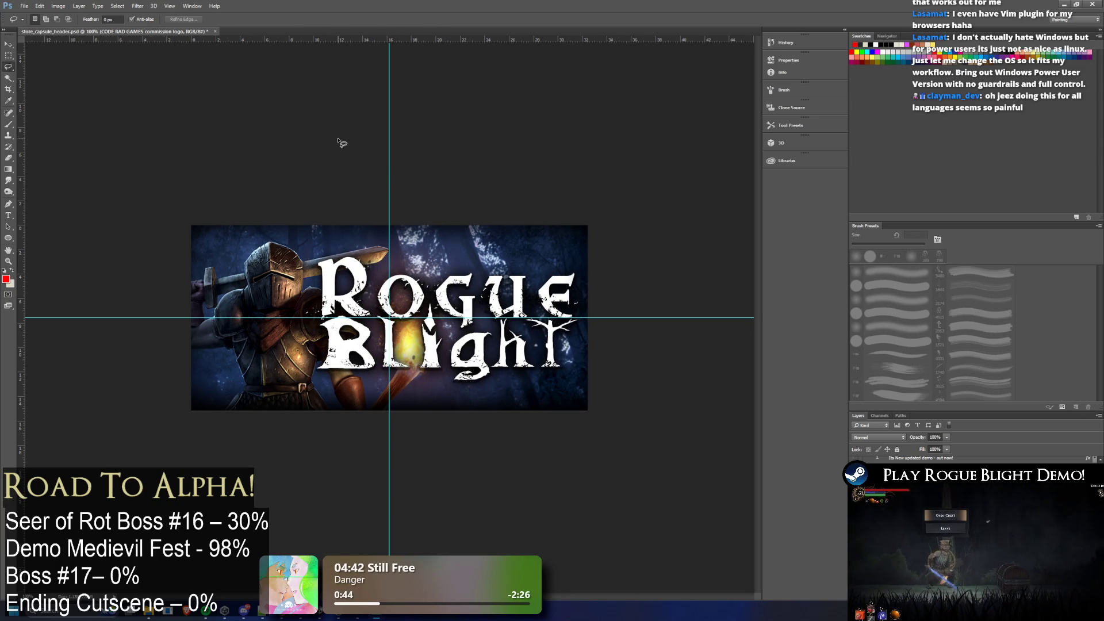
scroll(460, 212, down, 3)
scroll(227, 308, up, 3)
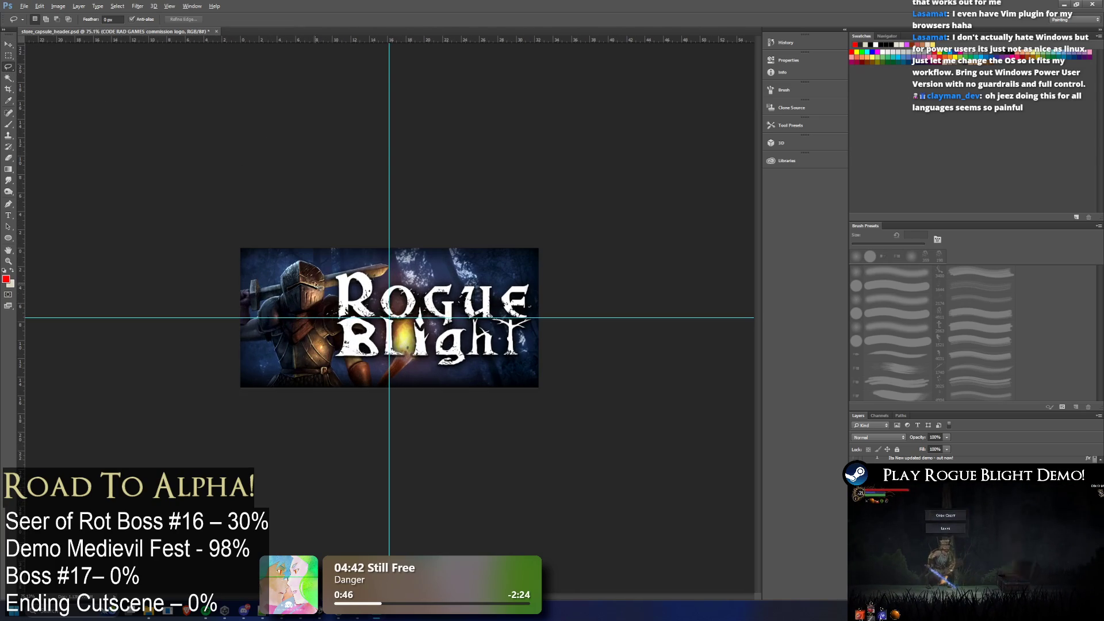
click(24, 6)
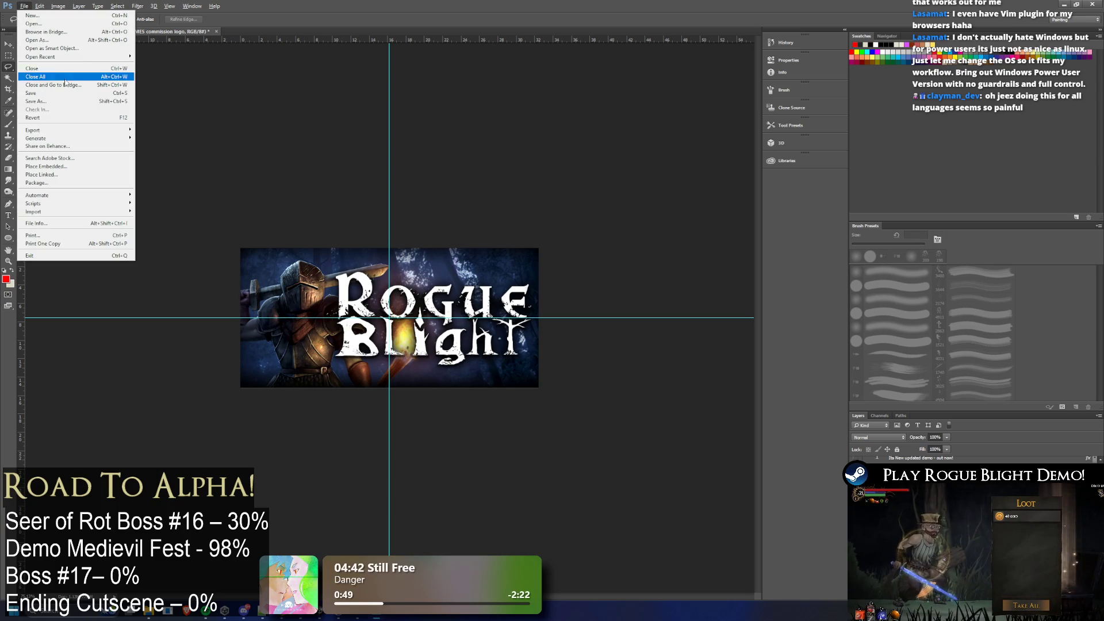
Save a copy as store_capsule_header_english.png in the header folder, replacing the old file
click(446, 134)
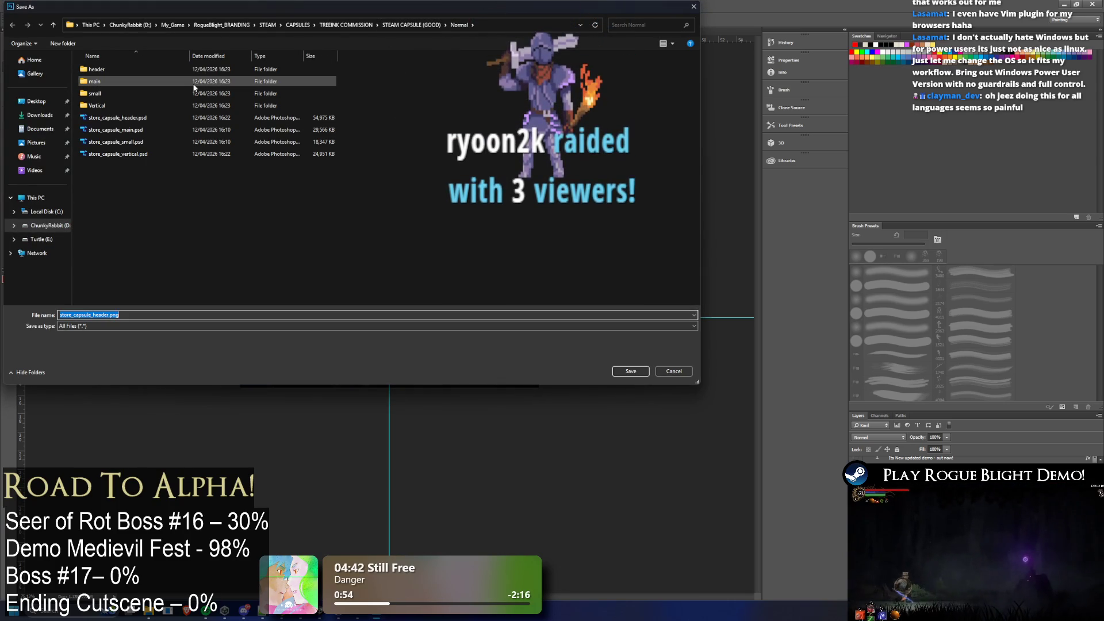
double_click(147, 69)
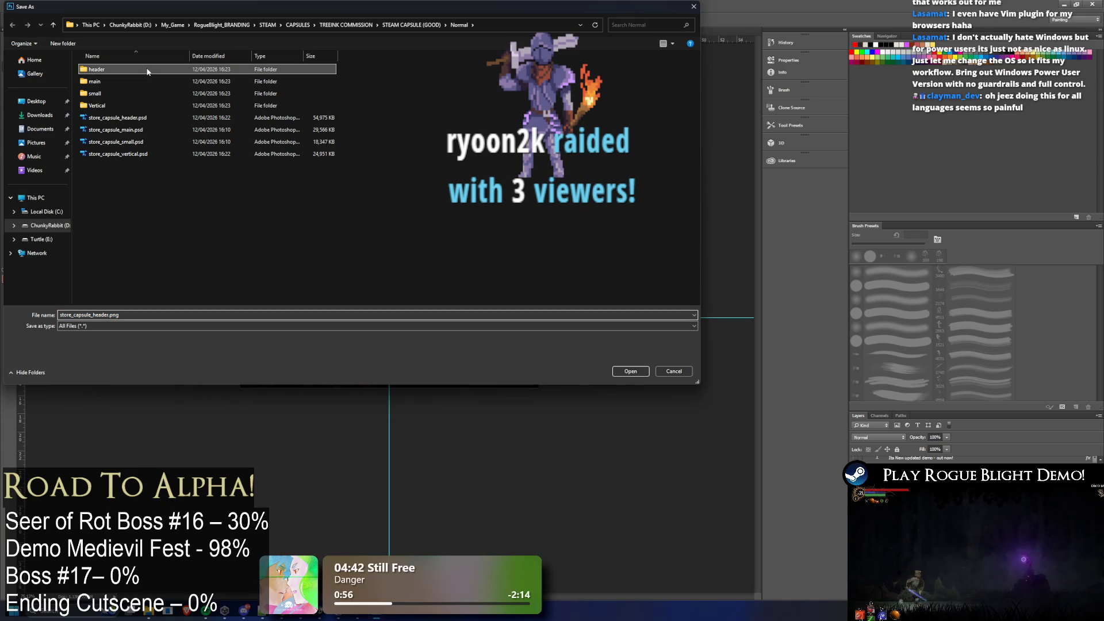
click(106, 85)
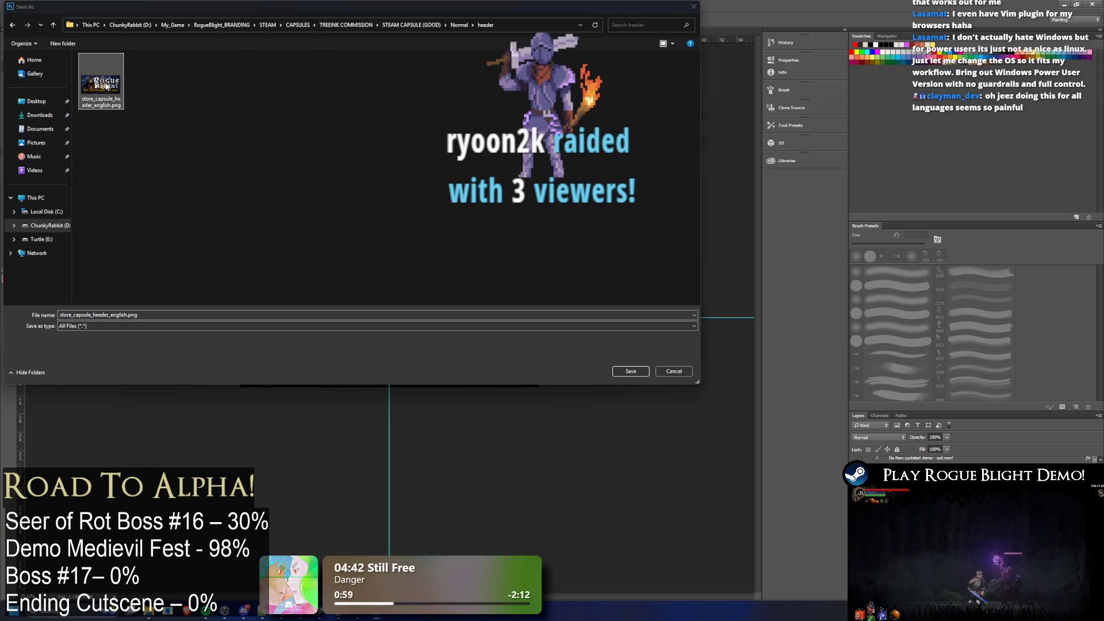
key(Return)
click(562, 306)
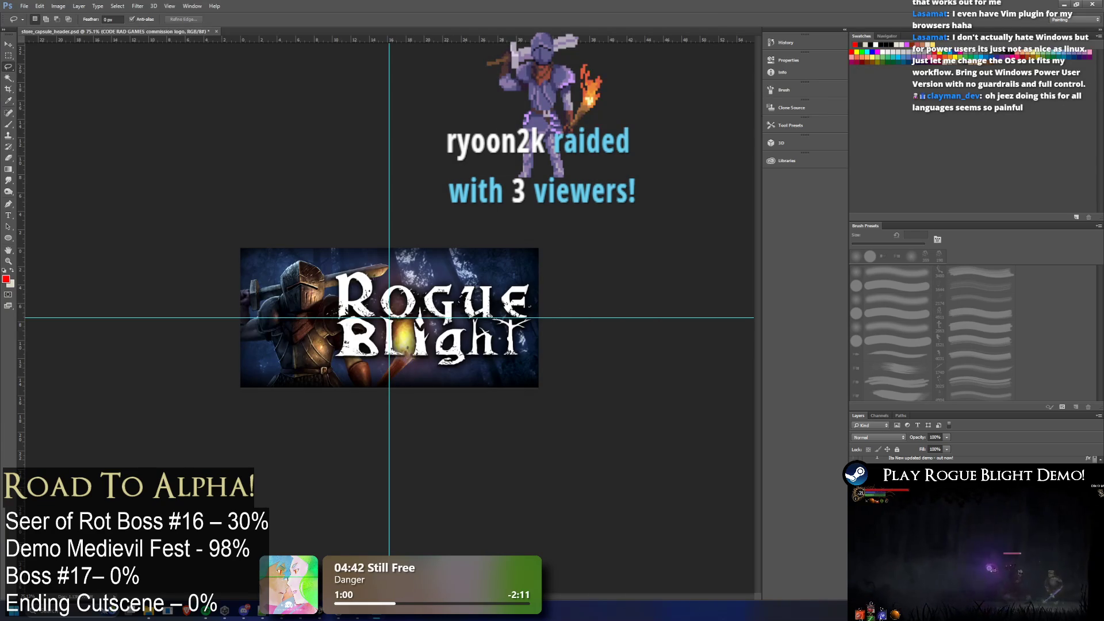
Save the header capsule PSD and bring File Explorer's Normal folder forward
key(super+e)
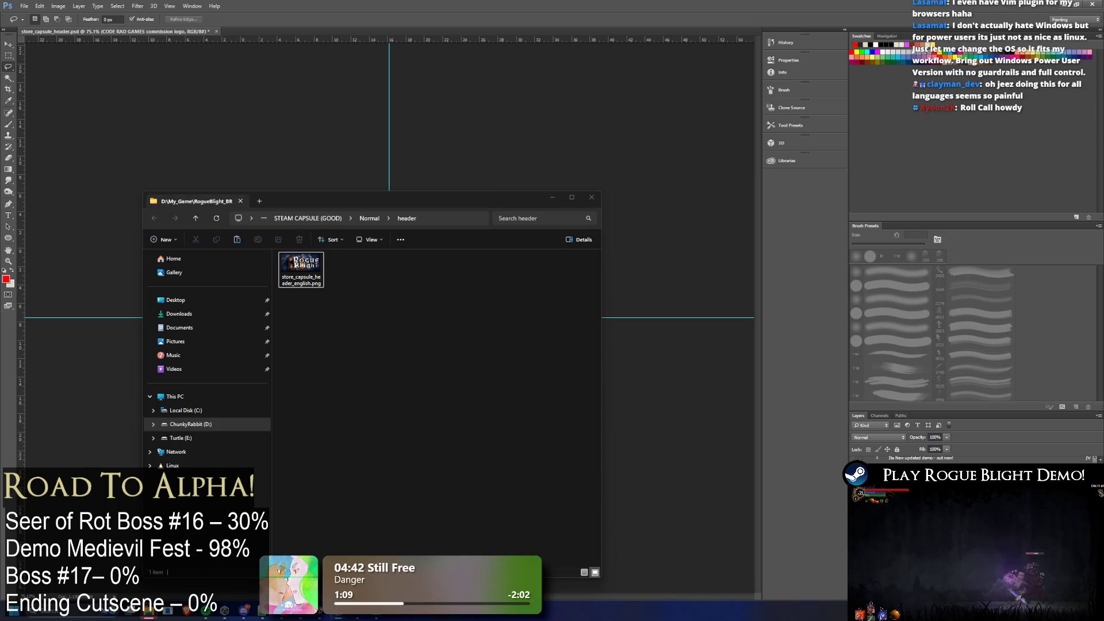
mouse_move(301, 266)
mouse_down()
mouse_move(463, 391)
mouse_move(727, 305)
mouse_move(747, 260)
mouse_up()
key(ctrl+s)
key(Return)
key(alt+Tab)
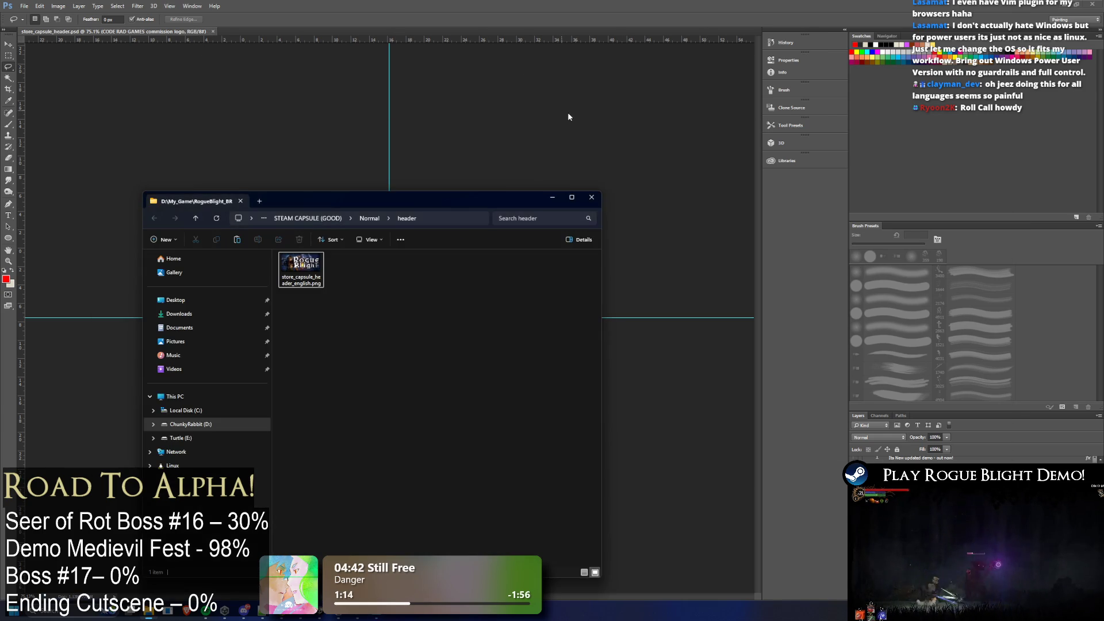
click(369, 218)
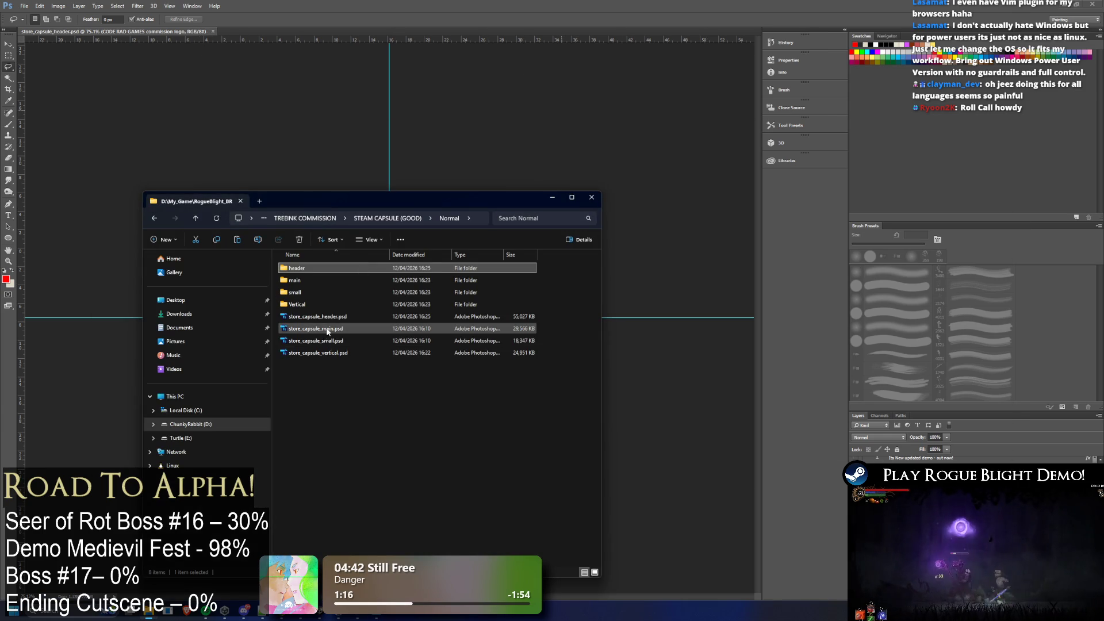
Open store_capsule_main.psd, dismiss the missing-fonts warning, and delete the black tagline banner
double_click(336, 330)
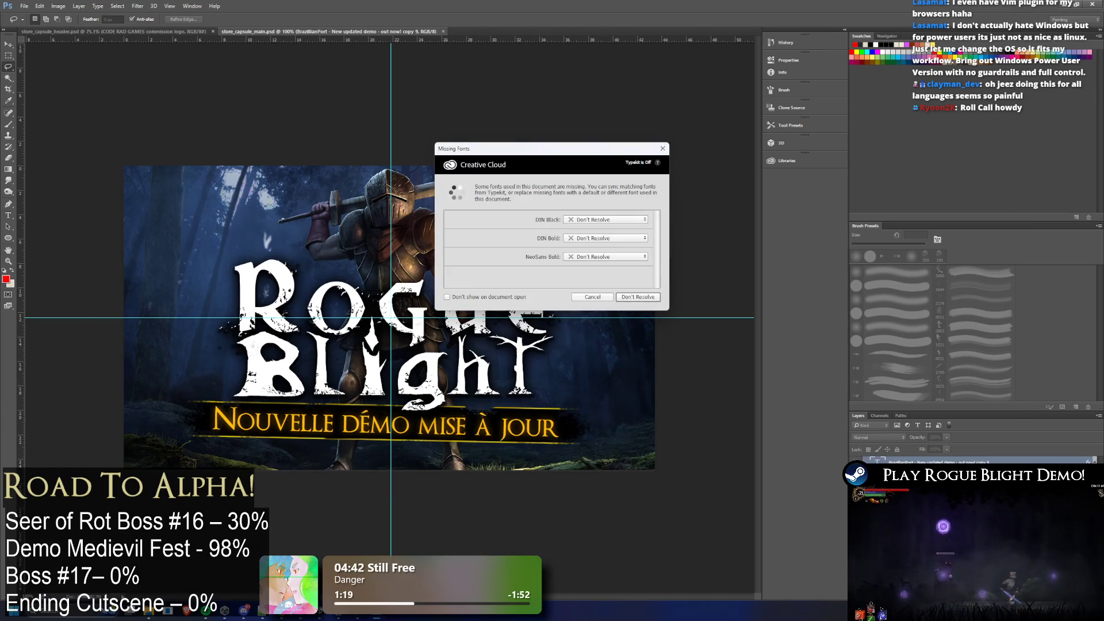
key(Return)
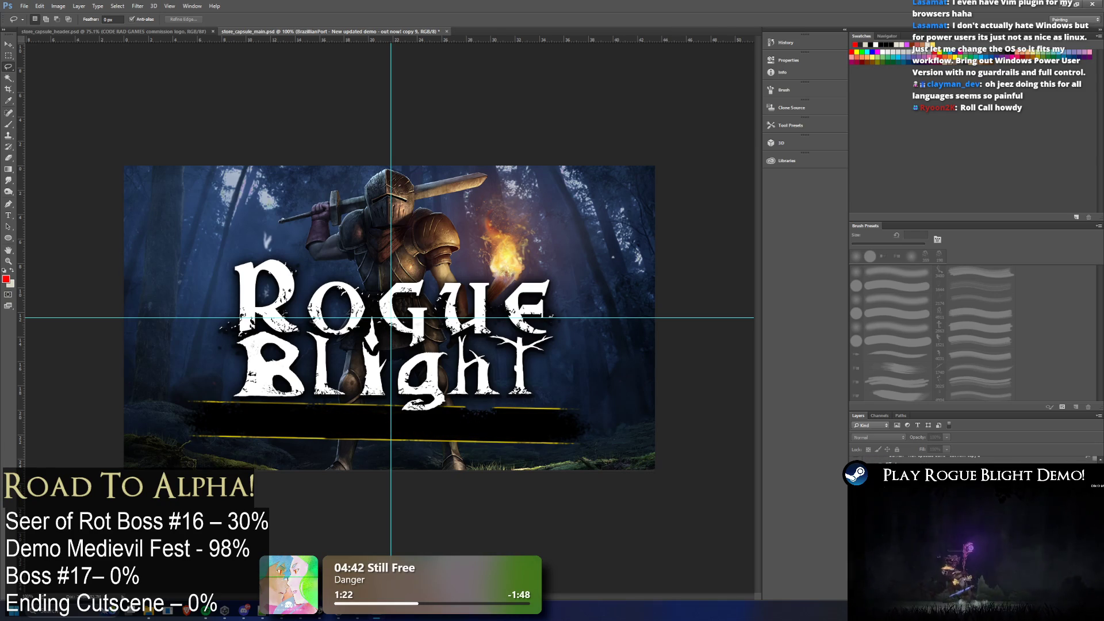
key(Delete)
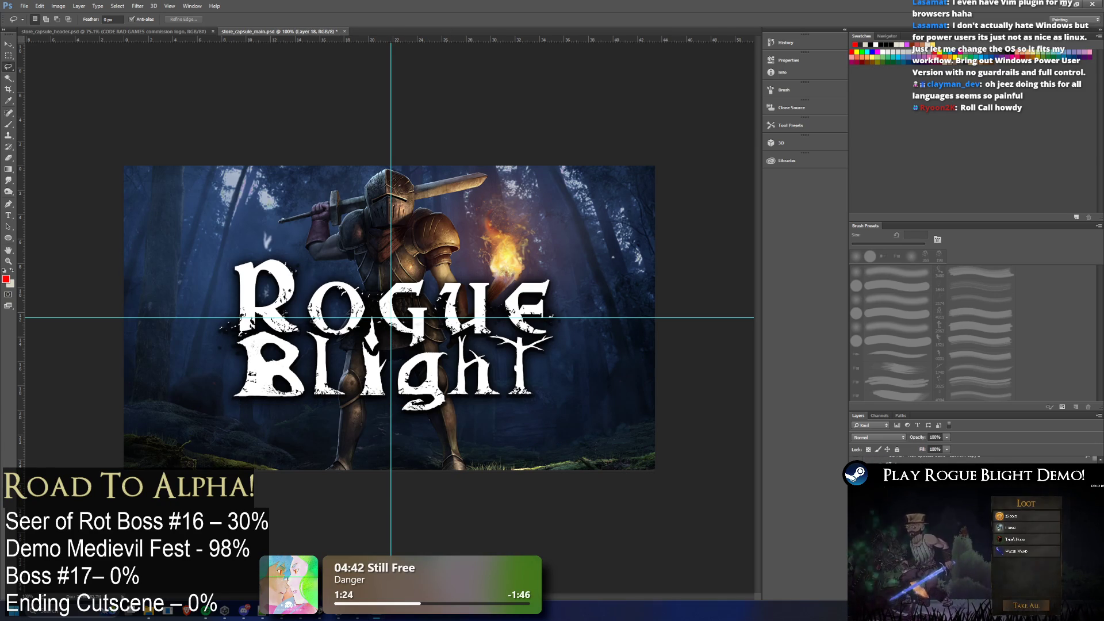
key(alt+bracketleft)
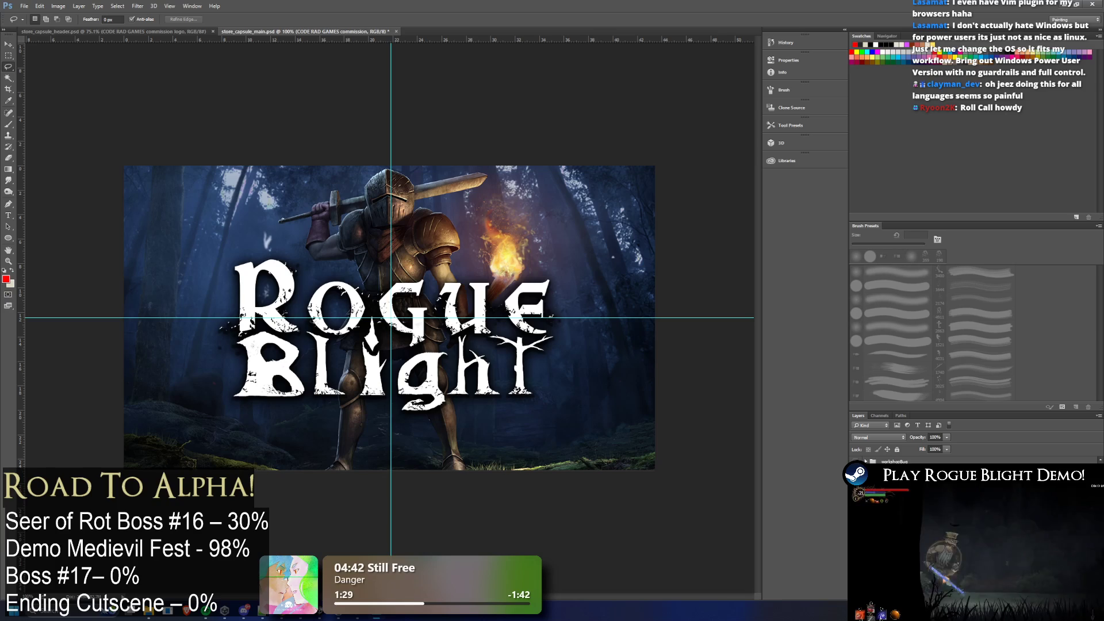
Nudge the Rogue Blight logo two steps lower on the main capsule
key(alt+bracketleft)
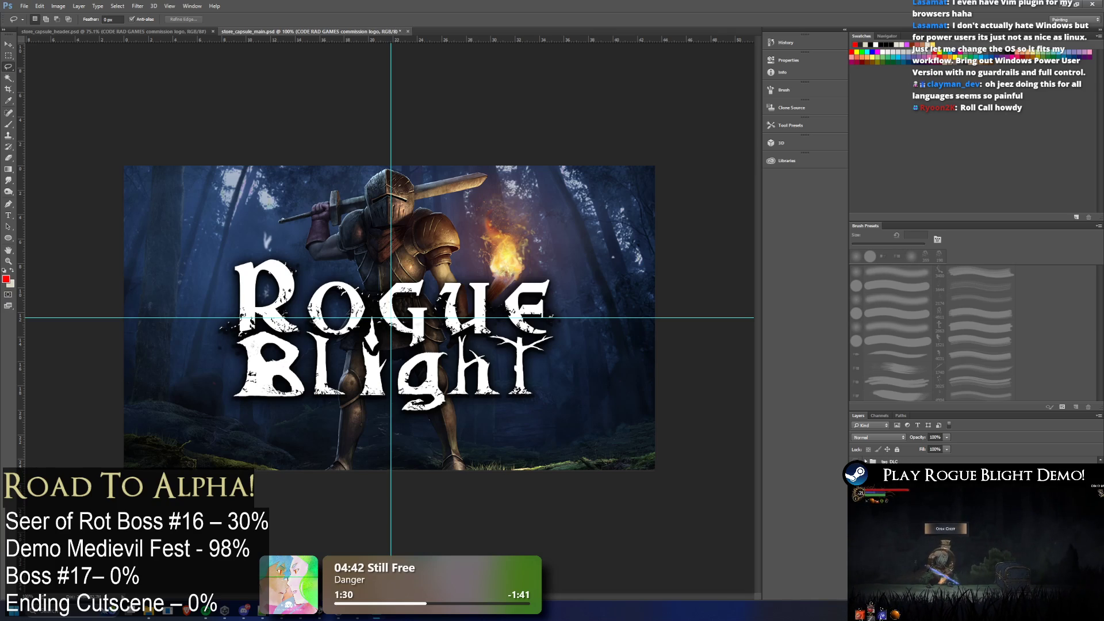
click(9, 44)
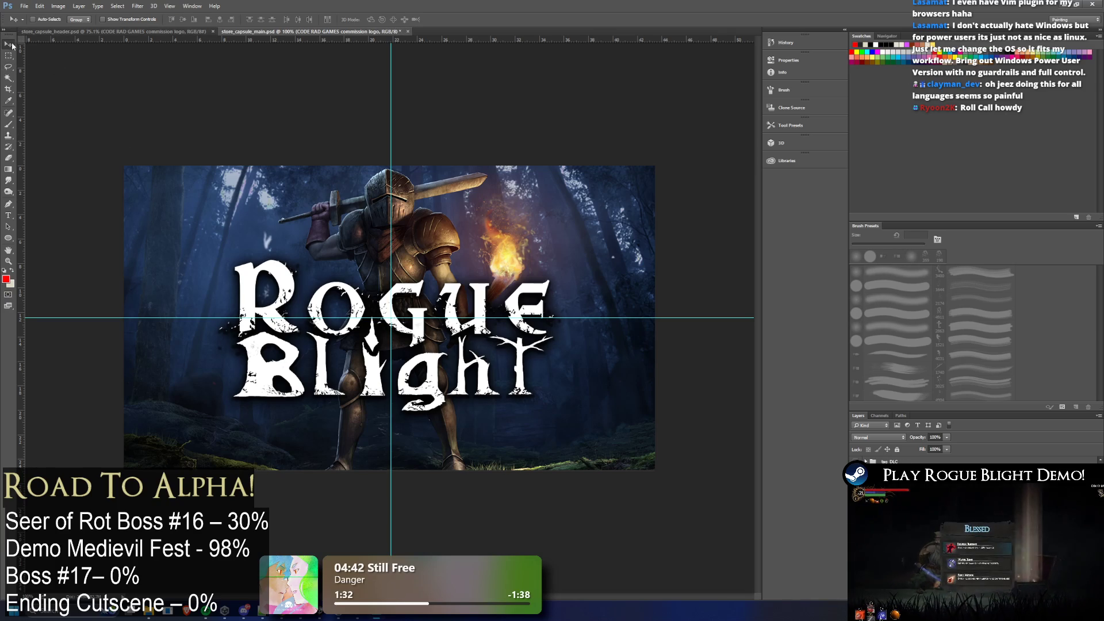
key(Down)
key(Down)
key(Down)
key(Down)
key(Down)
key(Down)
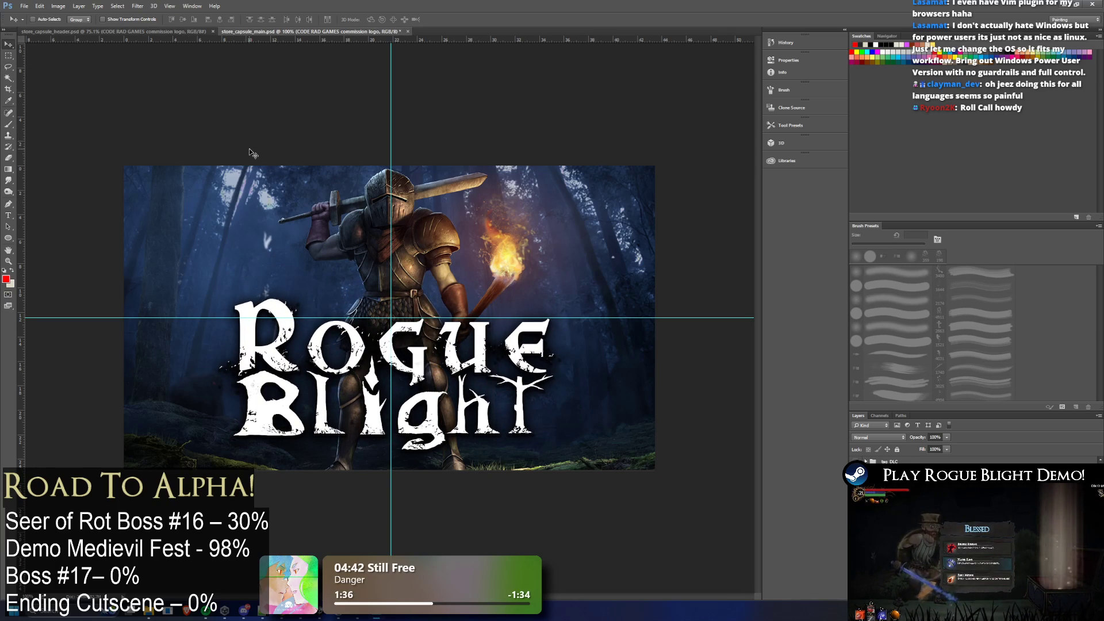
key(Down)
key(Down)
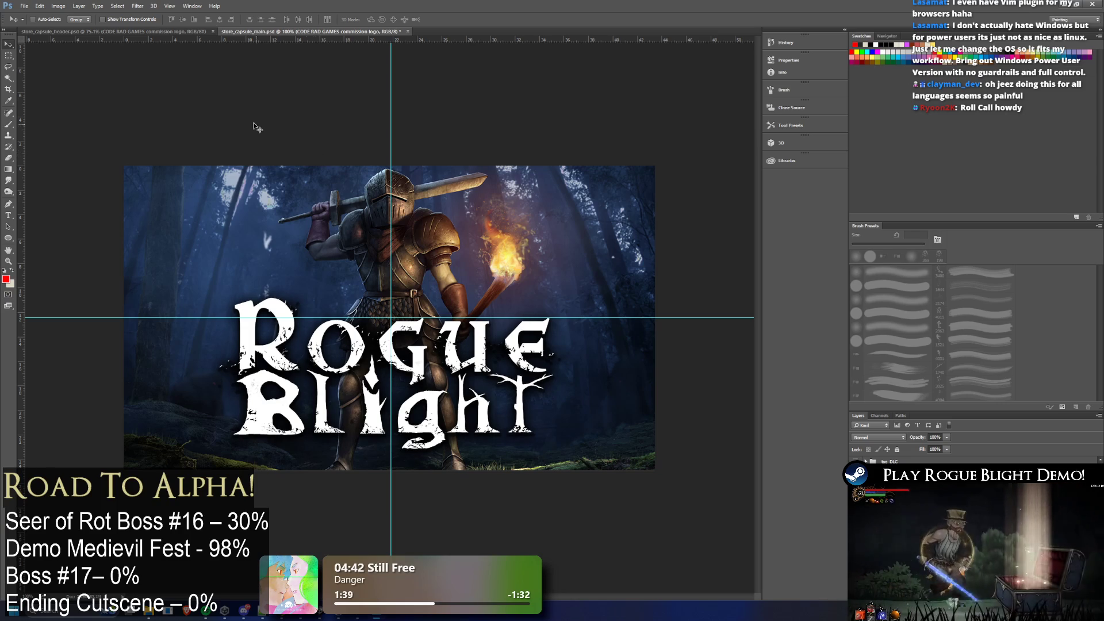
click(58, 6)
key(Escape)
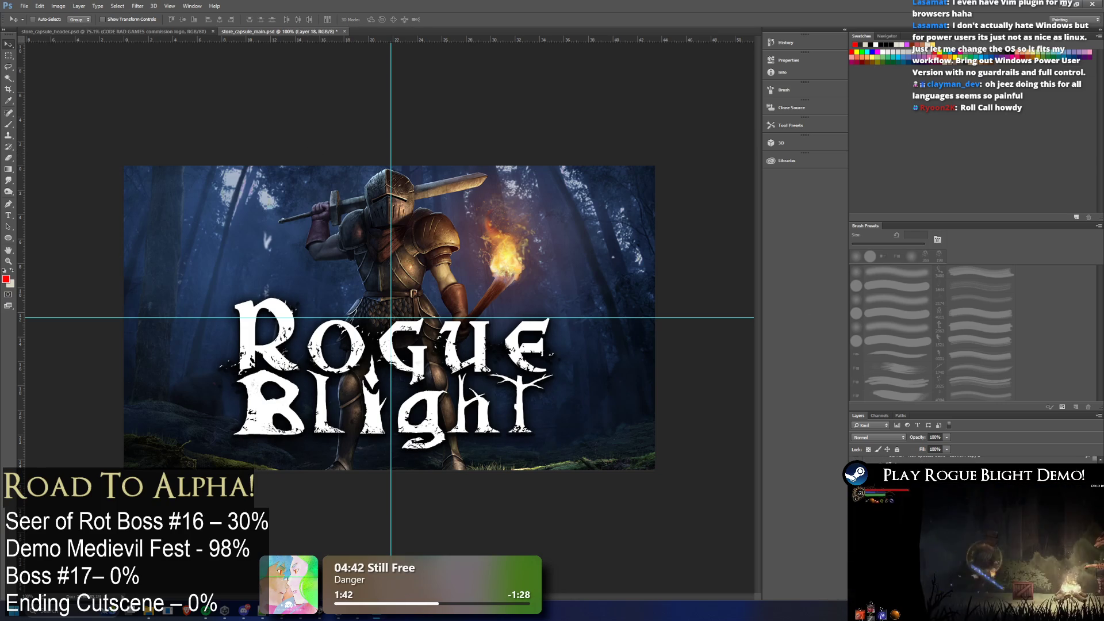
Save store_capsule_main.psd after trying and cancelling a saved exposure preset
click(58, 6)
mouse_move(75, 28)
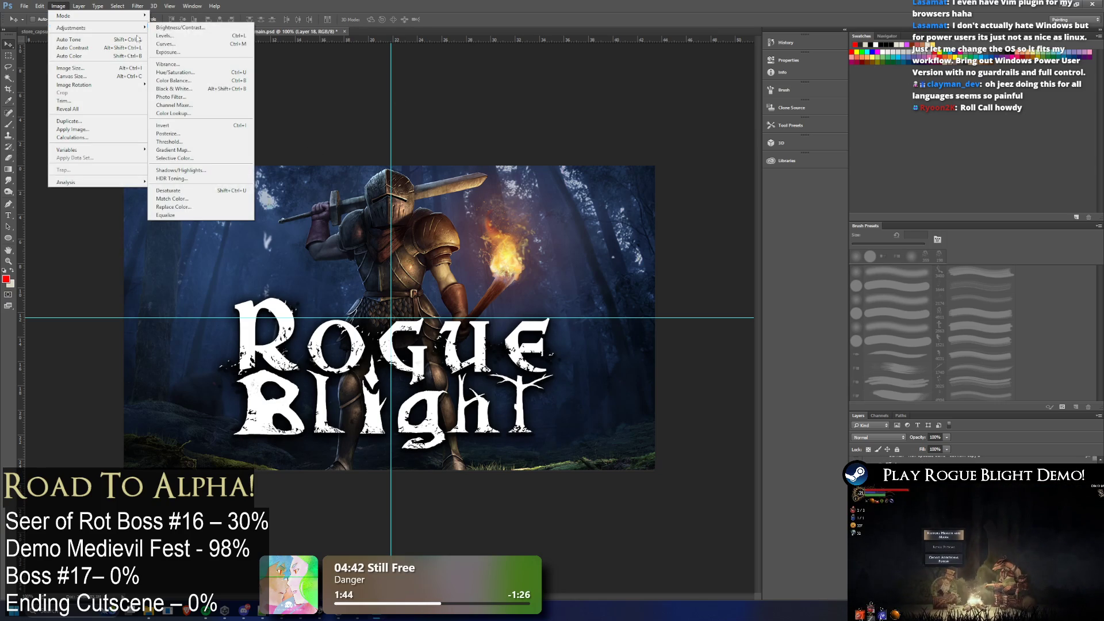
click(172, 52)
click(353, 485)
click(340, 561)
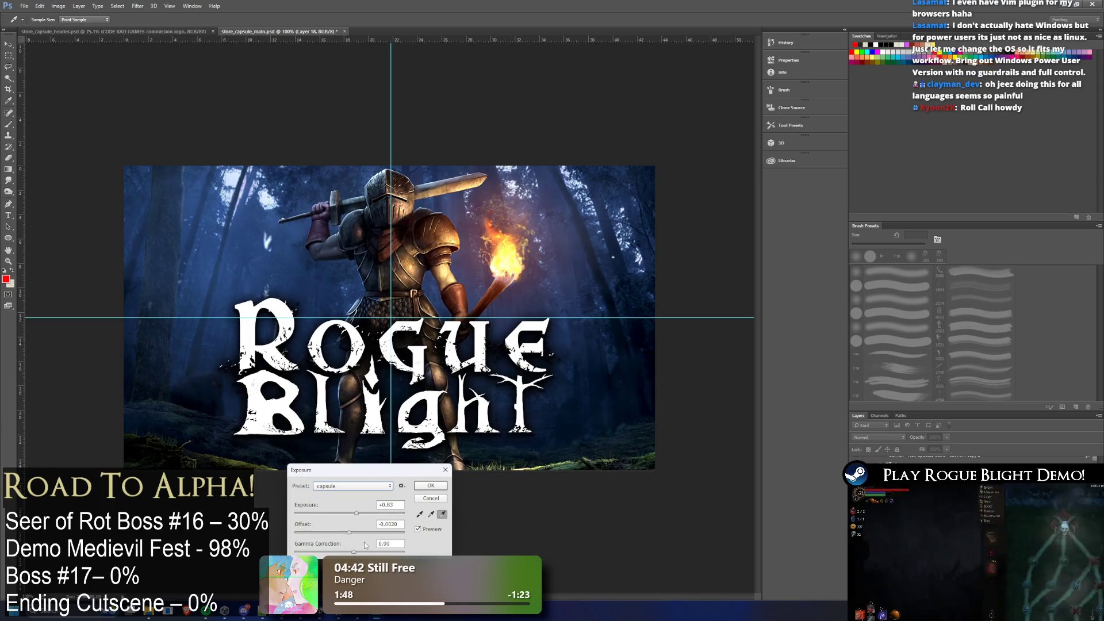
click(442, 497)
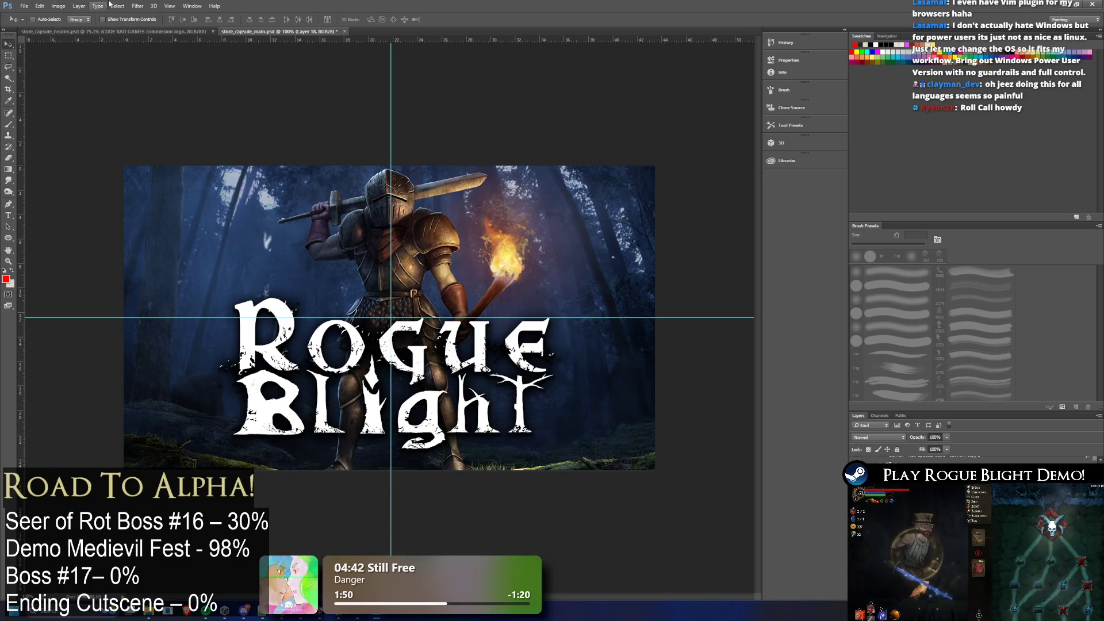
click(24, 5)
click(44, 131)
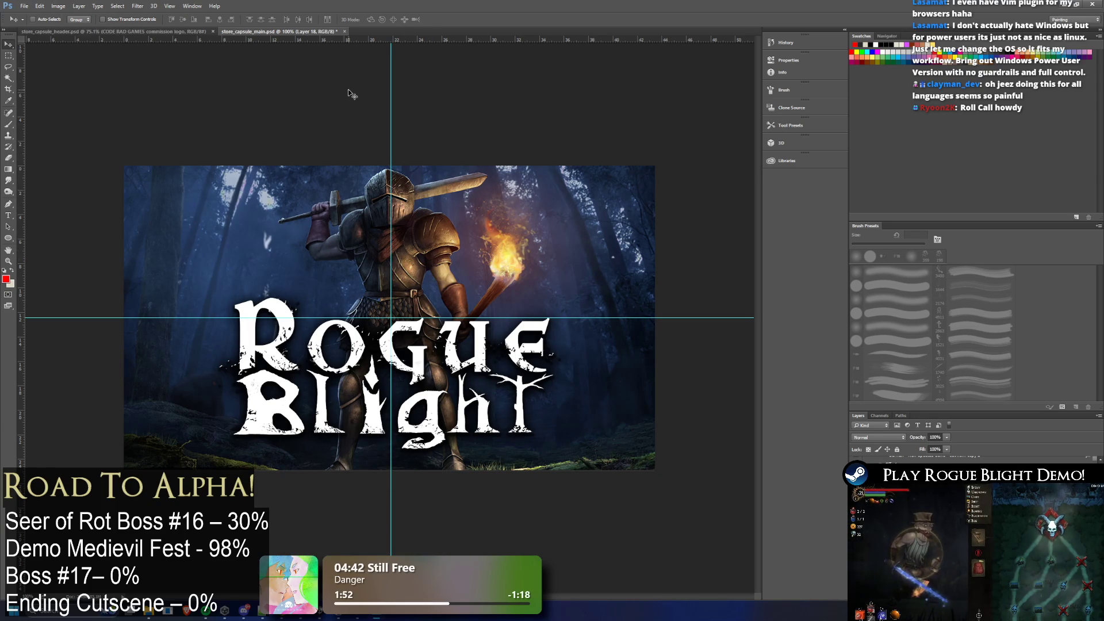
Apply an Exposure adjustment of +0.78 with gamma 0.90 to the main capsule artwork
click(24, 6)
mouse_move(69, 132)
mouse_move(58, 6)
mouse_move(115, 28)
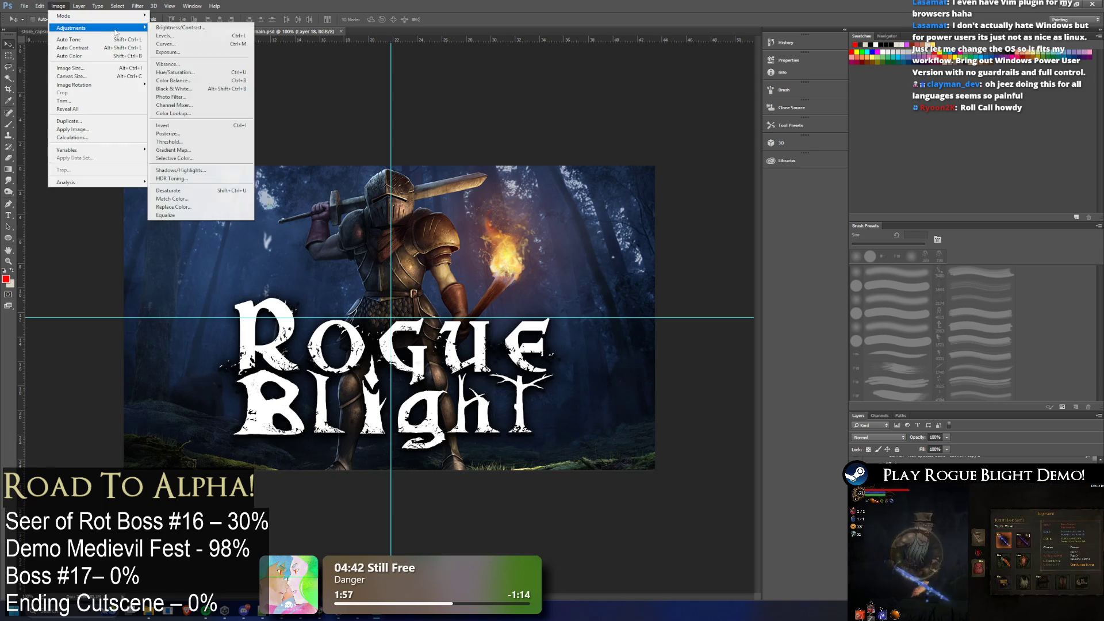
click(167, 52)
mouse_move(348, 513)
mouse_down()
mouse_move(347, 532)
mouse_move(393, 524)
mouse_up()
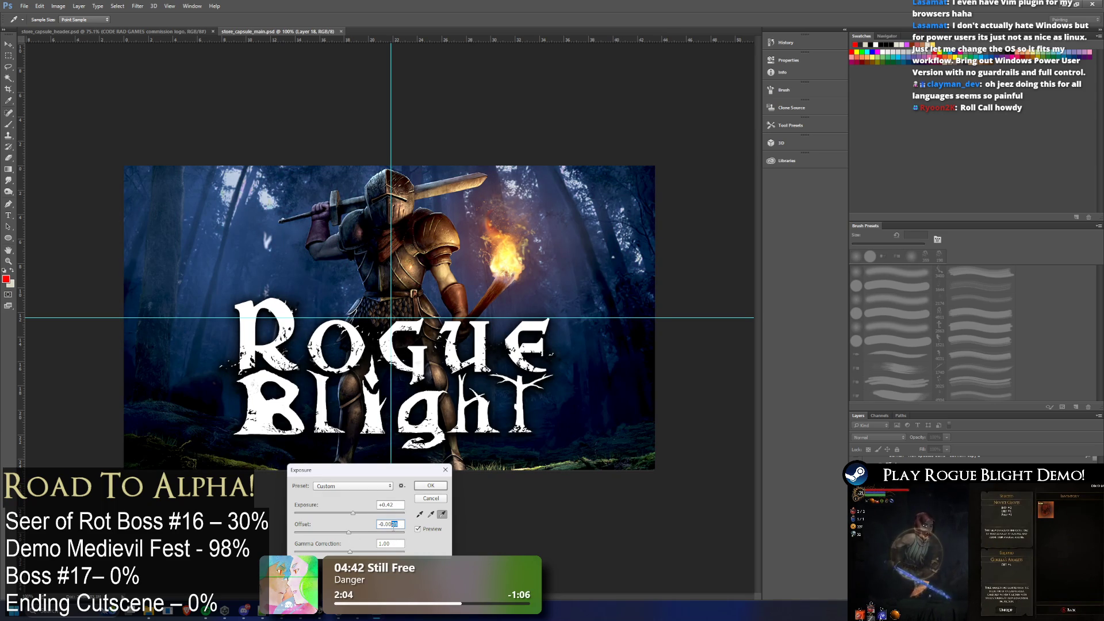
text(1)
click(354, 551)
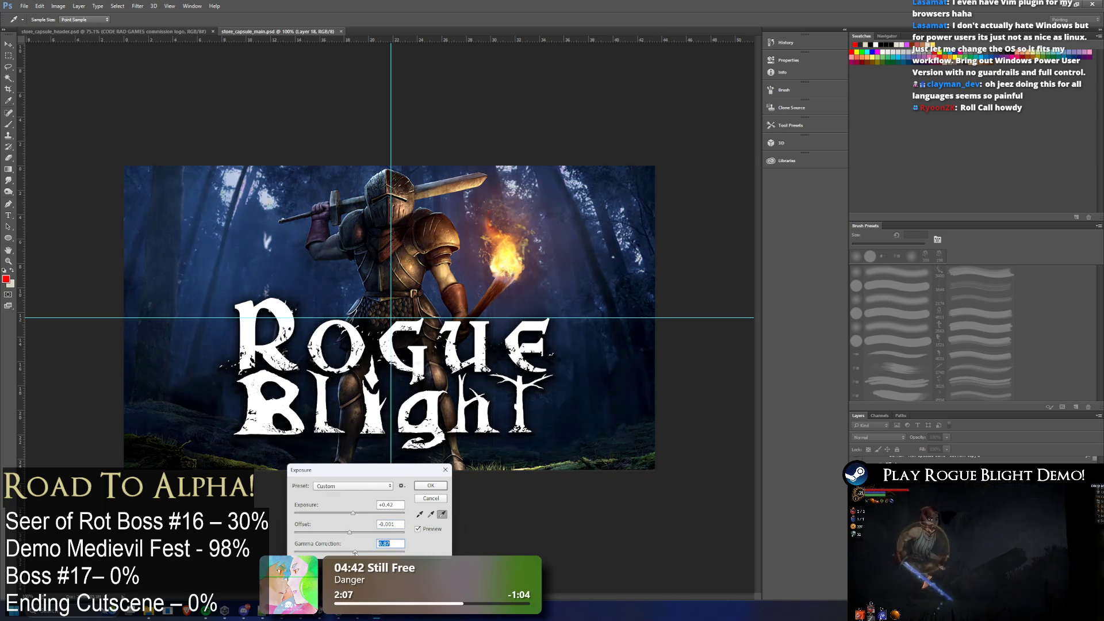
click(357, 513)
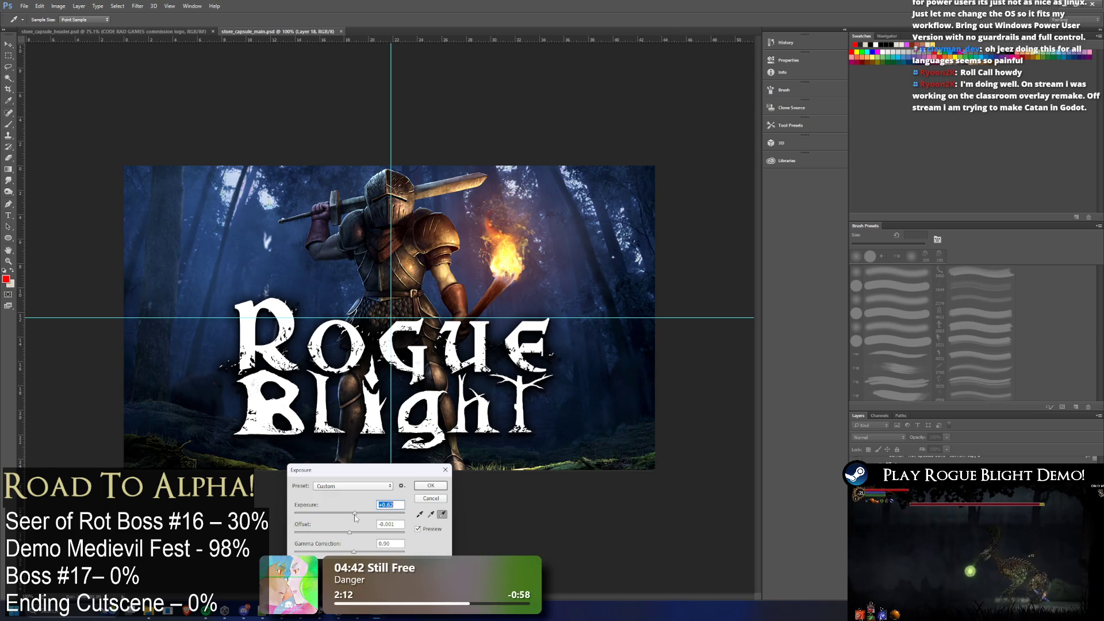
click(430, 486)
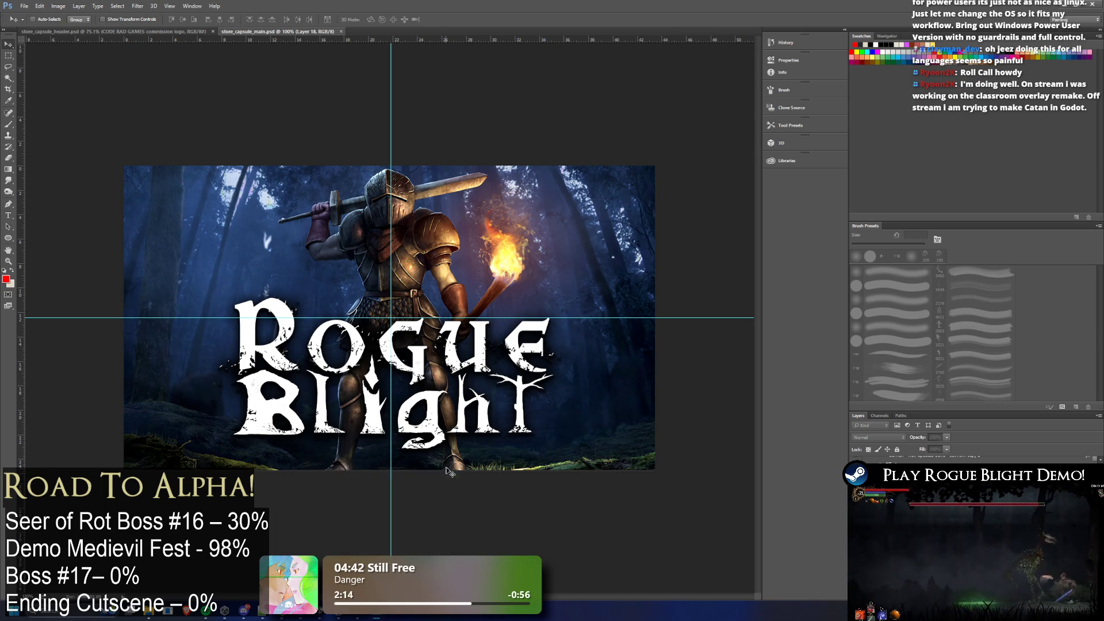
scroll(391, 317, down, 3)
scroll(391, 318, up, 4)
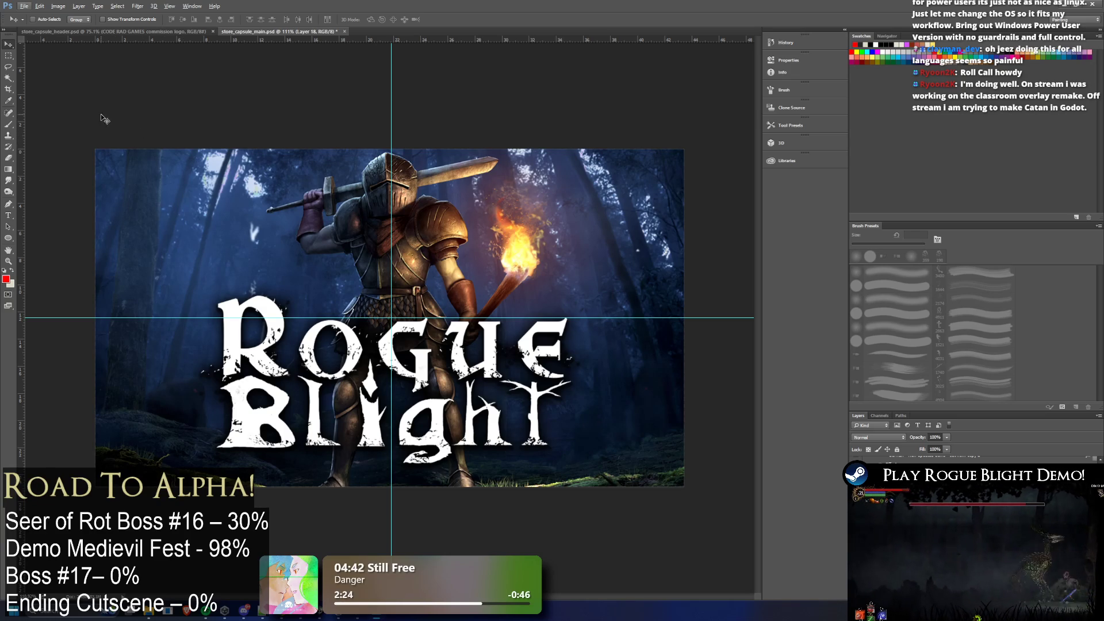
Quick-export the main capsule as PNG, replacing store_capsule_main_english.png in the main folder
click(26, 6)
mouse_move(69, 130)
click(164, 129)
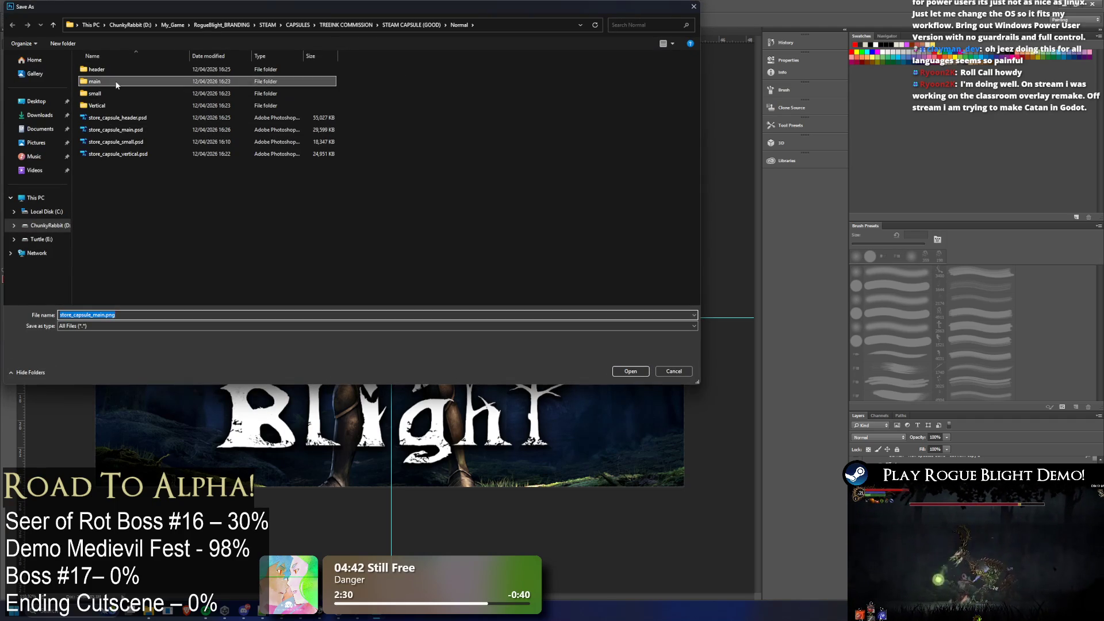
double_click(117, 81)
click(114, 83)
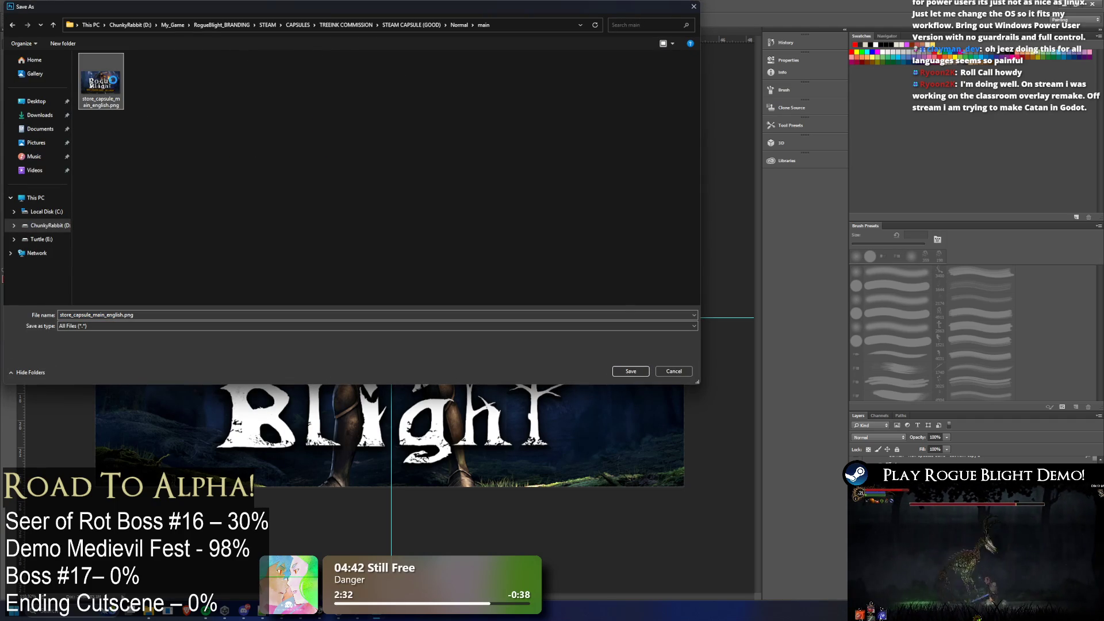
double_click(114, 83)
click(572, 305)
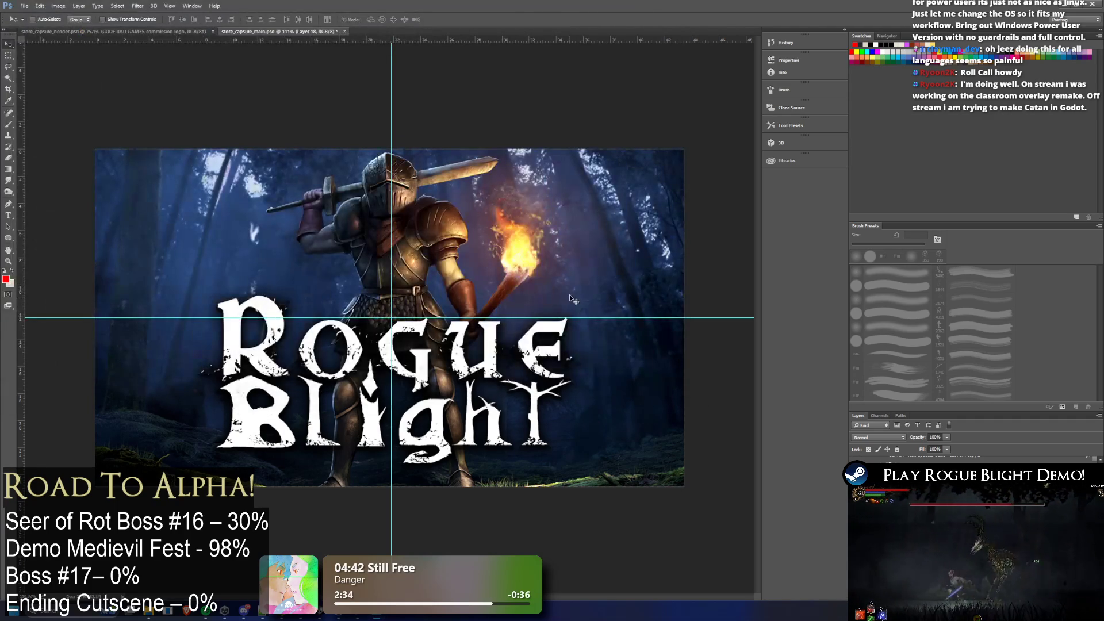
key(alt+Tab)
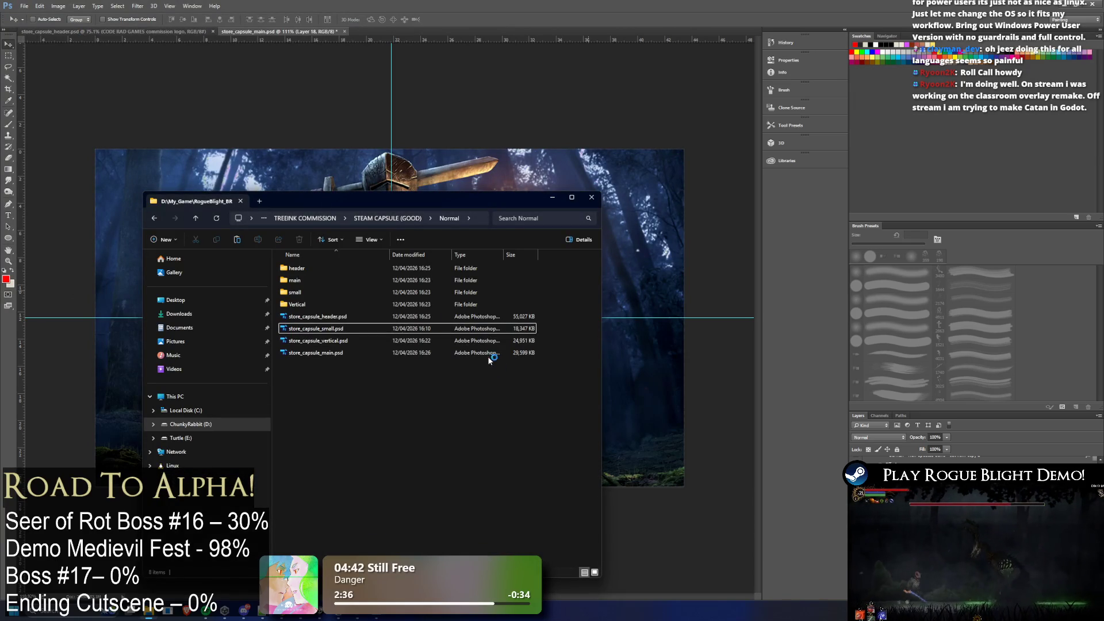
Check the header and Vertical export folders under Normal
key(h)
key(Return)
click(364, 219)
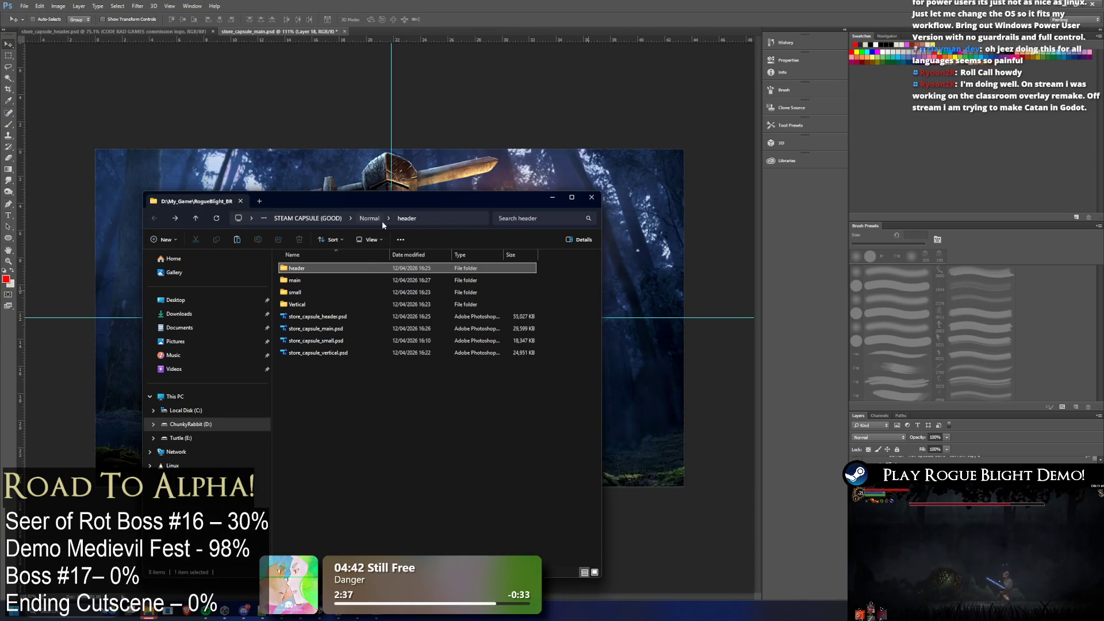
double_click(302, 293)
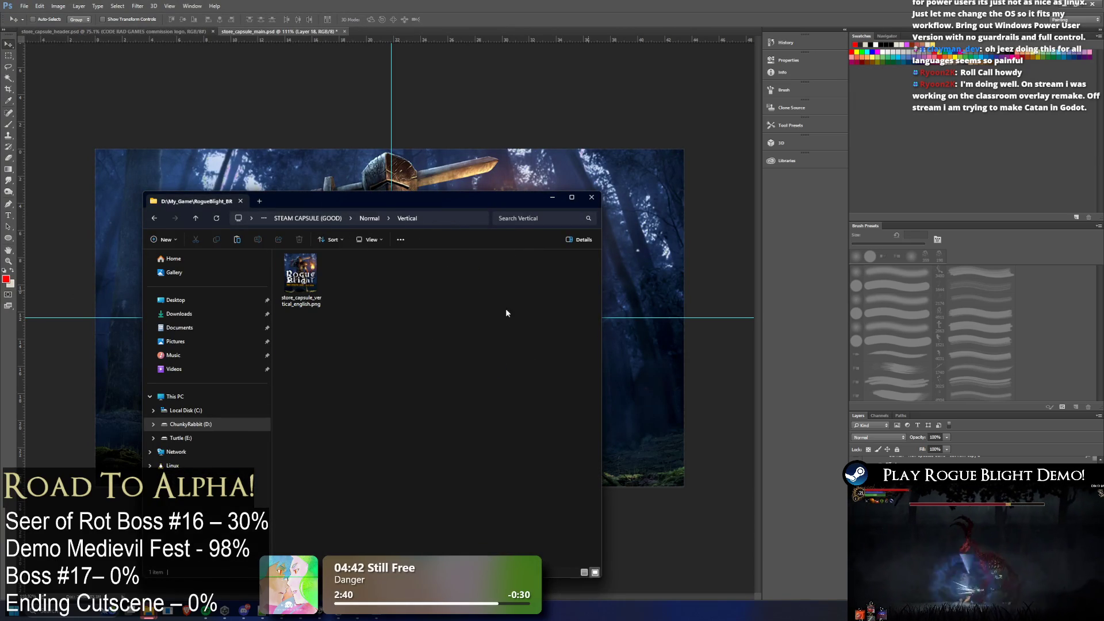
Recheck the Vertical folder, then open store_capsule_vertical.psd from Normal in Photoshop
click(764, 335)
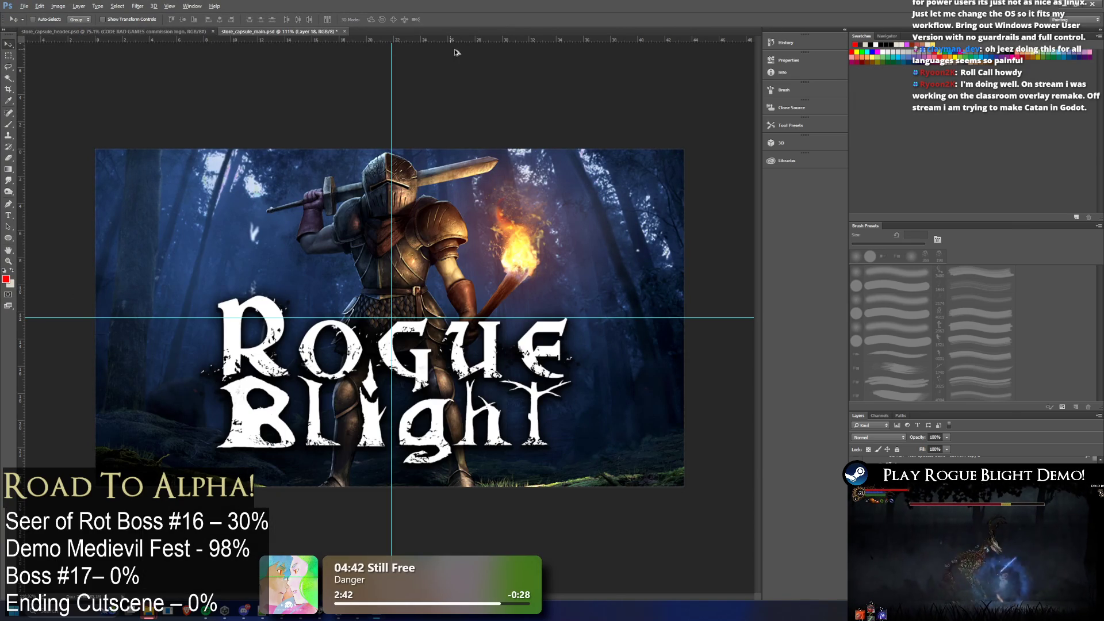
key(alt+Tab)
click(202, 111)
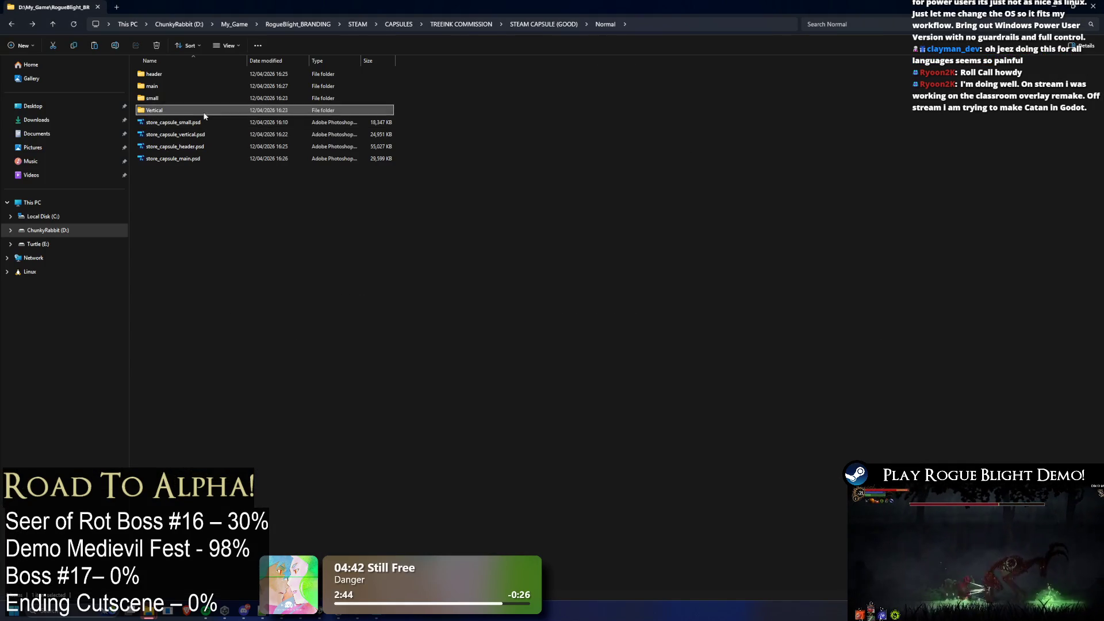
double_click(202, 112)
key(alt+Left)
double_click(200, 159)
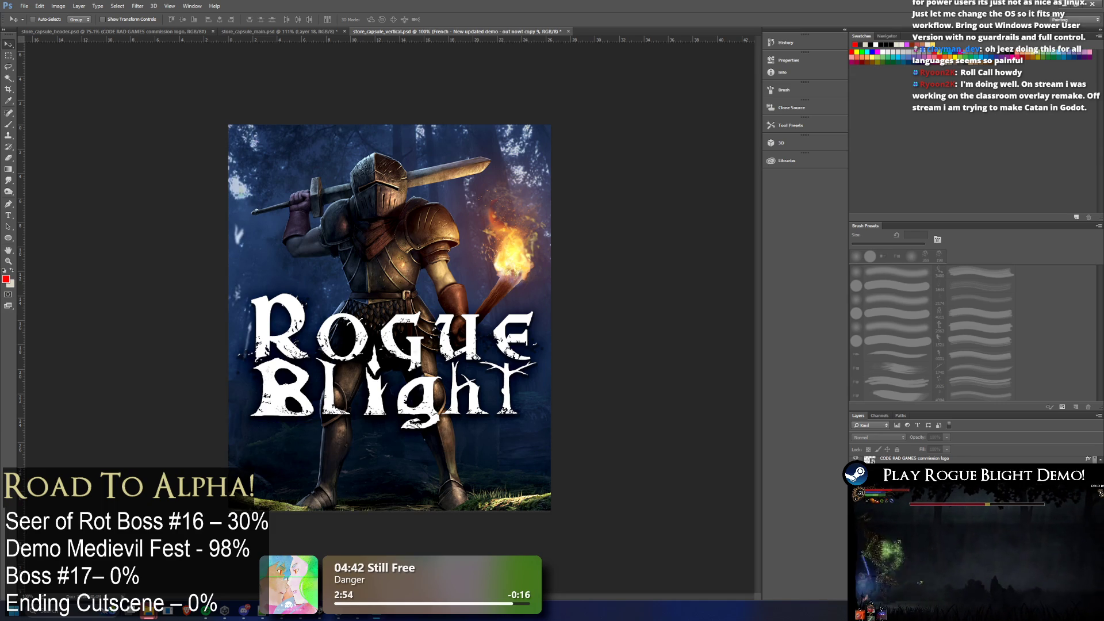
Select the CODE RAD GAMES commission logo layer and nudge the Rogue Blight logo lower over the knight
scroll(493, 418, down, 2)
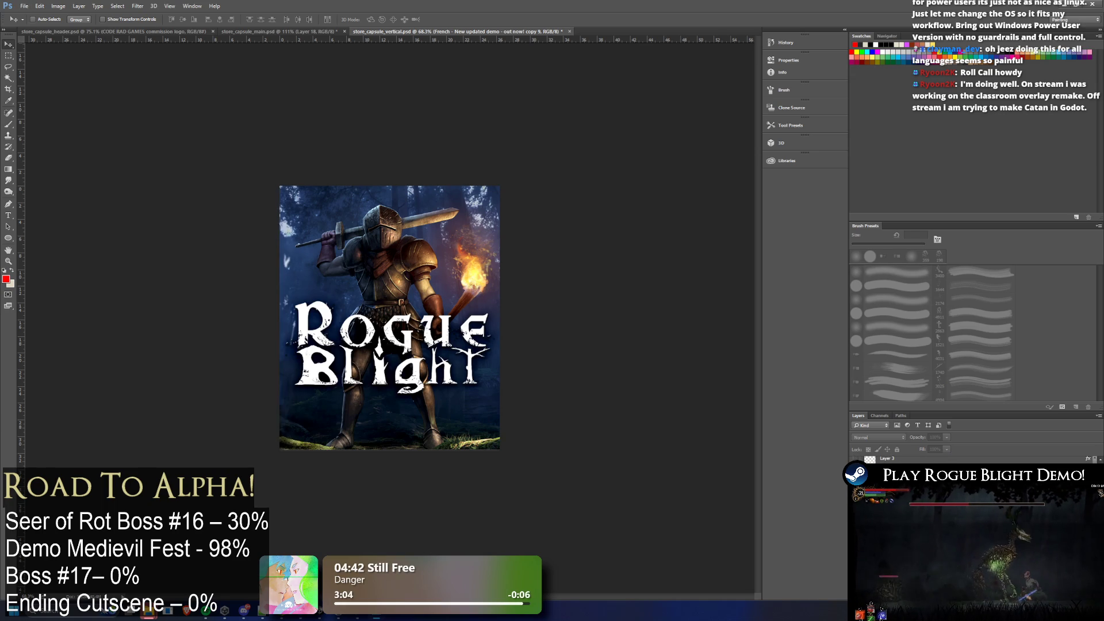
scroll(406, 394, down, 1)
scroll(422, 402, down, 4)
scroll(421, 401, up, 7)
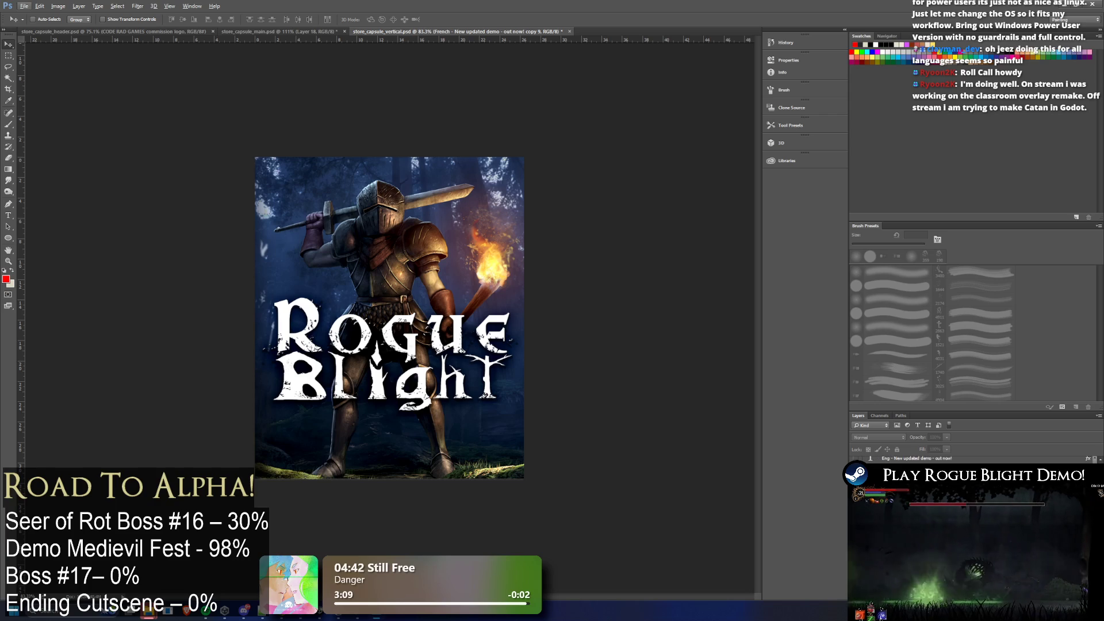
scroll(972, 517, up, 2)
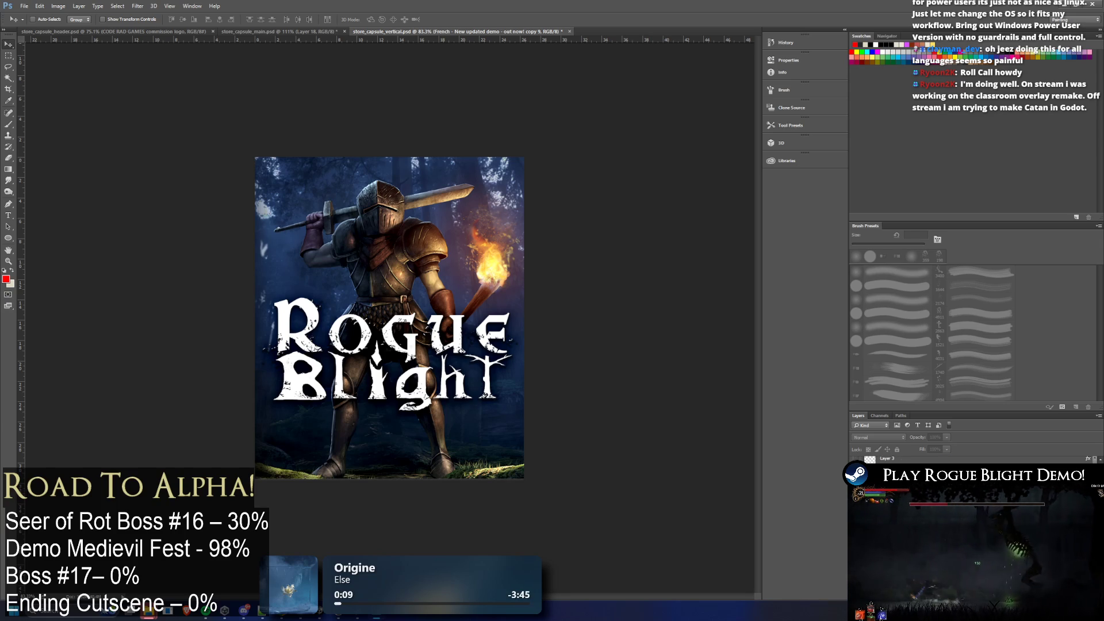
click(931, 477)
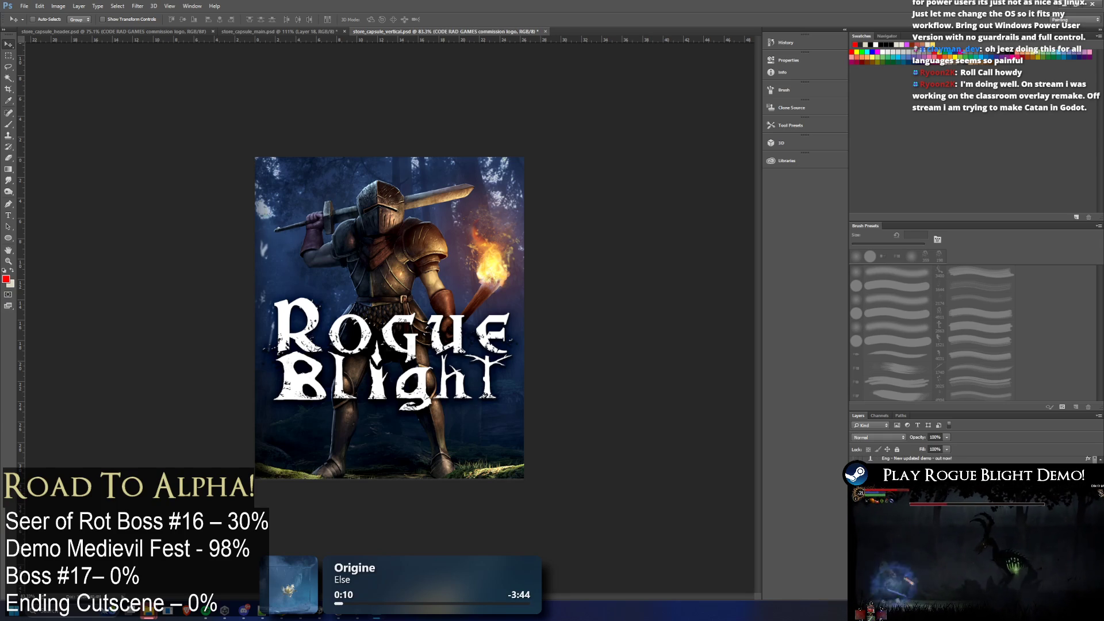
key(v)
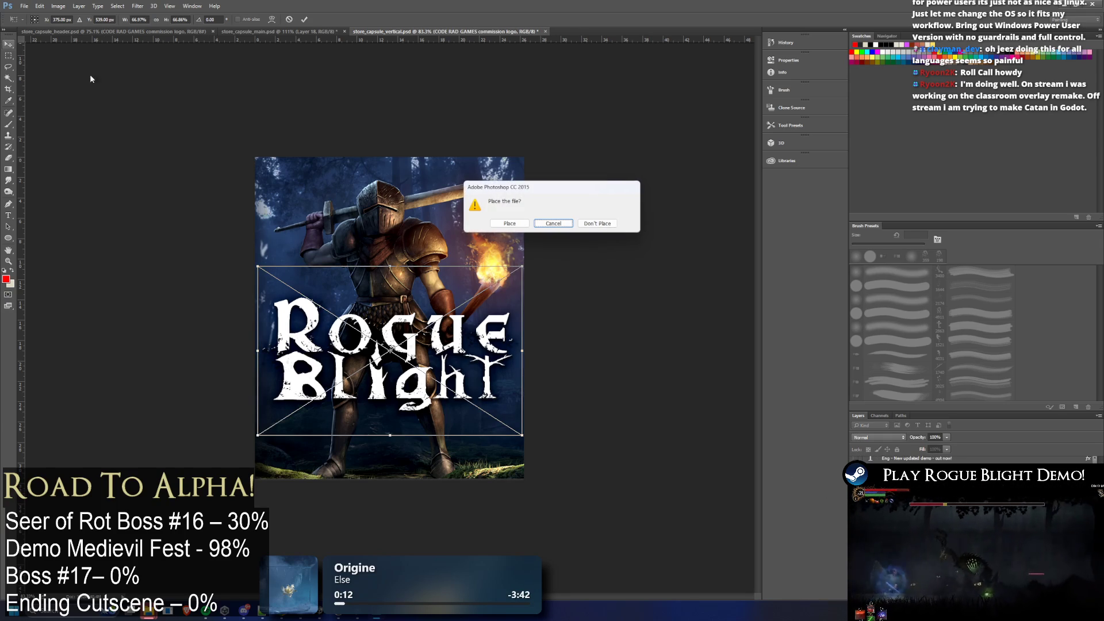
click(607, 227)
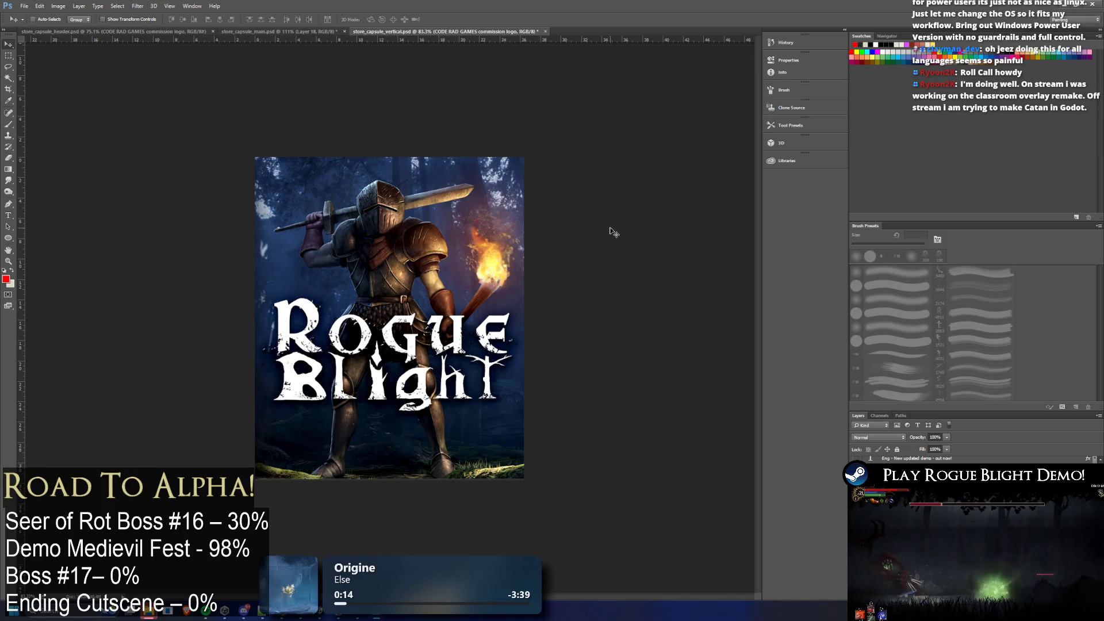
key(Down)
key(Down)
key(Down)
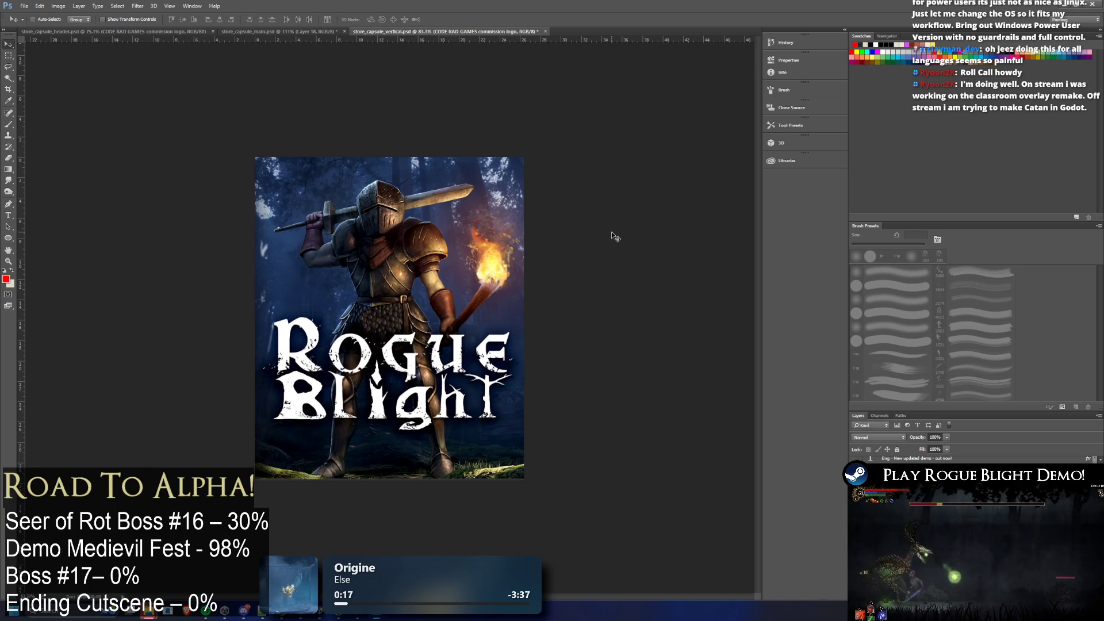
key(Up)
key(Up)
key(Up)
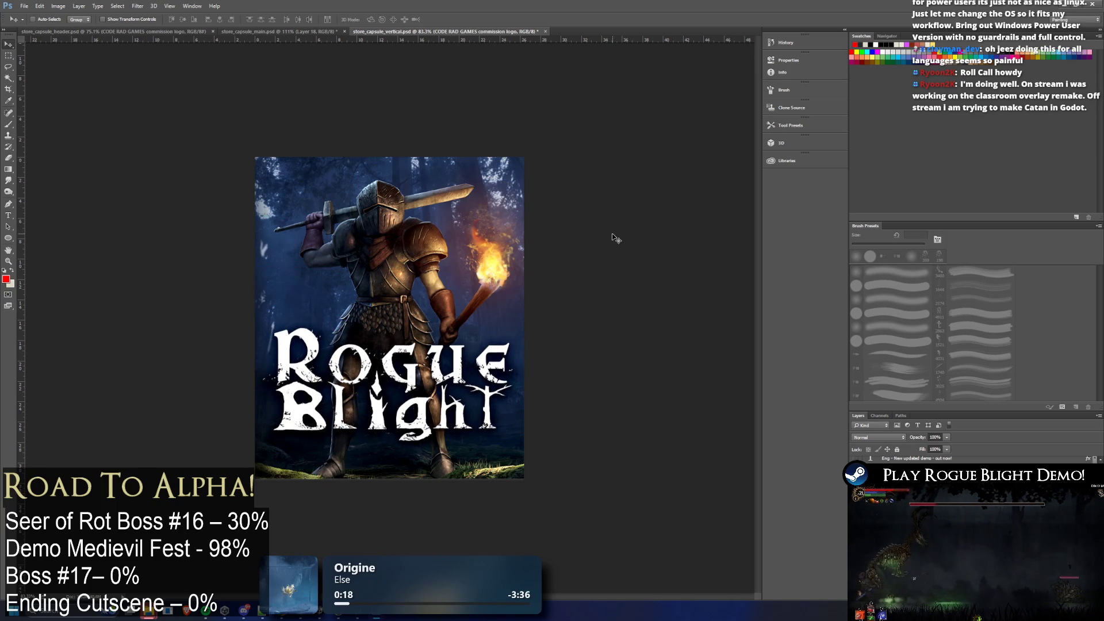
click(24, 6)
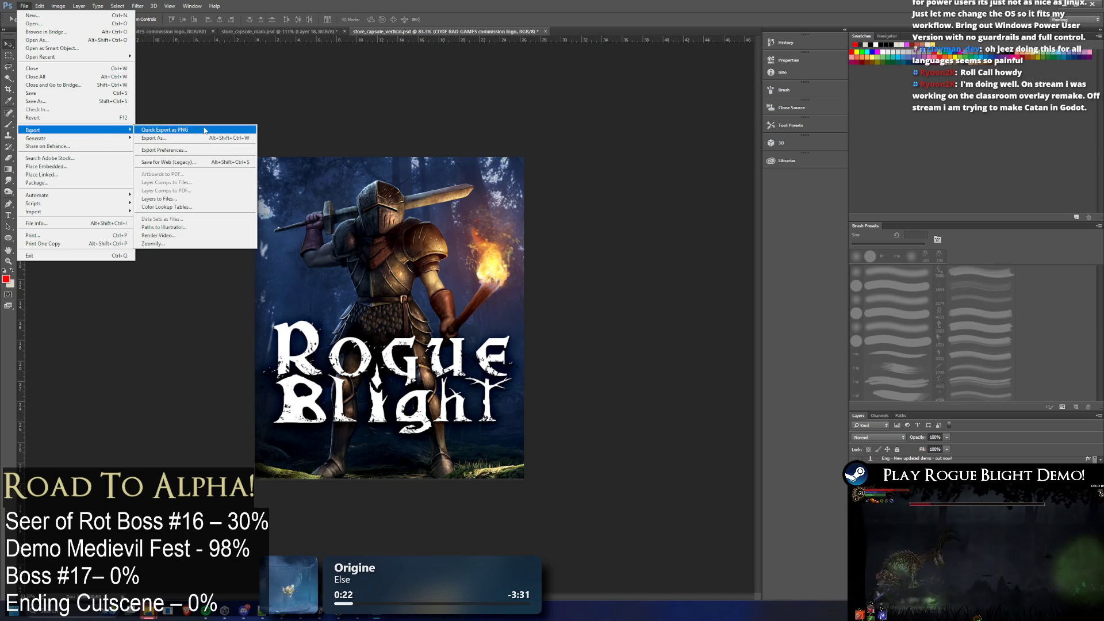
Export the vertical capsule as PNG over store_capsule_vertical_english.png in the Vertical folder
click(259, 138)
key(ctrl+shift+s)
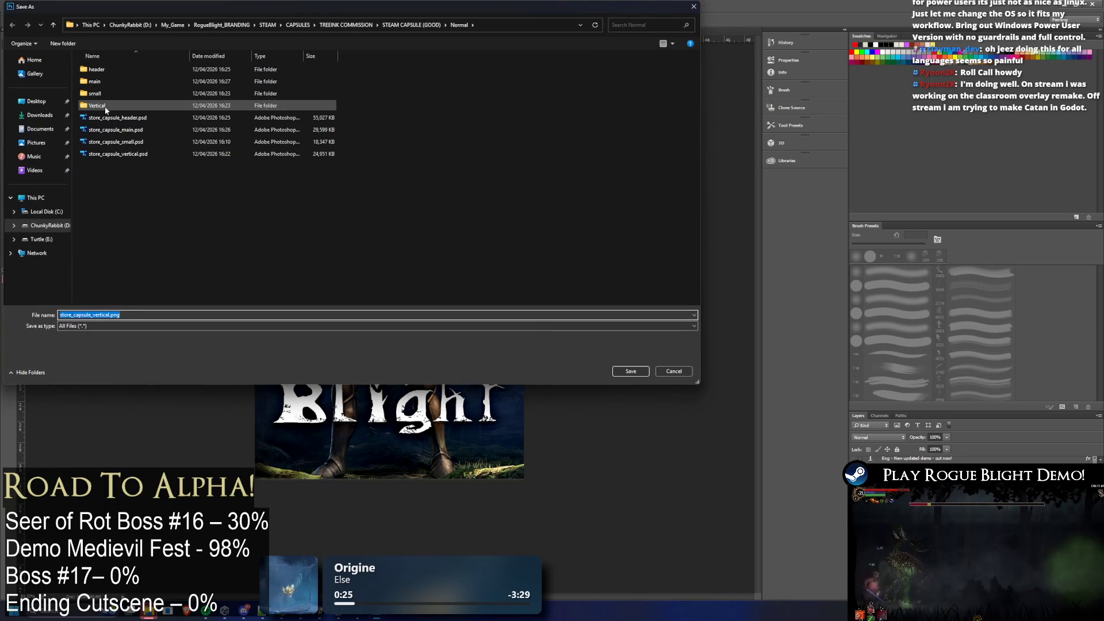
double_click(105, 105)
double_click(106, 83)
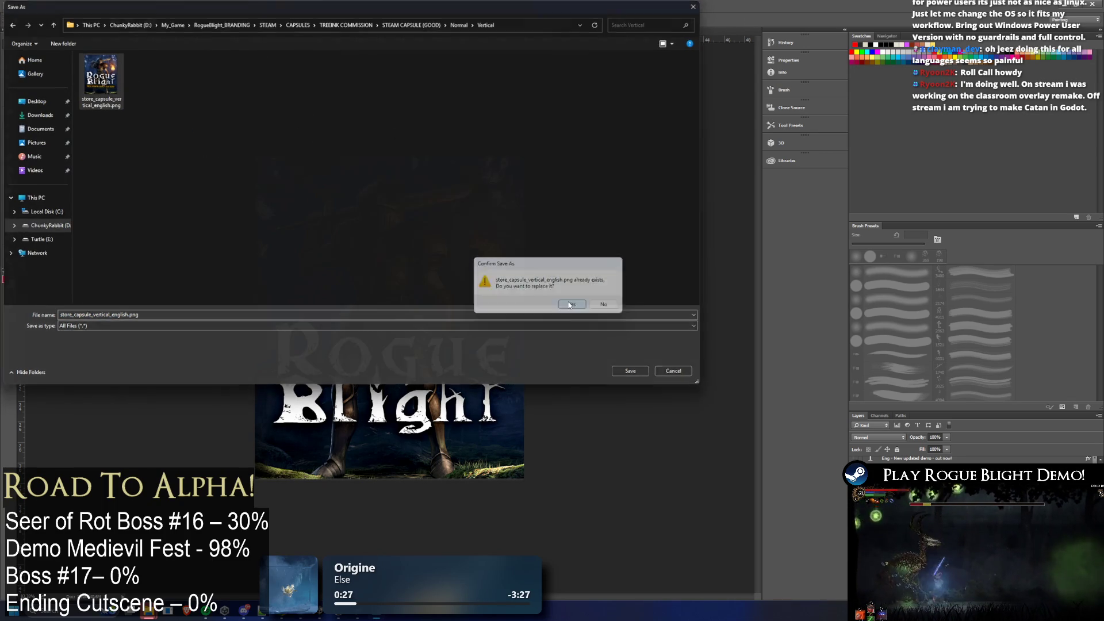
click(565, 301)
key(alt+Tab)
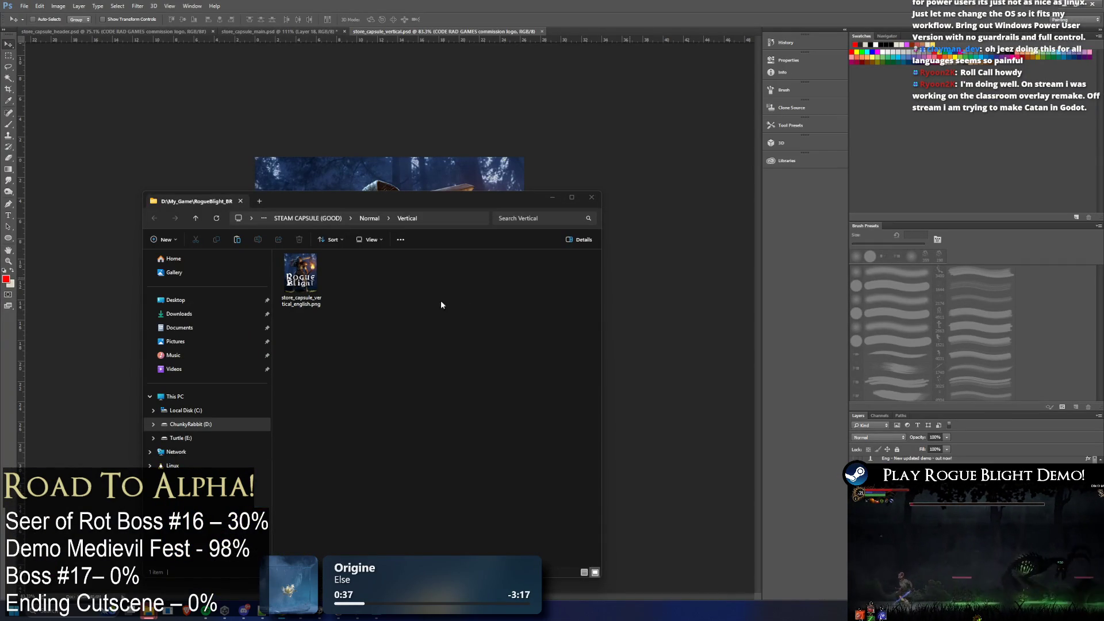
Open Normal's small capsule folder and drag its PNG toward Photoshop
click(300, 274)
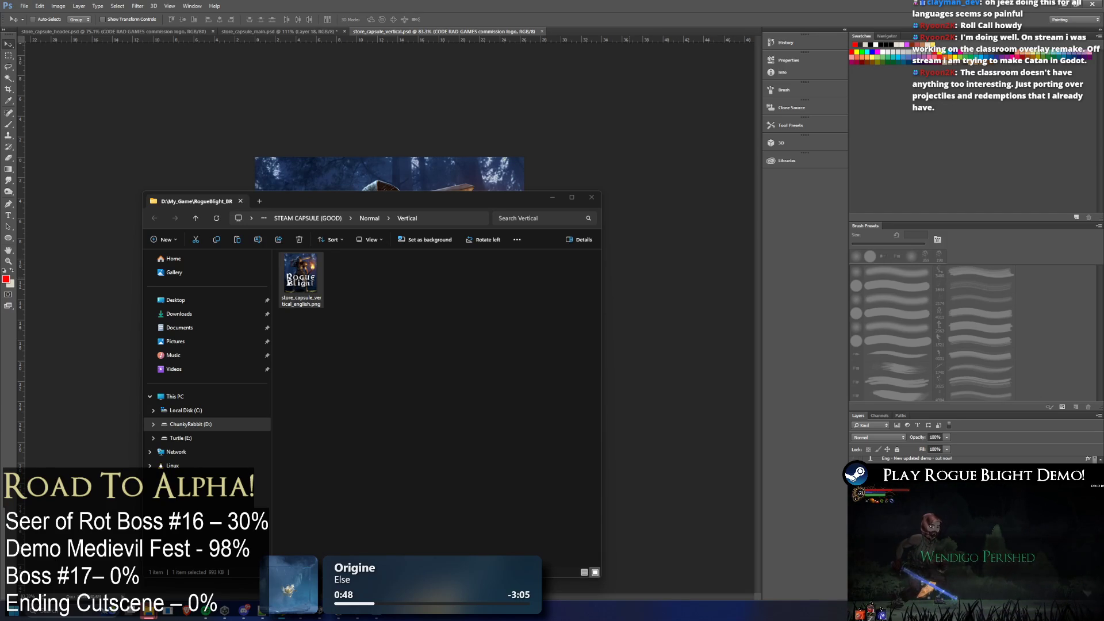
click(494, 327)
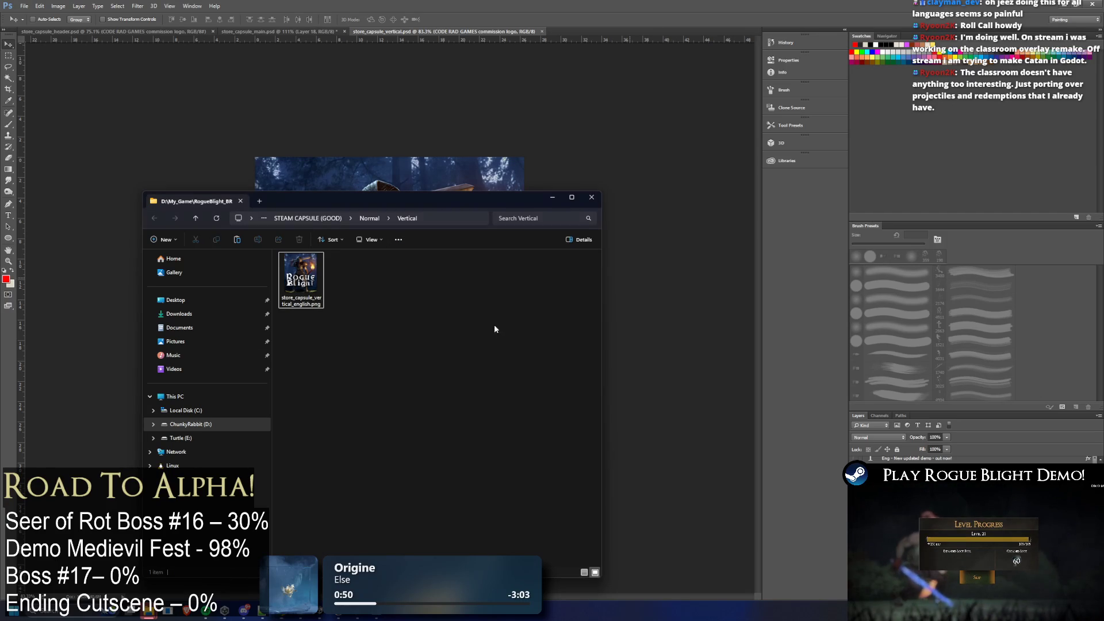
click(372, 218)
double_click(315, 291)
click(305, 295)
drag(305, 295, 76, 325)
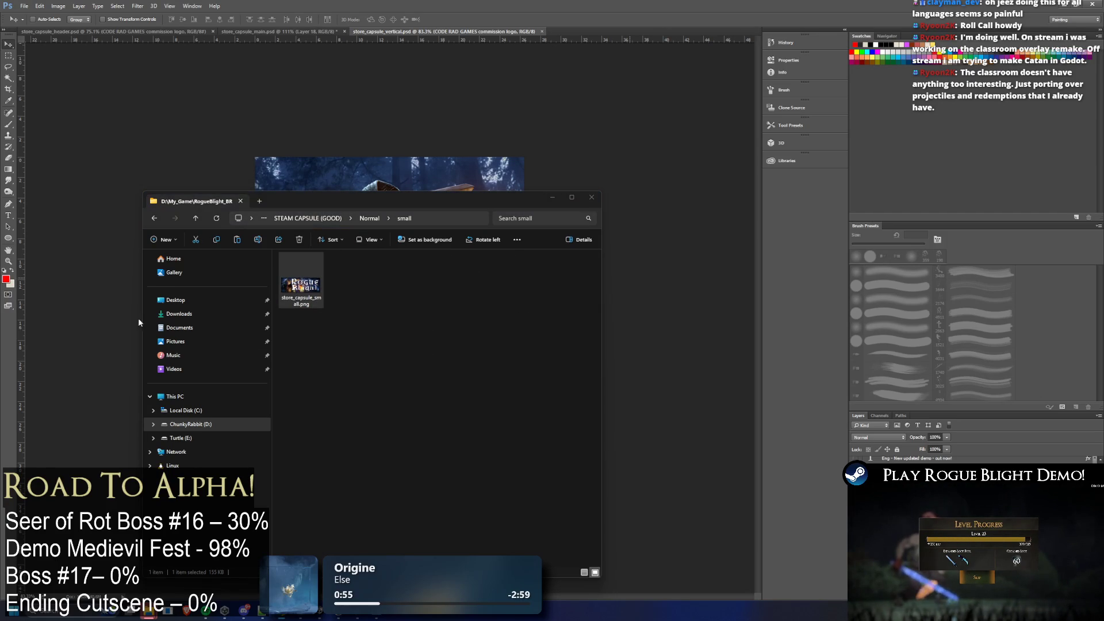
Drag the main and header capsule PNGs toward Photoshop, then cancel the drop
click(369, 218)
double_click(311, 282)
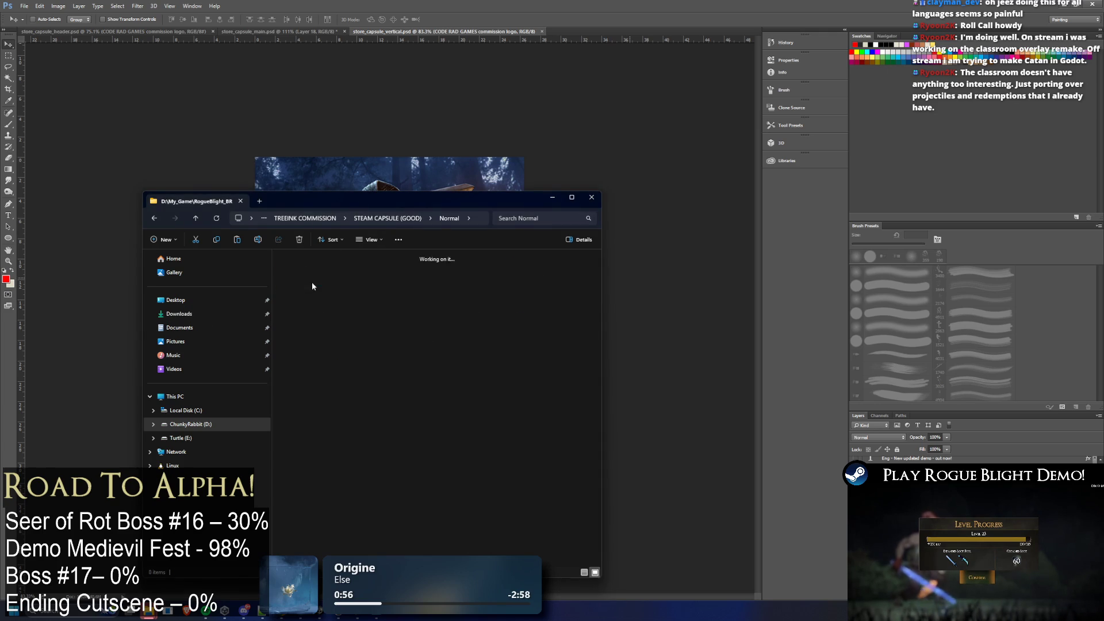
drag(301, 281, 76, 325)
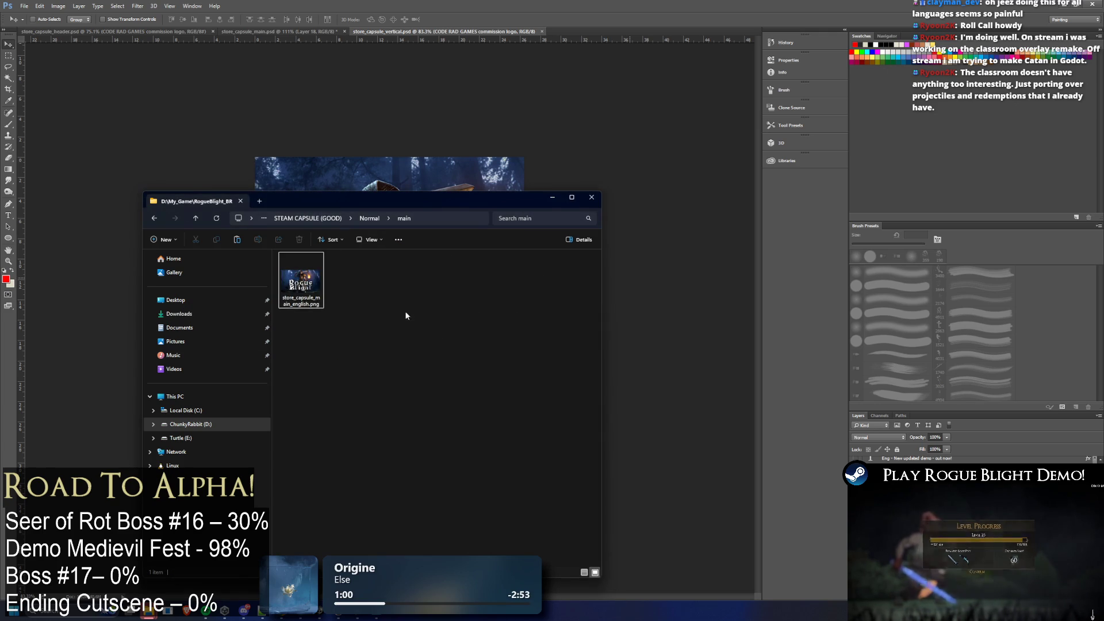
key(alt+Up)
double_click(319, 267)
drag(287, 285, 86, 322)
key(Escape)
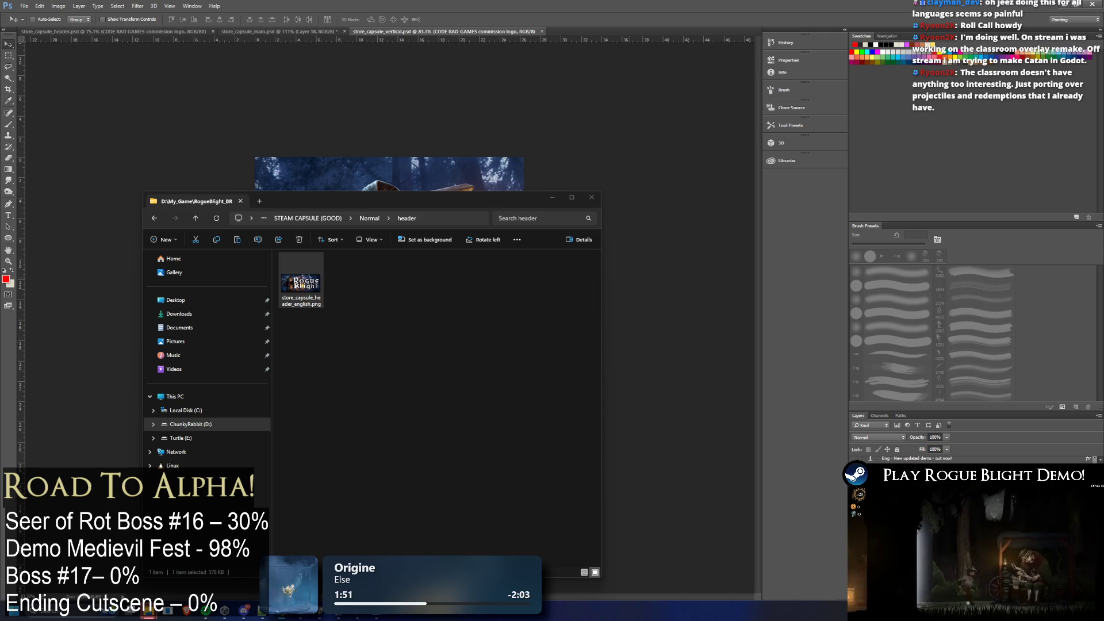
click(472, 308)
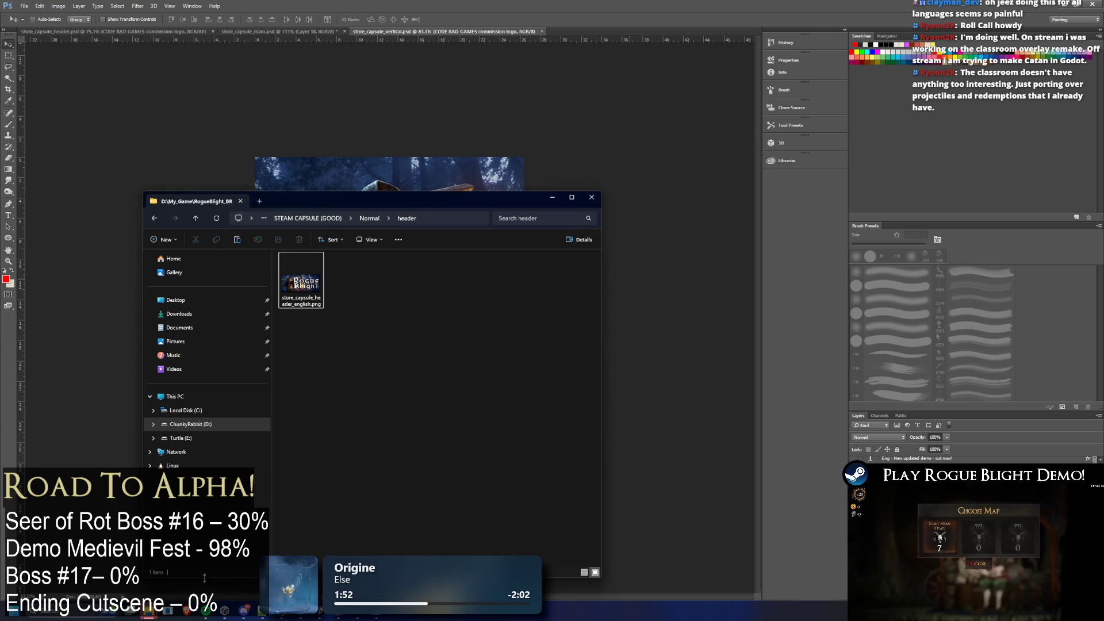
Navigate from TREEINK COMMISSION through STEAM CAPSULE (GOOD) into the Normal Vertical folder
mouse_move(150, 615)
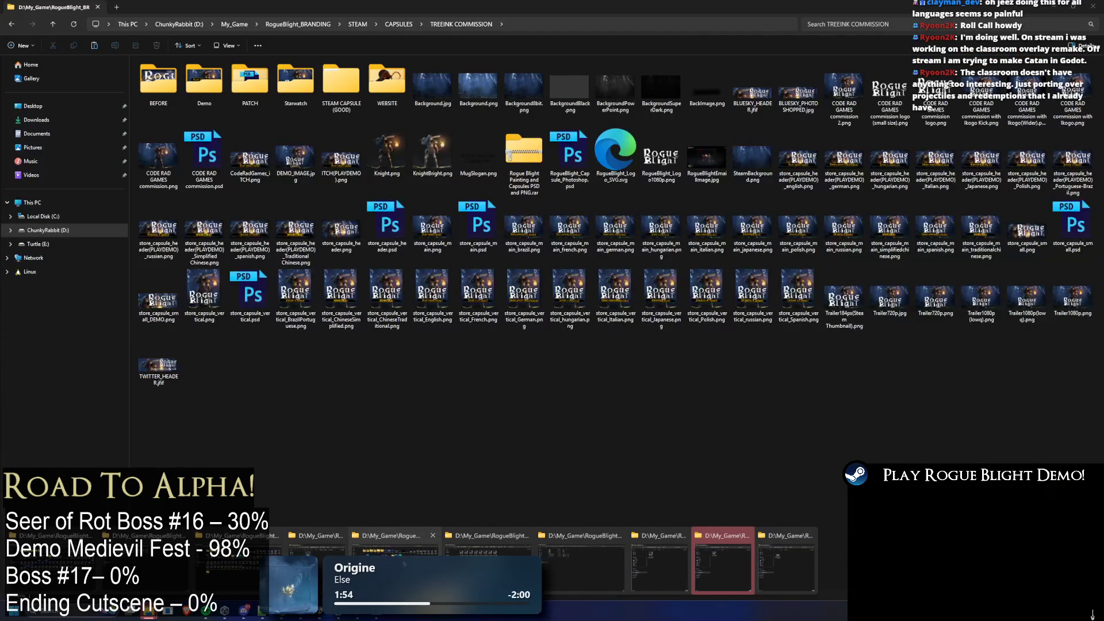
click(722, 566)
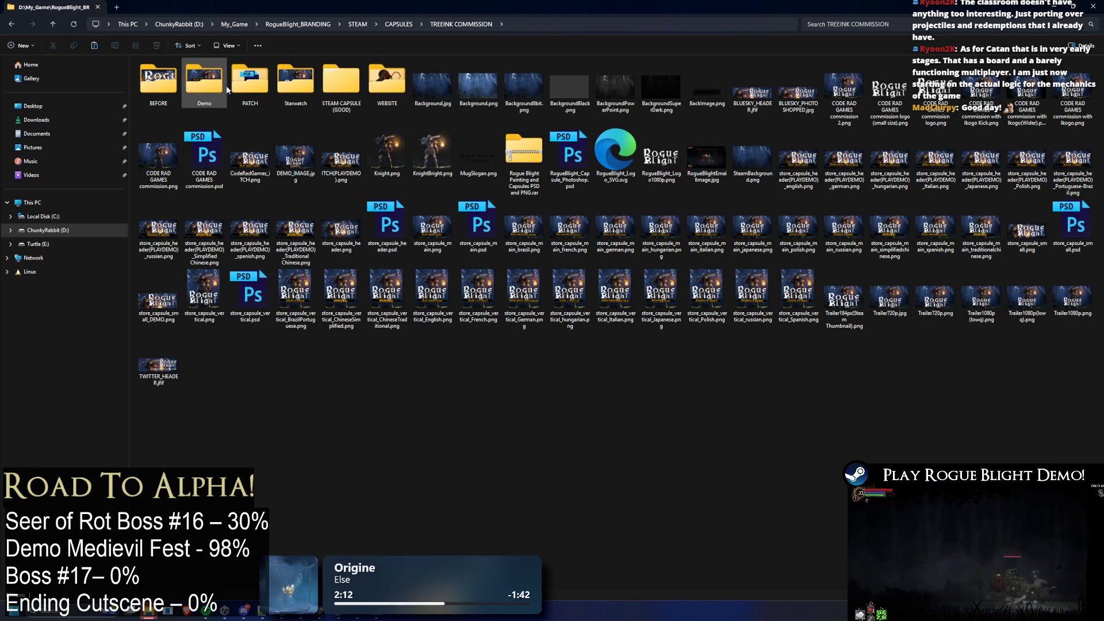
double_click(353, 87)
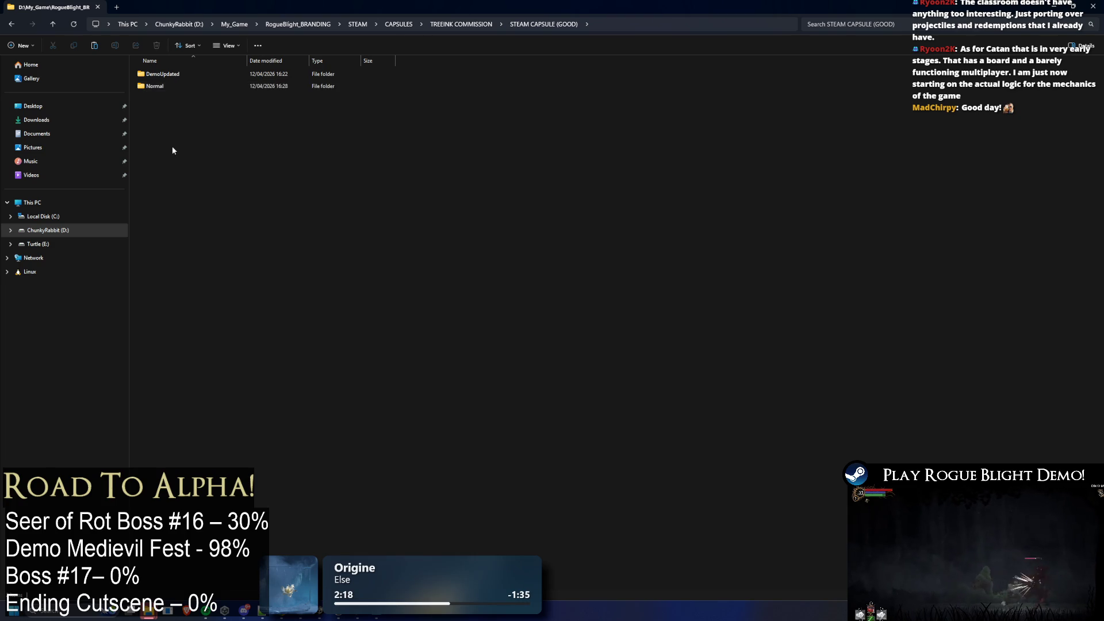
click(170, 75)
double_click(170, 75)
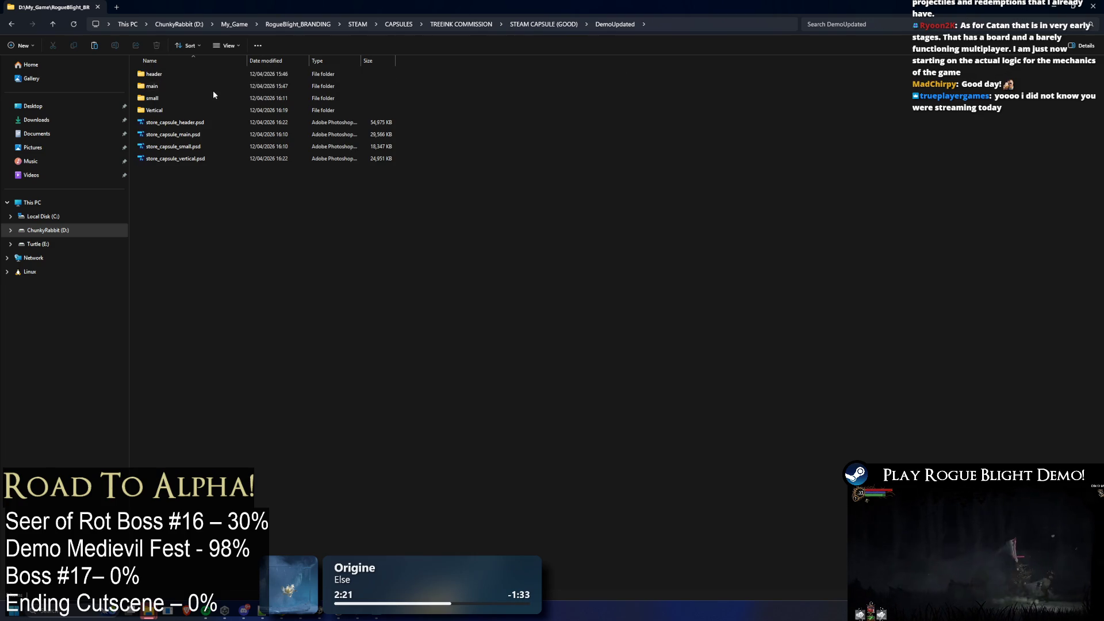
double_click(189, 109)
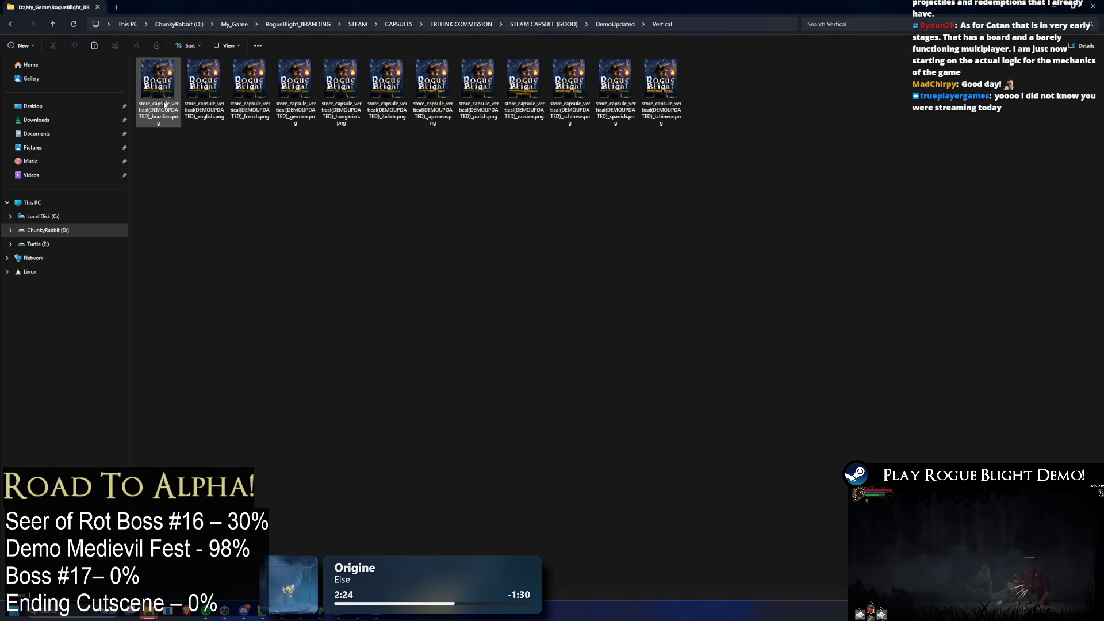
key(BackSpace)
key(BackSpace)
double_click(253, 85)
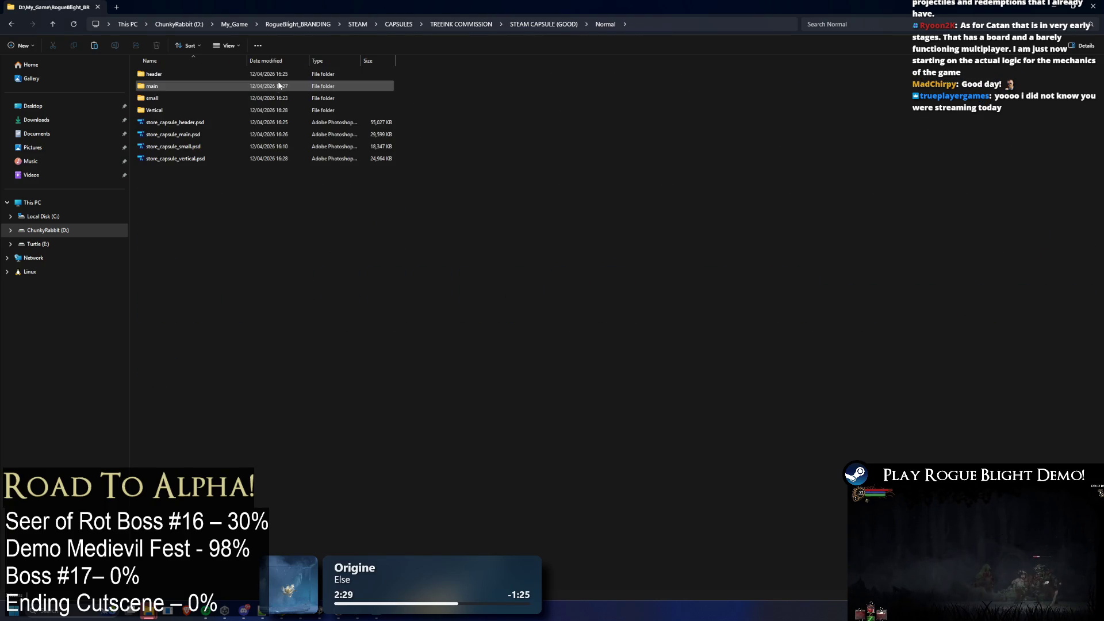
double_click(194, 107)
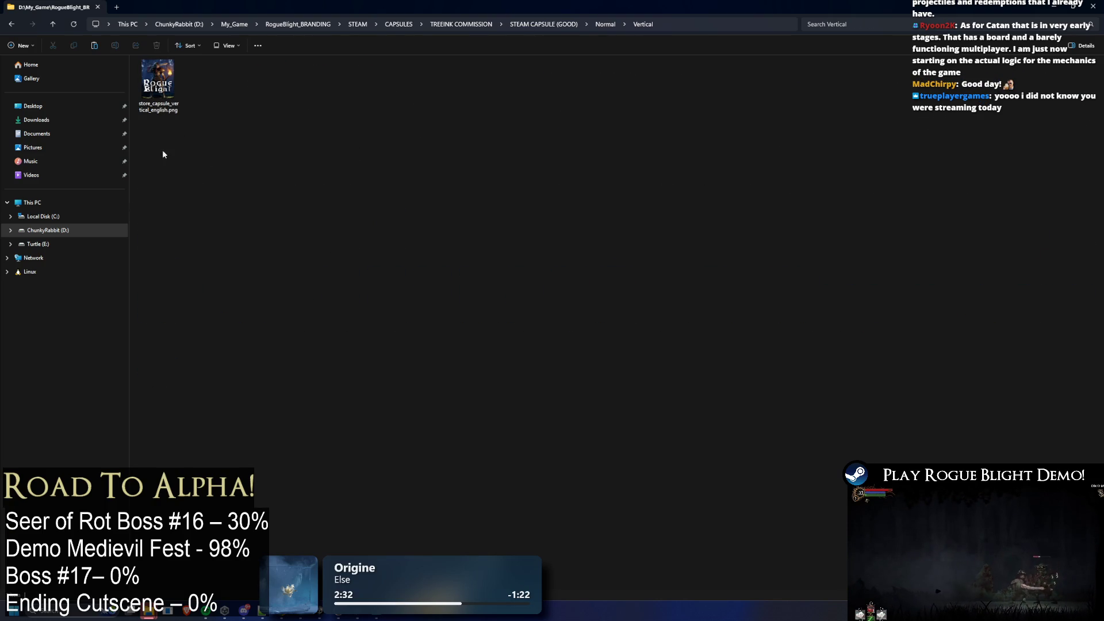
View the English vertical capsule PNG's Details properties, then return to Photoshop
click(158, 84)
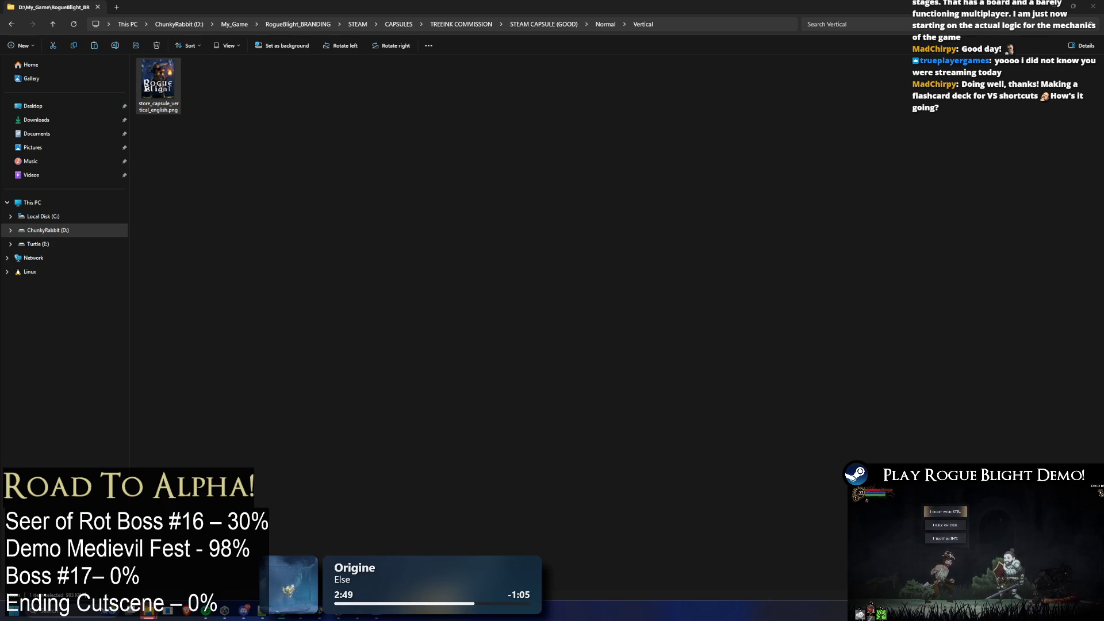
right_click(166, 95)
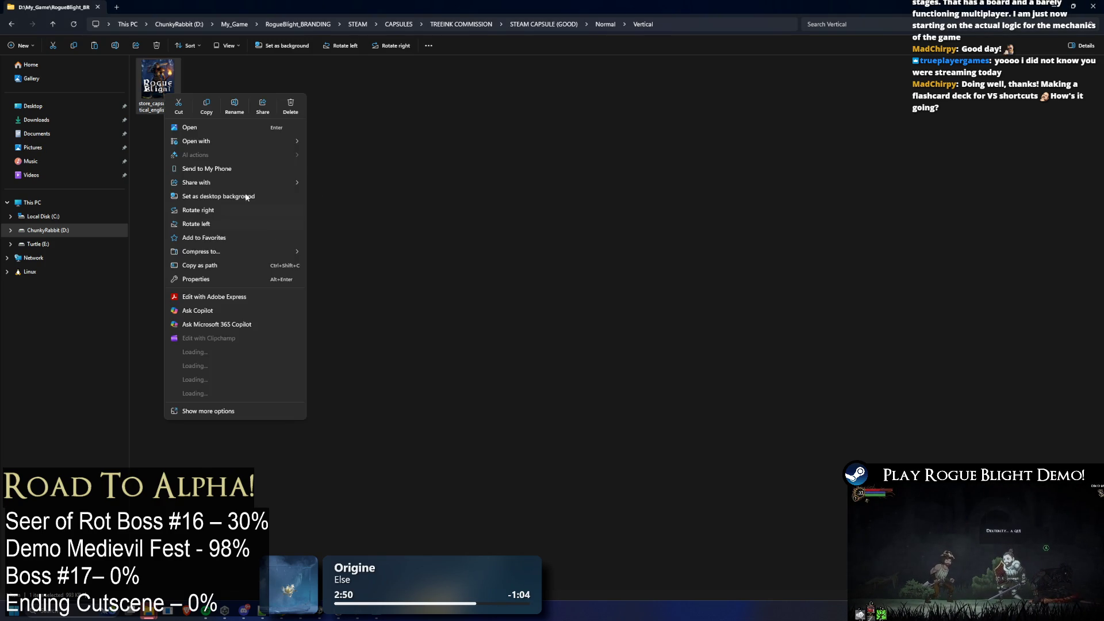
click(216, 410)
click(222, 422)
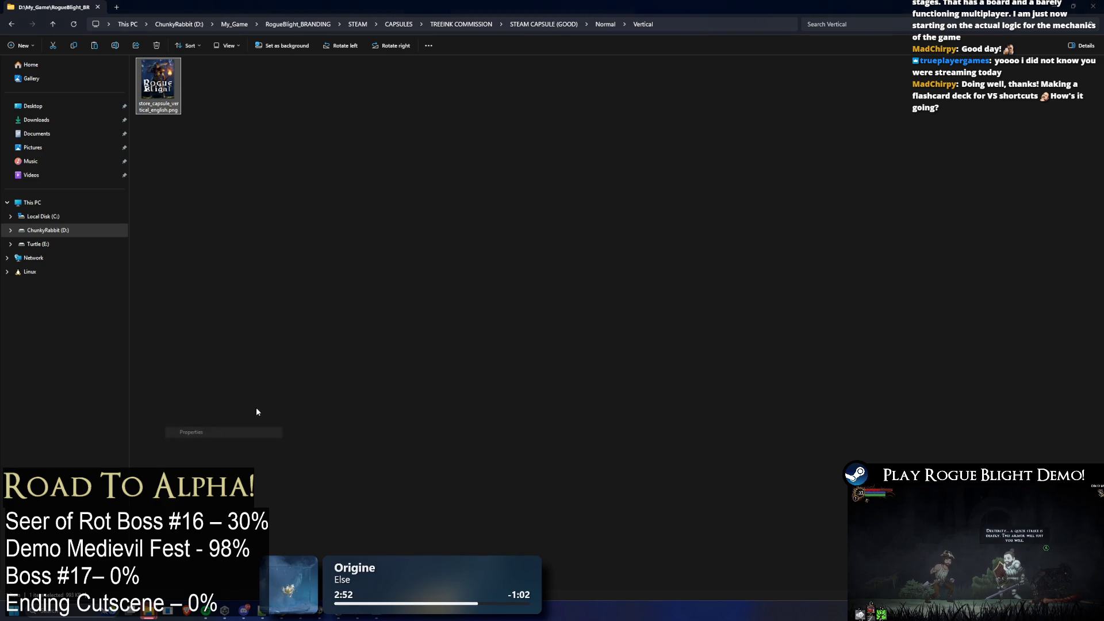
click(270, 116)
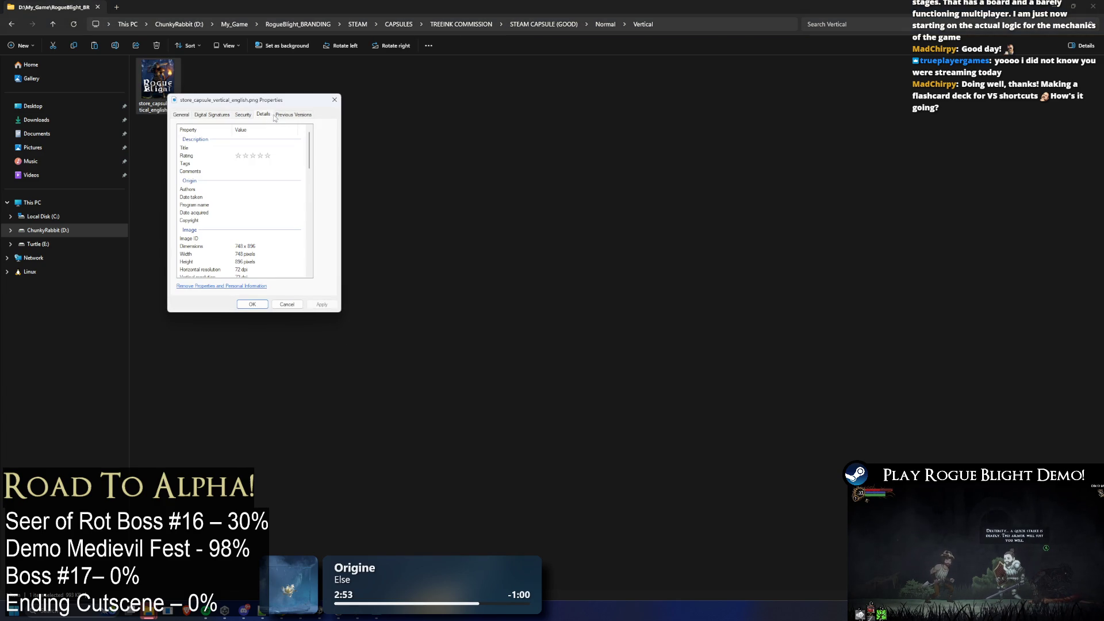
click(334, 102)
key(alt+Tab)
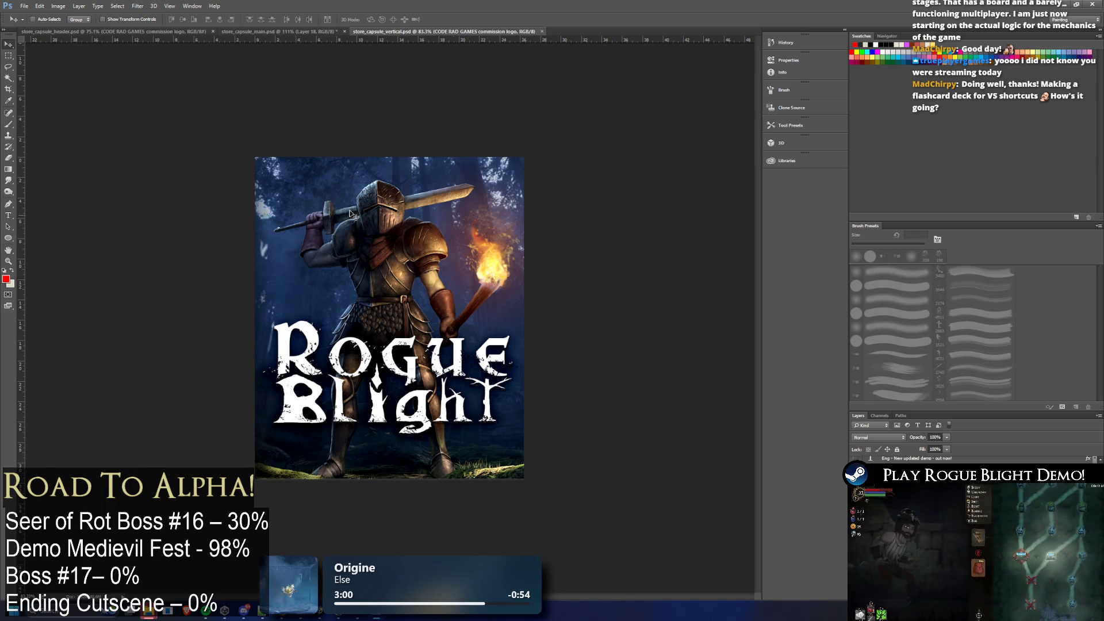
click(1064, 6)
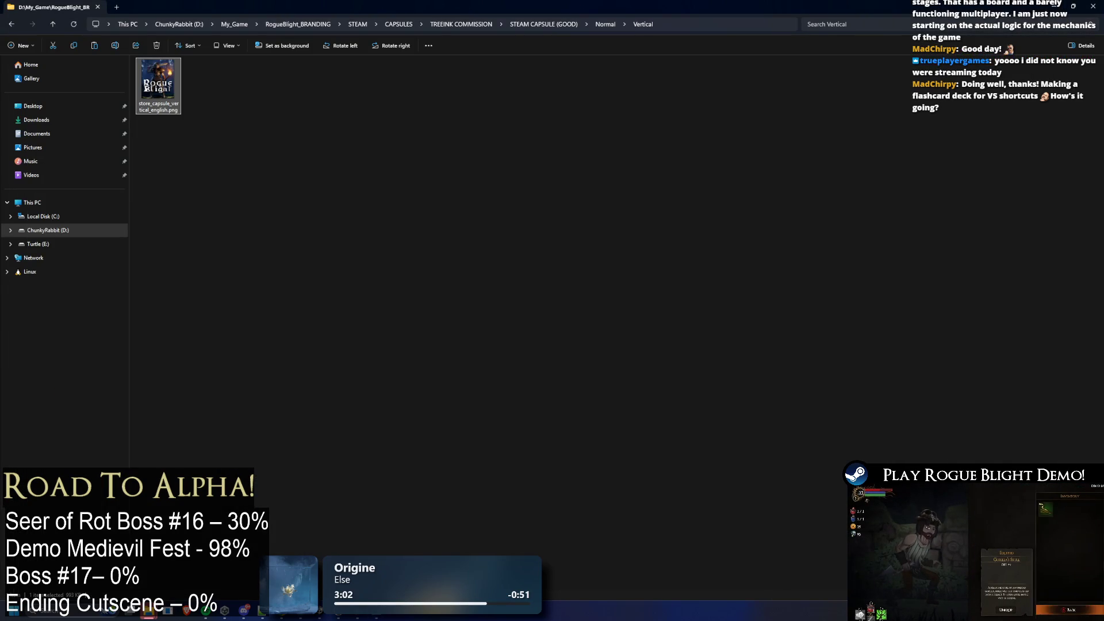
click(148, 611)
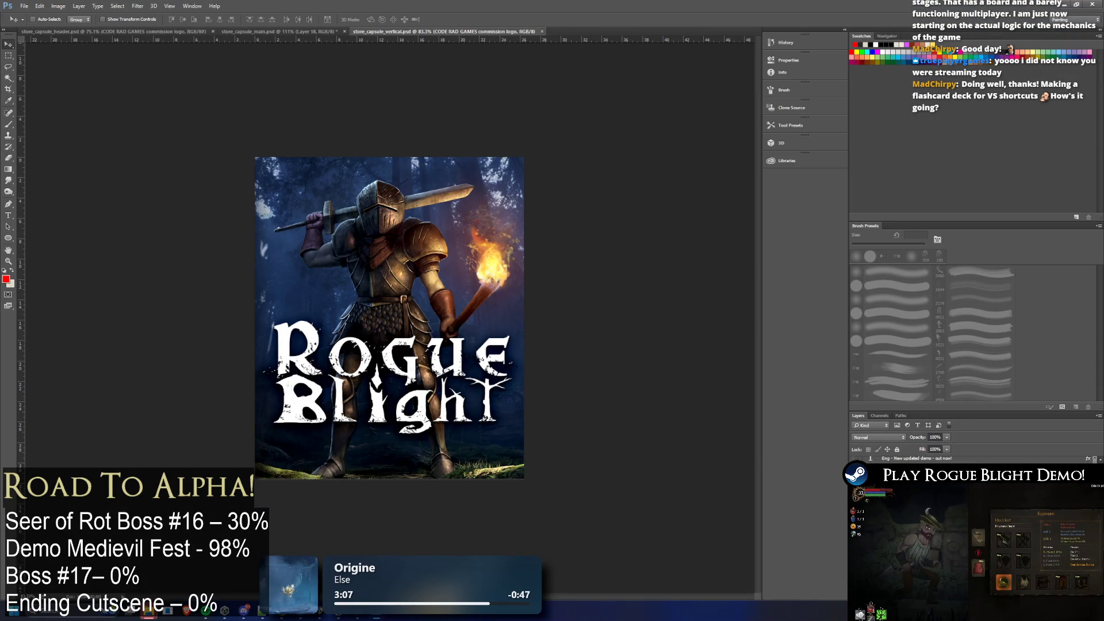
click(58, 6)
key(Escape)
key(h)
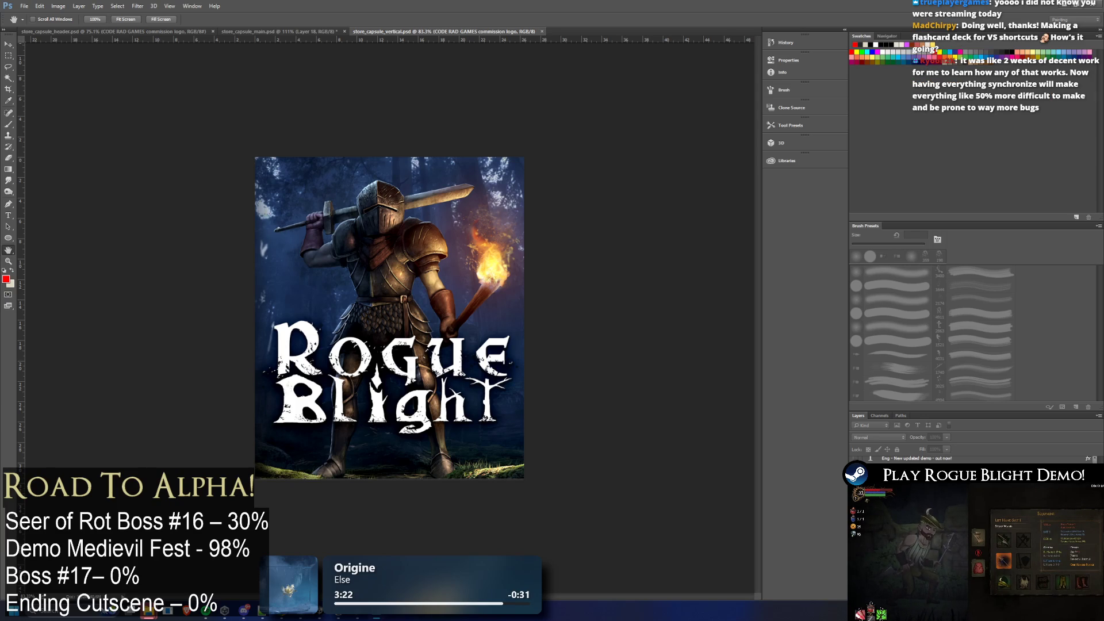
key(v)
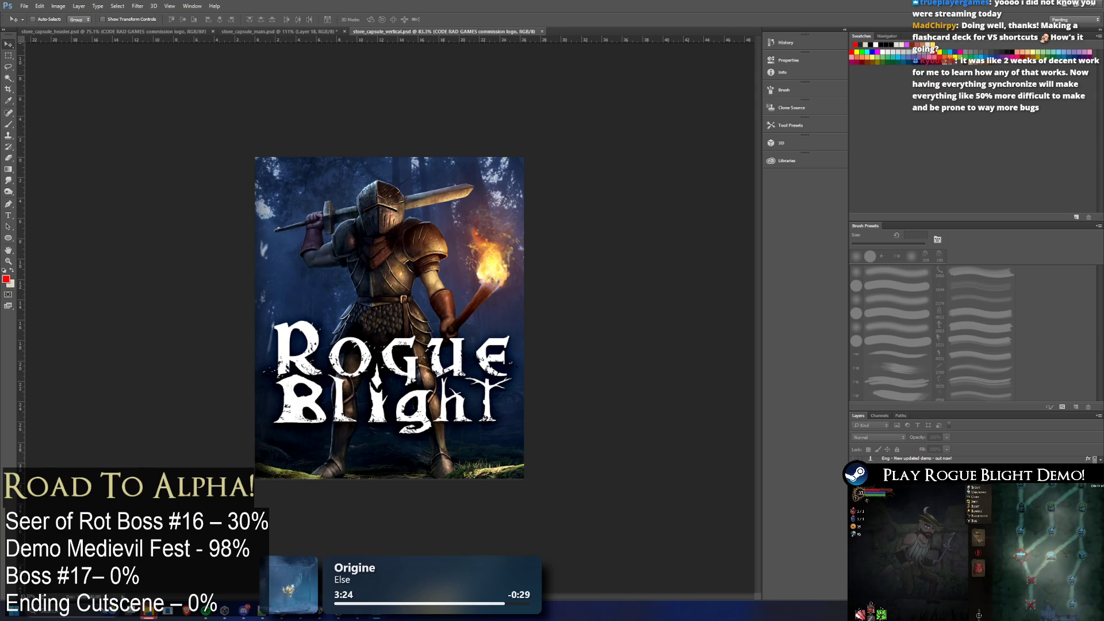
key(Return)
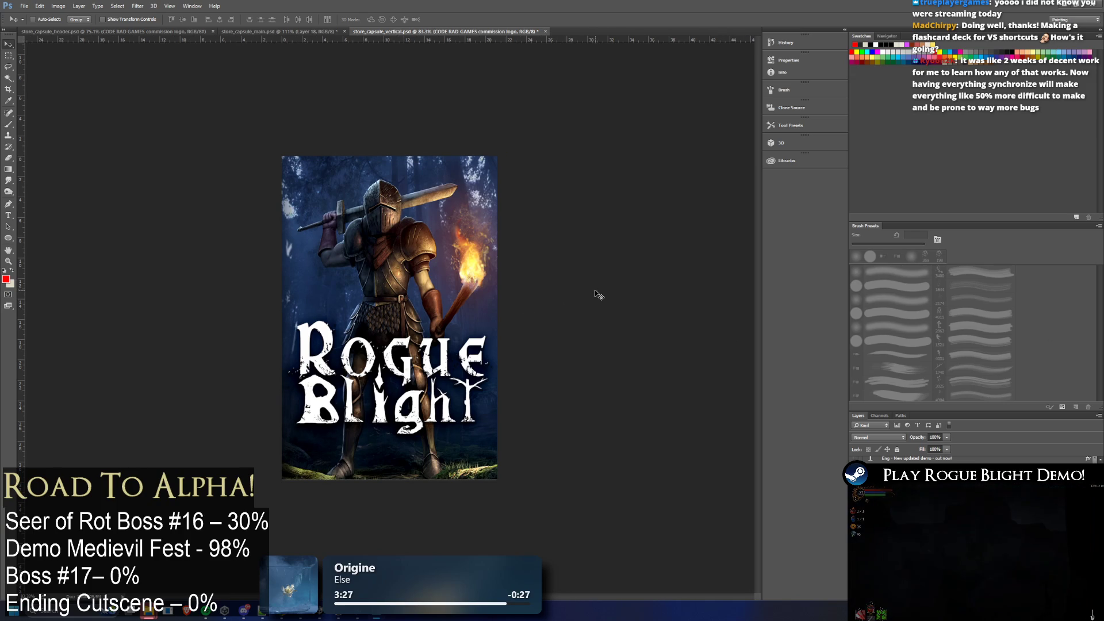
key(ctrl+z)
click(62, 6)
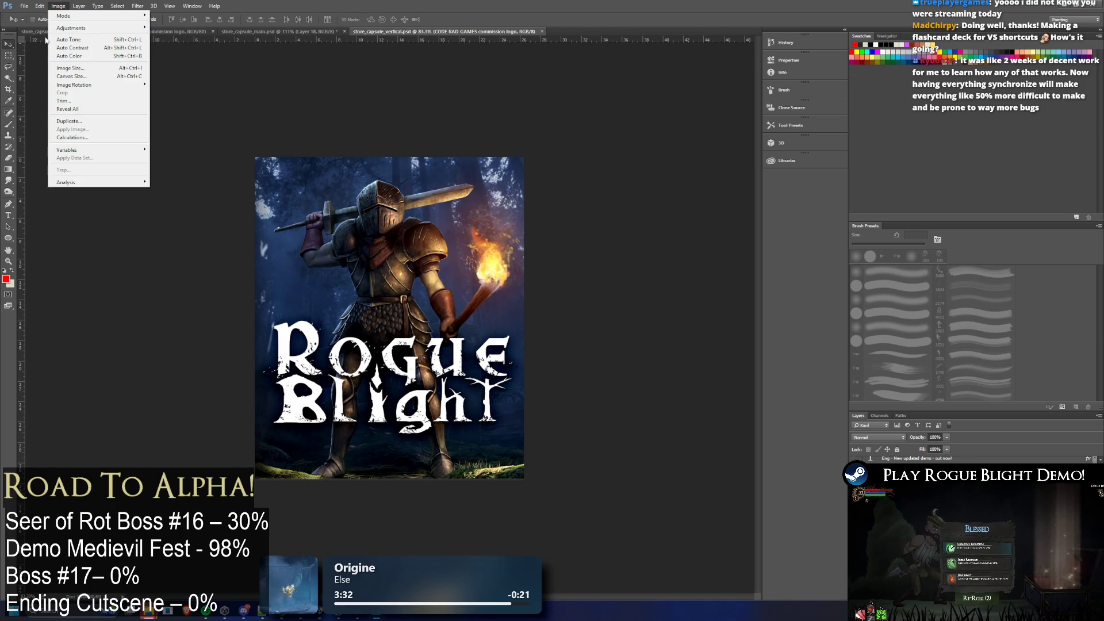
click(580, 138)
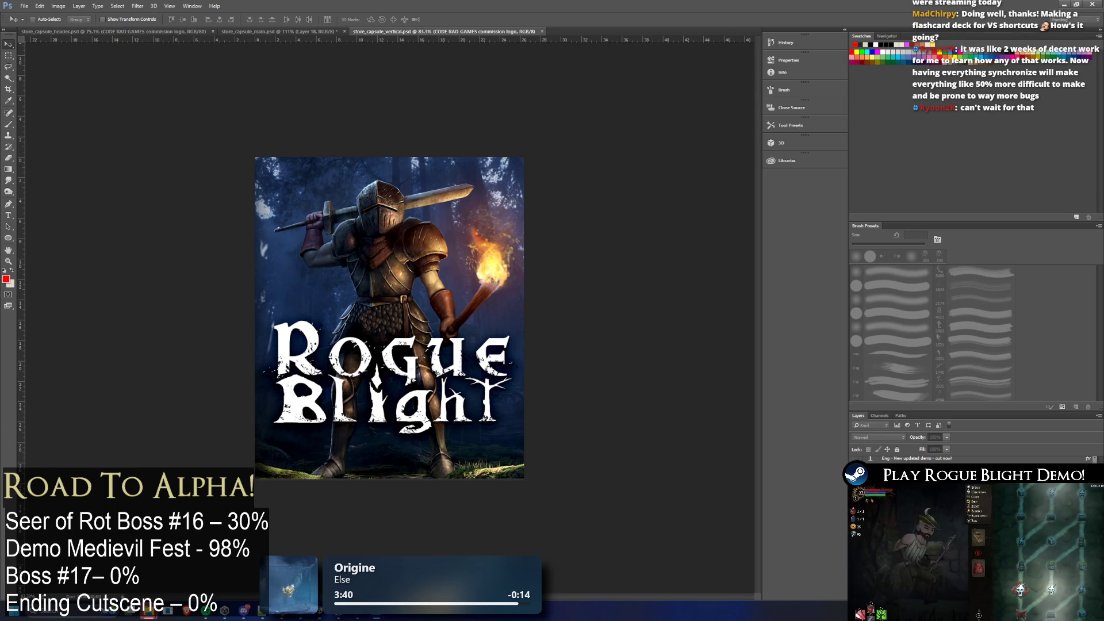
Commit the smaller canvas size with clipping and nudge the knight artwork down
key(Return)
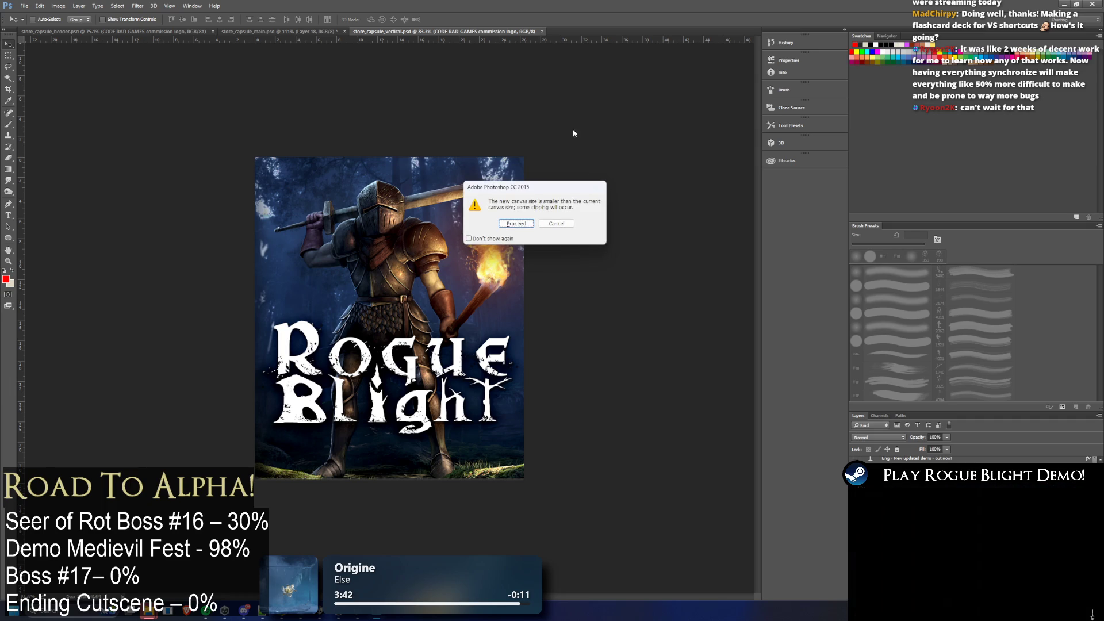
click(518, 225)
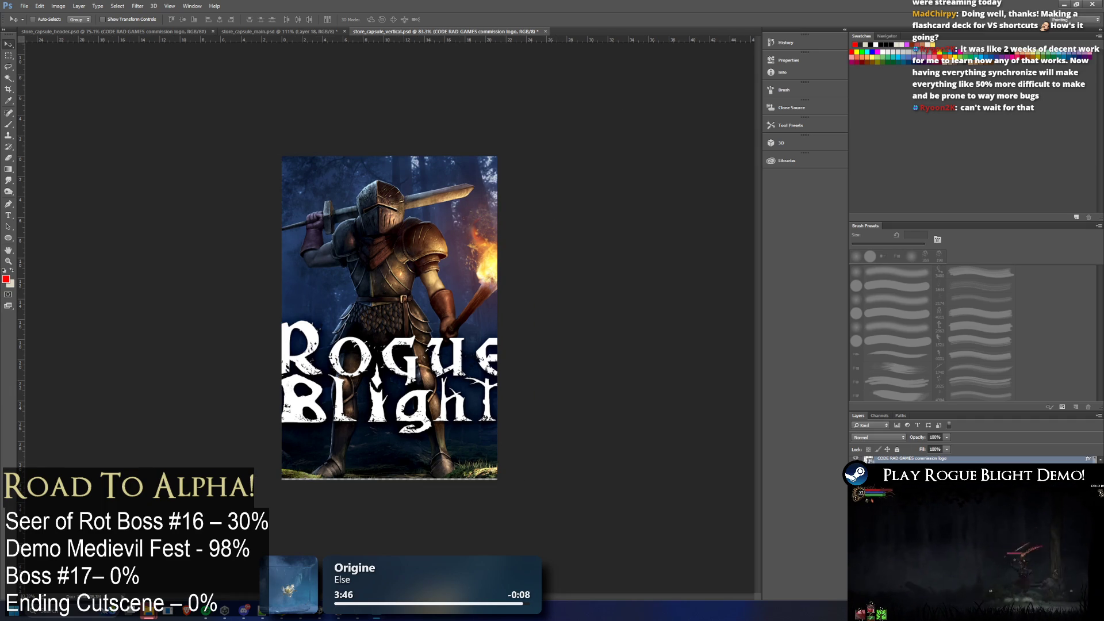
key(alt+bracketleft)
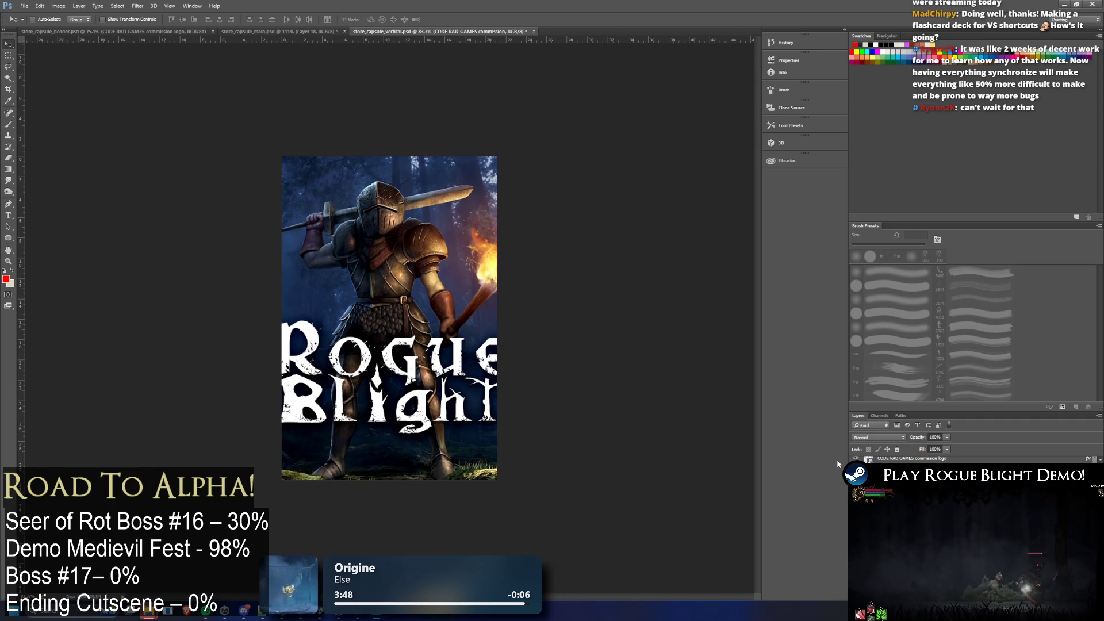
key(shift+Down)
Free-transform the Rogue Blight logo, scaling it down and shifting it
key(alt+bracketleft)
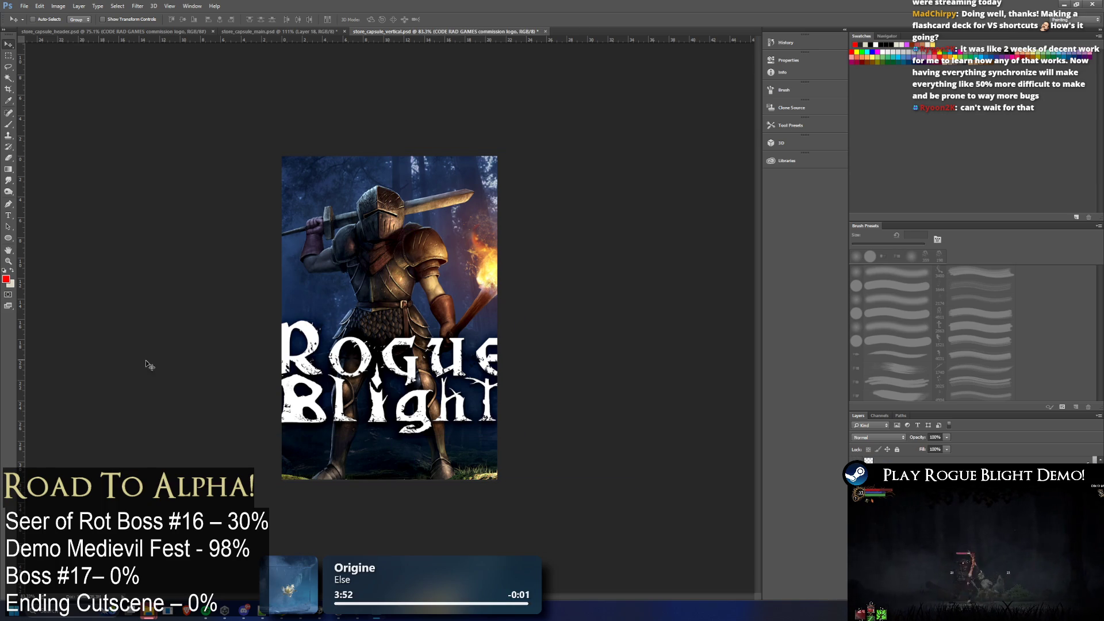
key(ctrl+t)
drag(522, 285, 478, 317)
drag(441, 351, 455, 343)
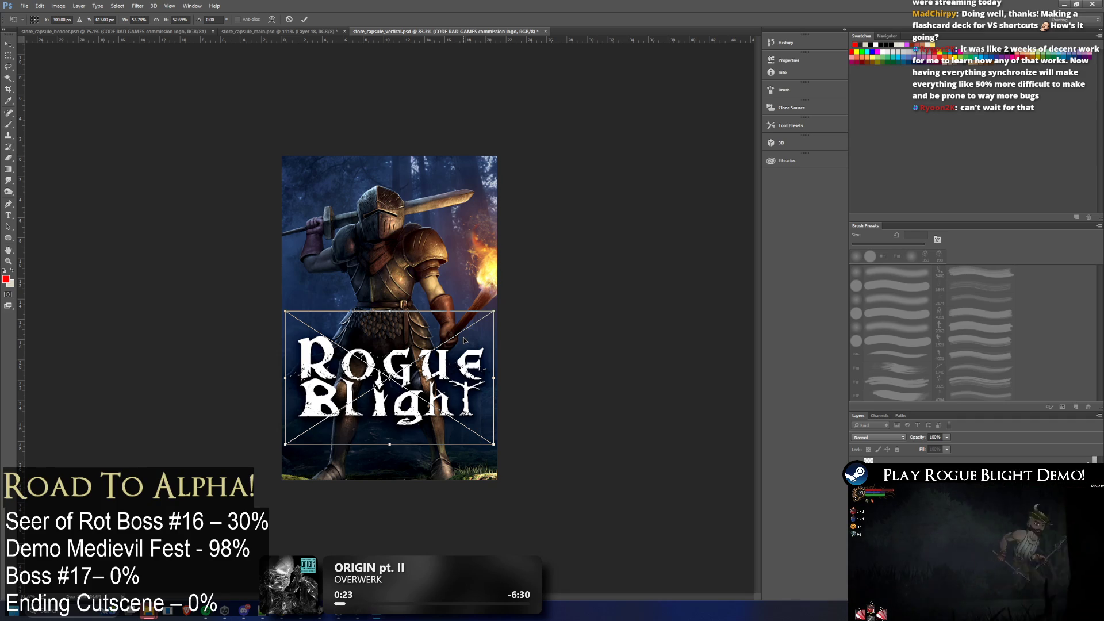
Nudge the Rogue Blight logo down and left and apply its transform
key(shift+Down)
key(Down)
key(Left)
key(Return)
Scale the knight artwork to about 129% and move it left, then apply
key(alt+bracketleft)
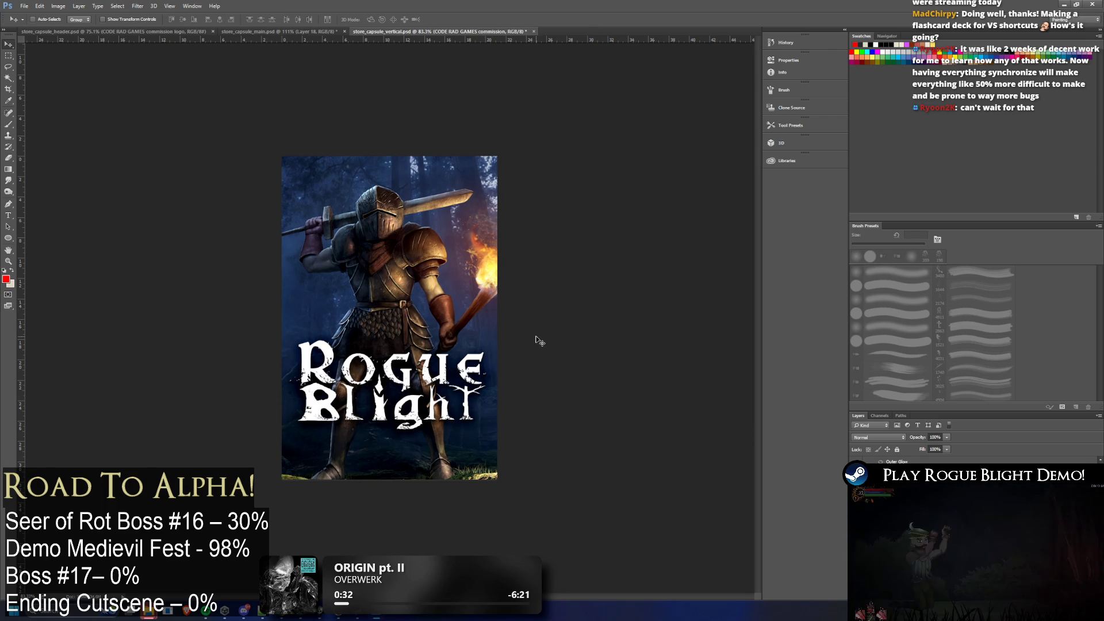
key(ctrl+t)
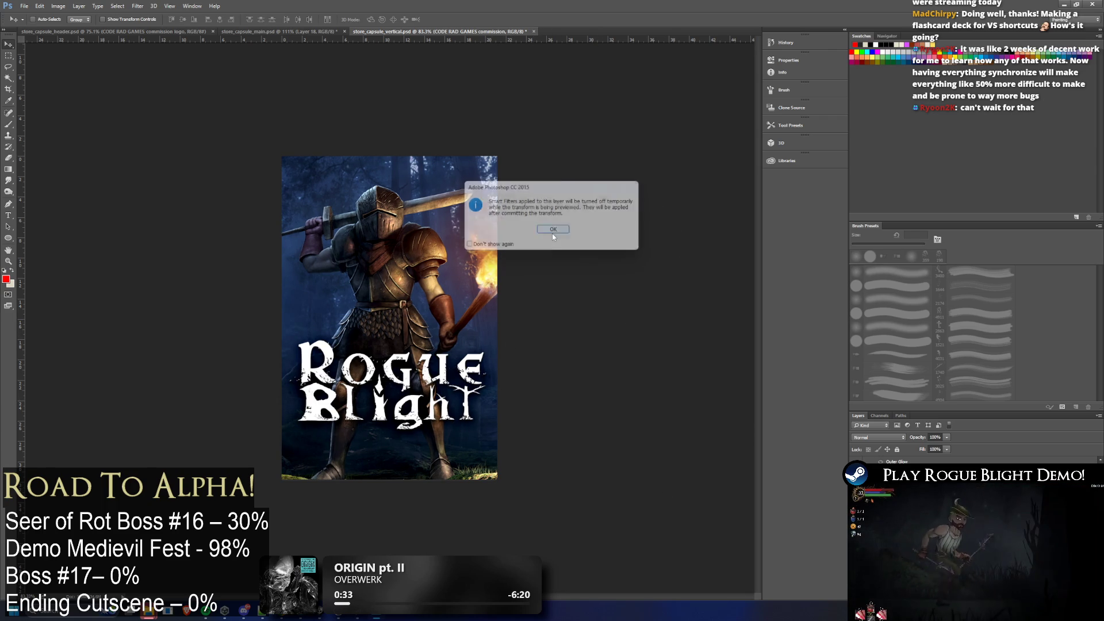
click(552, 231)
drag(635, 149, 620, 155)
drag(537, 182, 540, 188)
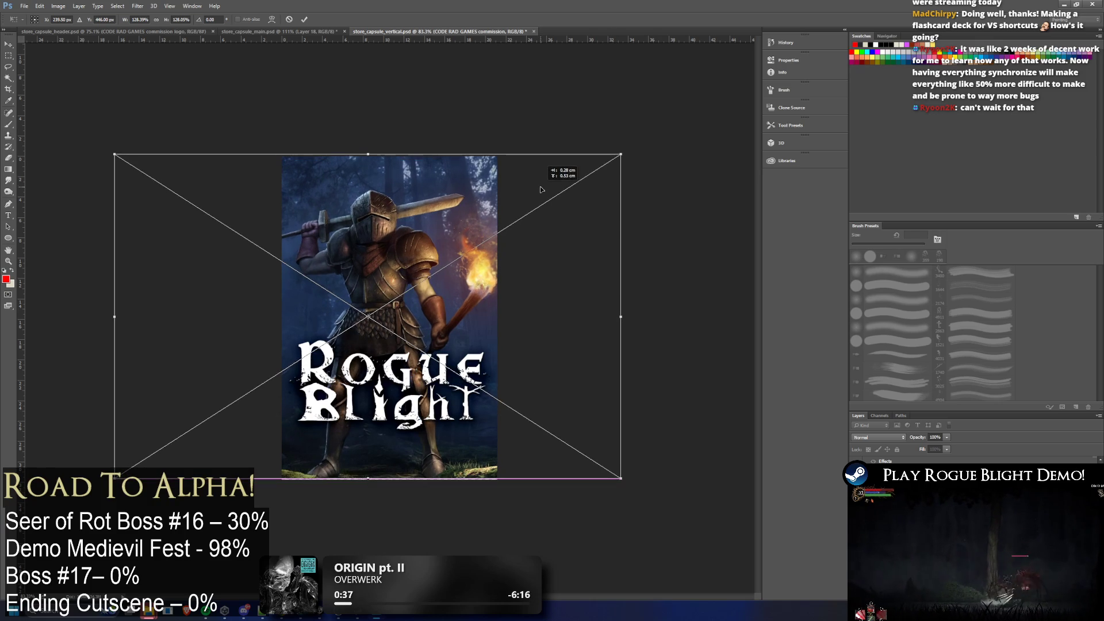
drag(621, 478, 626, 480)
mouse_move(512, 407)
mouse_down()
mouse_move(493, 405)
mouse_move(512, 403)
mouse_up()
key(Left)
key(Left)
key(Left)
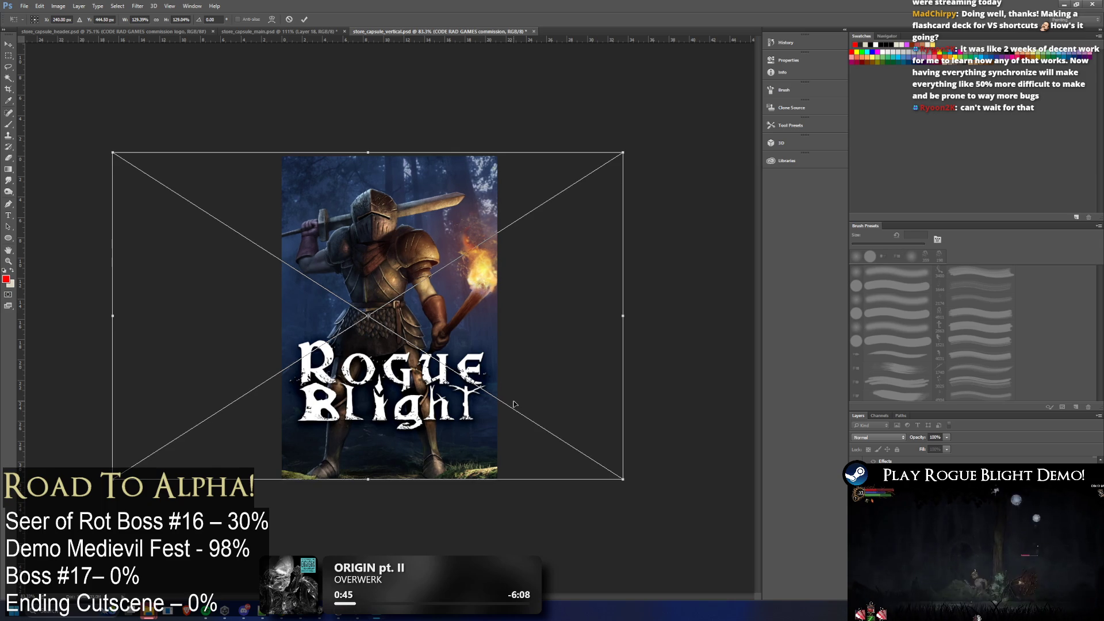
key(Return)
Re-transform the knight artwork to fine-tune its horizontal position and apply it
key(ctrl+t)
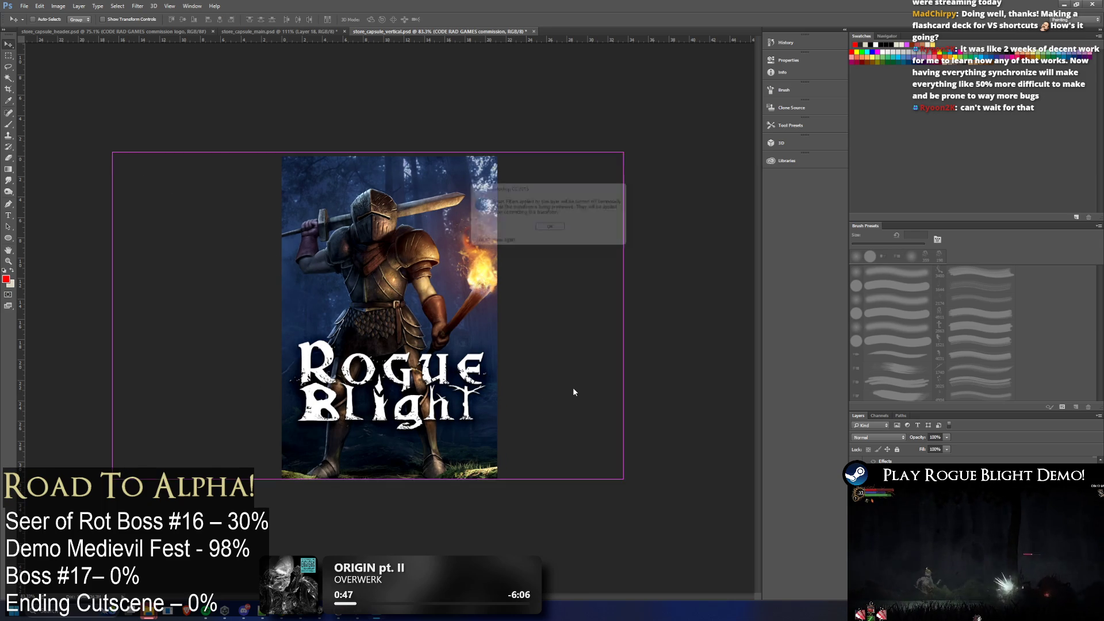
key(Return)
key(Right)
key(Right)
key(Right)
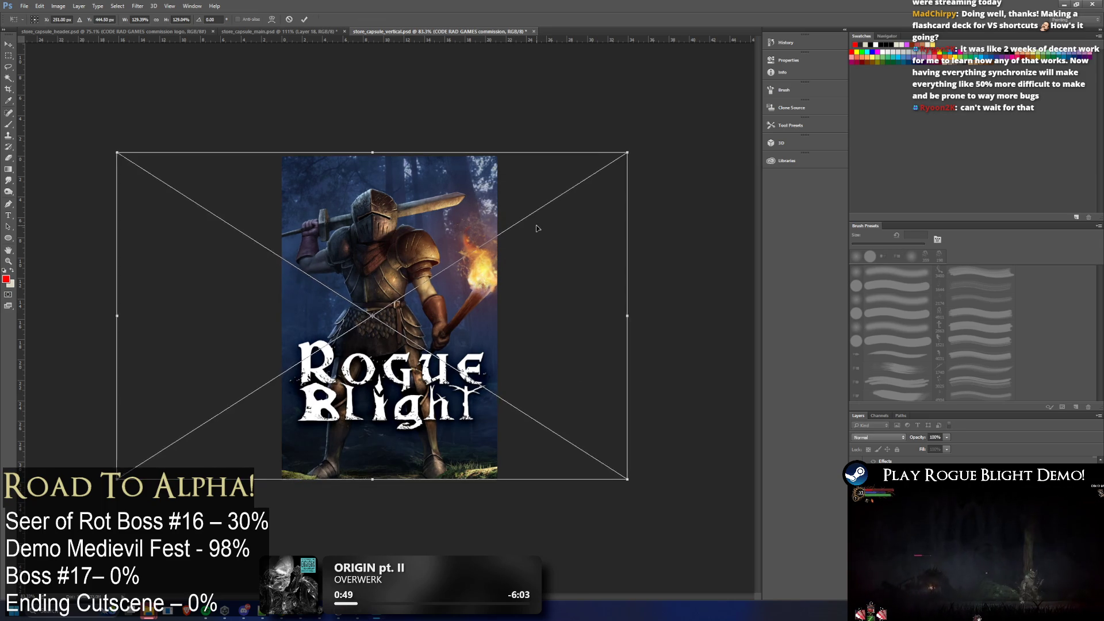
key(Right)
key(Right)
key(Right)
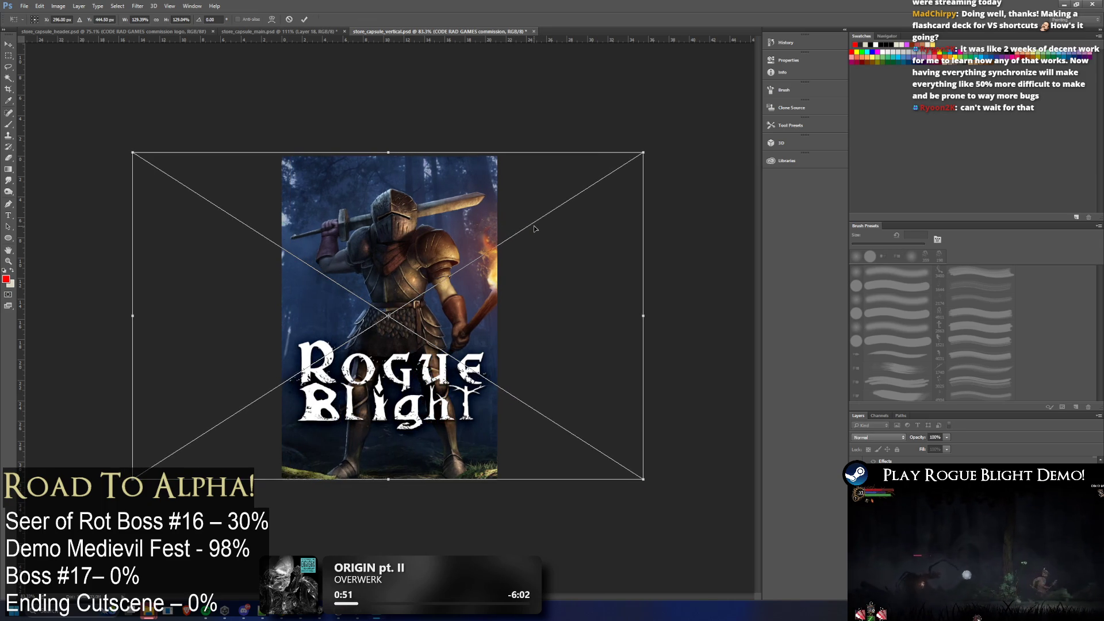
key(Left)
key(Left)
key(Left)
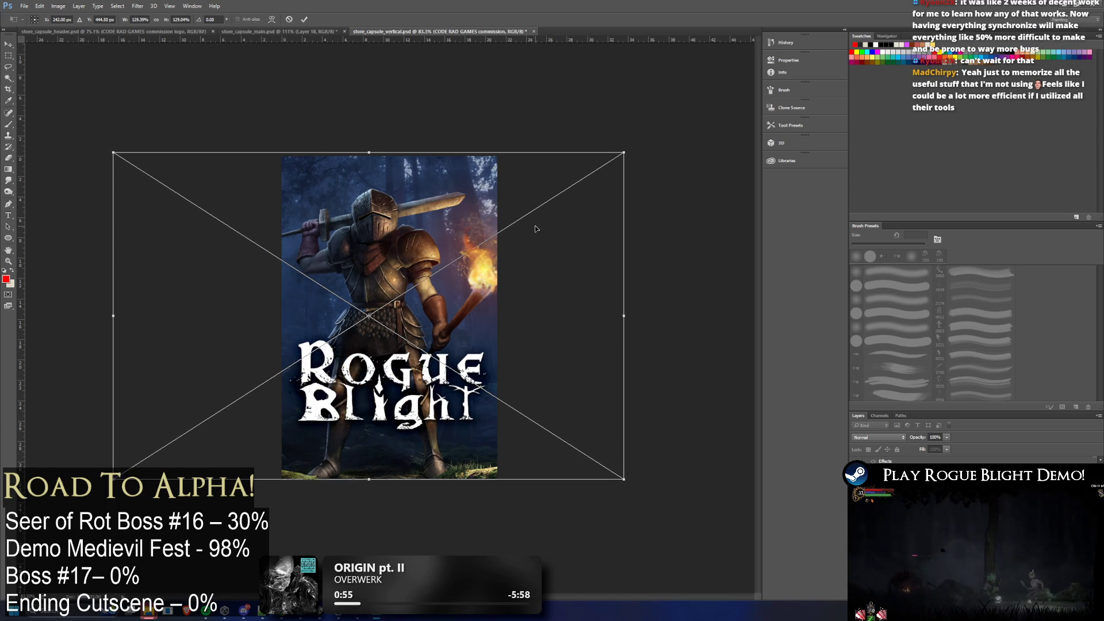
key(Return)
scroll(586, 246, down, 3)
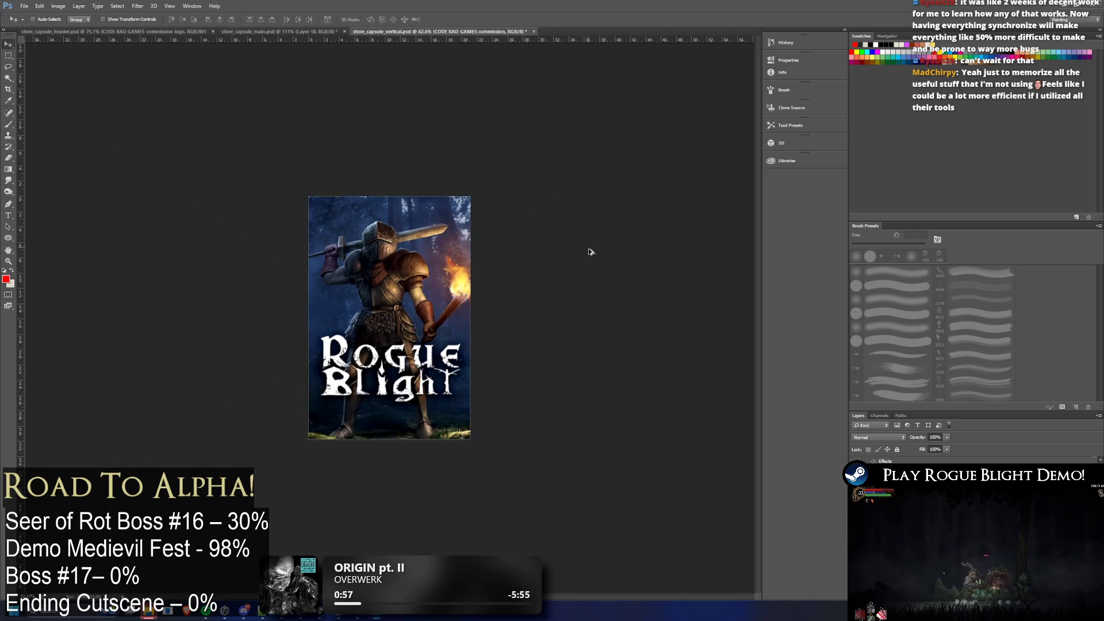
scroll(322, 321, up, 4)
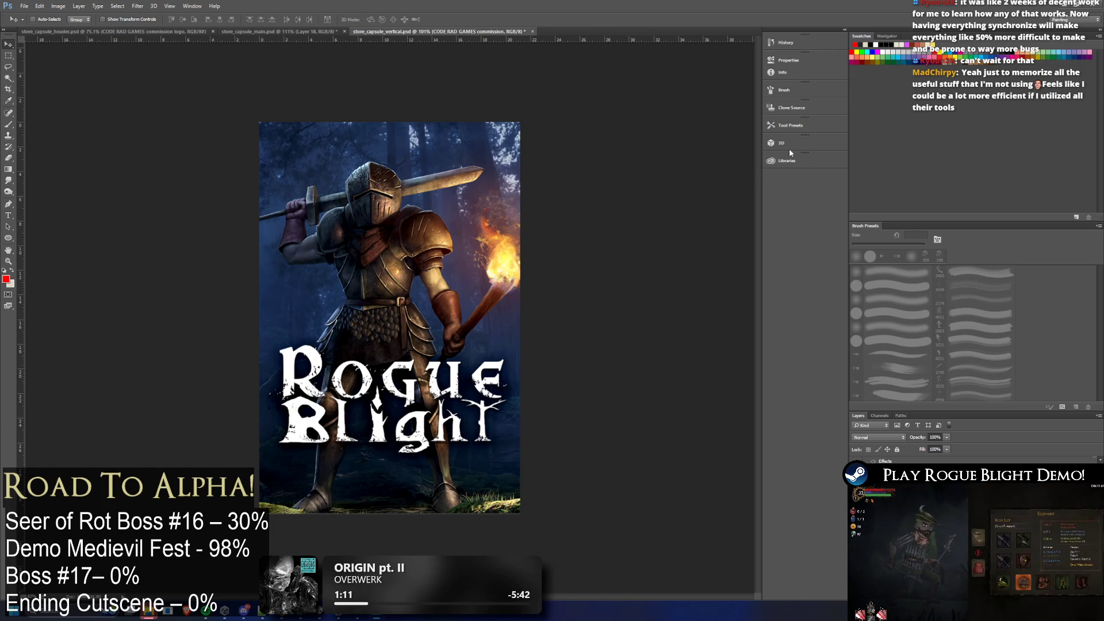
Scale the knight artwork down to about 128% and shift it right a few pixels
key(ctrl+t)
key(Return)
drag(674, 117, 671, 121)
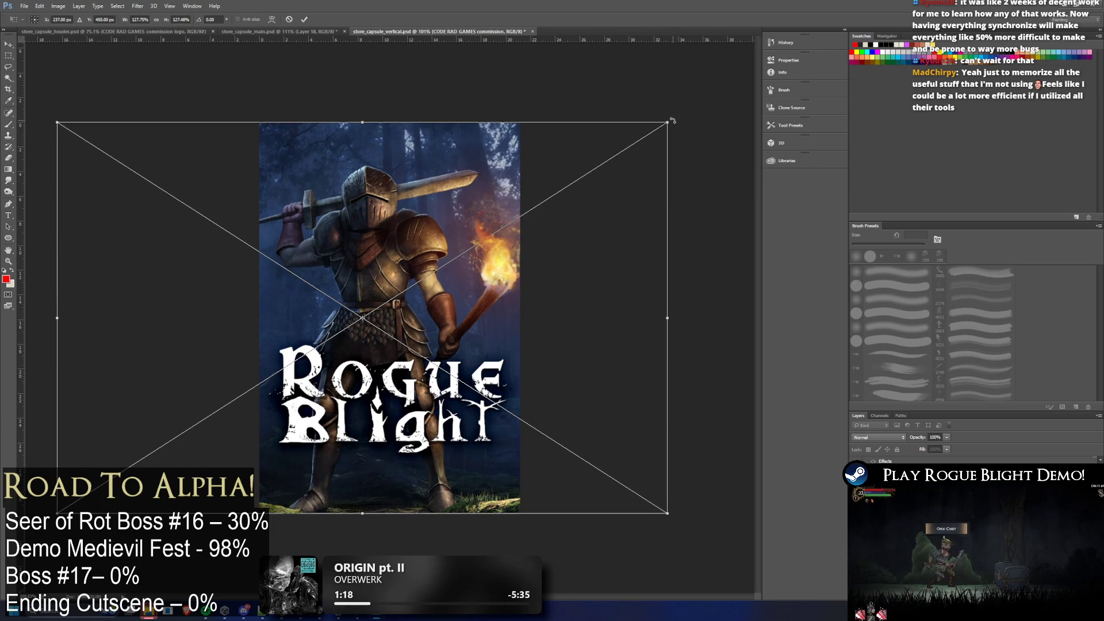
key(Right)
key(Right)
key(Right)
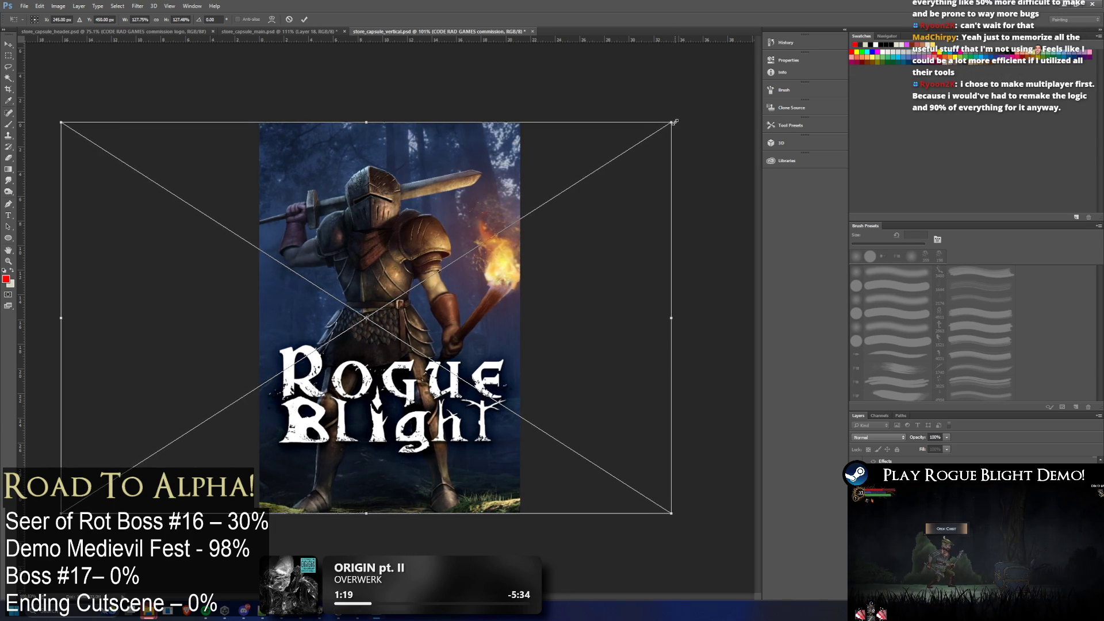
key(Right)
key(Right)
key(Right)
key(Right)
key(Right)
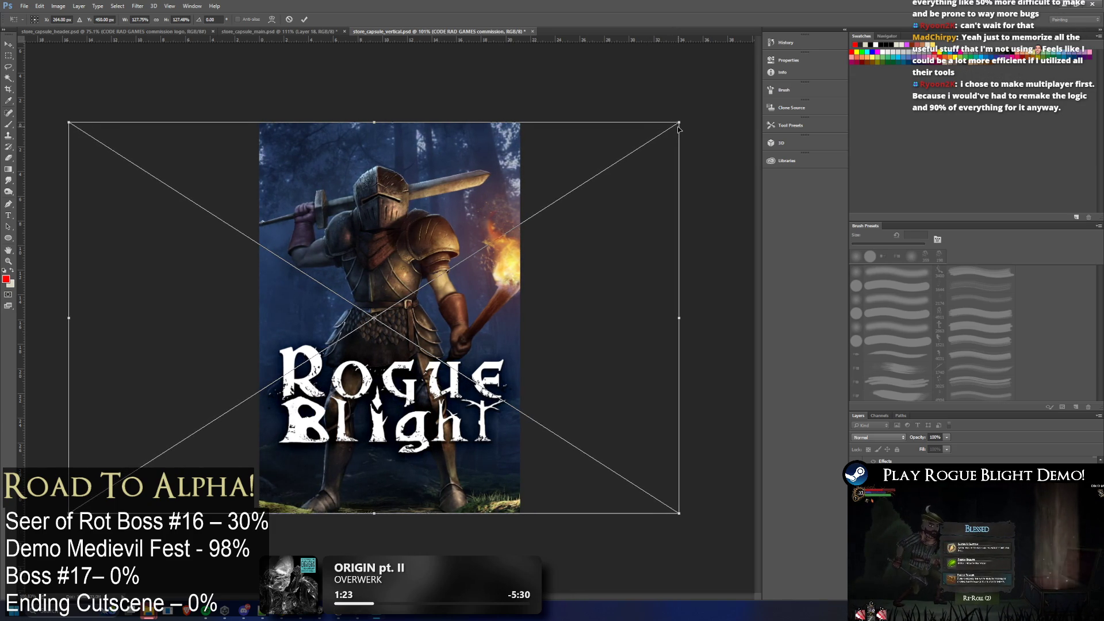
key(Right)
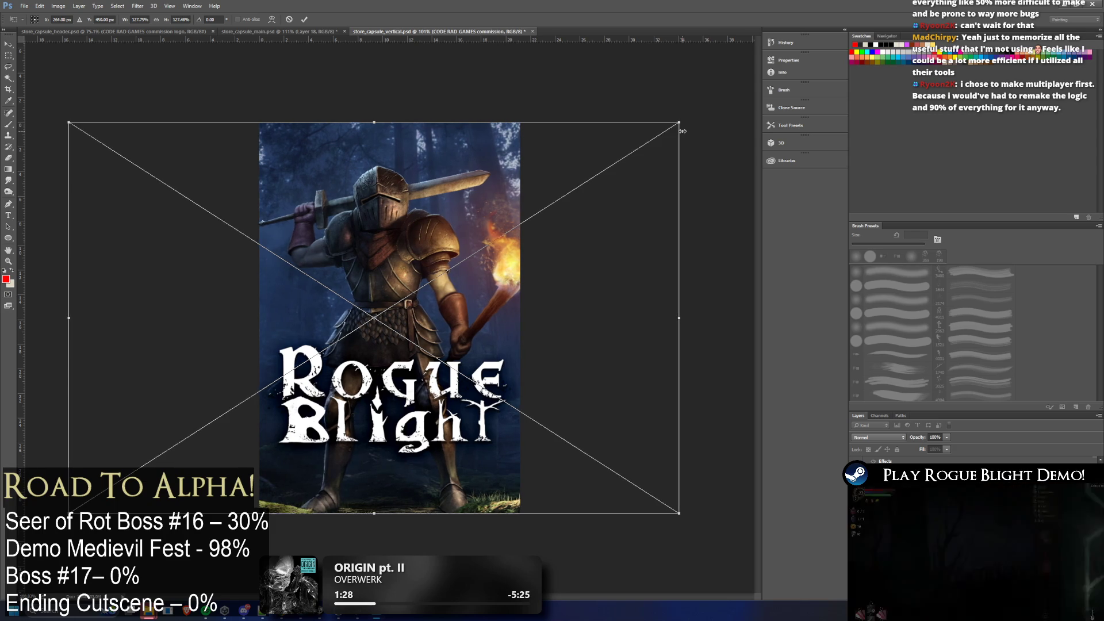
key(Return)
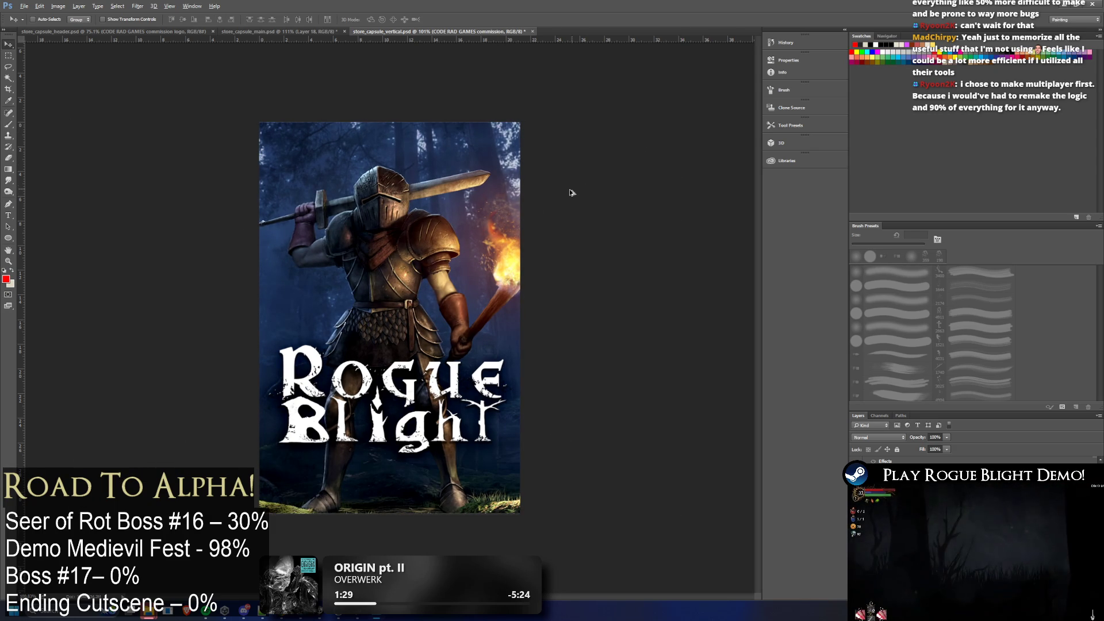
scroll(566, 203, down, 4)
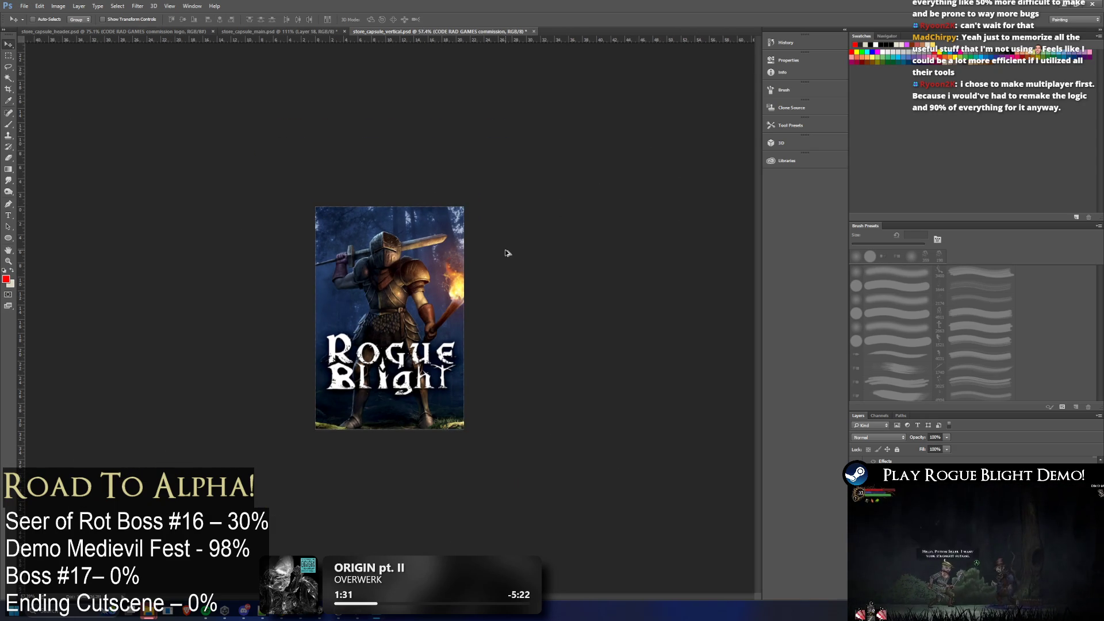
Start Save As and create a new libraryCapsule folder inside Normal
scroll(502, 241, up, 4)
click(24, 6)
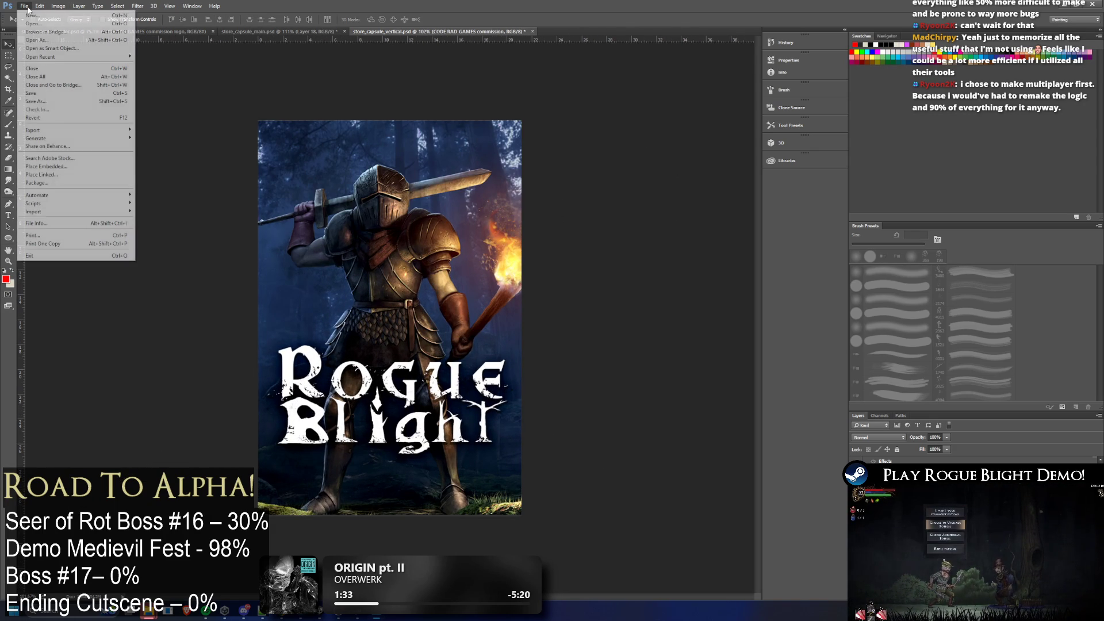
mouse_move(80, 131)
click(170, 131)
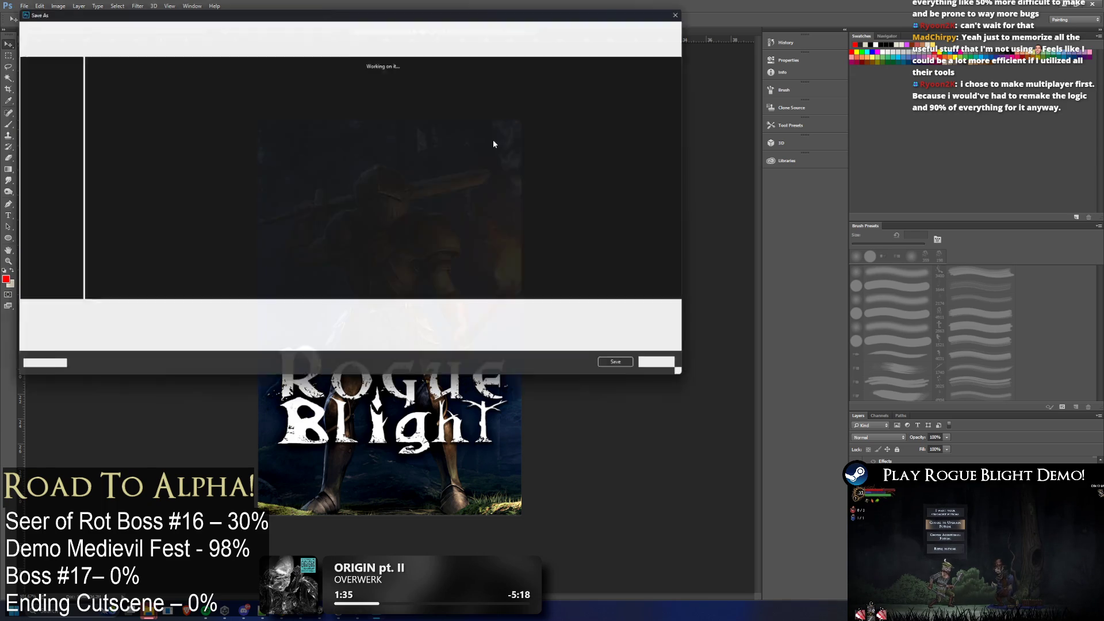
click(451, 25)
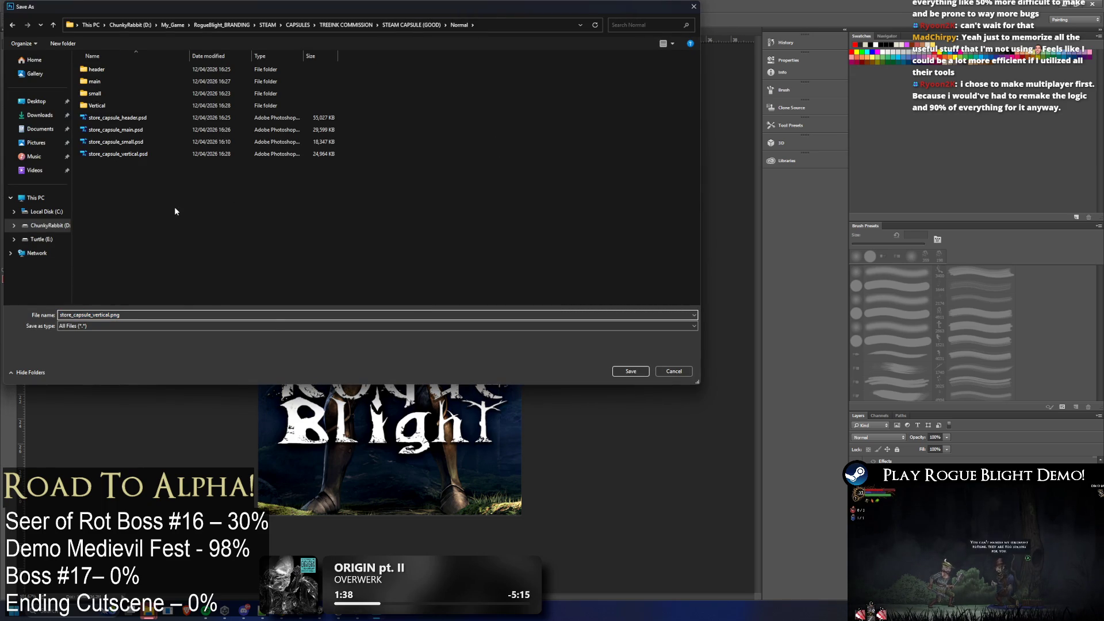
right_click(173, 207)
mouse_move(220, 336)
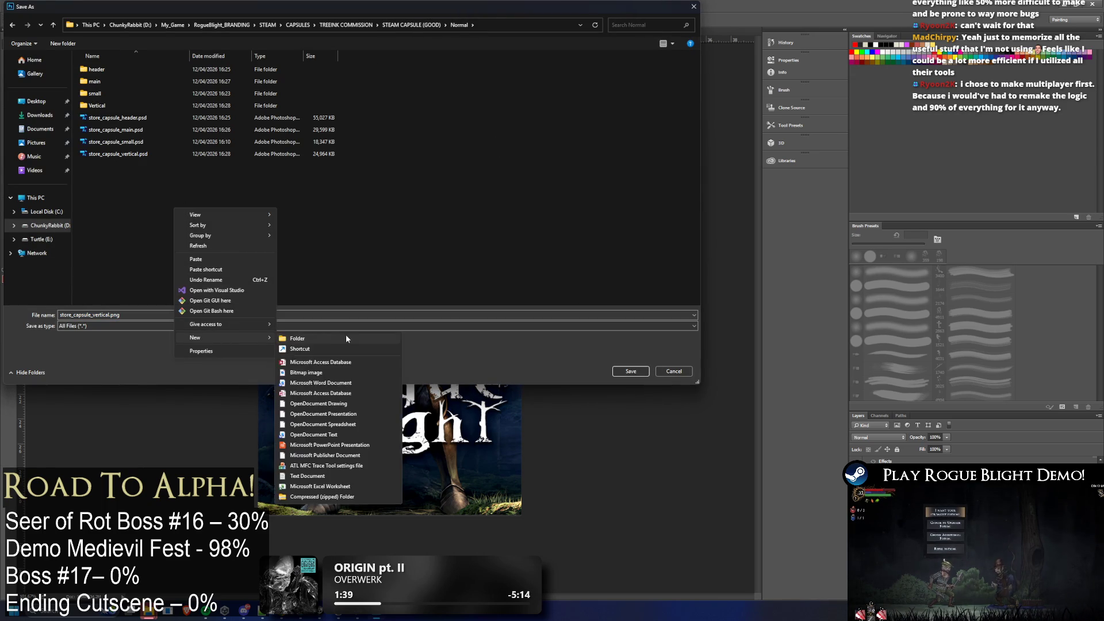
click(343, 337)
text(LibraryC)
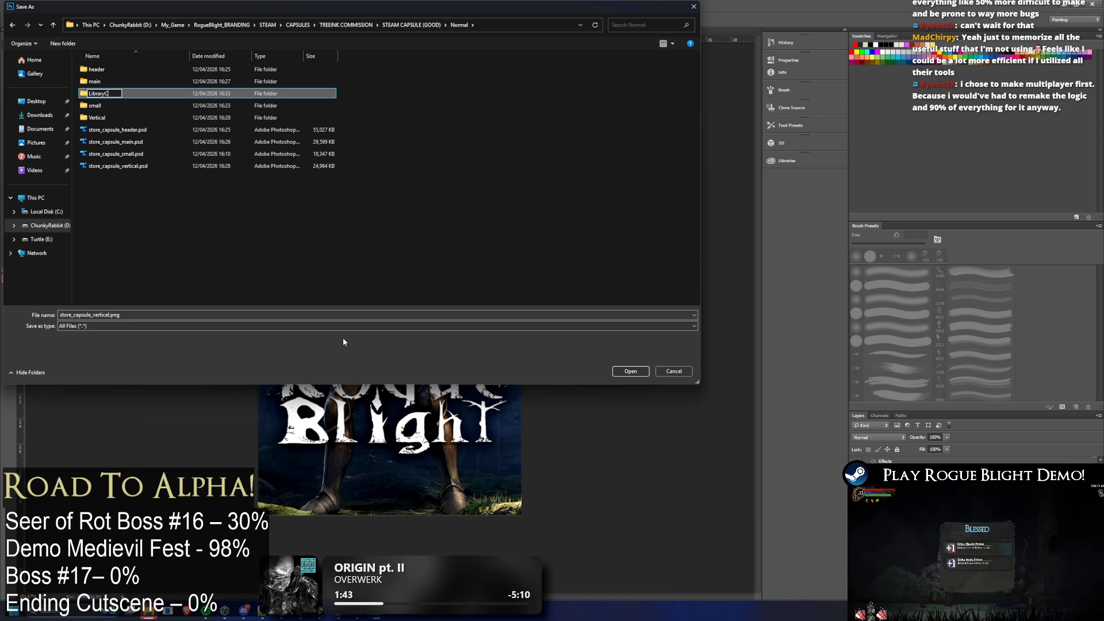
text(aps)
key(ctrl+a)
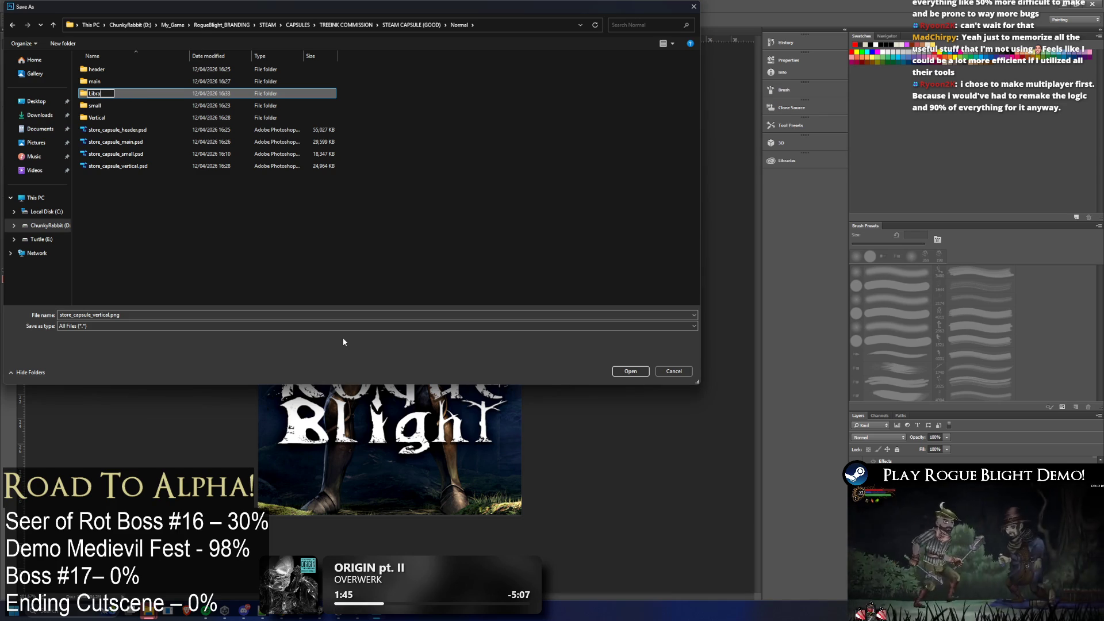
text(libraryCapsule)
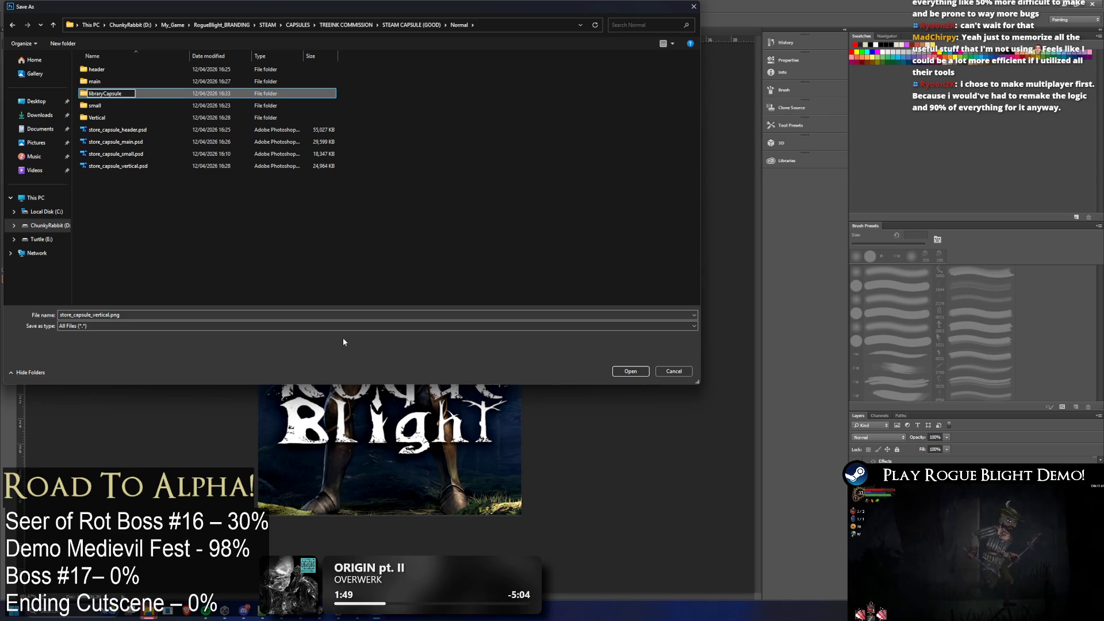
key(Return)
key(Return)
Rename the file to store_library_capsule.png and save it in libraryCapsule
click(98, 314)
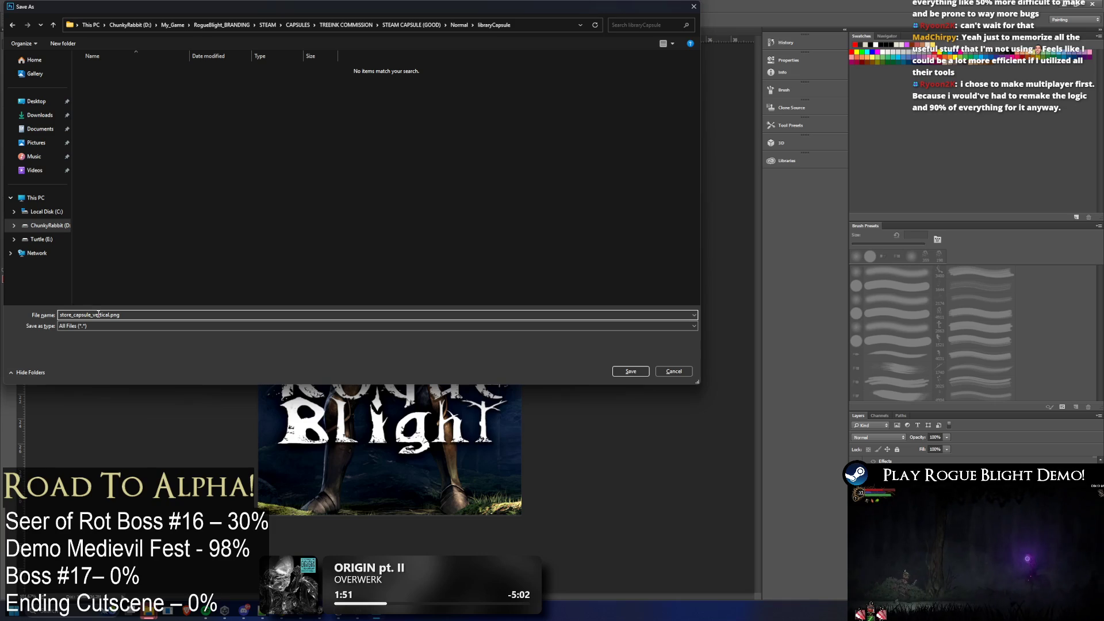
drag(94, 314, 104, 314)
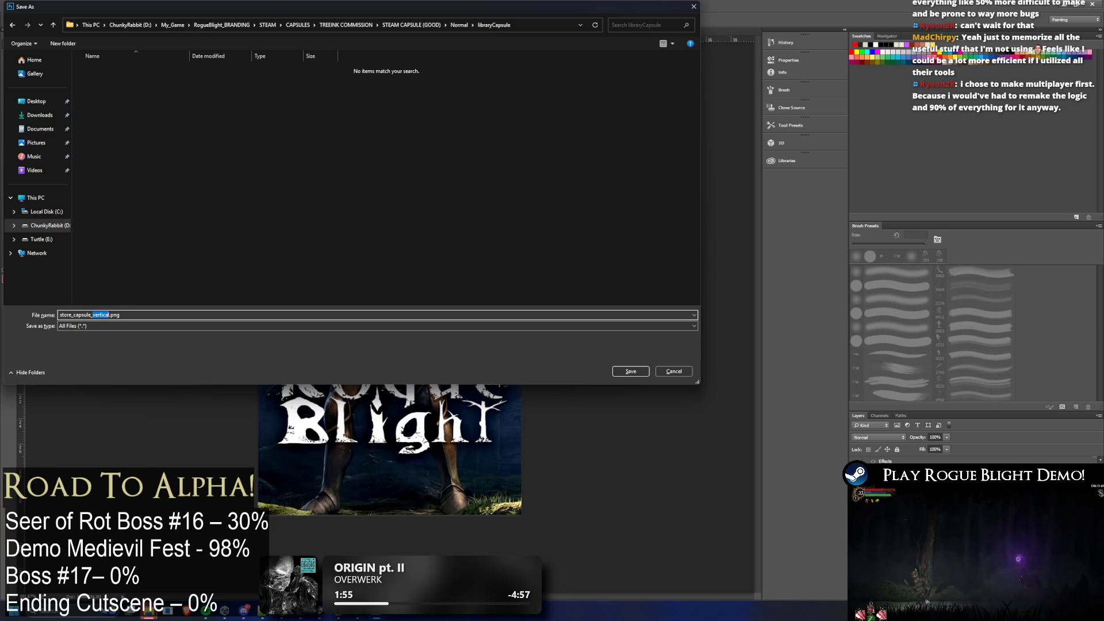
drag(109, 315, 94, 314)
key(BackSpace)
key(BackSpace)
key(BackSpace)
text(library_capsule)
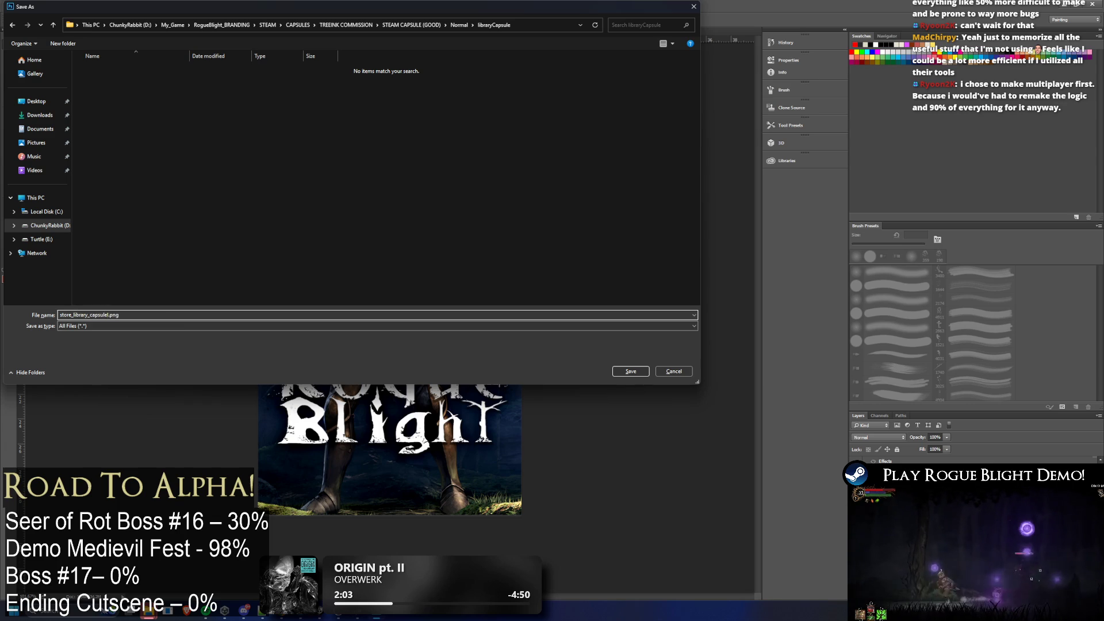
key(Return)
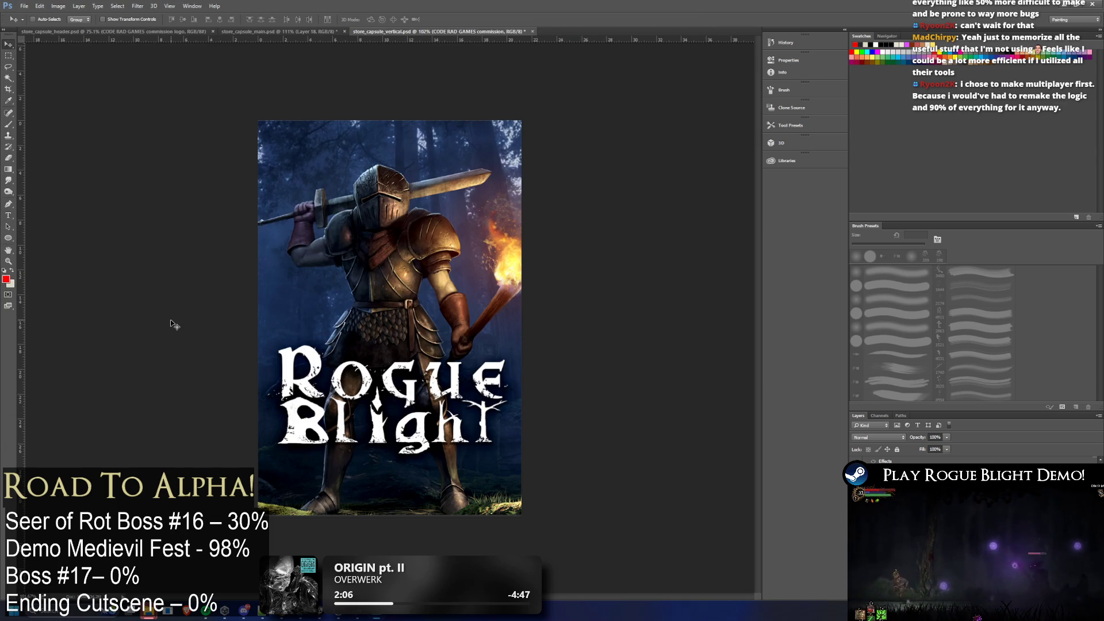
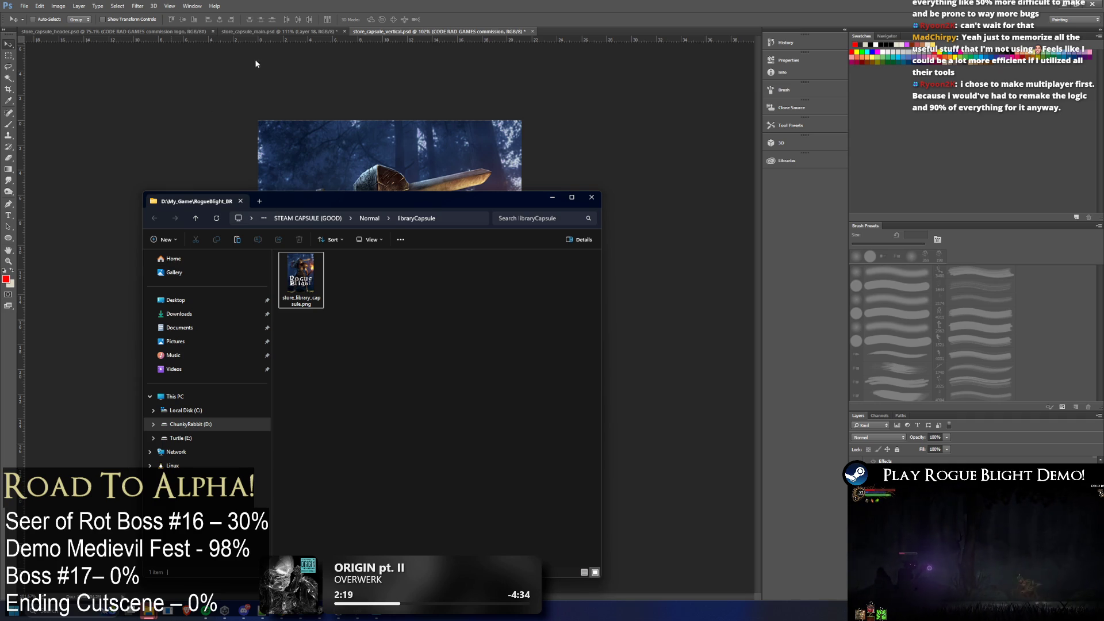
Save the vertical capsule art as store_library_capsule.psd with maximum compatibility
click(115, 32)
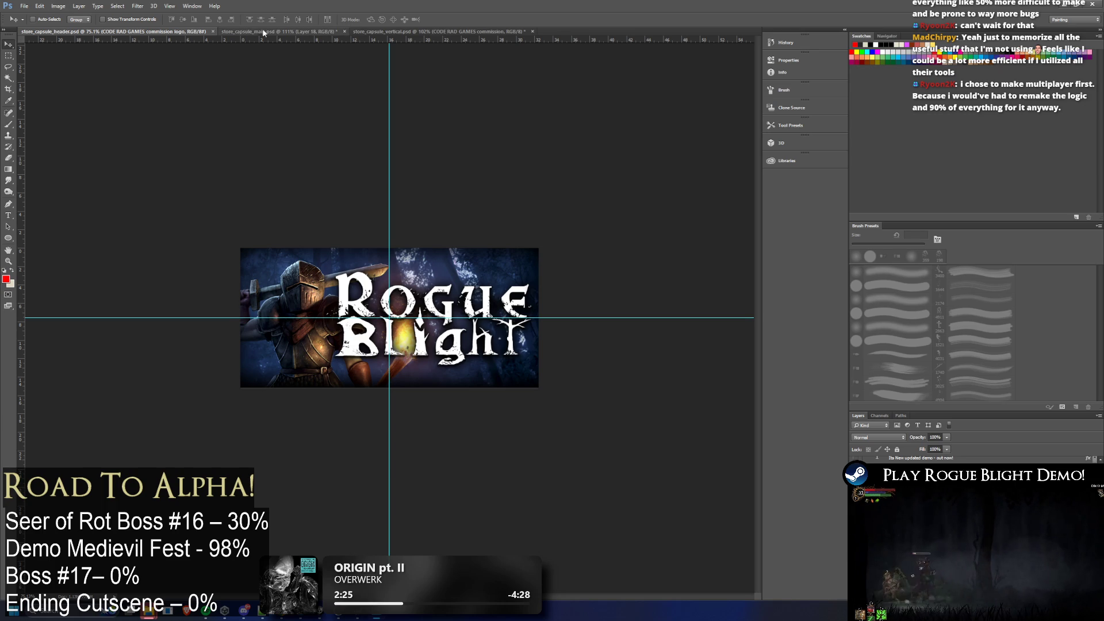
click(444, 33)
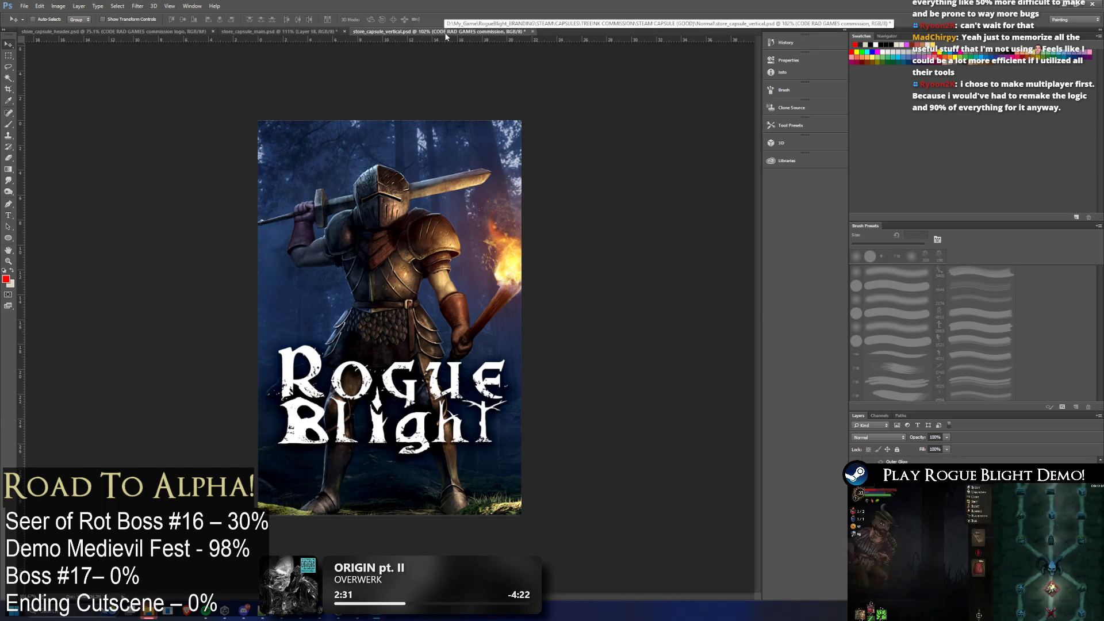
click(25, 6)
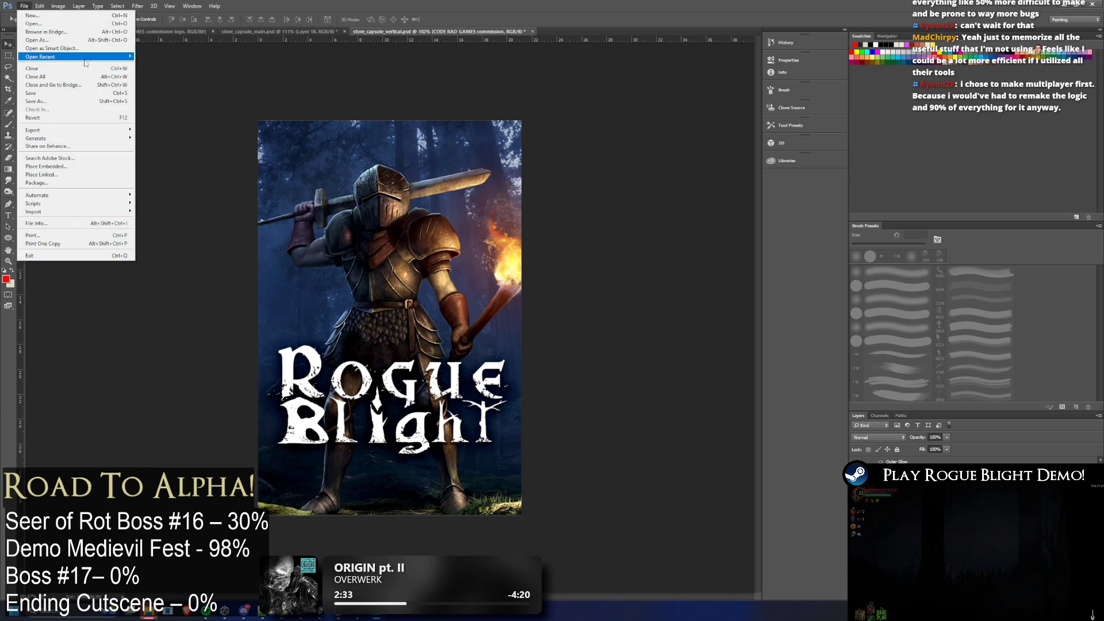
click(105, 105)
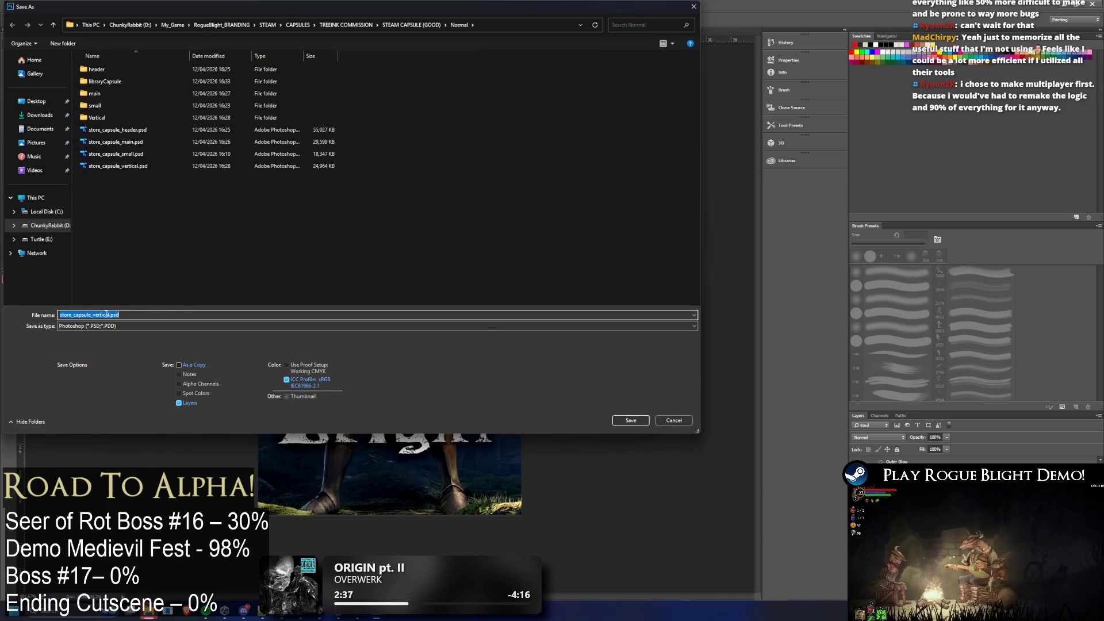
click(110, 315)
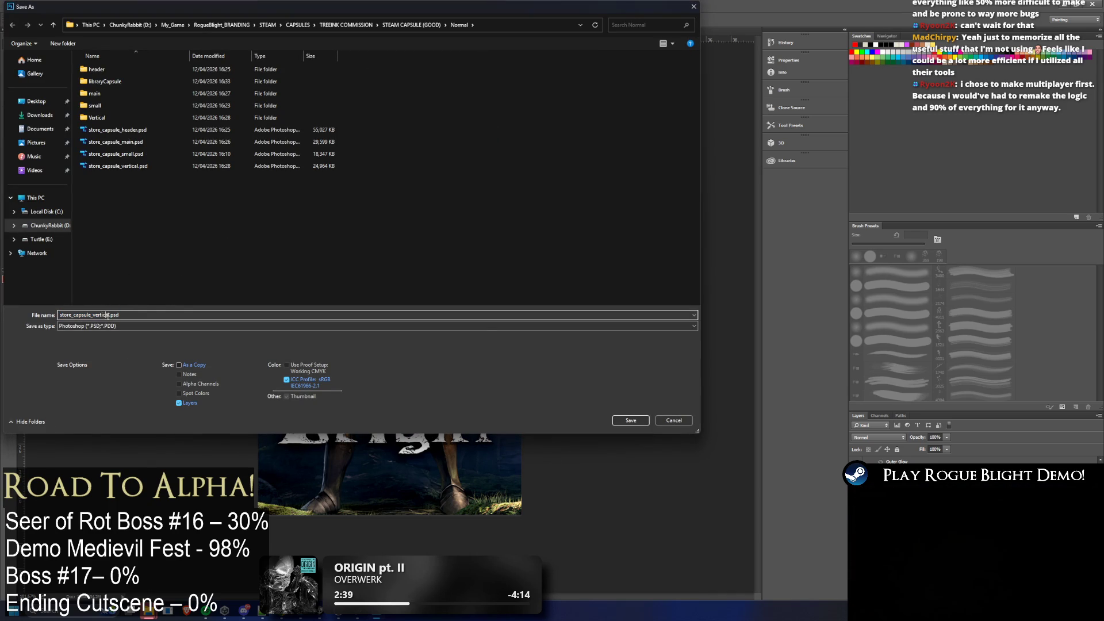
drag(110, 315, 73, 315)
text(l)
text(cap)
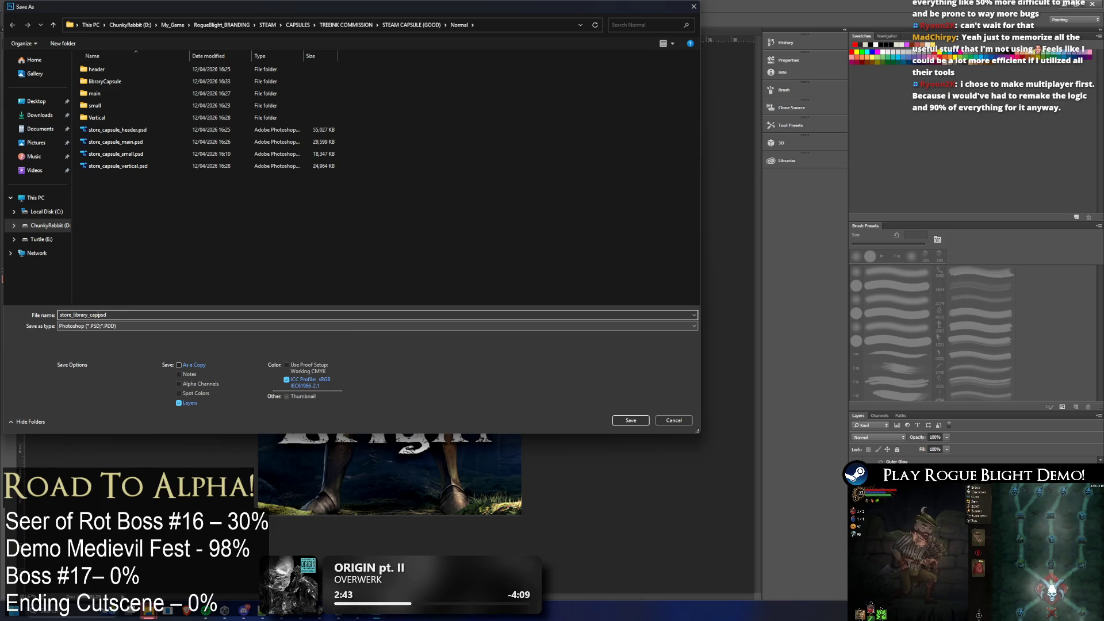
key(Return)
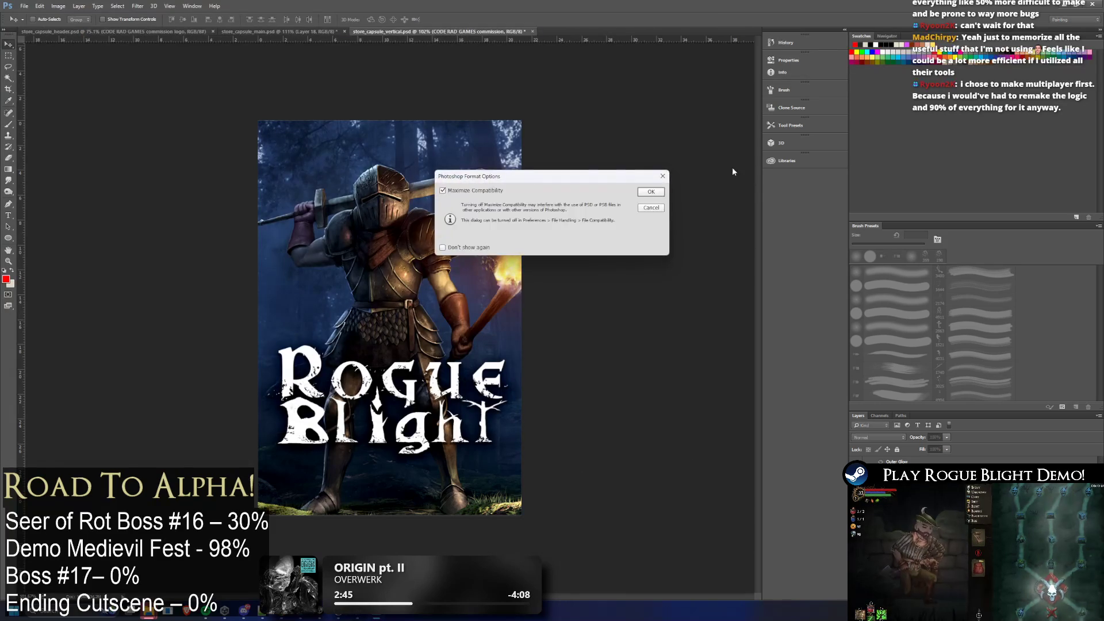
click(661, 193)
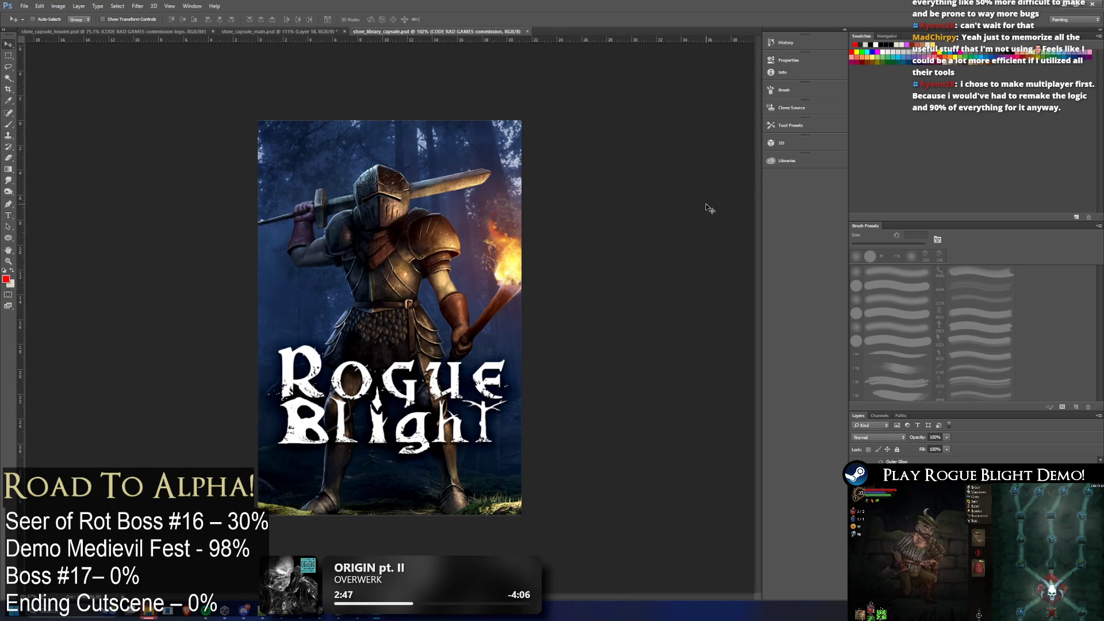
Close store_library_capsule, then reopen it and store_capsule_vertical.psd from the Normal folder
click(527, 32)
click(1068, 5)
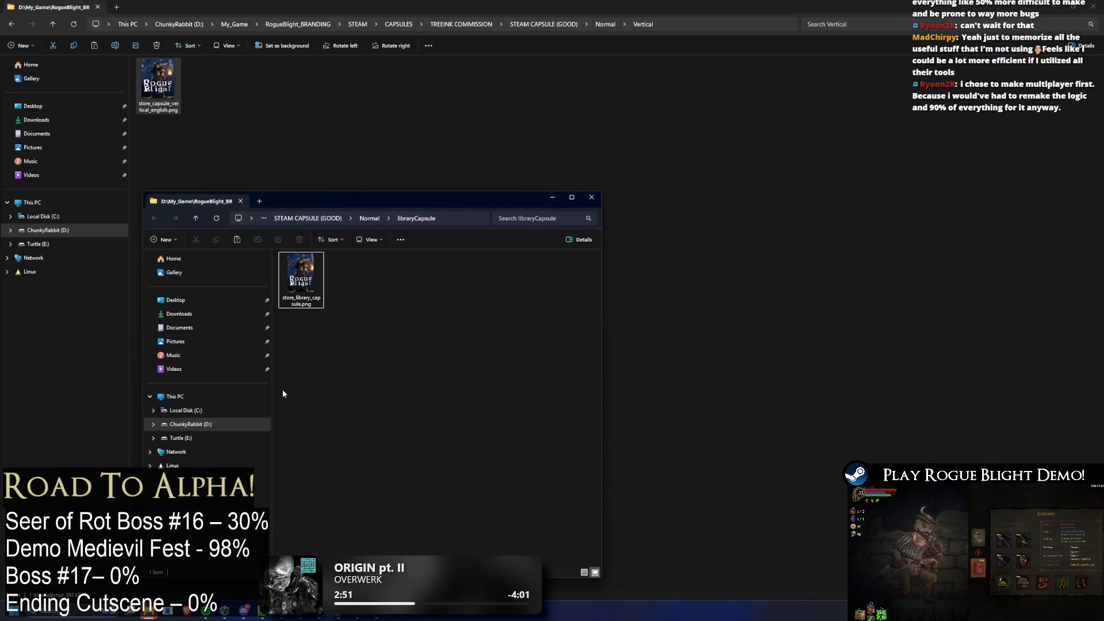
click(365, 218)
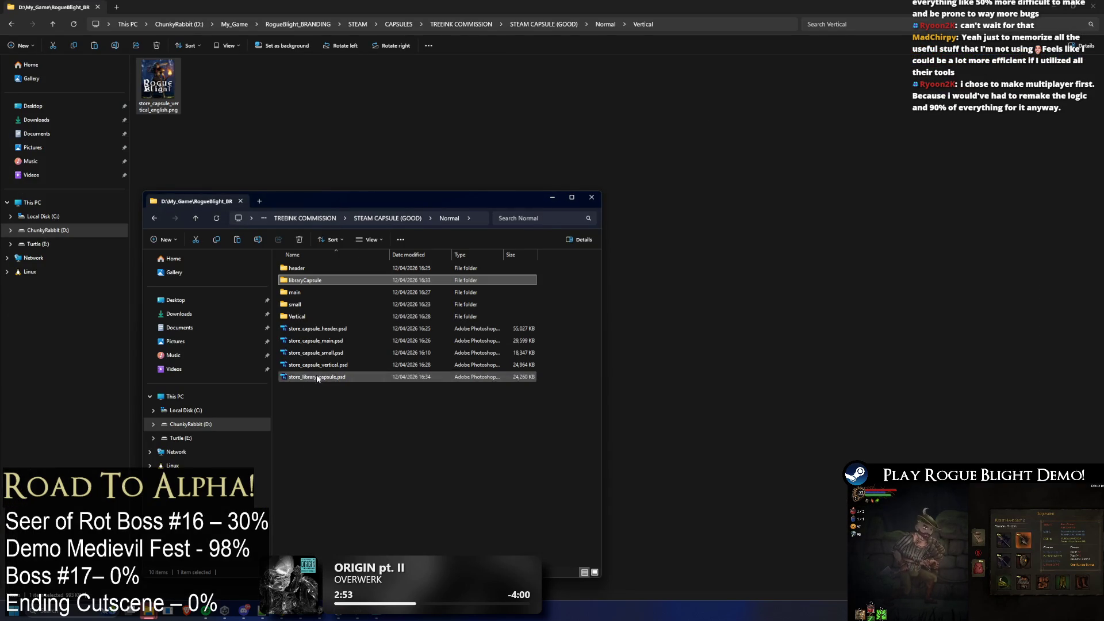
click(337, 365)
double_click(337, 365)
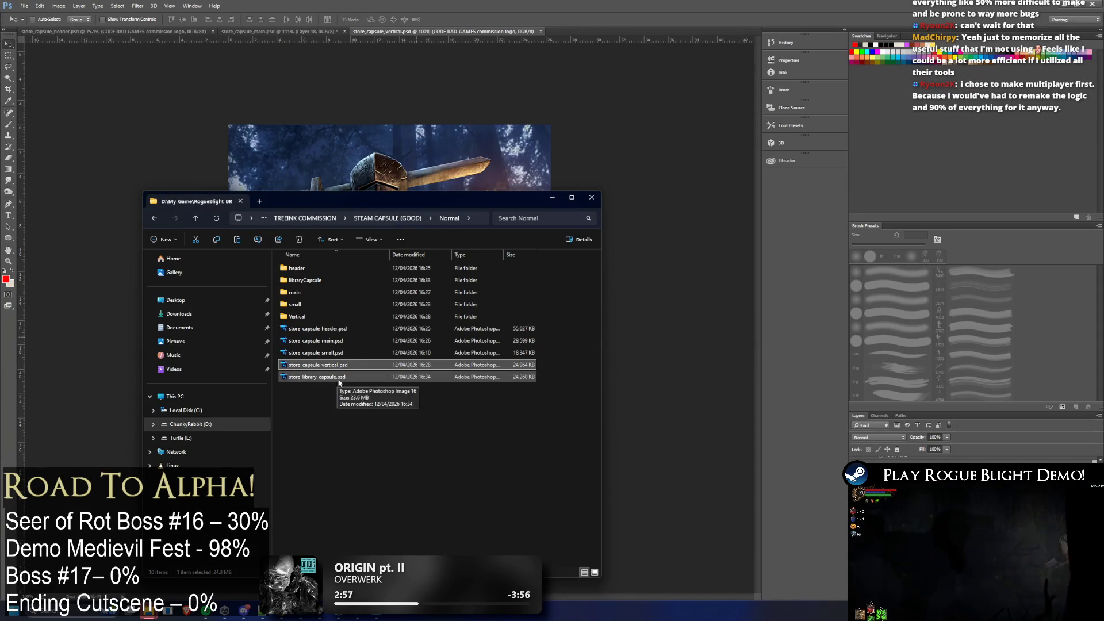
double_click(337, 379)
Flip between the vertical and library capsule documents to compare them
click(443, 31)
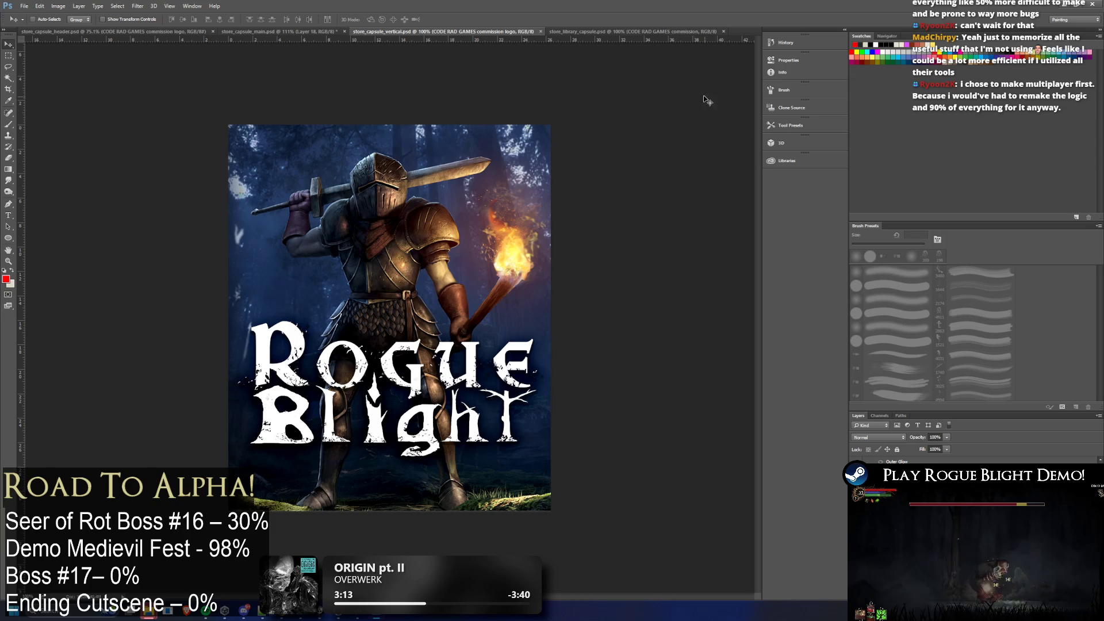
click(595, 32)
click(437, 31)
click(613, 29)
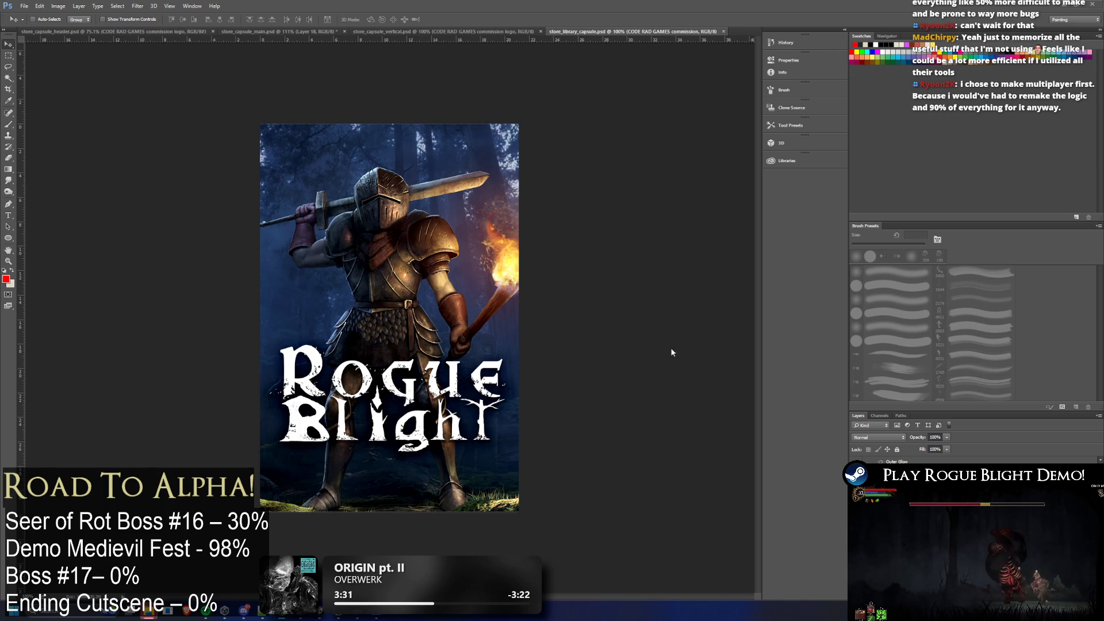
Bring store_capsule_header.psd to the front and check its Canvas Size
click(1065, 7)
drag(359, 343, 414, 325)
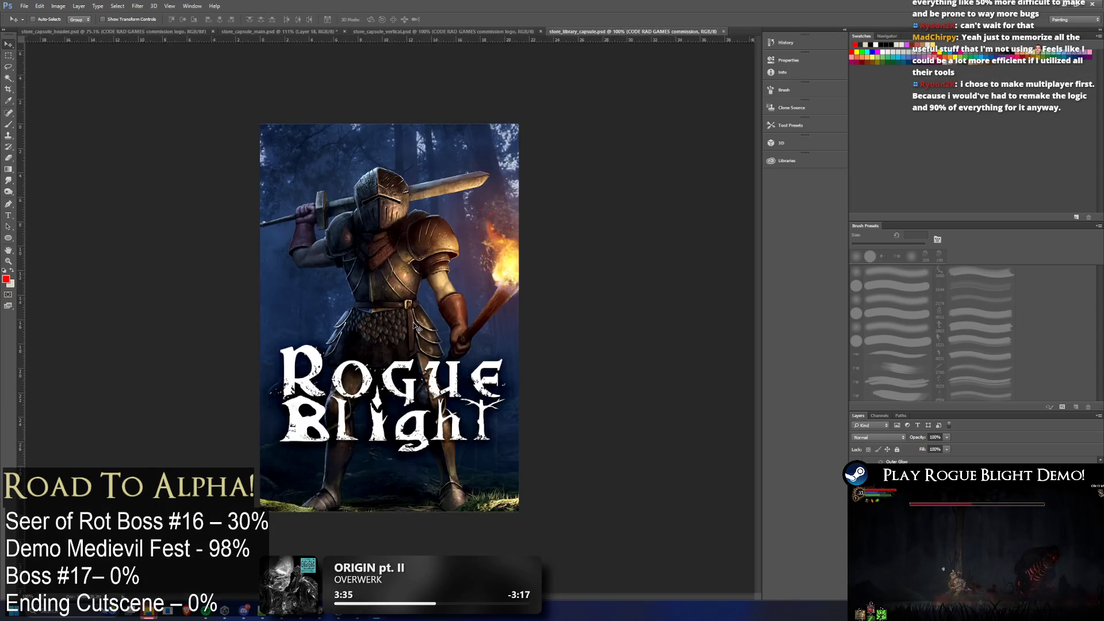
click(161, 31)
click(79, 6)
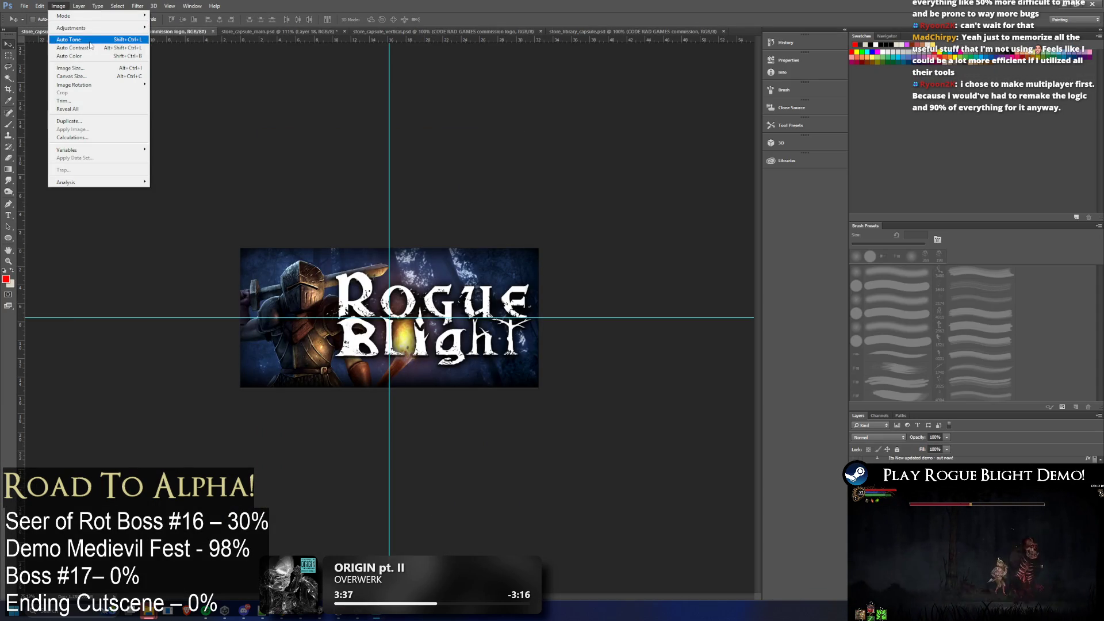
click(95, 77)
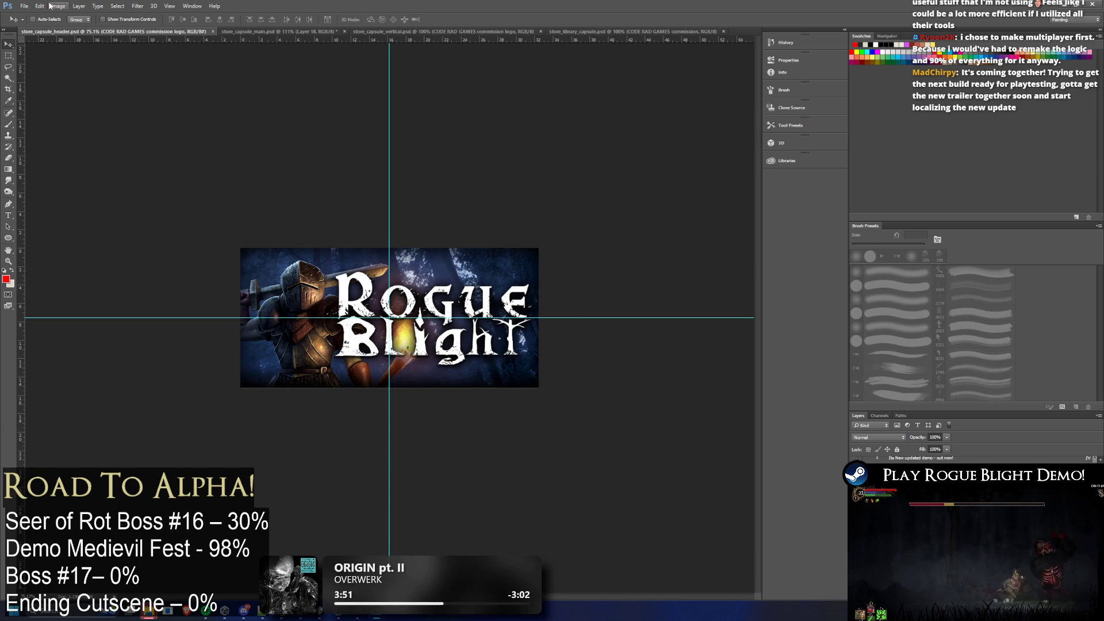
click(24, 7)
Quick-export the header as PNG and create a new libraryHeader folder inside Normal
mouse_move(92, 131)
click(172, 129)
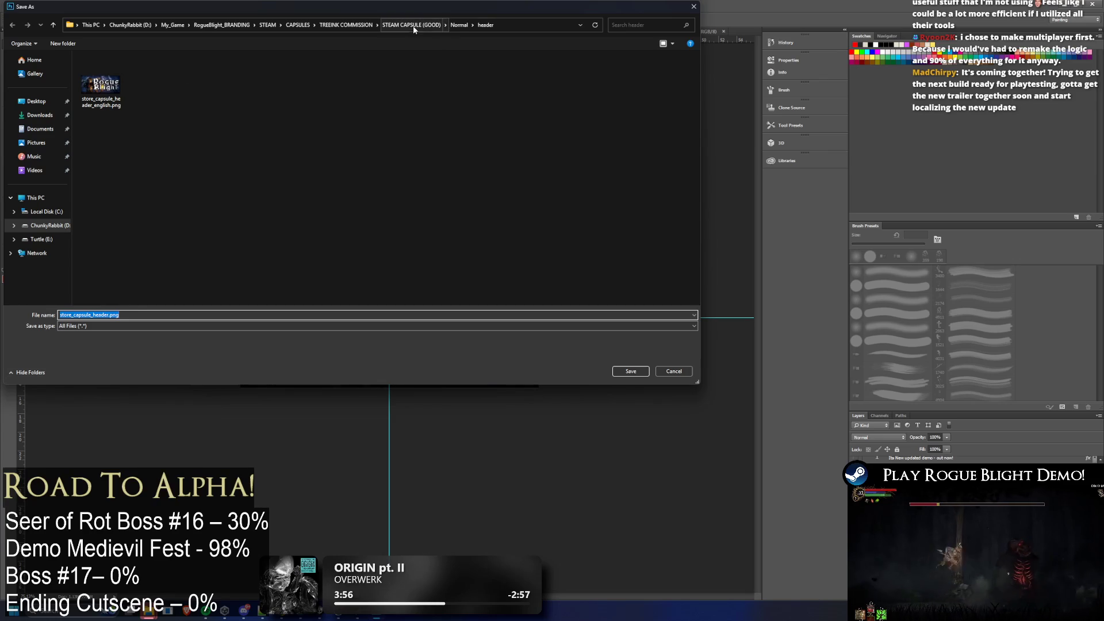
click(459, 25)
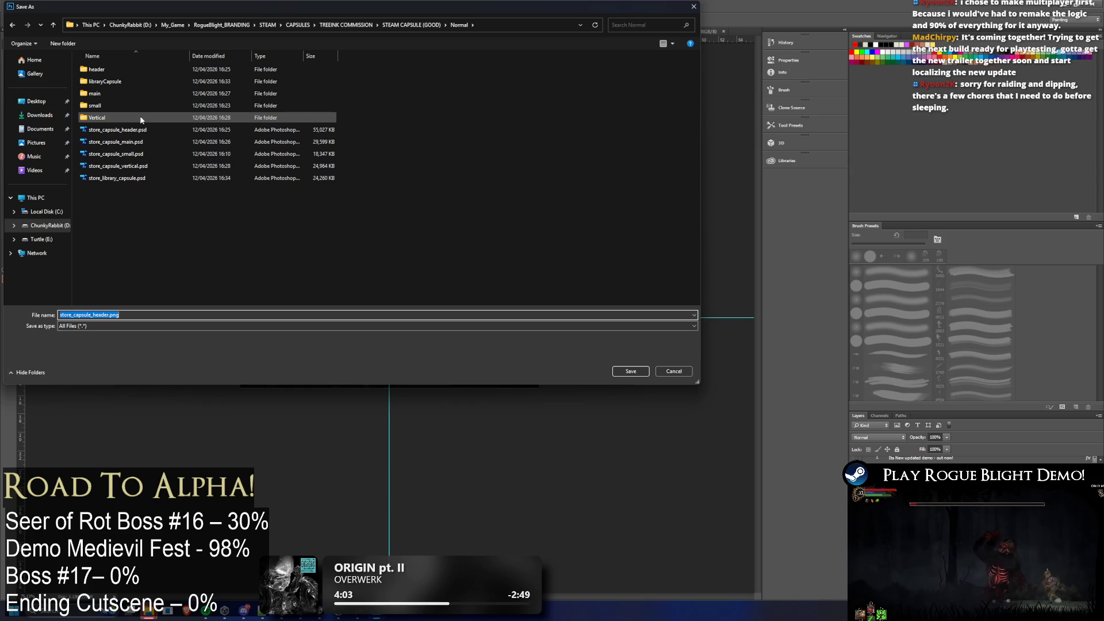
right_click(156, 260)
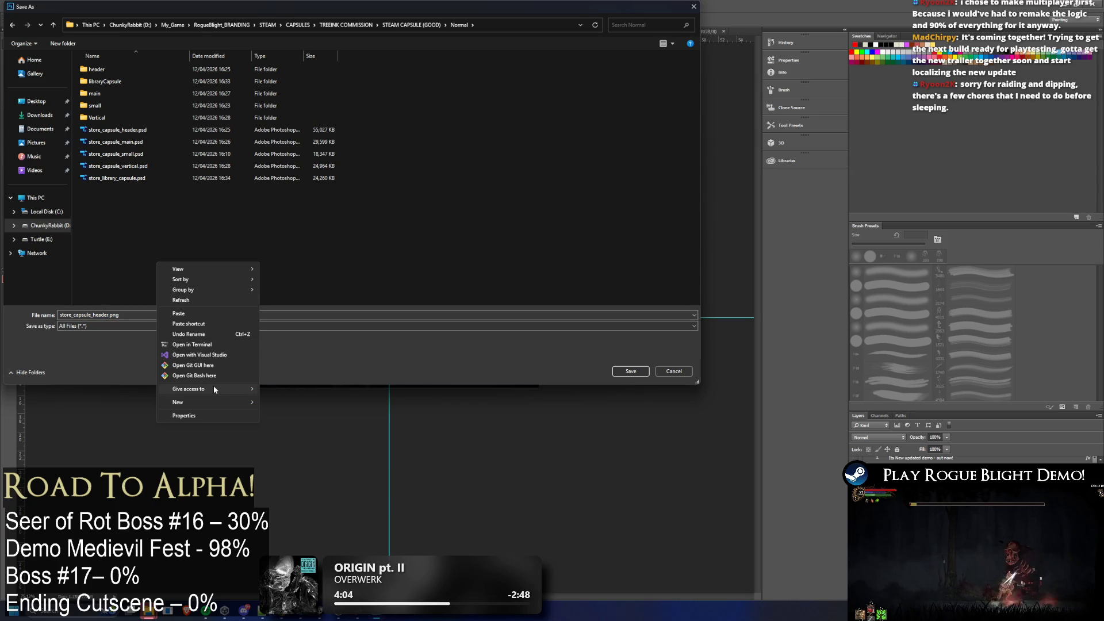
mouse_move(219, 402)
click(325, 402)
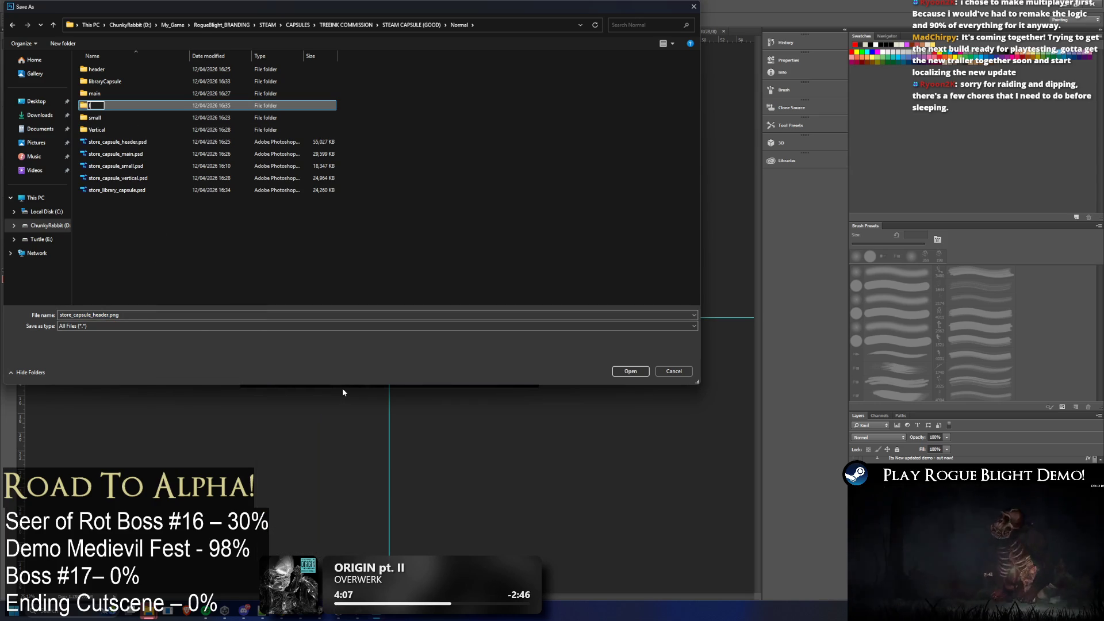
text(ibraryHeader)
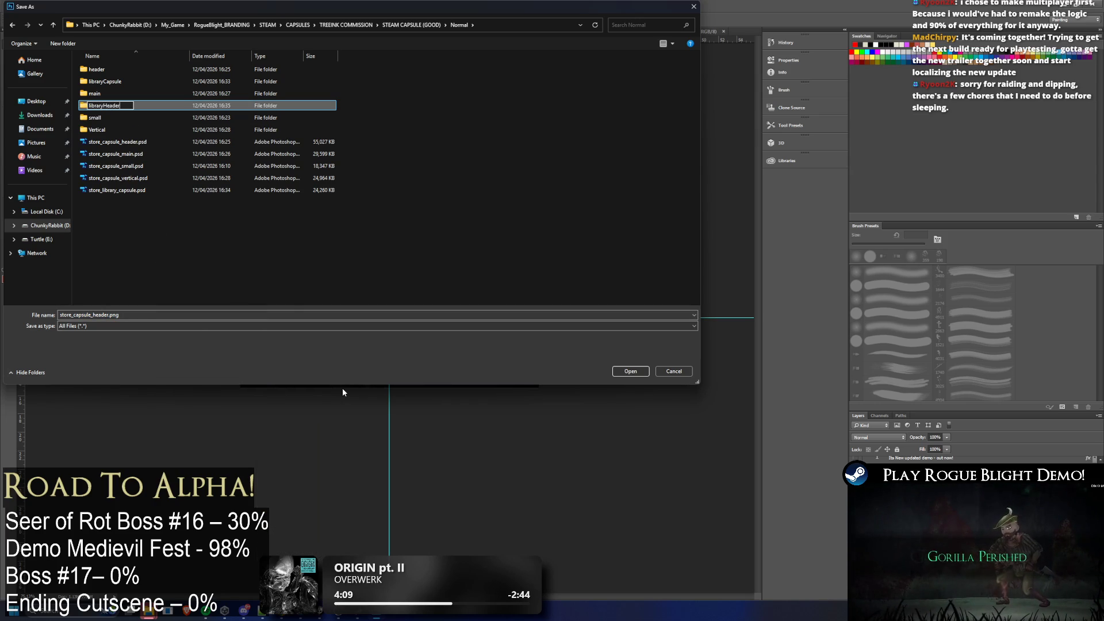
key(Return)
key(Return)
Name the export library_capsule_header.png and save it into libraryHeader
click(103, 315)
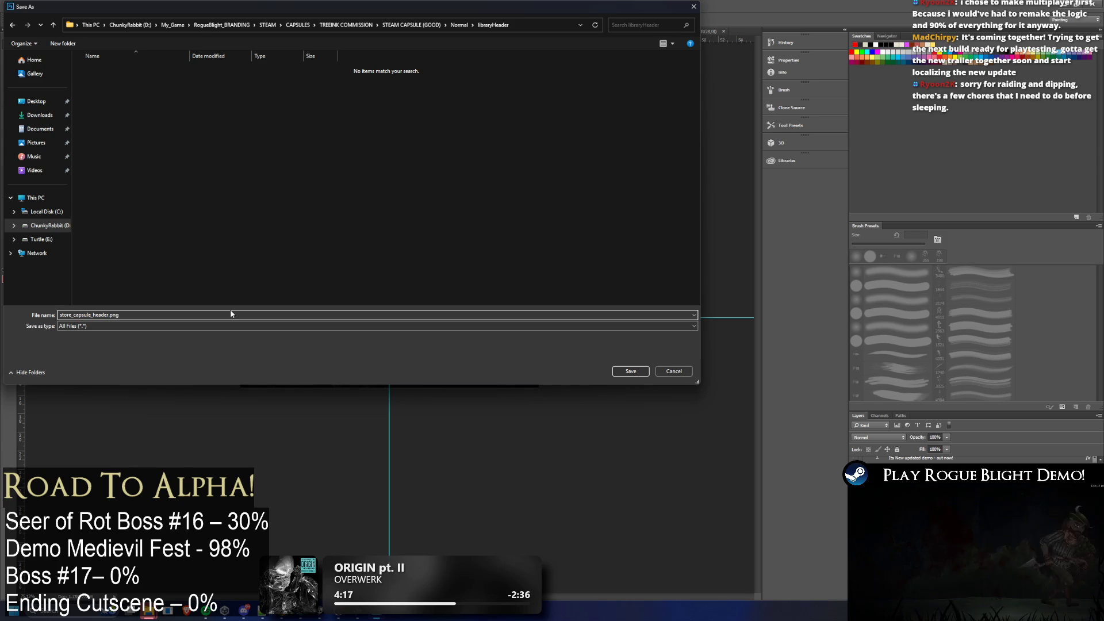
key(BackSpace)
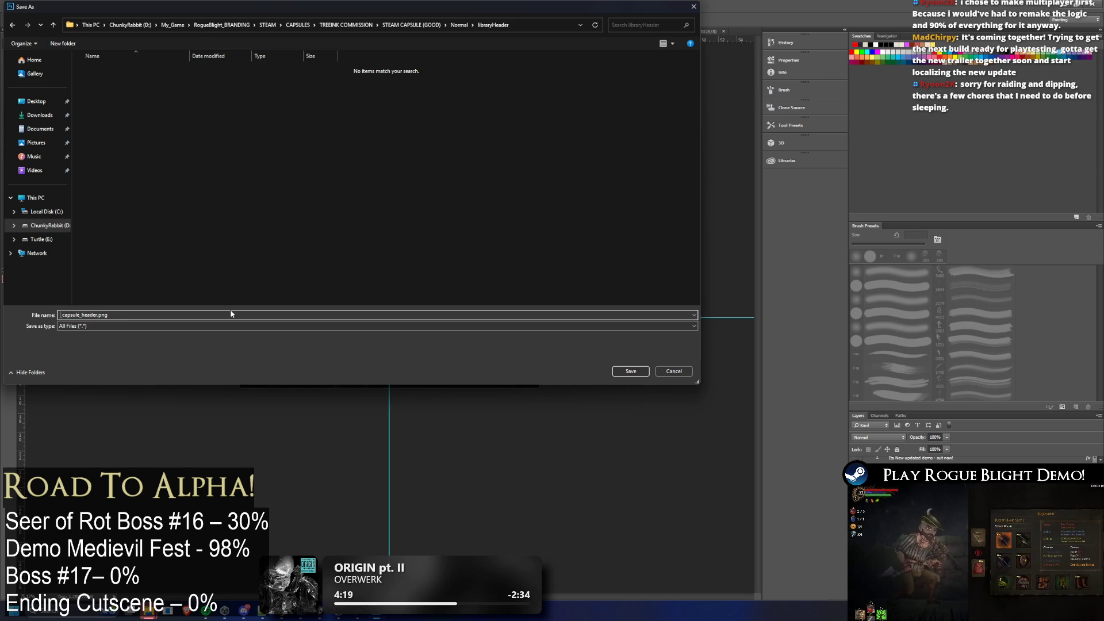
key(BackSpace)
text(library)
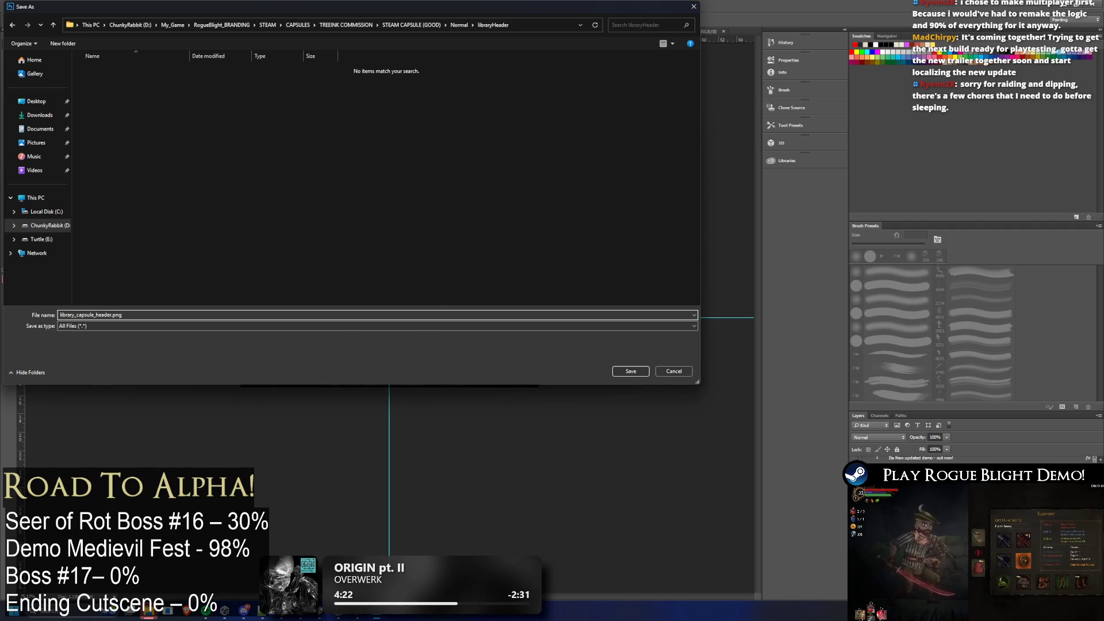
key(Return)
key(super+e)
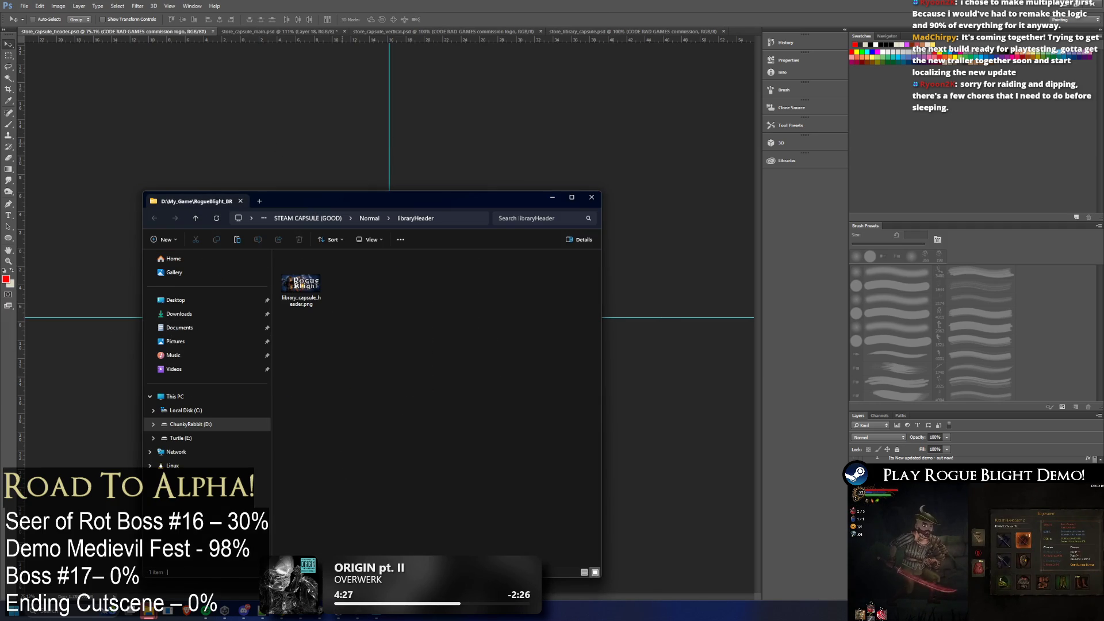
Check the exported PNG, then browse the Normal folder and its libraryCapsule subfolder
click(302, 284)
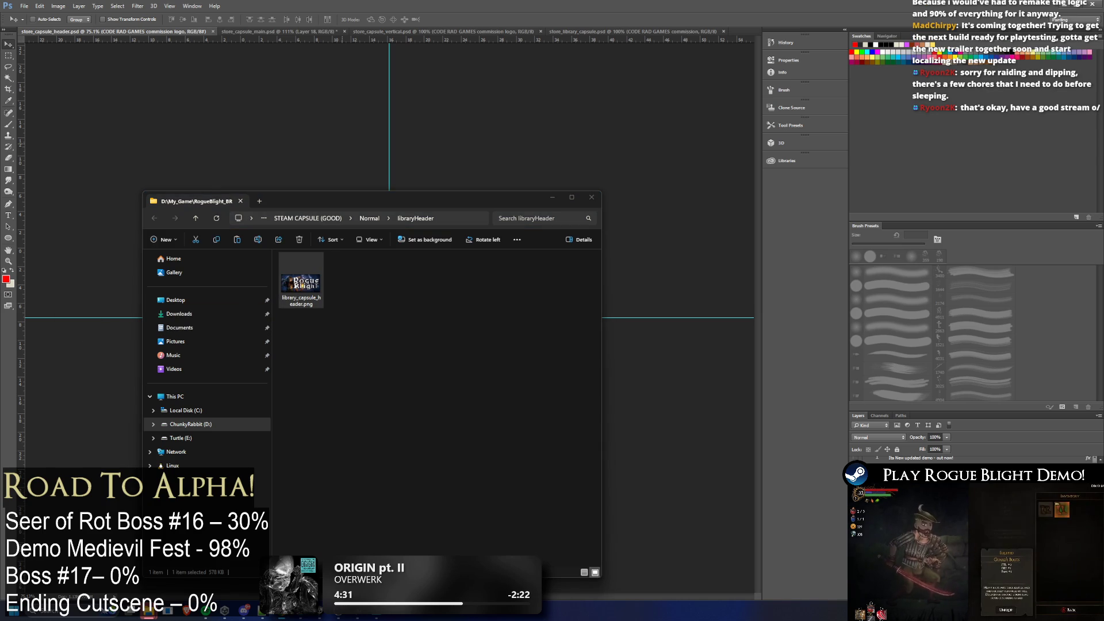
click(454, 374)
click(376, 219)
key(Escape)
click(367, 221)
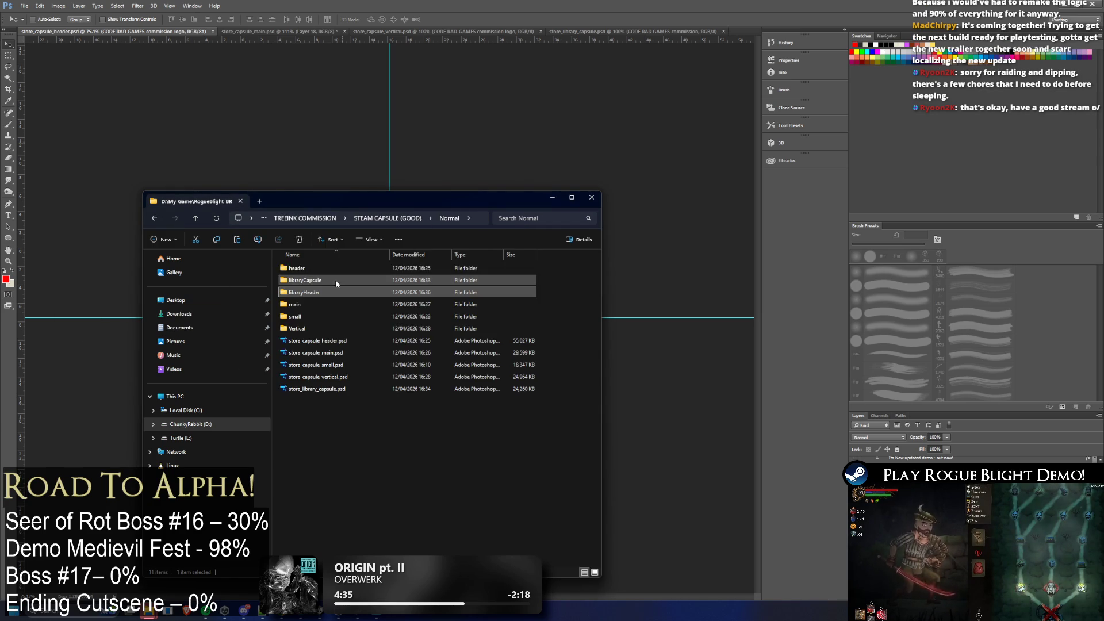
double_click(332, 281)
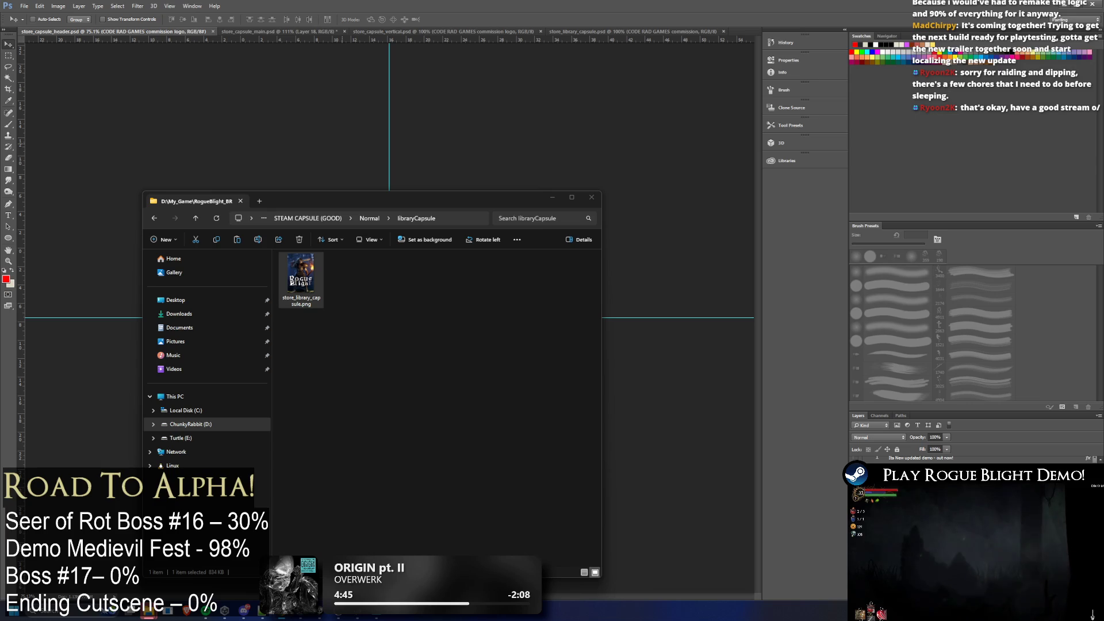
key(alt+Left)
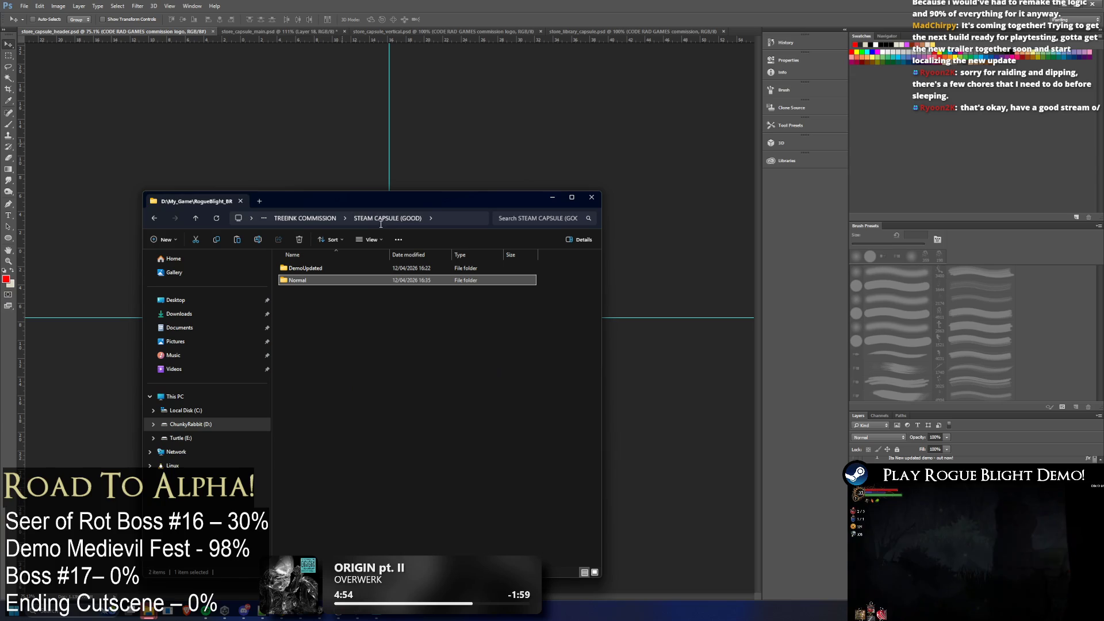
Go up a level and open CODE RAD GAMES commission.psd in Photoshop
click(319, 218)
scroll(484, 368, down, 10)
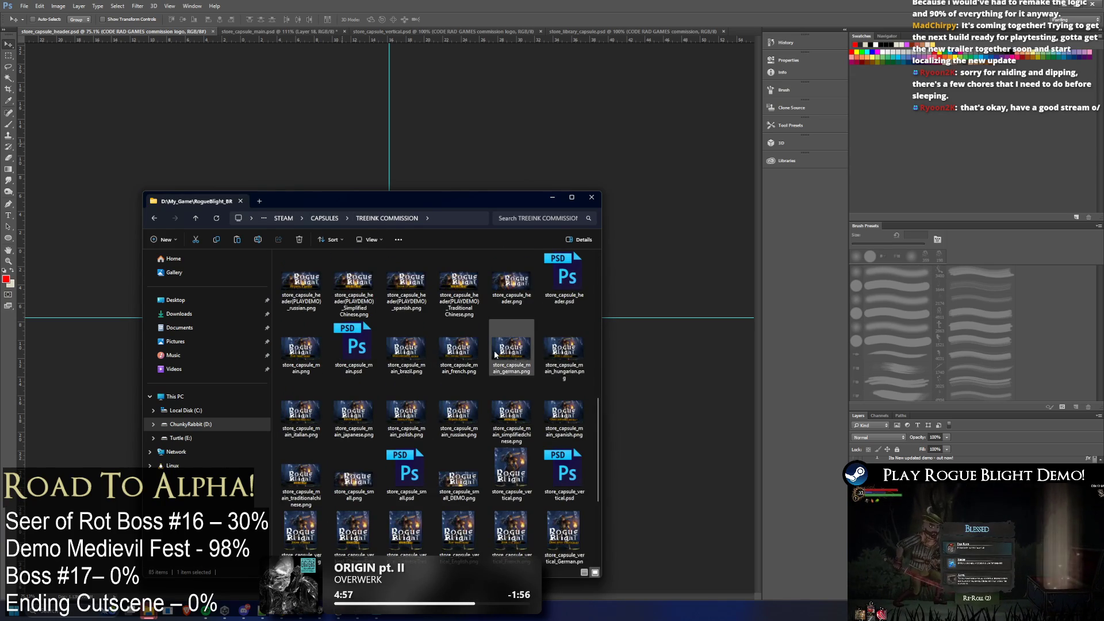
scroll(546, 367, up, 5)
double_click(514, 378)
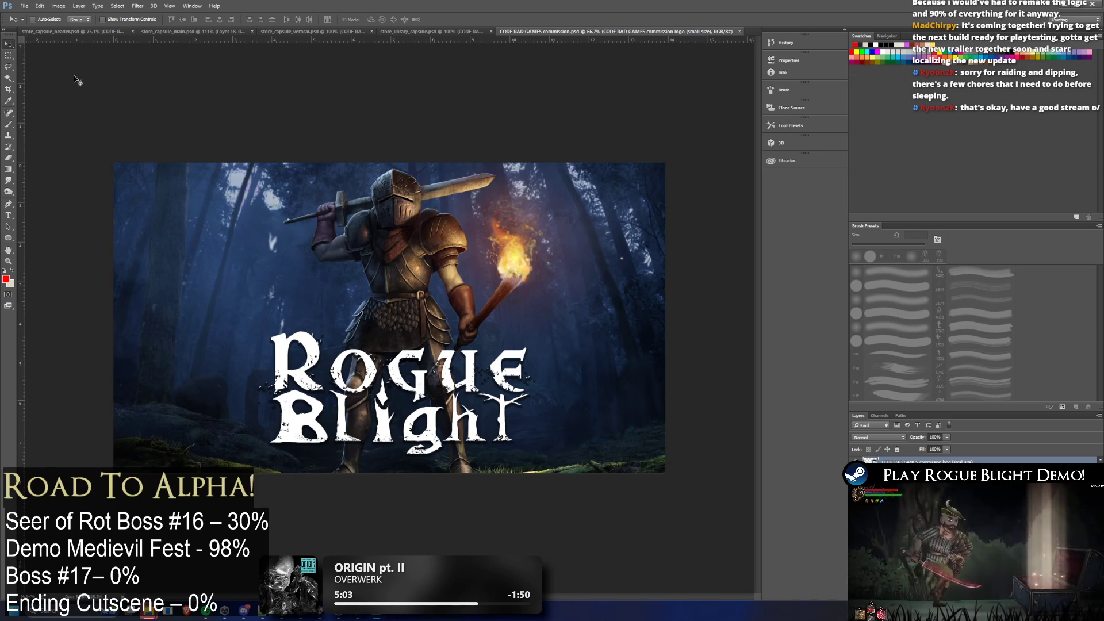
Save the artwork as libraryHero.psd in STEAM CAPSULE (GOOD) > Normal and select Layer 18 copy
click(31, 7)
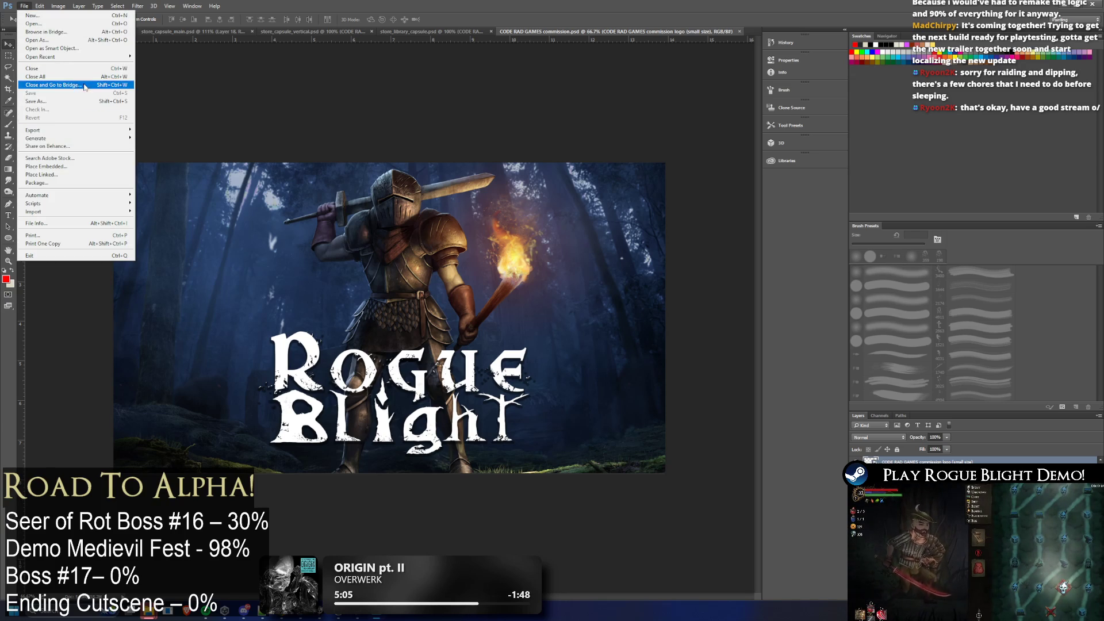
click(63, 102)
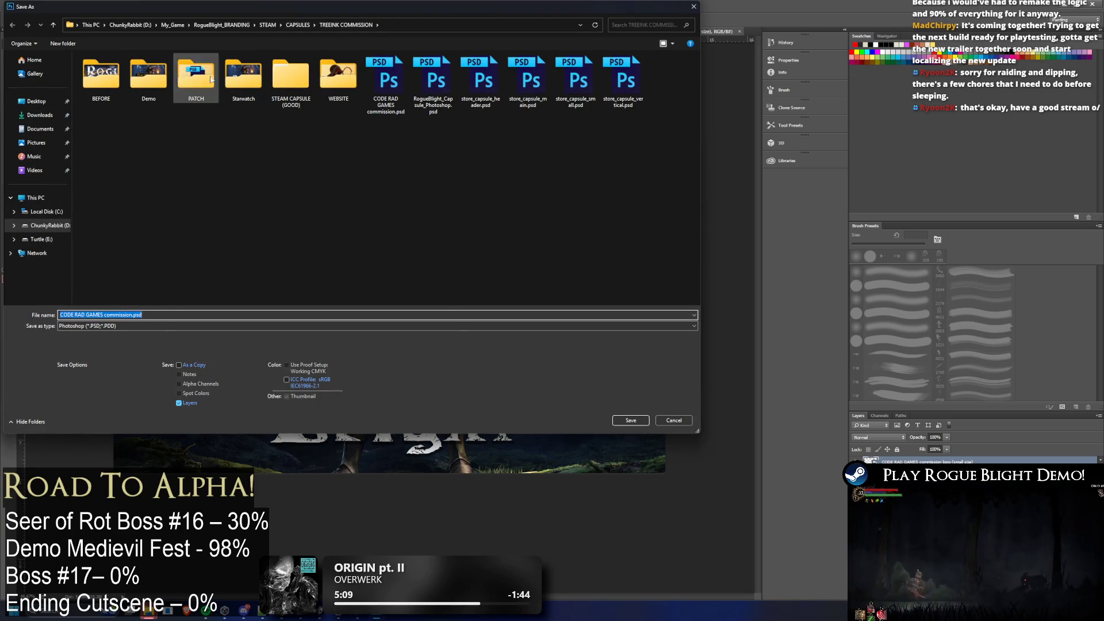
double_click(292, 81)
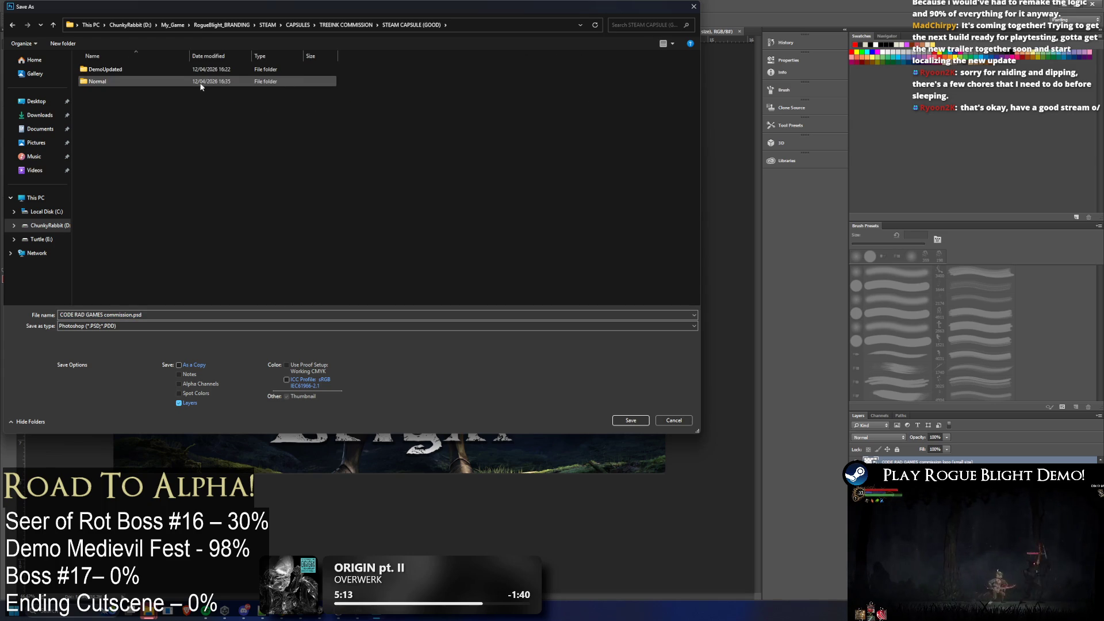
double_click(119, 82)
click(115, 193)
drag(106, 315, 77, 316)
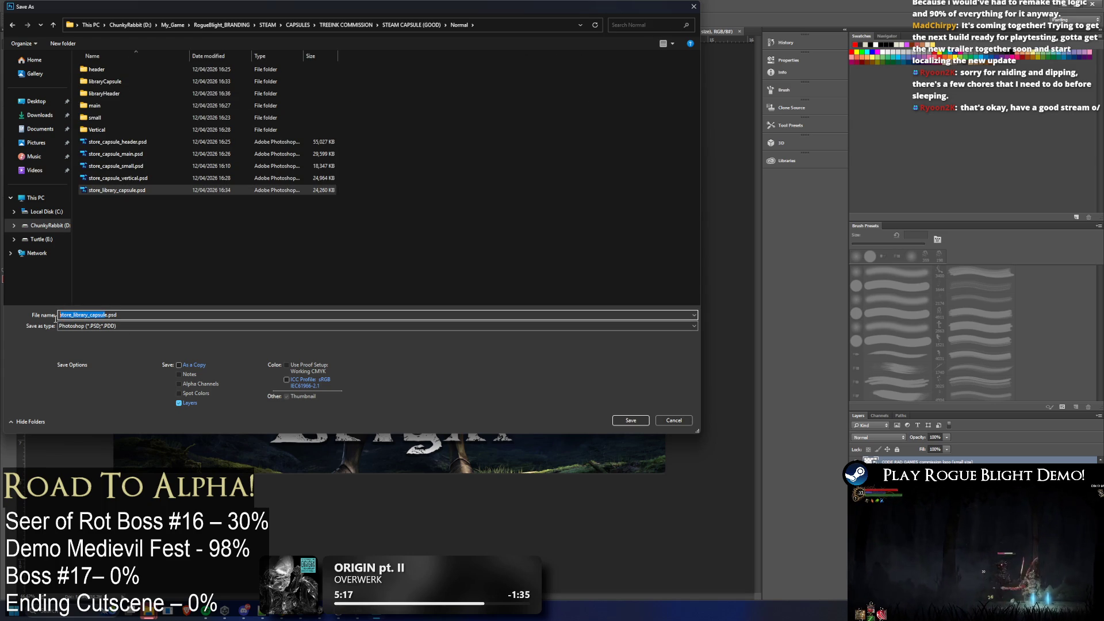
key(BackSpace)
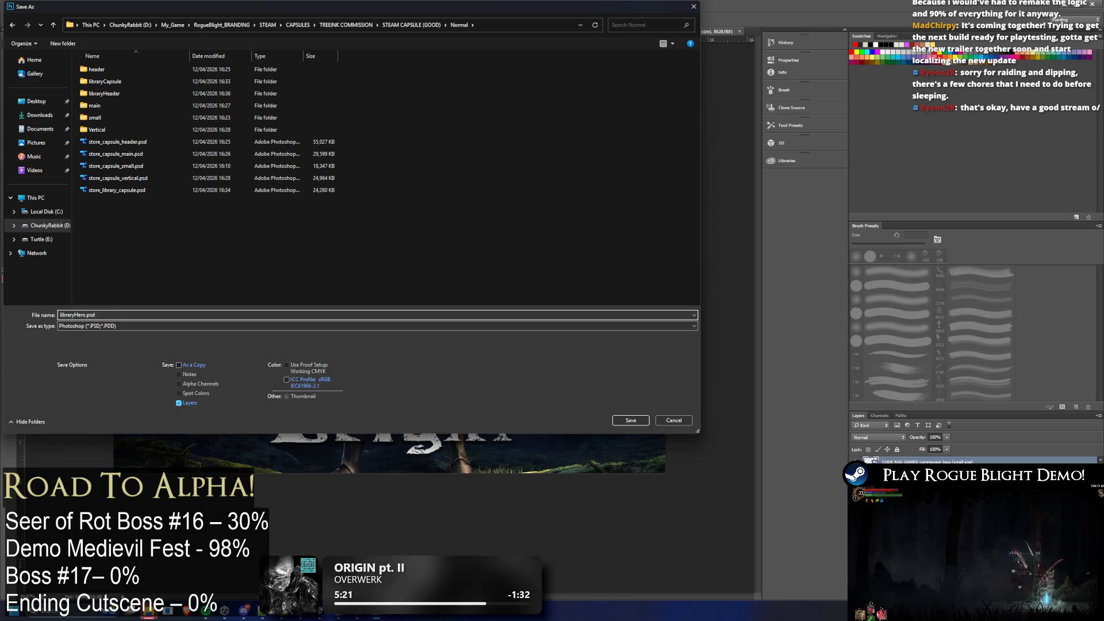
key(Return)
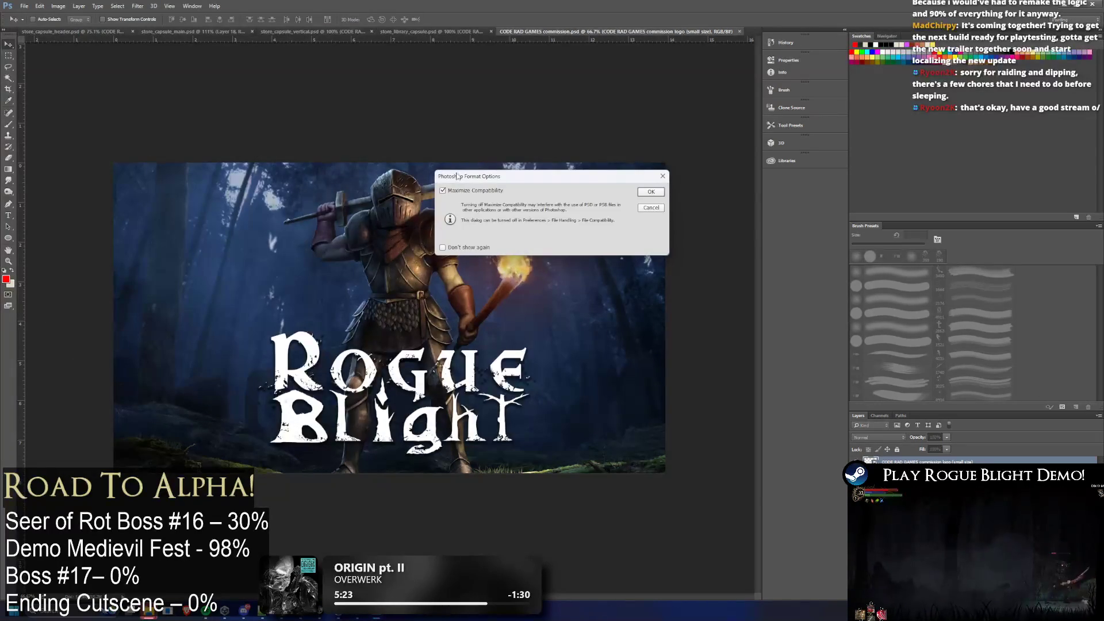
click(649, 193)
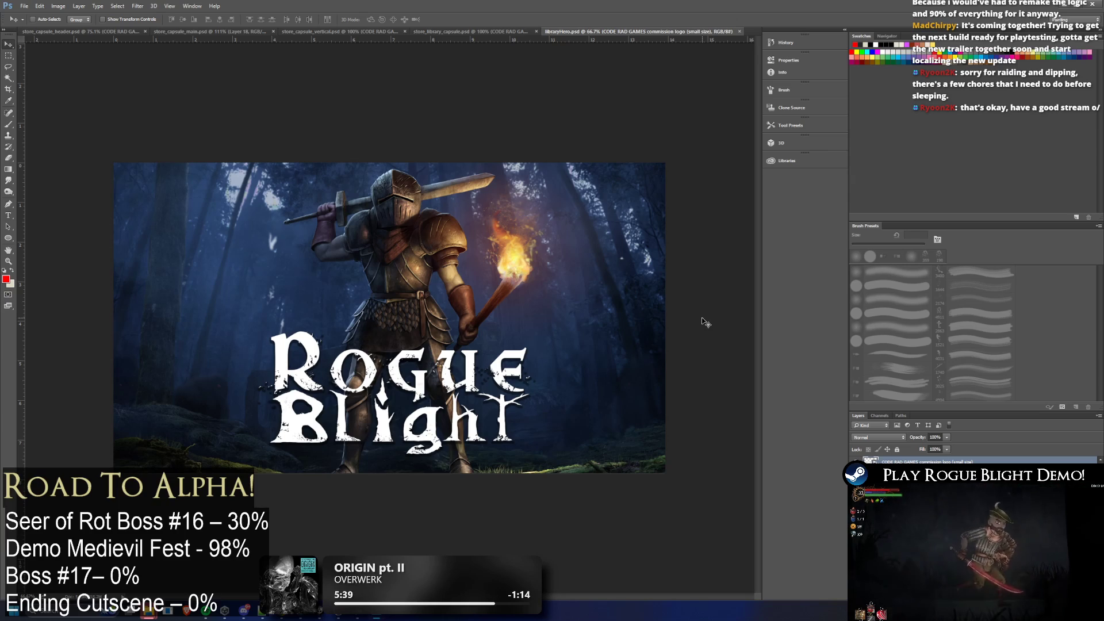
click(908, 494)
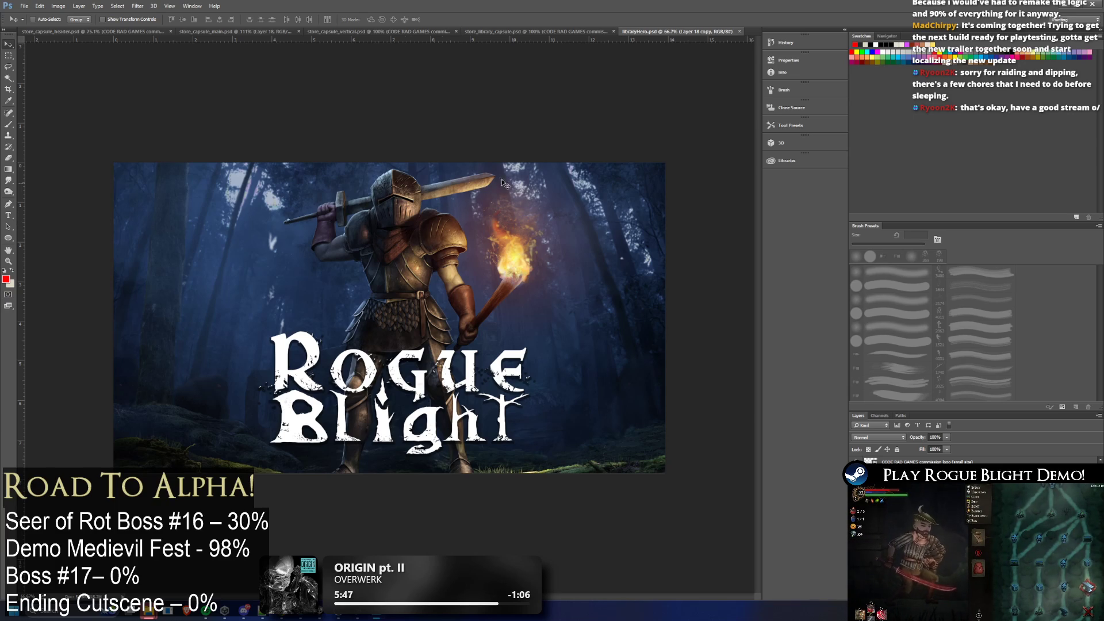
click(58, 5)
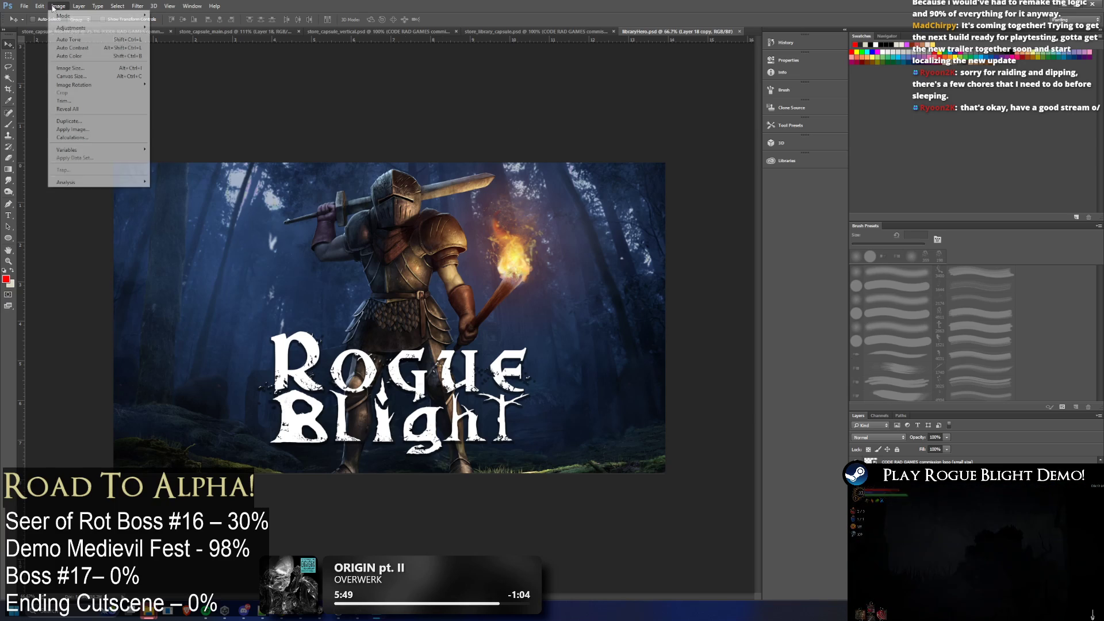
Confirm in Image Size that the artwork is 1920 × 1080 px, then switch to File Explorer
key(Escape)
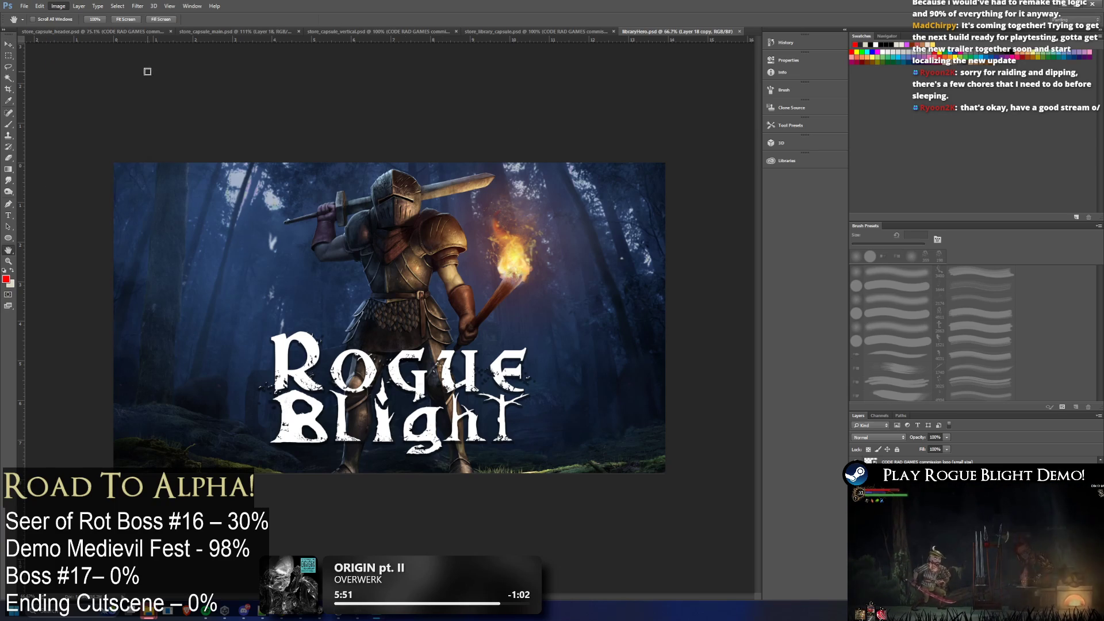
key(h)
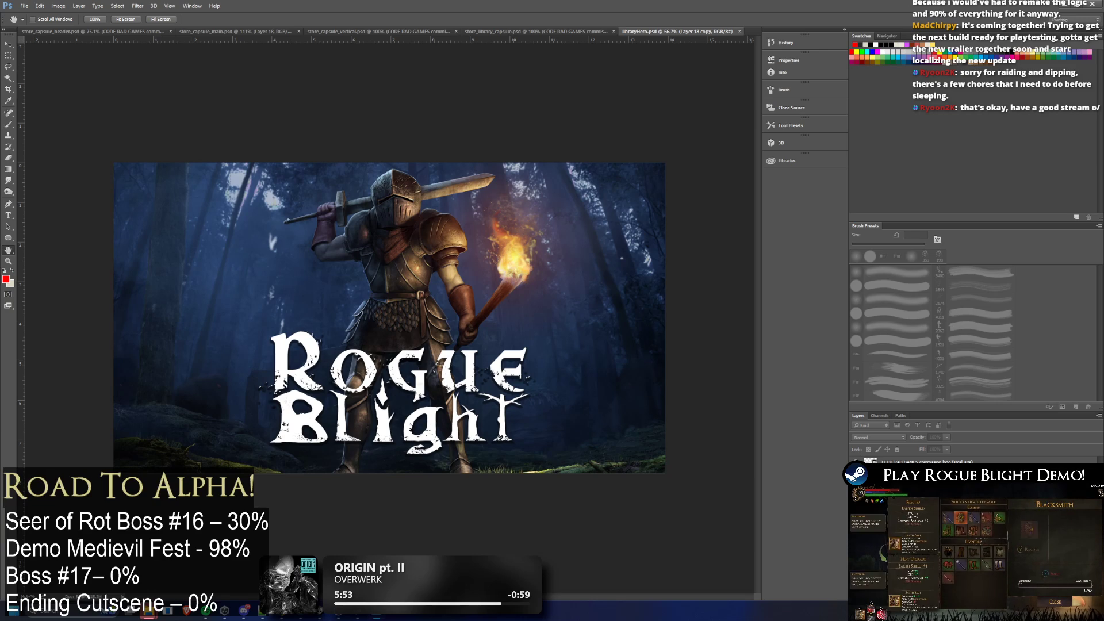
key(ctrl+alt+i)
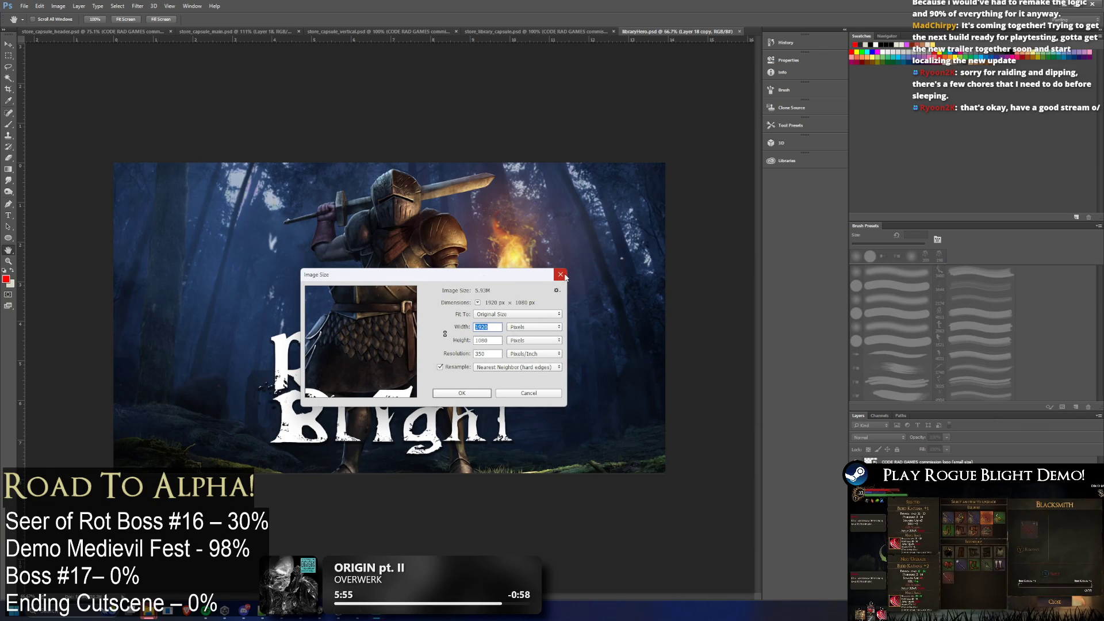
click(563, 276)
key(v)
key(alt+Tab)
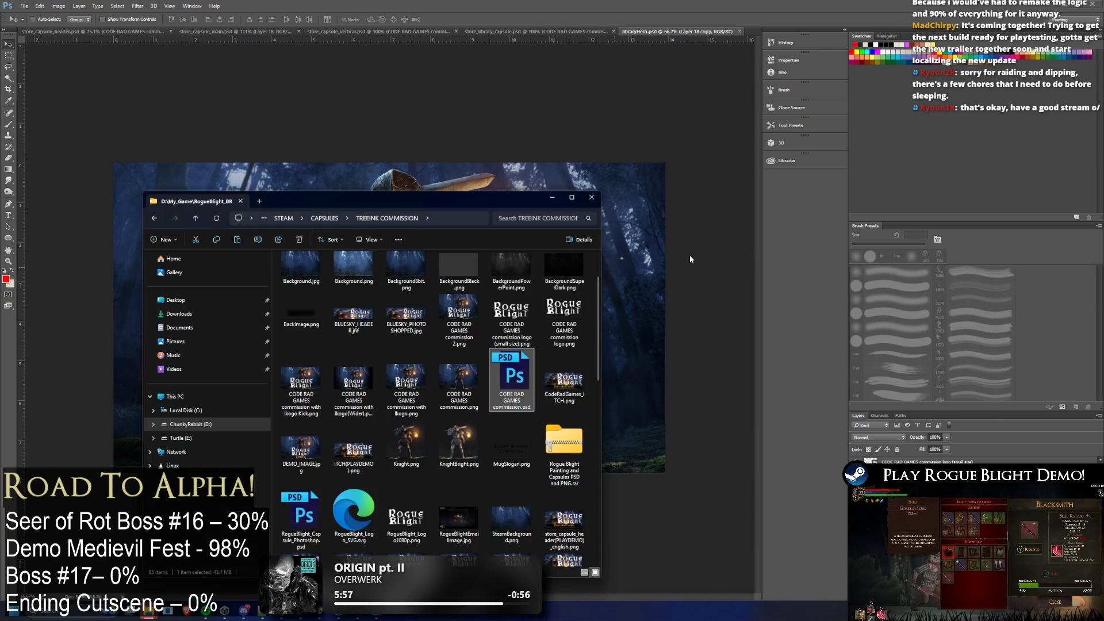
Recheck the artwork's 1920 × 1080 size in the Image Size dialog
scroll(477, 377, down, 10)
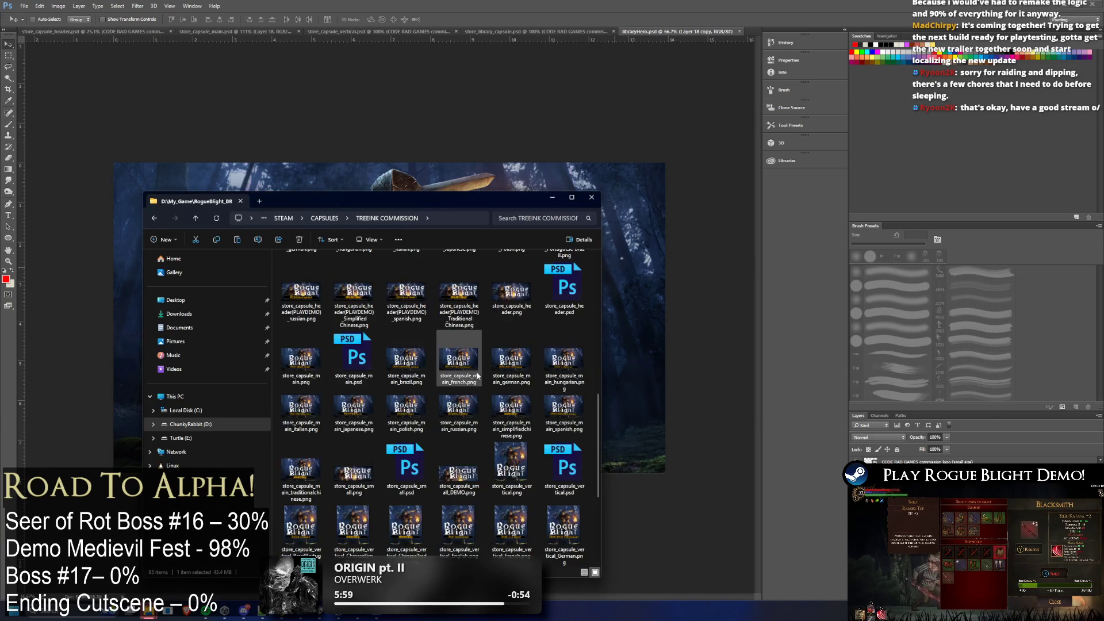
scroll(545, 343, up, 10)
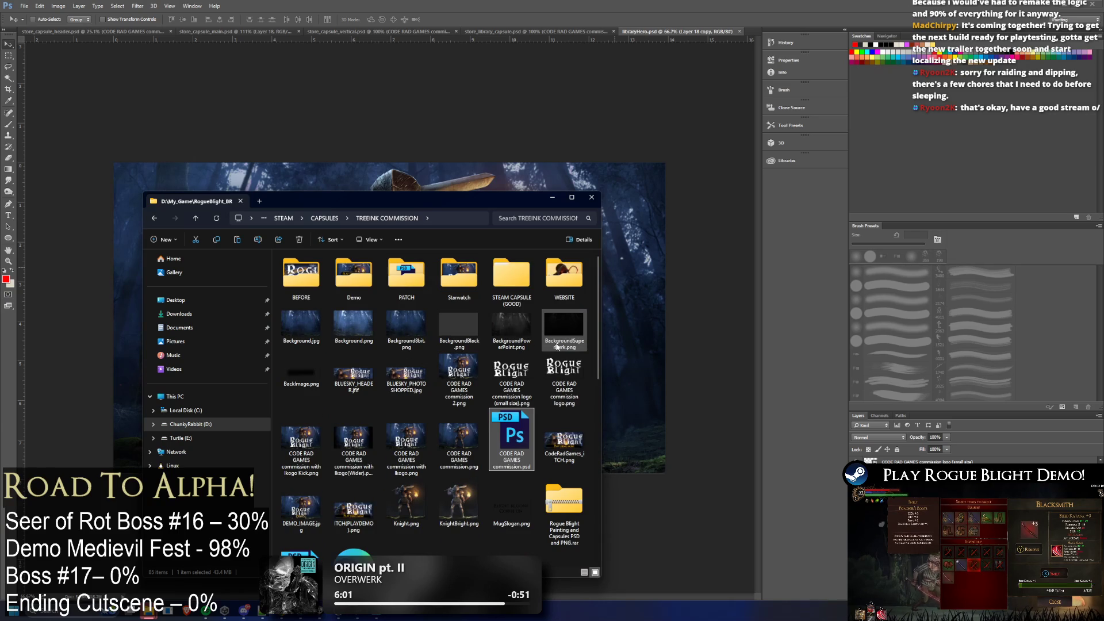
click(662, 202)
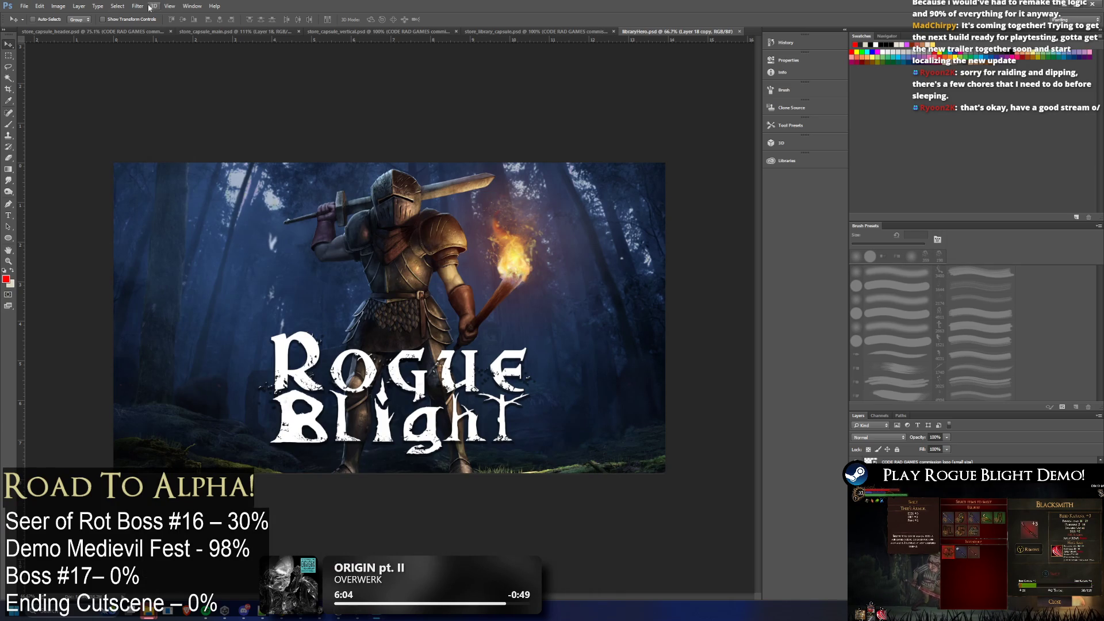
click(58, 6)
click(92, 72)
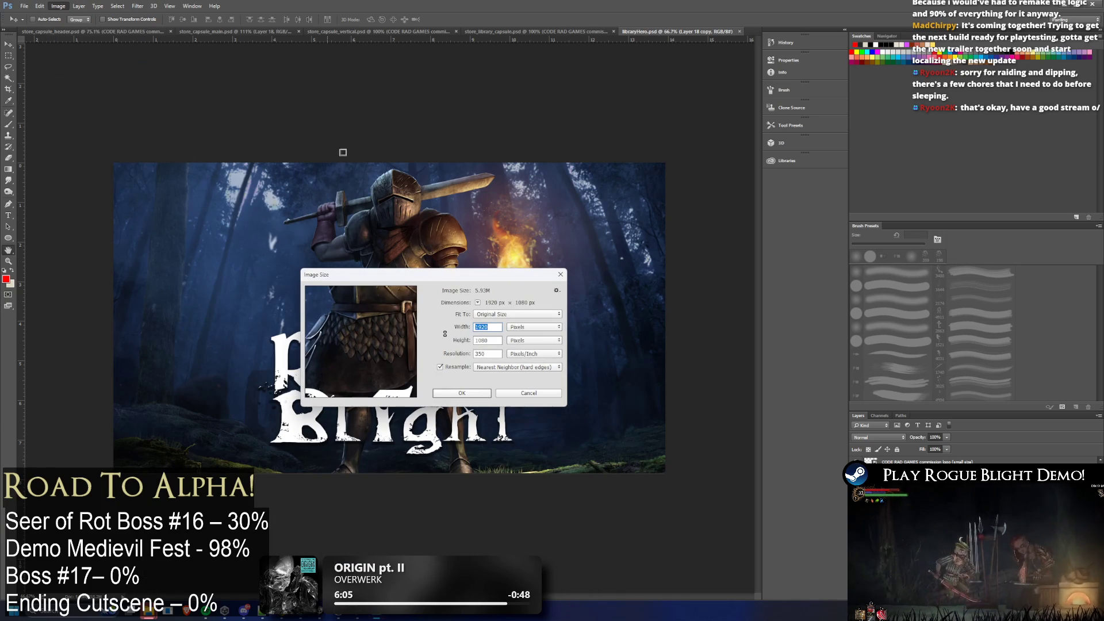
click(561, 275)
Open the Rogue Blight Painting and Capsules archive and its Capsule PSD Files folder
key(alt+Tab)
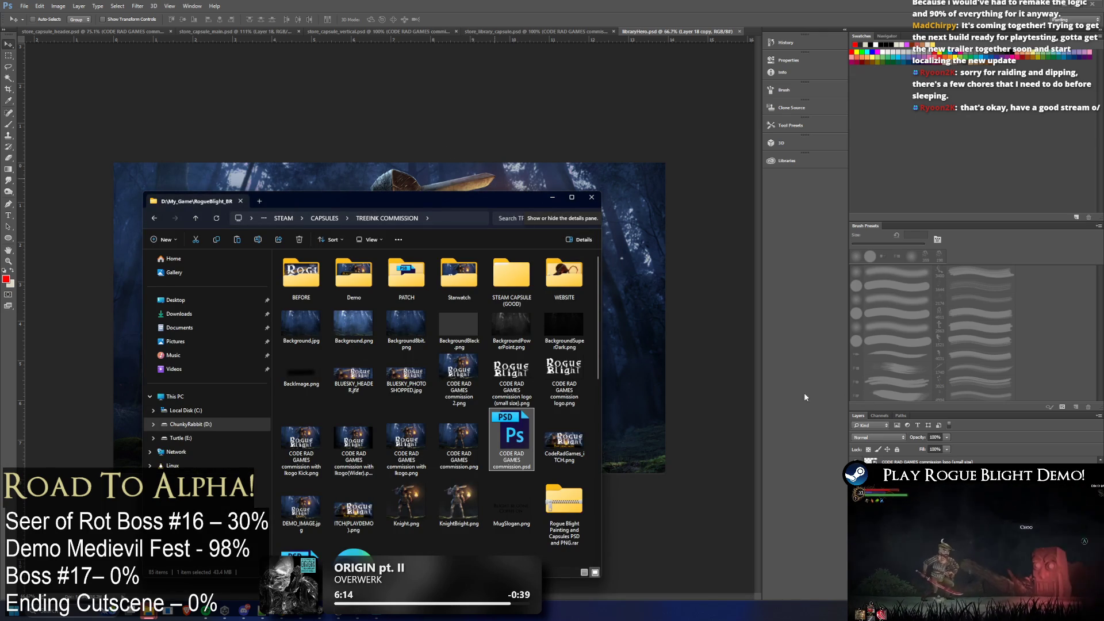
scroll(520, 383, down, 10)
scroll(576, 375, up, 10)
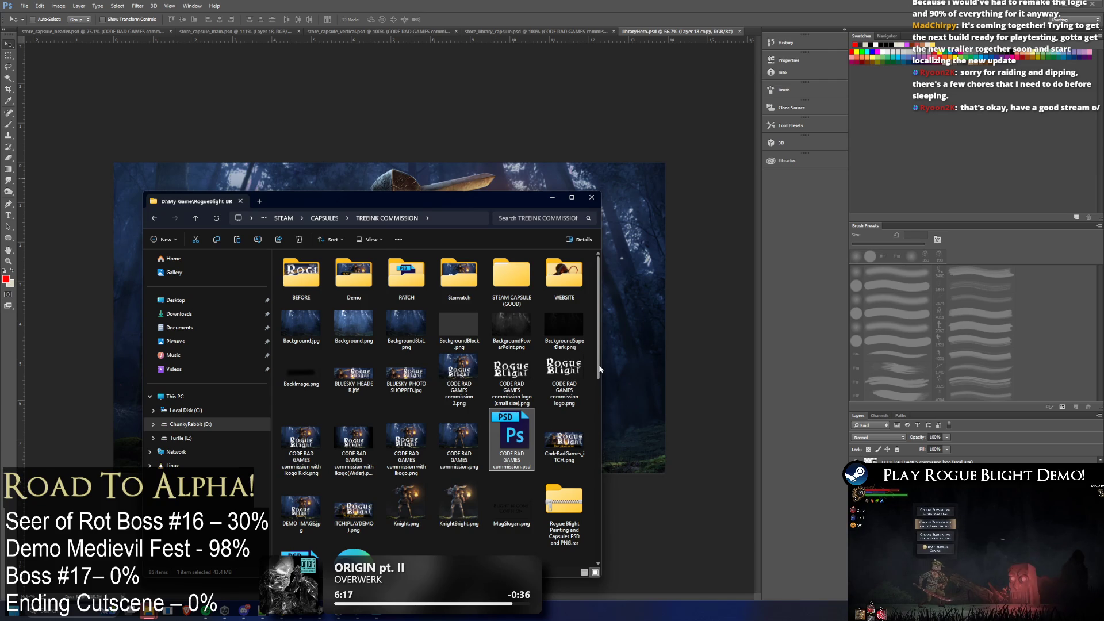
scroll(601, 366, down, 1)
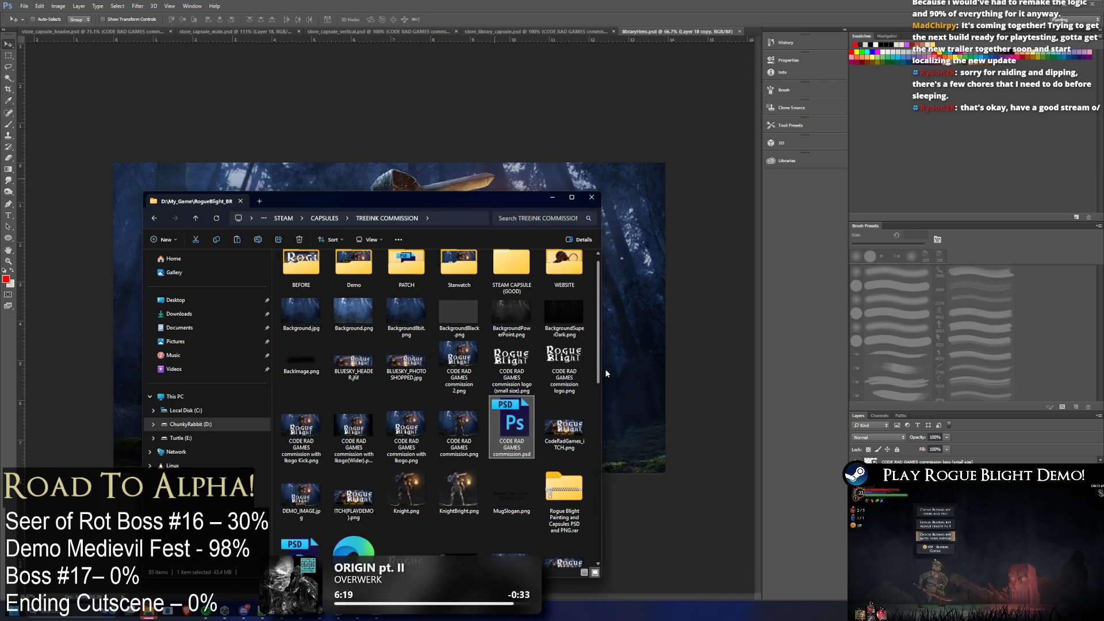
scroll(604, 368, down, 2)
click(582, 424)
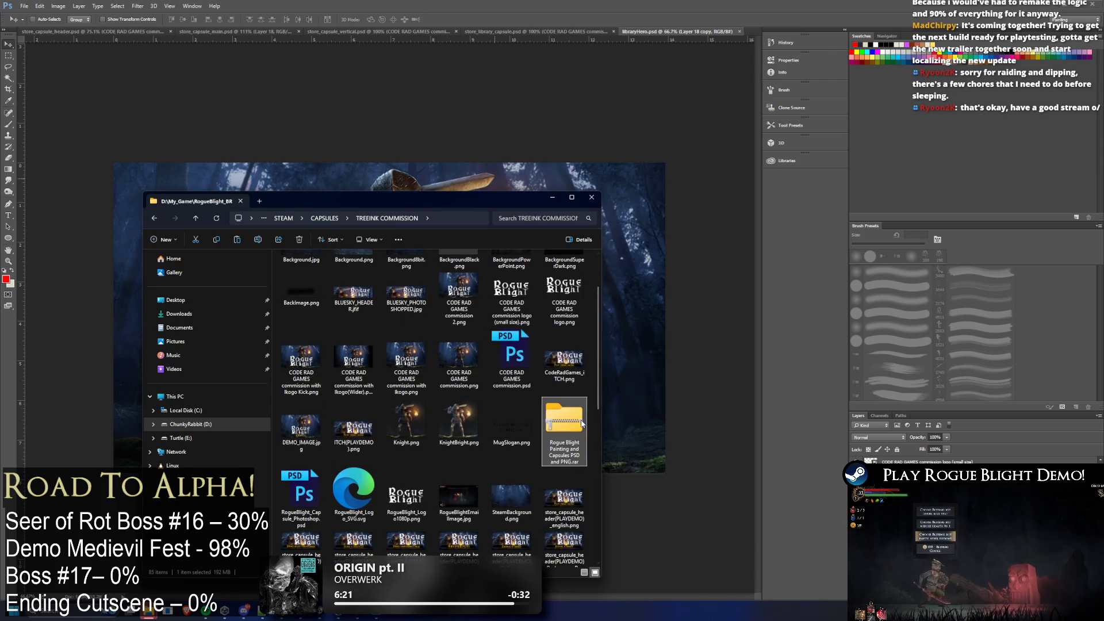
double_click(581, 424)
double_click(405, 267)
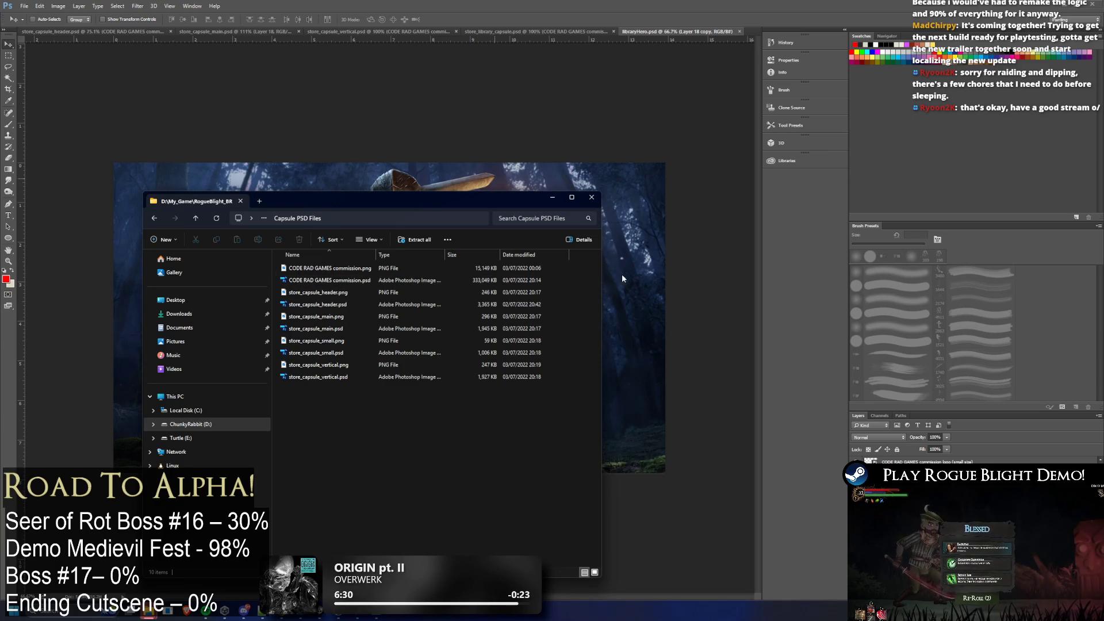
Copy CODE RAD GAMES commission.psd from the archive into TREEINK COMMISSION, replacing the existing file
double_click(516, 196)
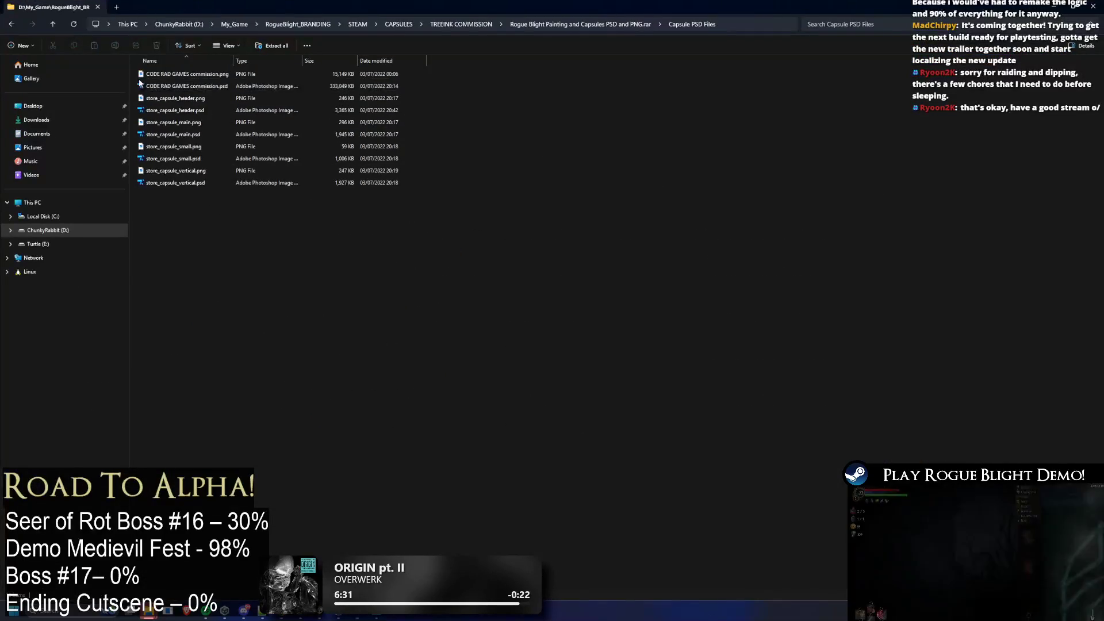
mouse_move(327, 87)
mouse_down()
mouse_move(414, 63)
mouse_move(458, 27)
mouse_up()
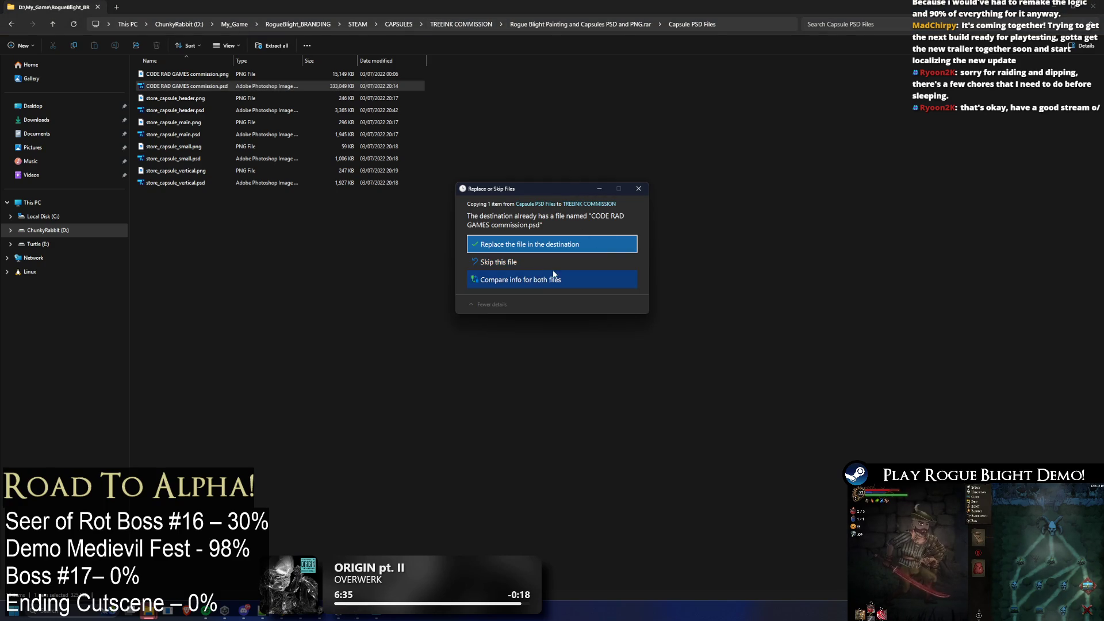
click(723, 234)
mouse_move(587, 7)
mouse_down()
mouse_move(735, 167)
mouse_move(382, 112)
mouse_move(364, 44)
mouse_move(368, 1)
mouse_up()
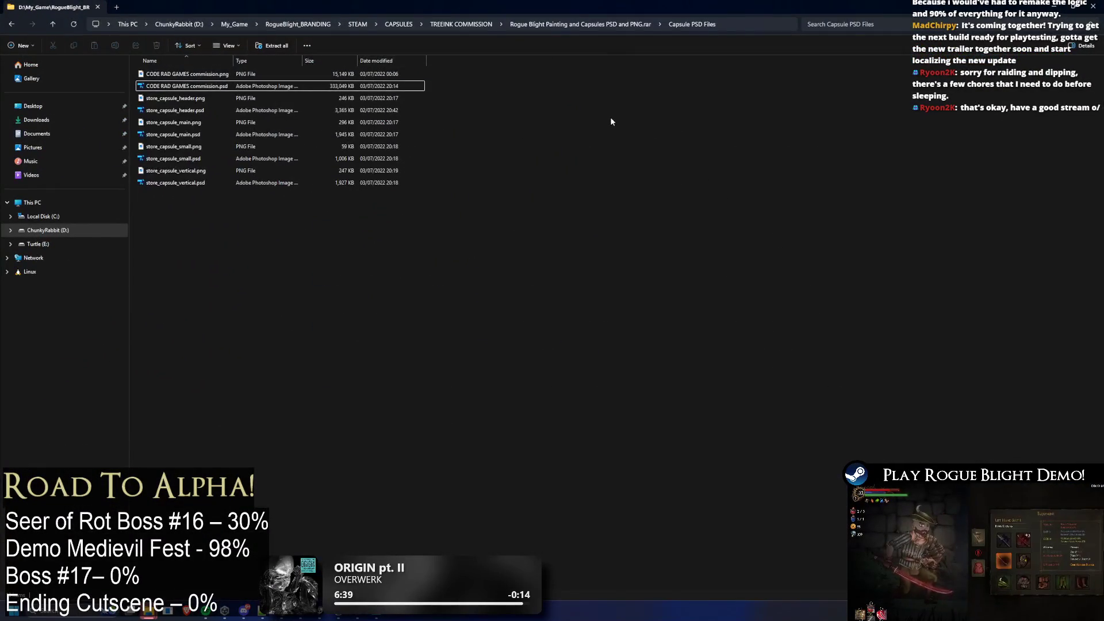
key(alt+Up)
key(alt+Up)
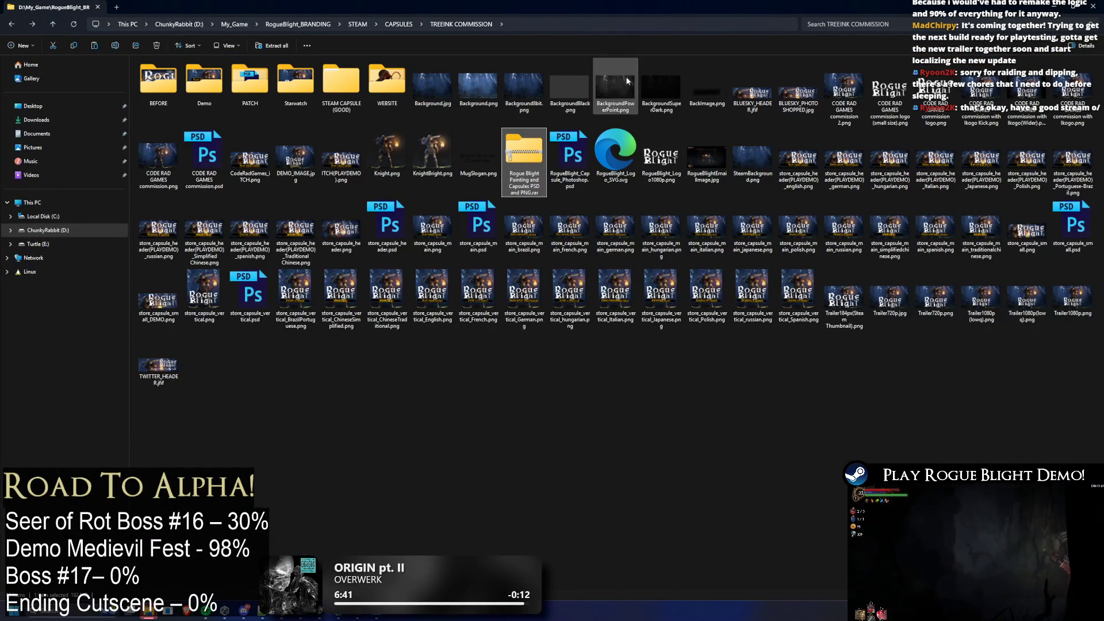
drag(448, 7, 451, 170)
click(441, 151)
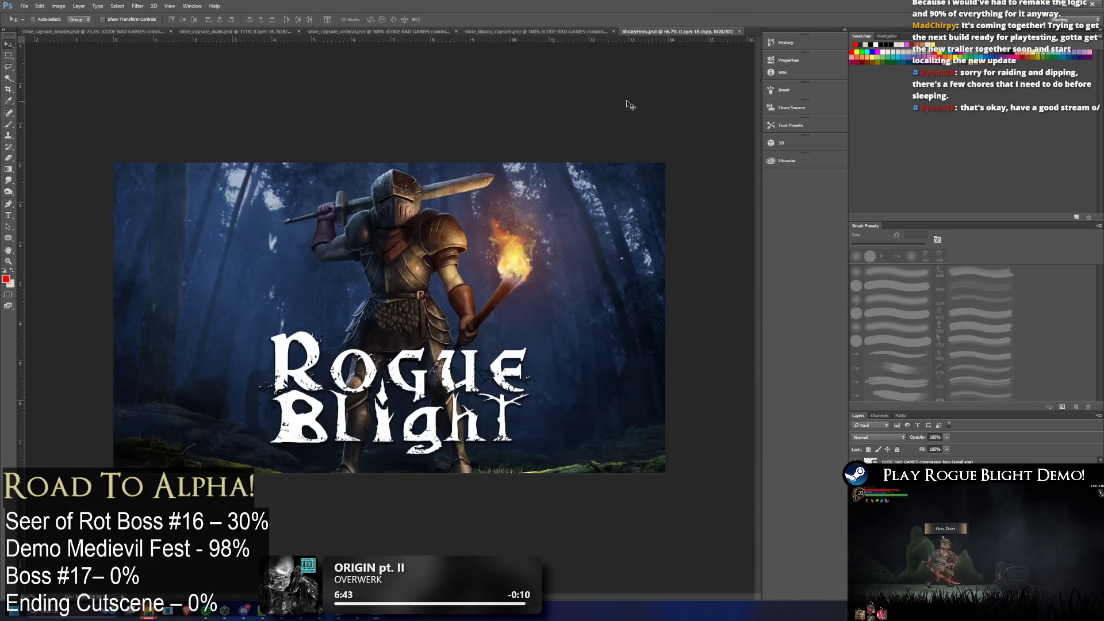
Reopen CODE RAD GAMES commission.psd, select Layer 18 copy, and toggle the forest background off and on
key(alt+Tab)
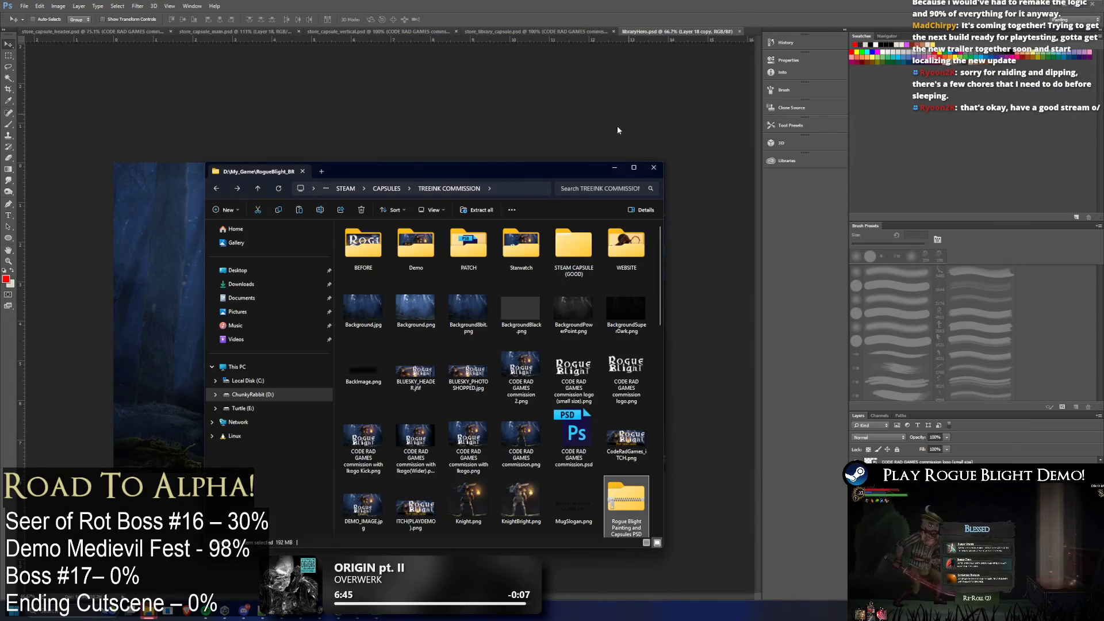
click(571, 460)
double_click(571, 460)
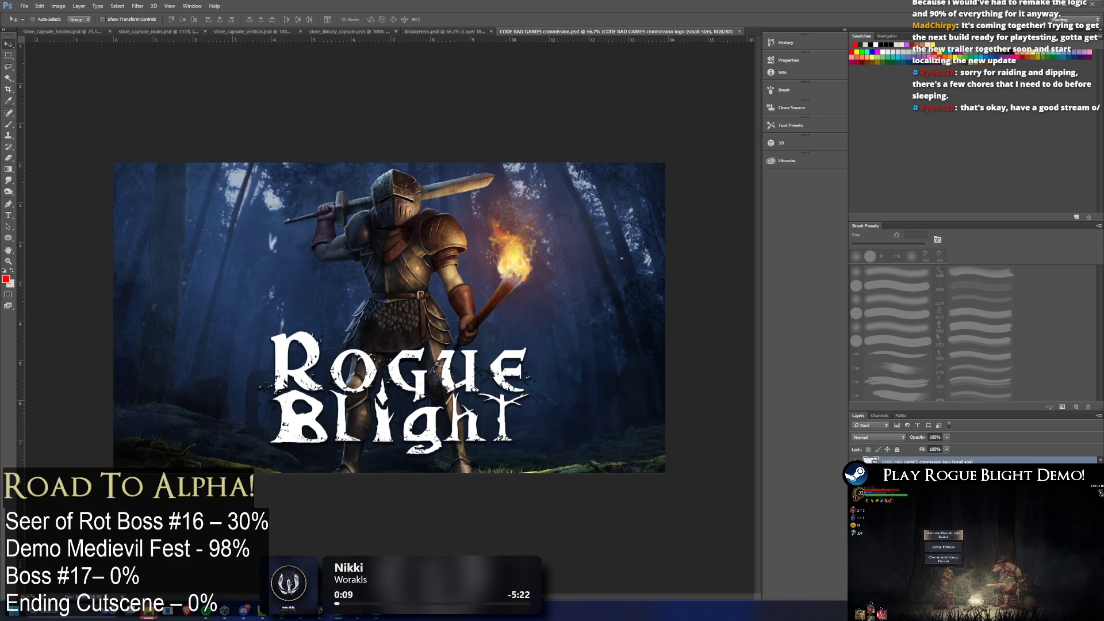
key(alt+bracketleft)
alt+click(857, 462)
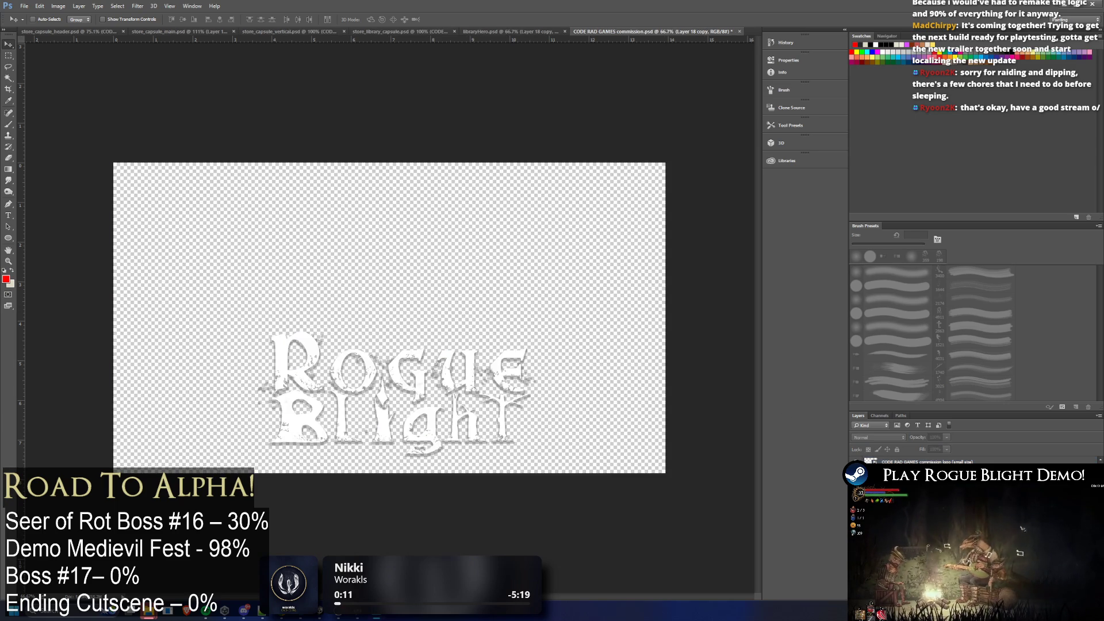
alt+click(857, 461)
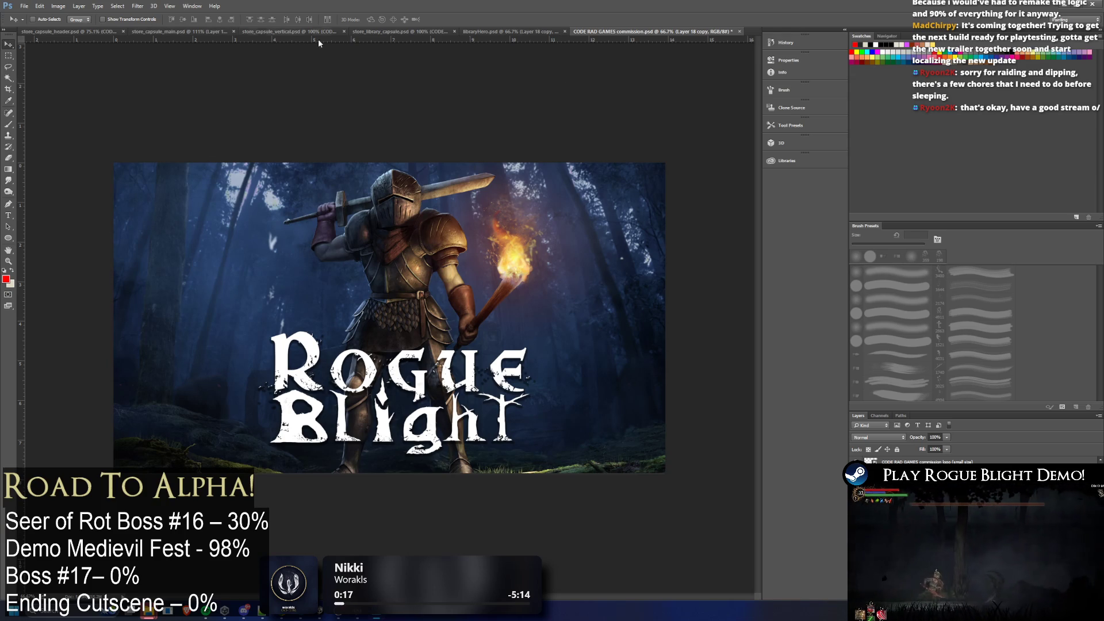
click(58, 6)
Cancel Image Size, close the CODE RAD GAMES commission PSD without saving, and switch to File Explorer
click(75, 69)
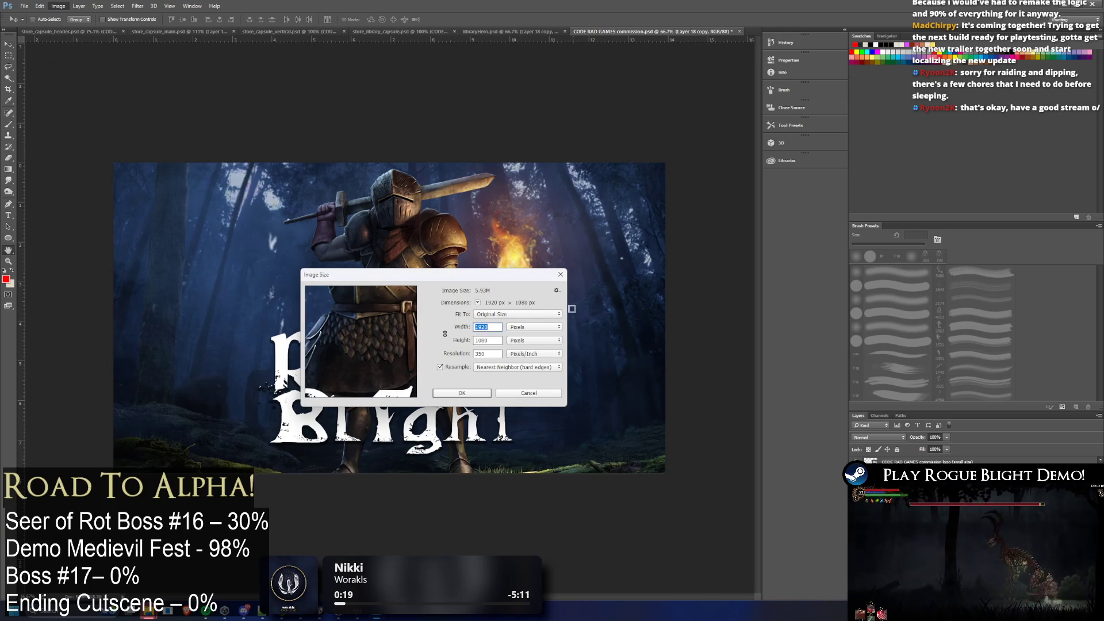
click(560, 274)
click(740, 31)
click(614, 230)
key(alt+Tab)
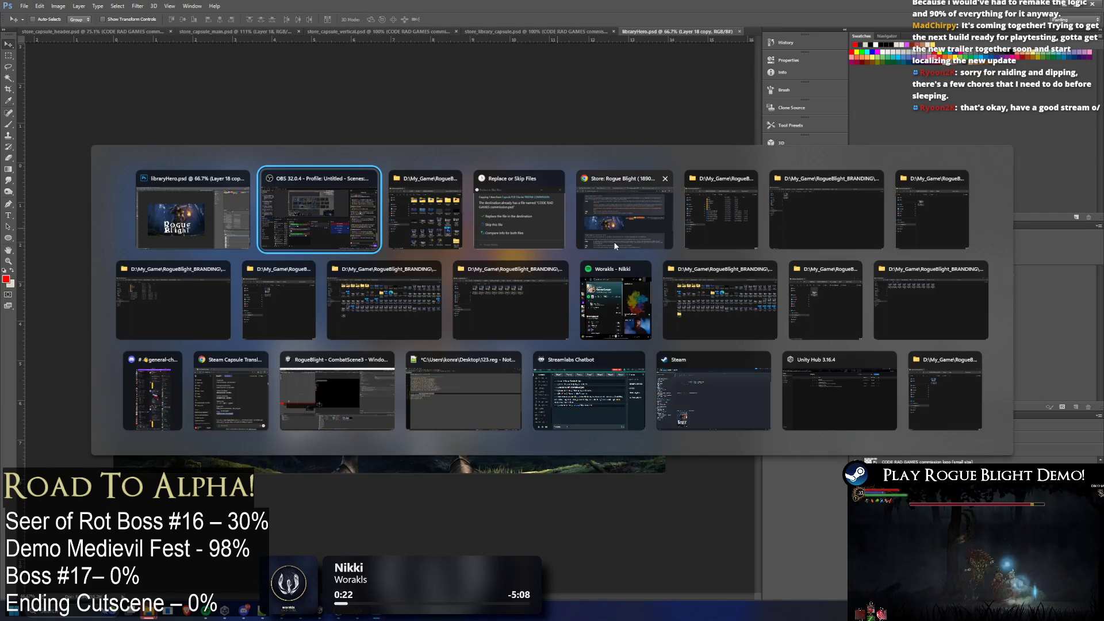
key(Tab)
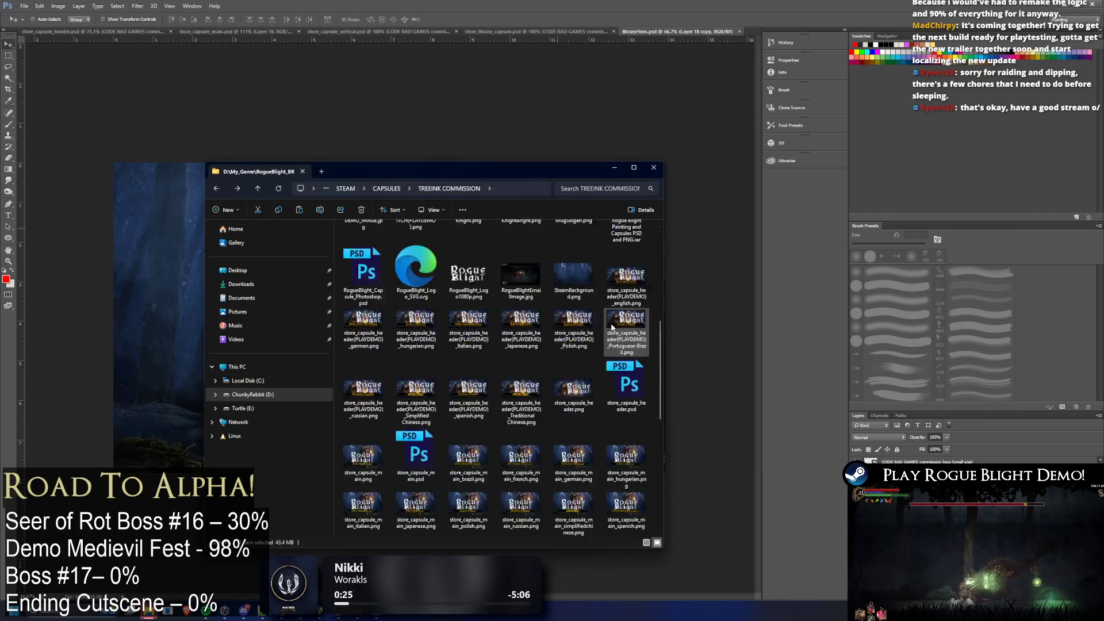
Copy CODE RAD GAMES commission.psd from the archive's Capsule PSD Files into TREEINK COMMISSION, replacing it, then open it
double_click(625, 379)
double_click(402, 239)
click(409, 250)
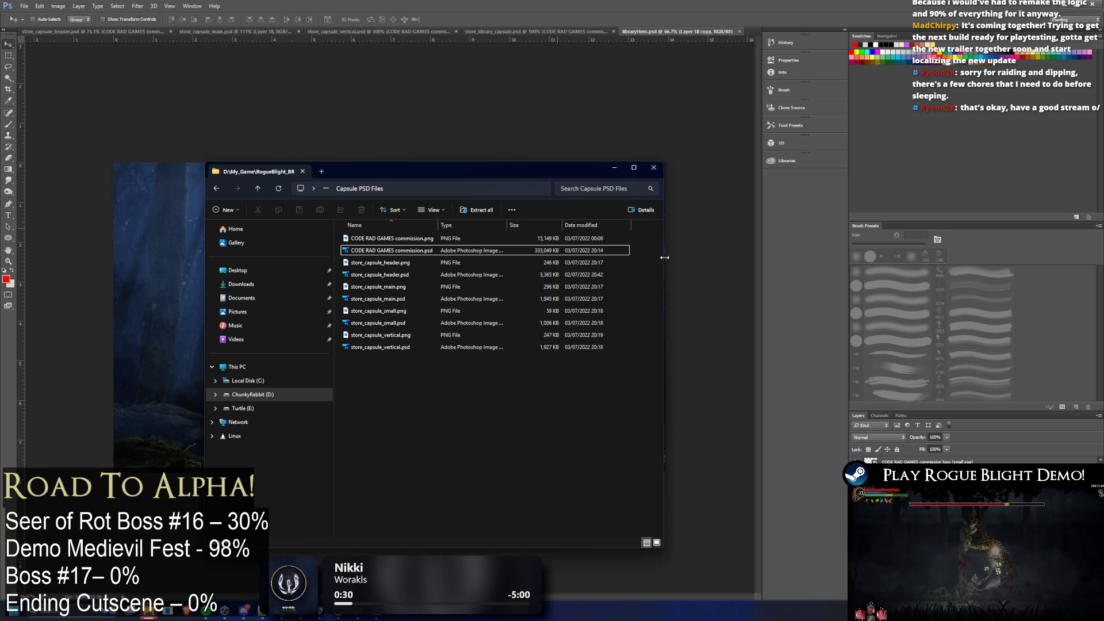
drag(664, 257, 911, 257)
mouse_move(390, 250)
mouse_down()
mouse_move(517, 190)
mouse_move(449, 188)
mouse_up()
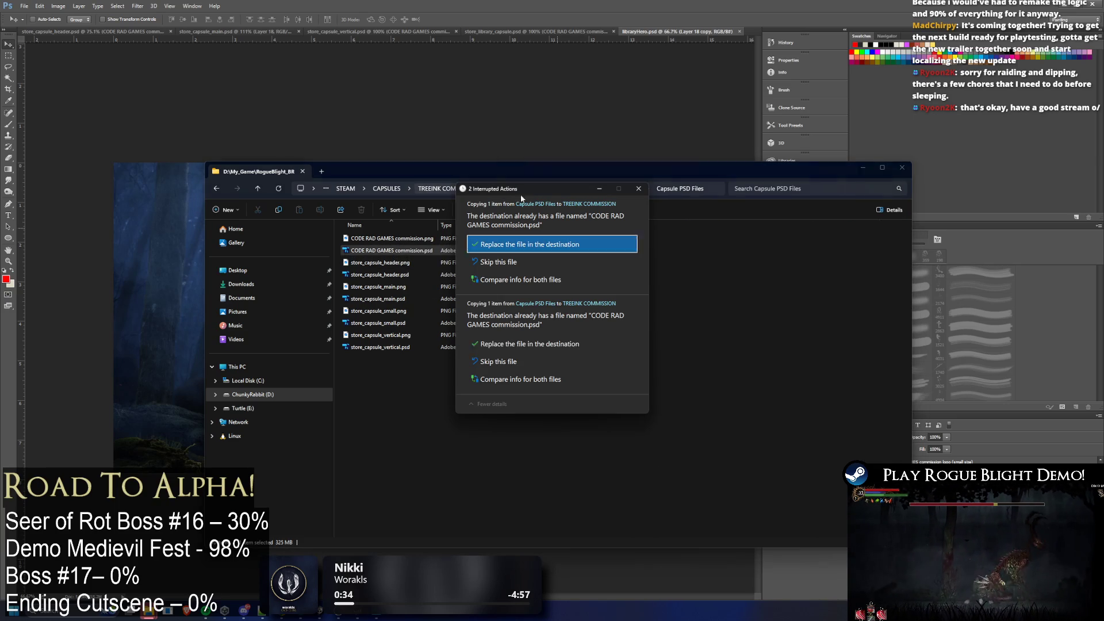
click(549, 244)
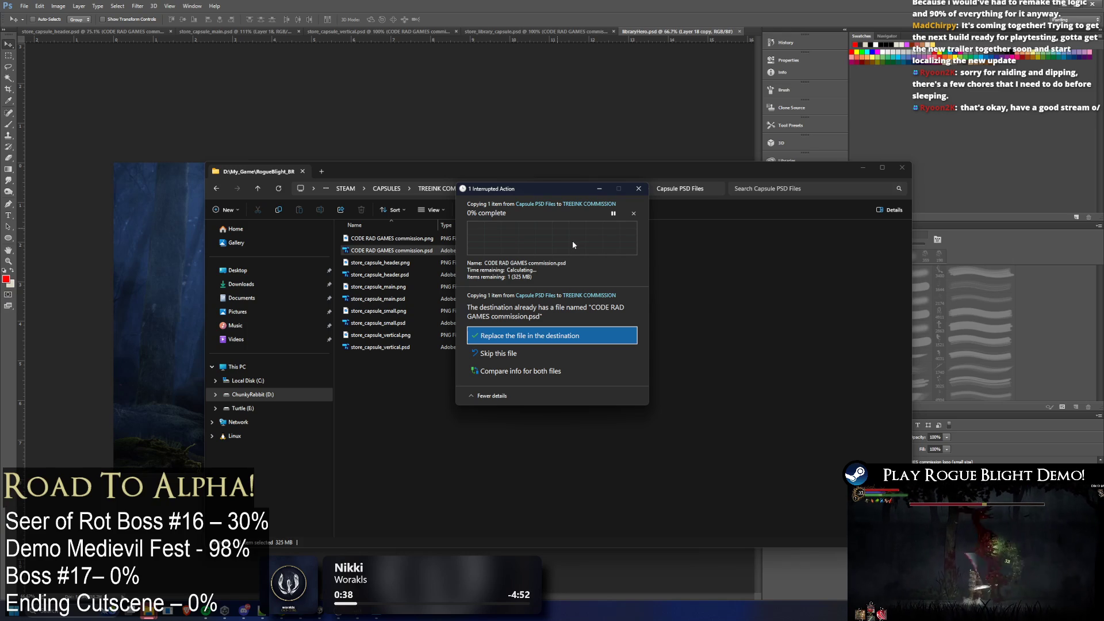
click(637, 188)
click(454, 189)
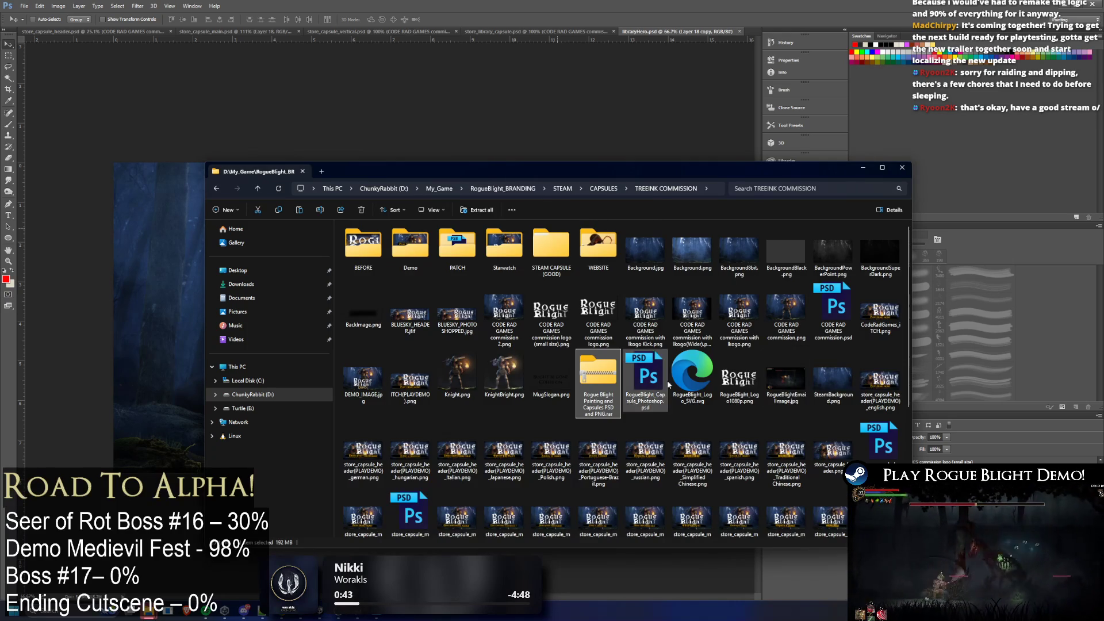
double_click(824, 291)
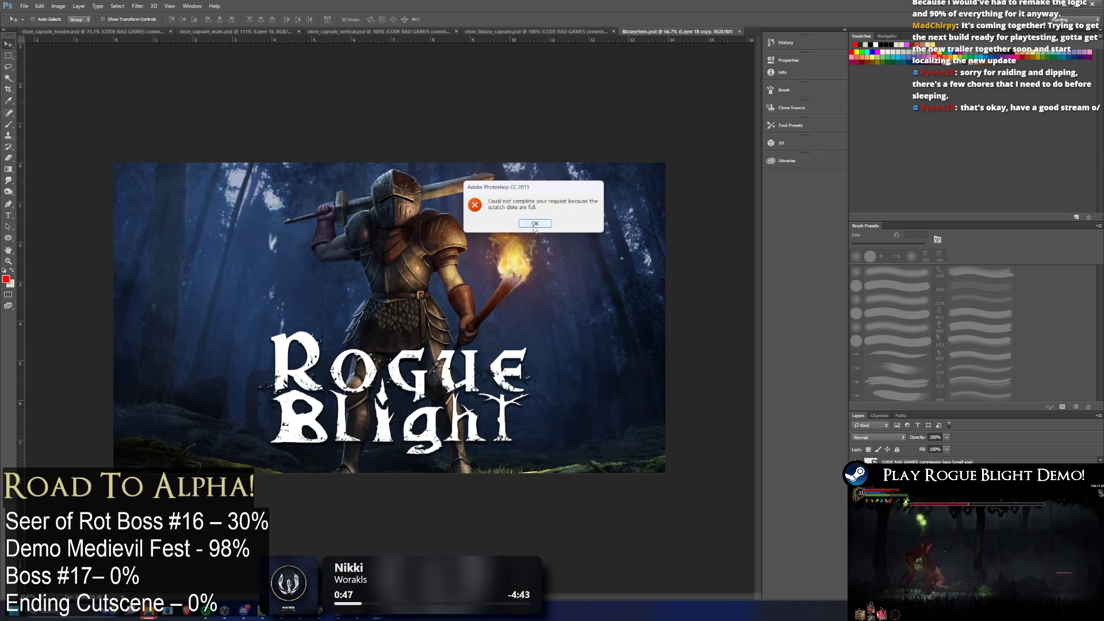
Dismiss the scratch-disk error and close libraryHero, store_library_capsule and store_capsule_main without saving
click(535, 225)
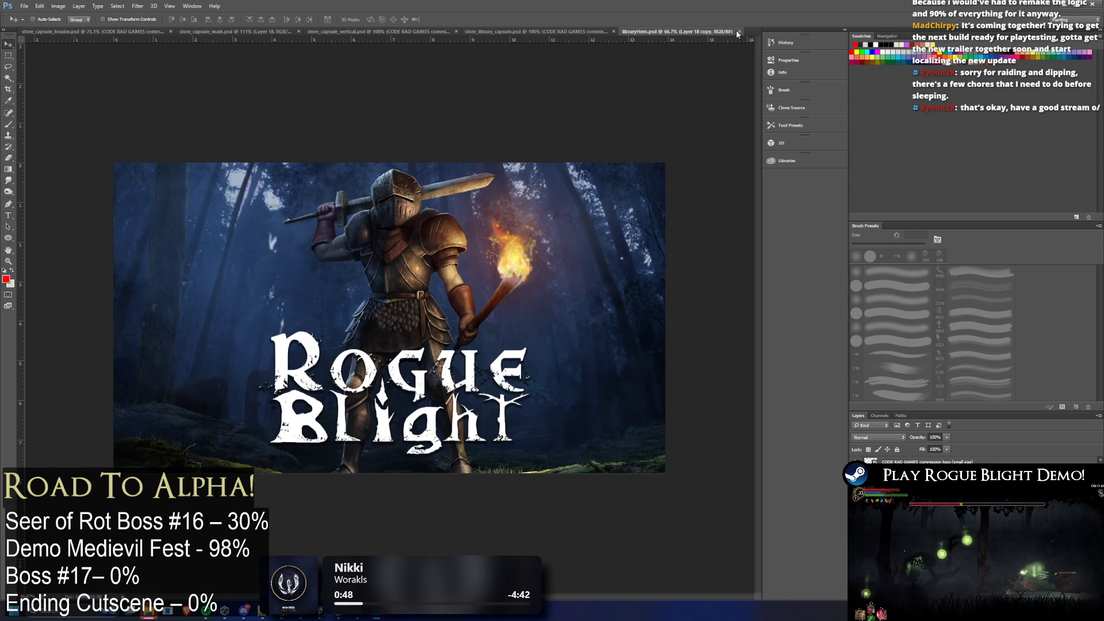
click(739, 31)
click(527, 32)
click(344, 32)
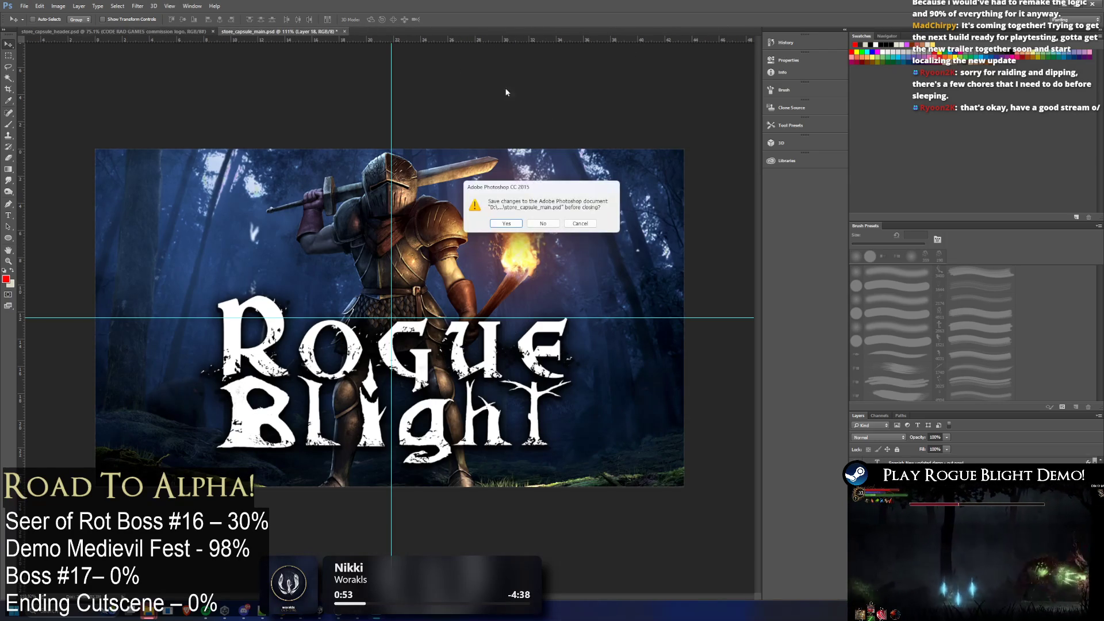
click(588, 224)
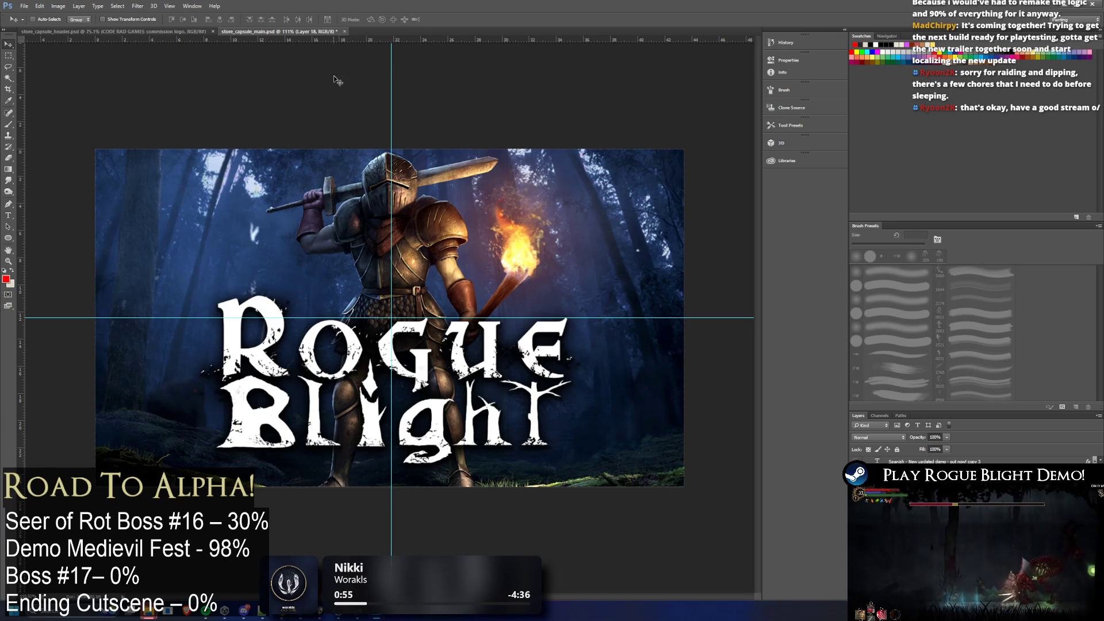
click(340, 31)
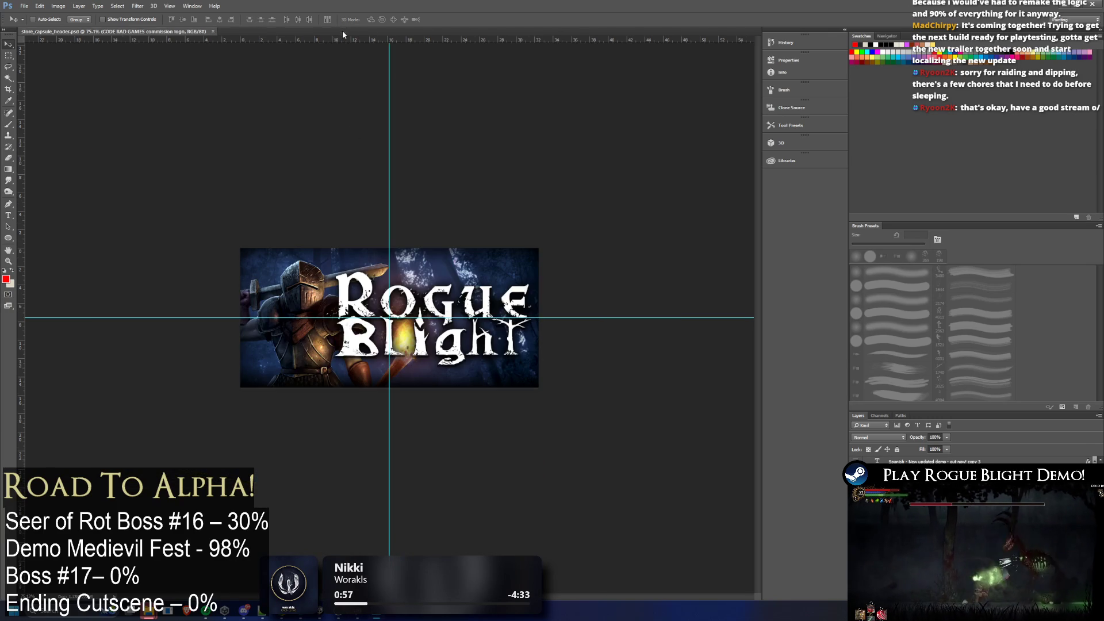
key(alt+Tab)
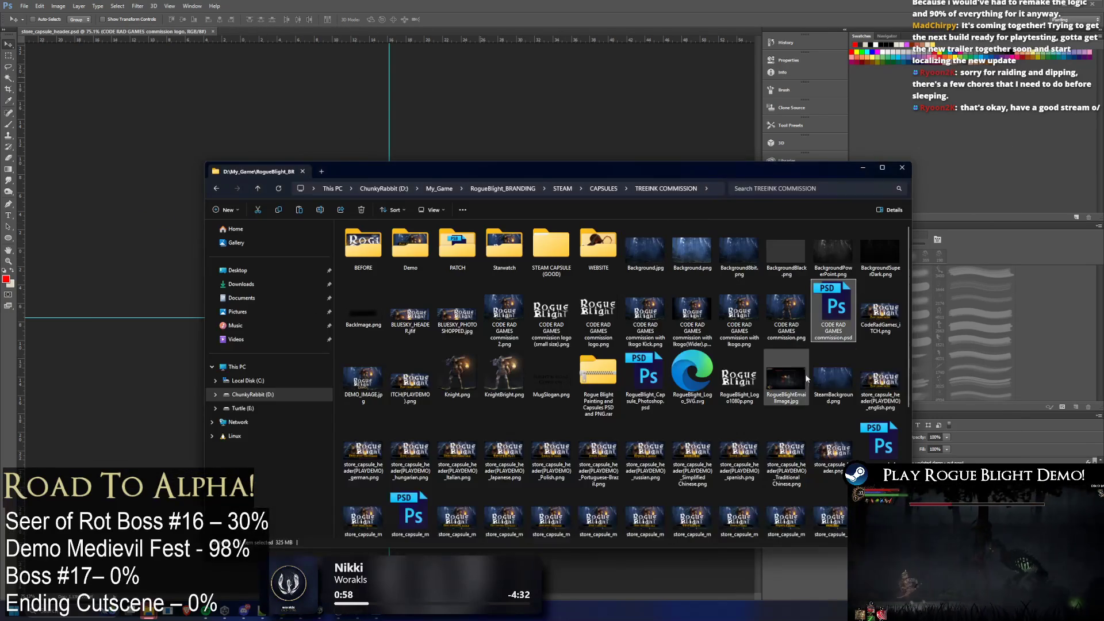
Reopen CODE RAD GAMES commission.psd in Photoshop from the TREEINK COMMISSION folder
double_click(808, 307)
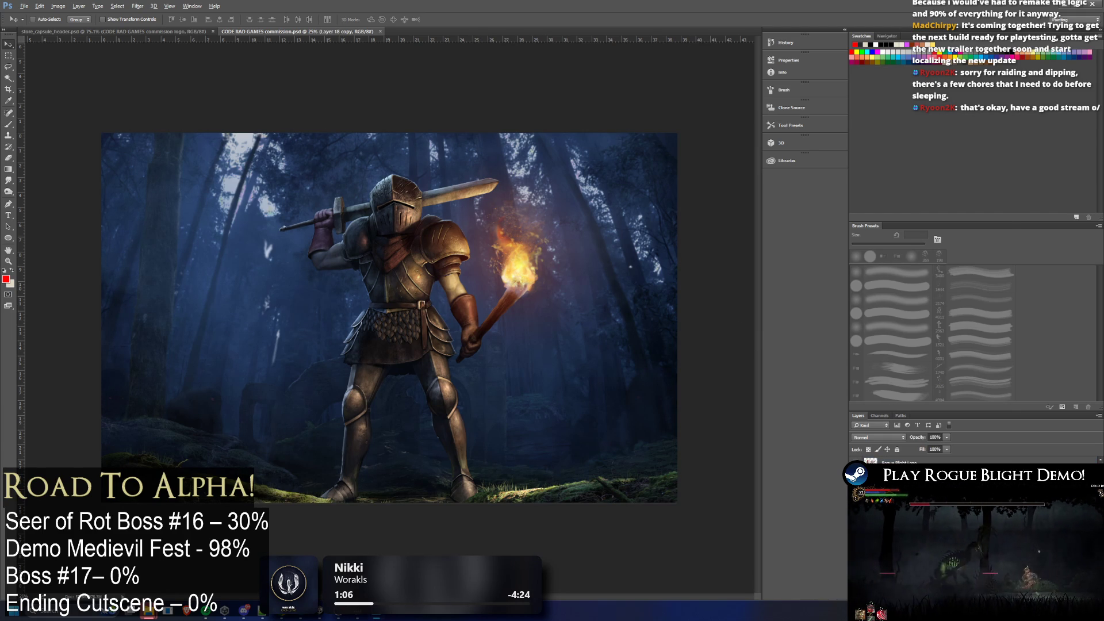
key(alt+Tab)
key(Escape)
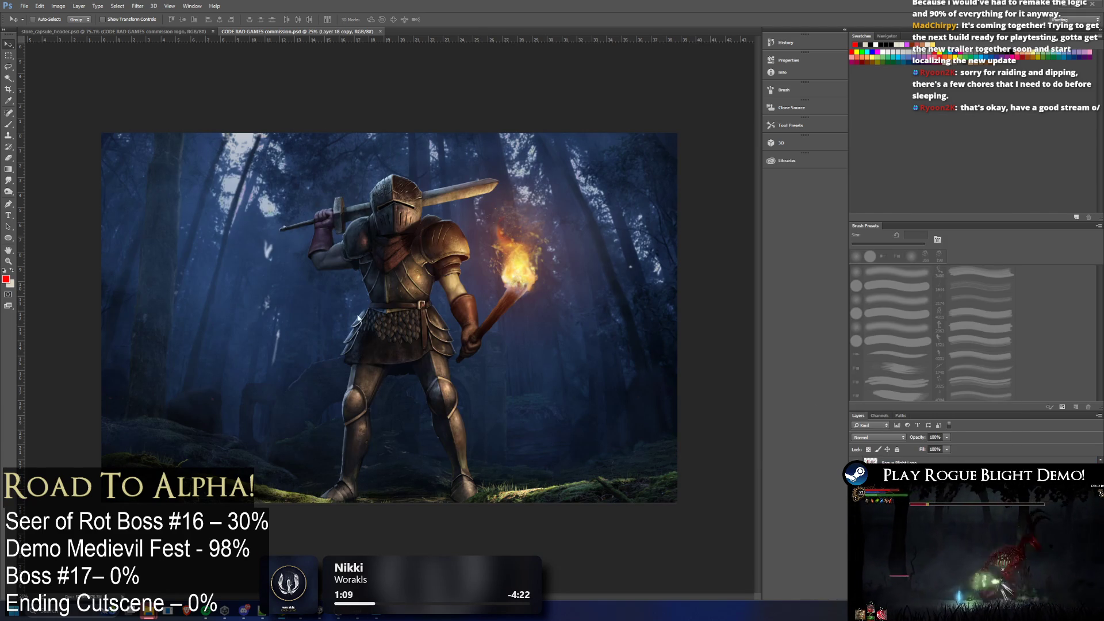
Resize the image proportionally to 3840 px wide, giving 3840 × 2466 px
click(62, 6)
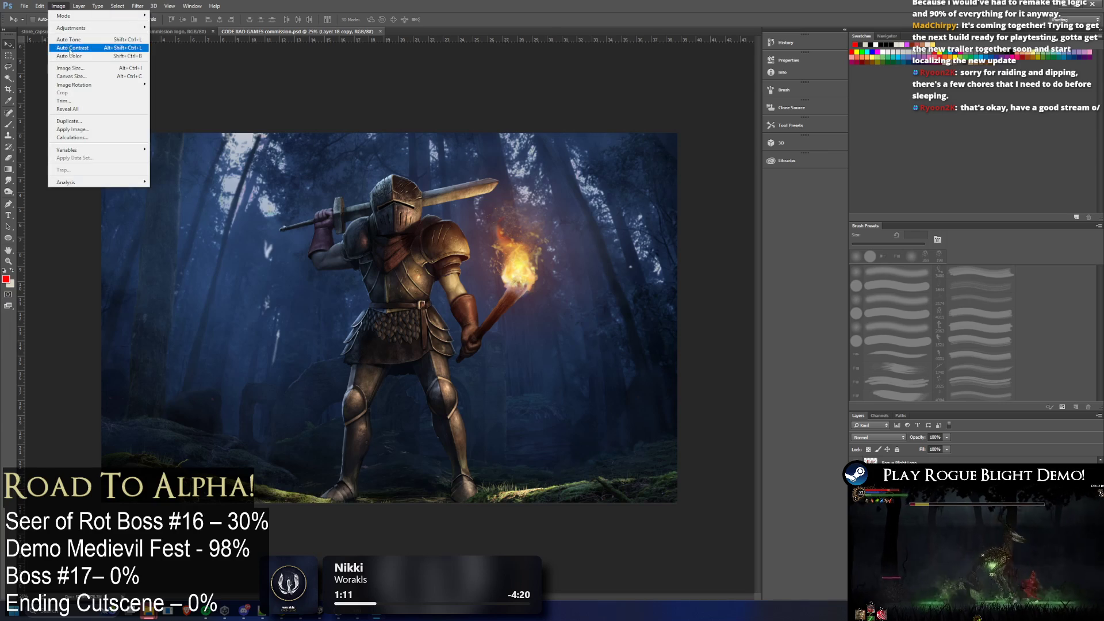
click(69, 68)
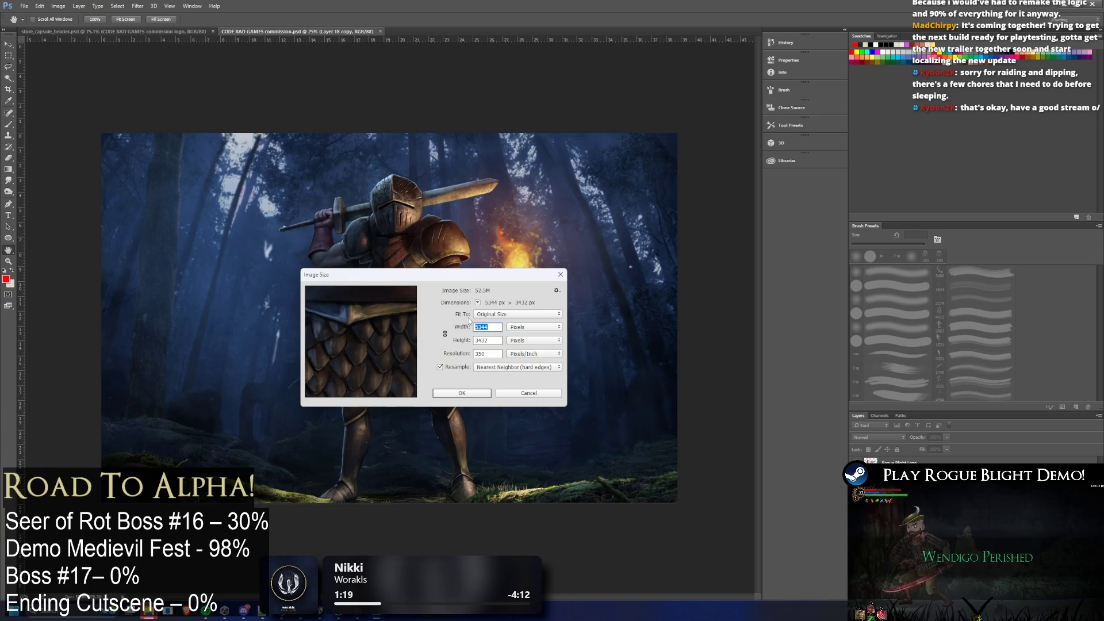
text(3840)
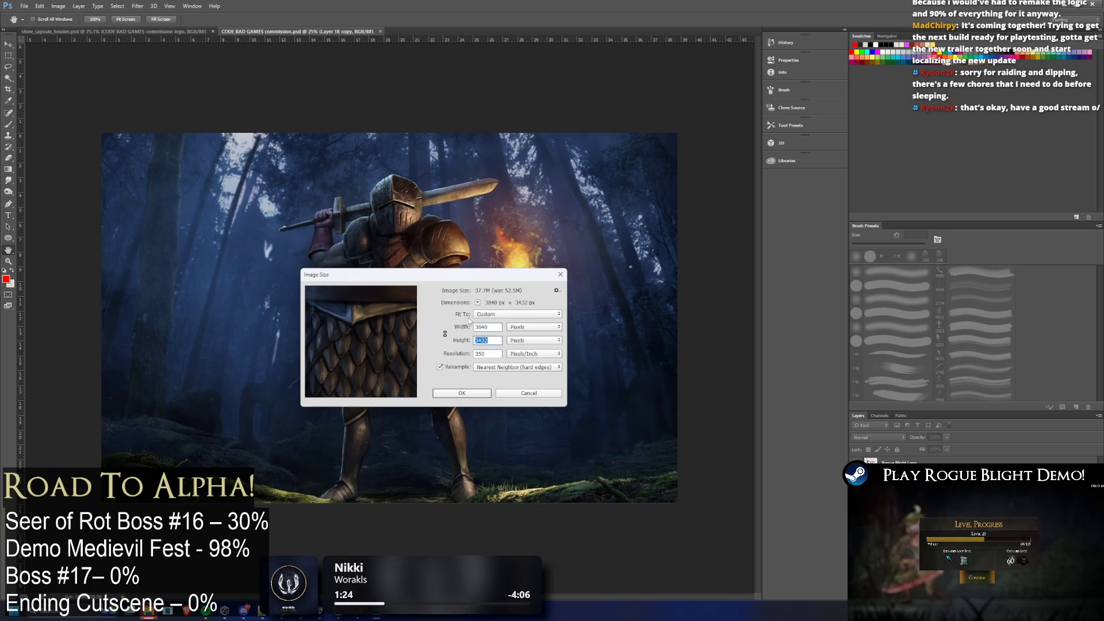
key(shift+Tab)
click(445, 335)
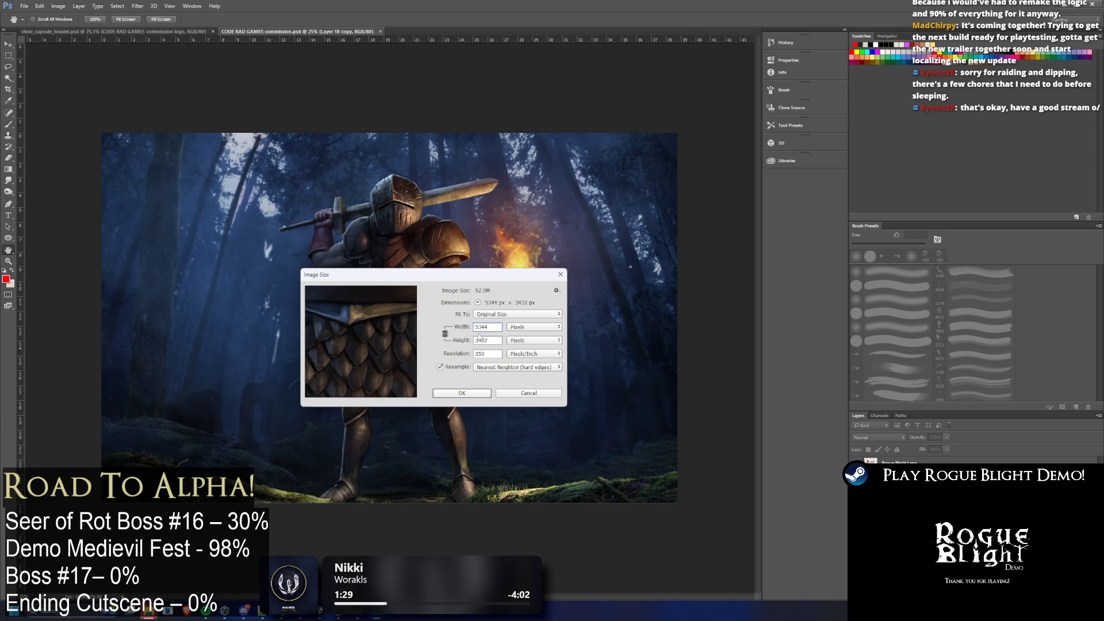
text(3840)
click(463, 393)
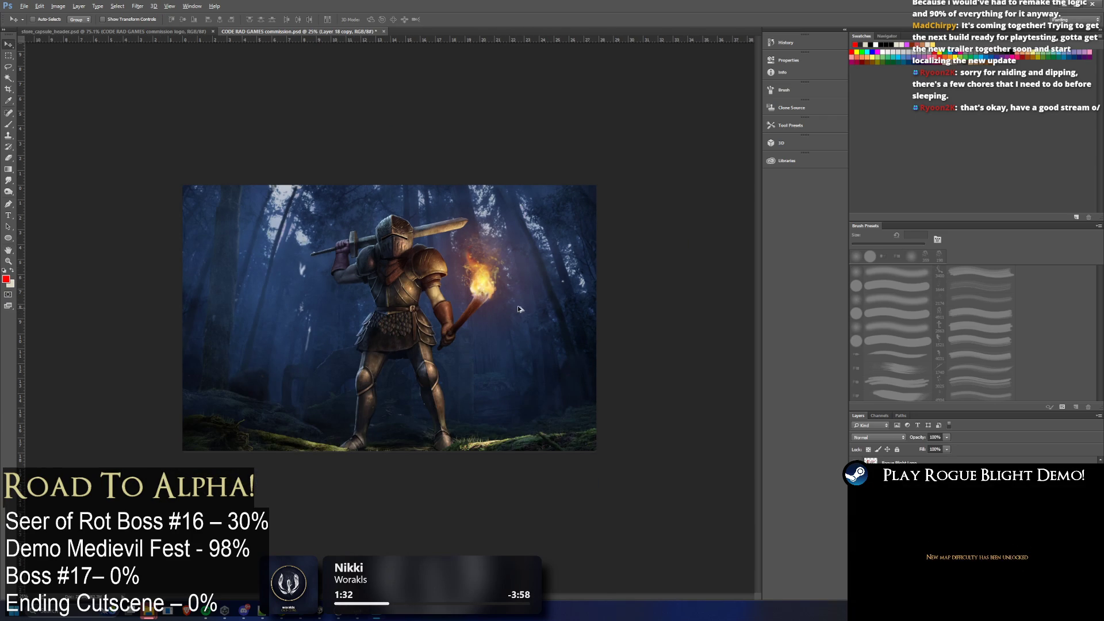
Apply the smaller canvas size, cropping the painting into a shorter banner
click(54, 10)
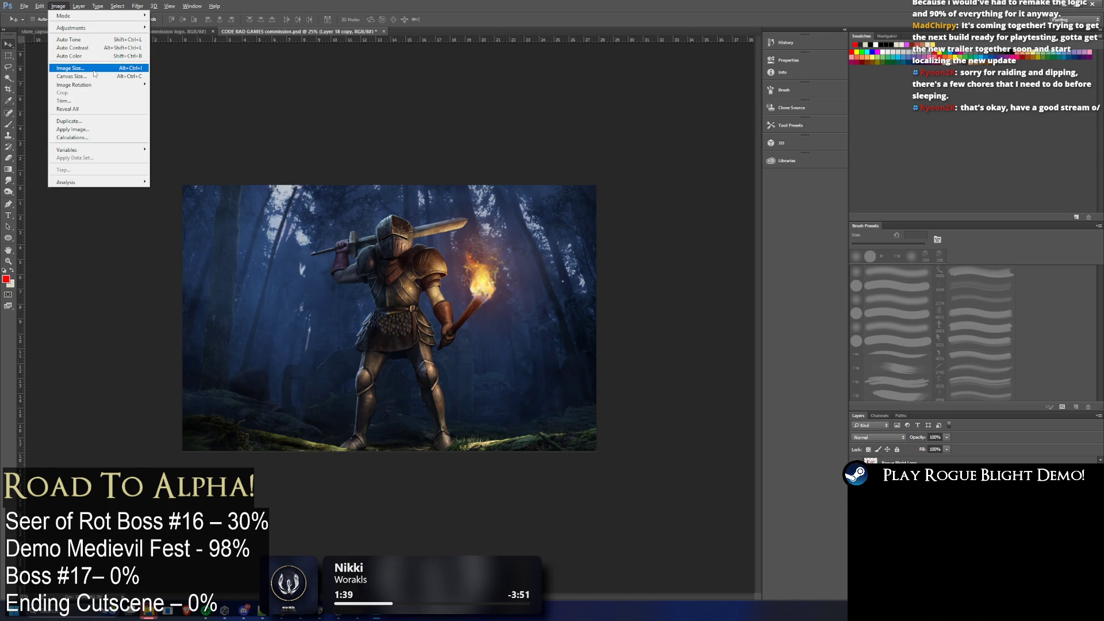
mouse_move(72, 9)
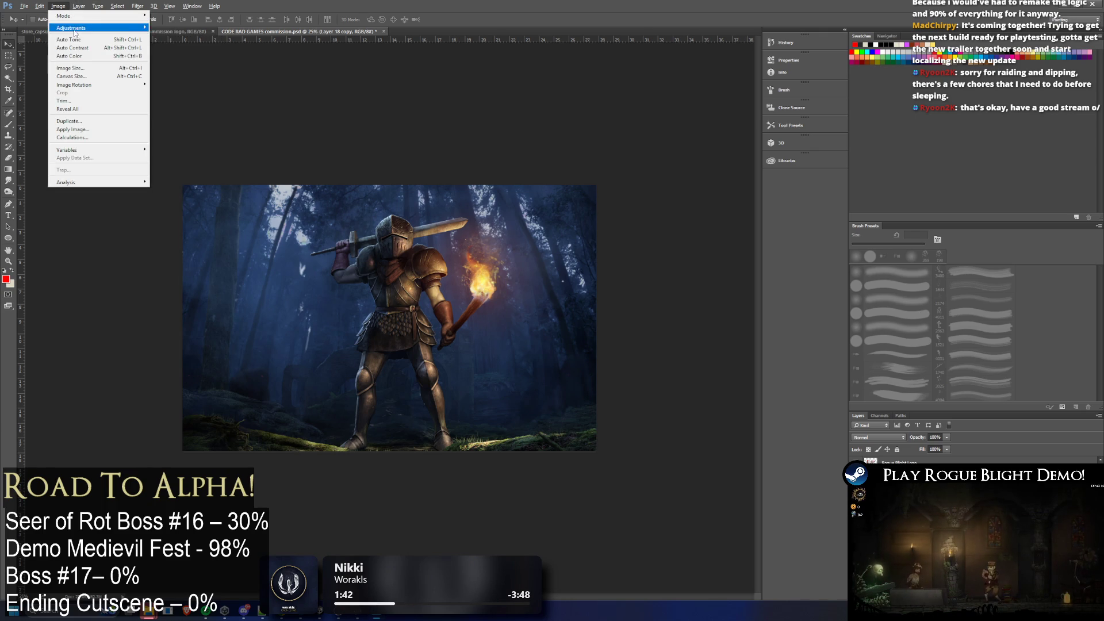
click(441, 114)
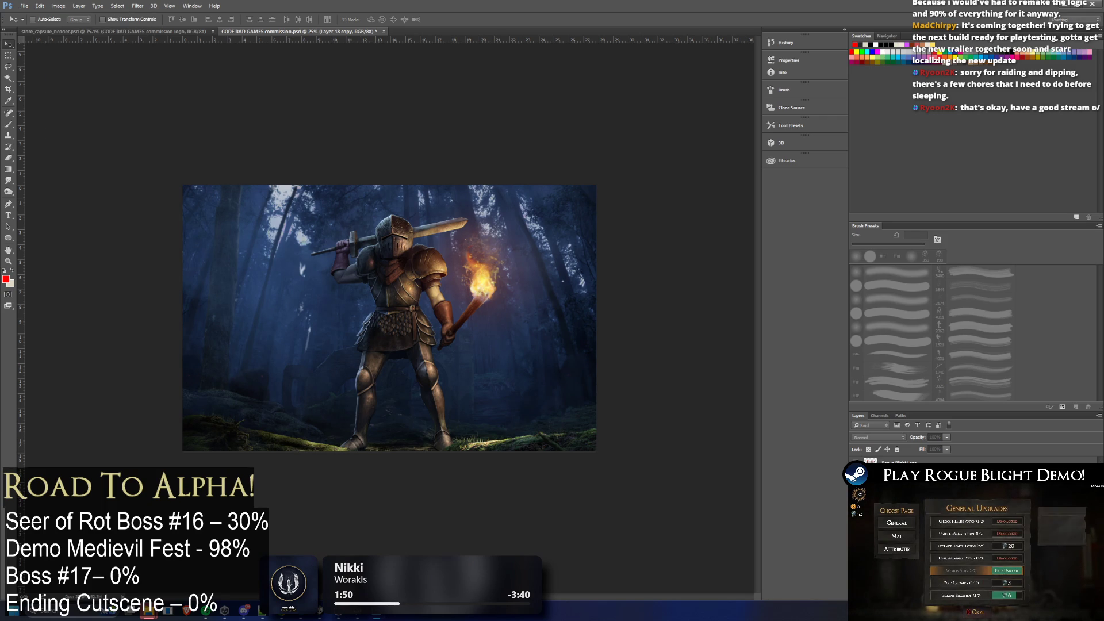
key(Return)
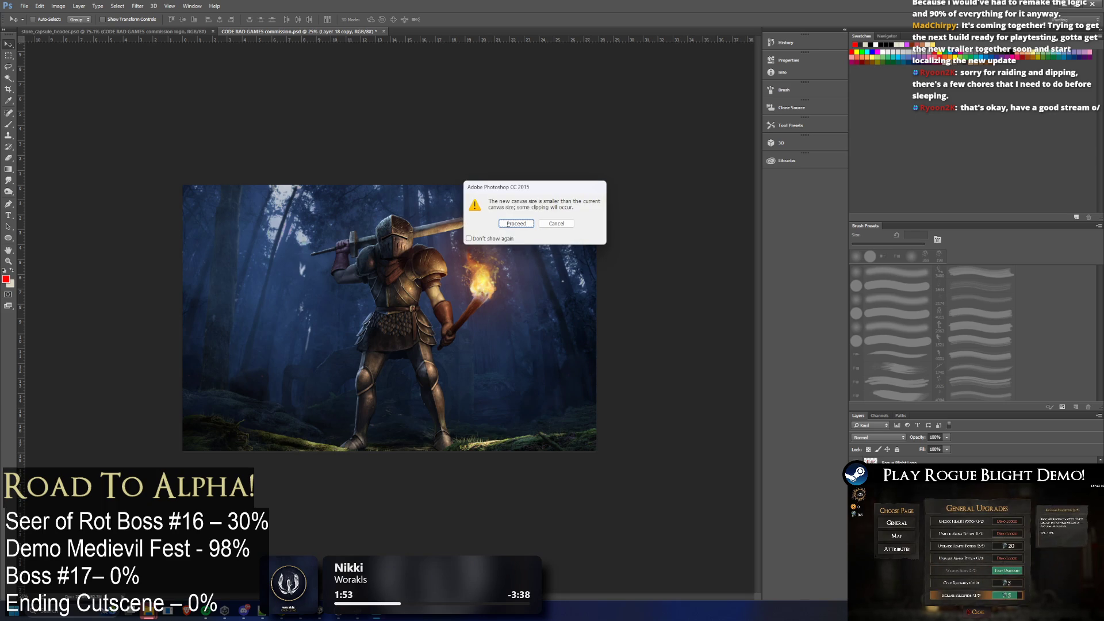
click(517, 224)
Reposition the painting with Free Transform so the knight's head shows in the banner
key(ctrl+t)
key(shift+Down)
key(shift+Down)
key(shift+Down)
key(shift+Down)
key(shift+Down)
key(shift+Down)
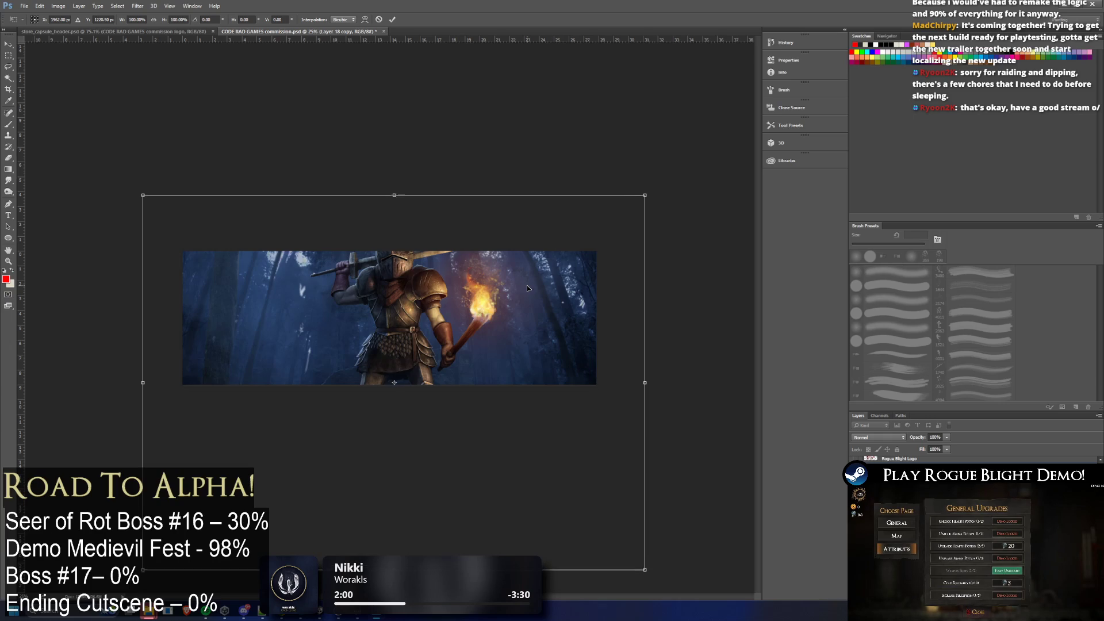
key(shift+Up)
key(Up)
key(Up)
key(shift+Up)
key(Up)
key(Up)
key(Down)
key(Down)
key(Down)
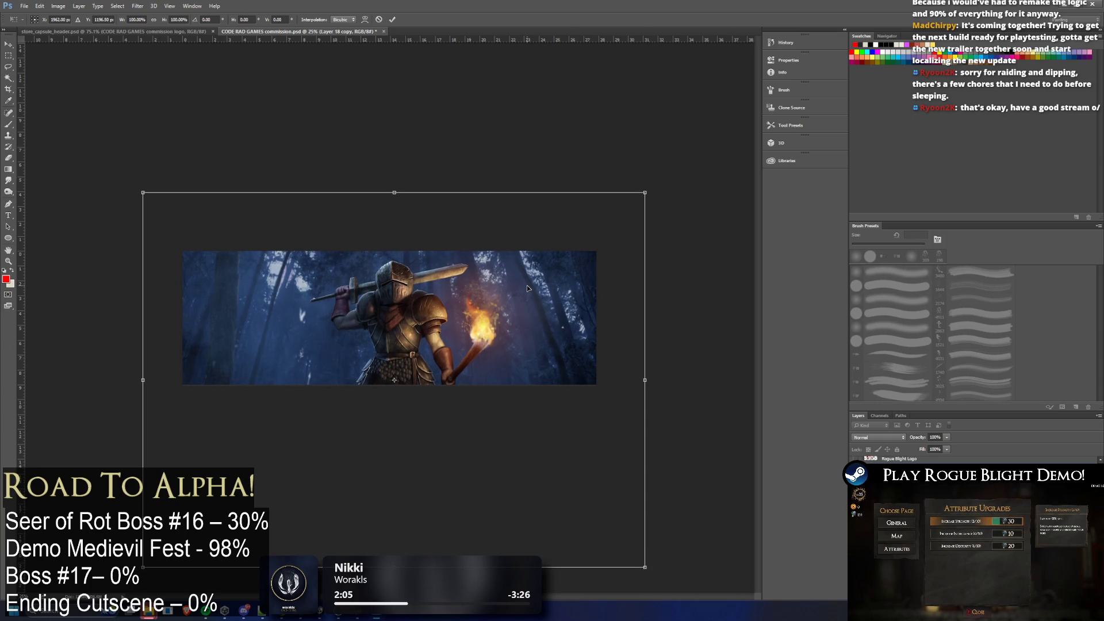
key(Up)
key(Up)
key(Up)
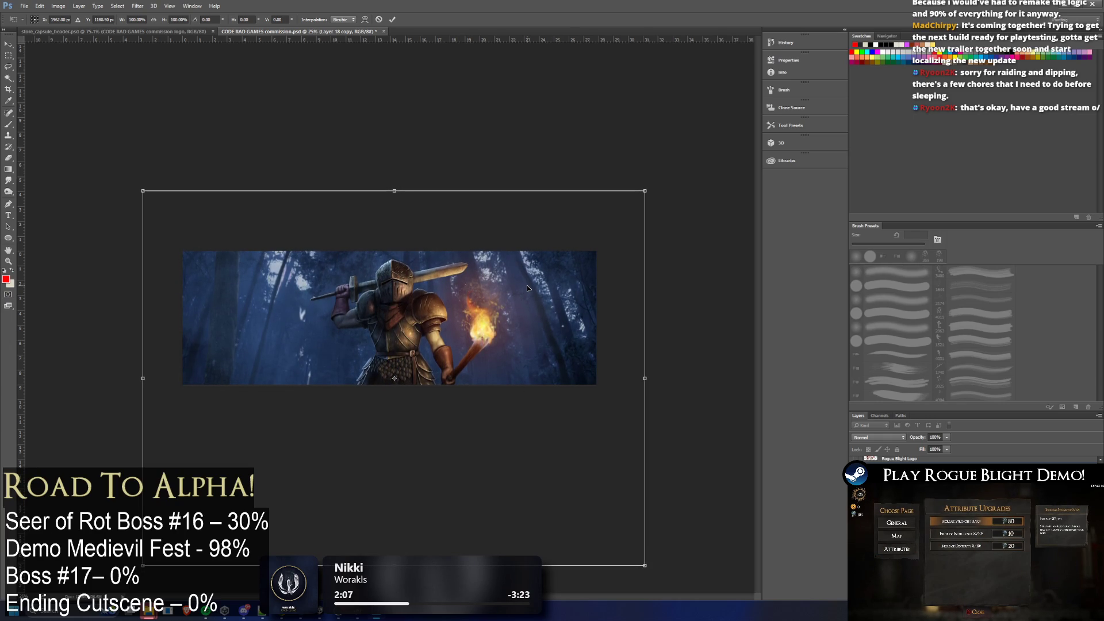
key(Return)
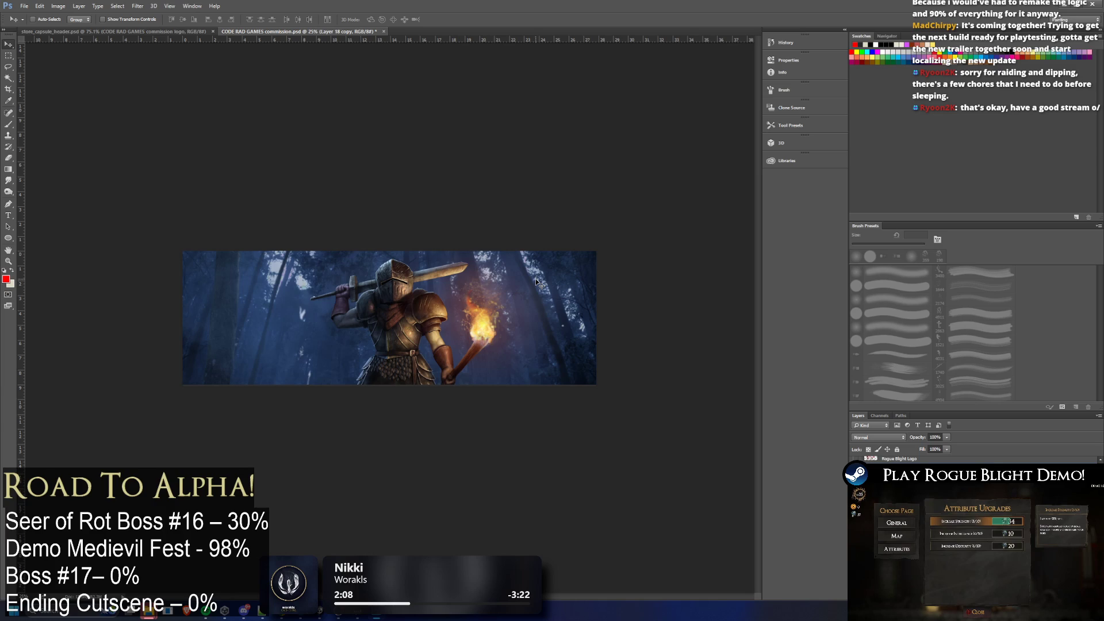
click(58, 5)
Apply an Exposure adjustment from the 'capsule' preset, lowering exposure from +0.83 to -0.10
mouse_move(78, 29)
click(189, 53)
click(384, 486)
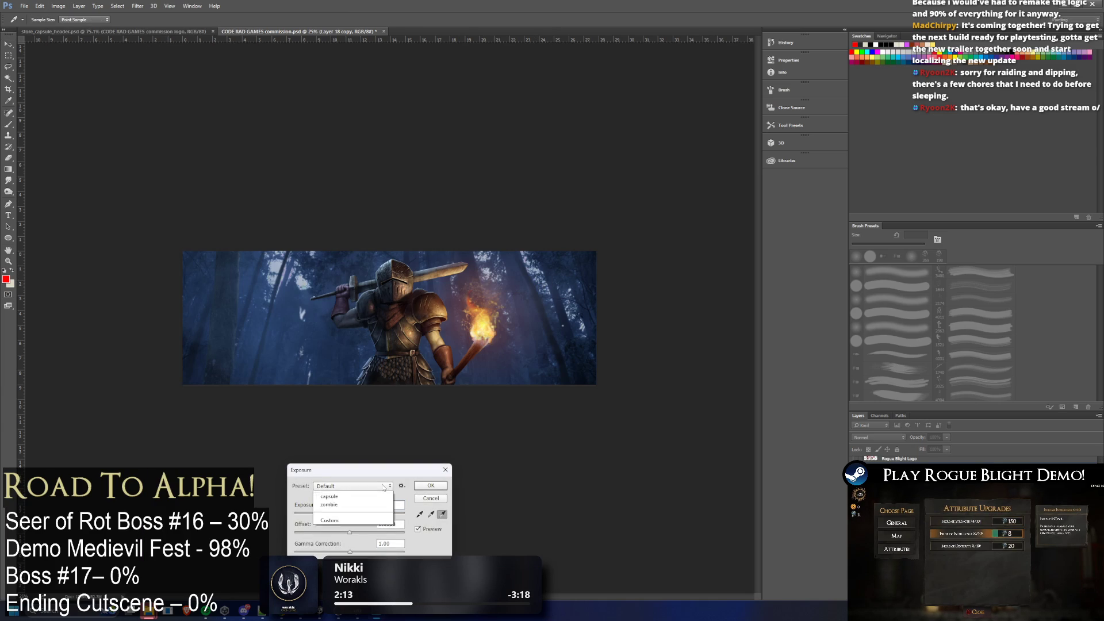
click(338, 553)
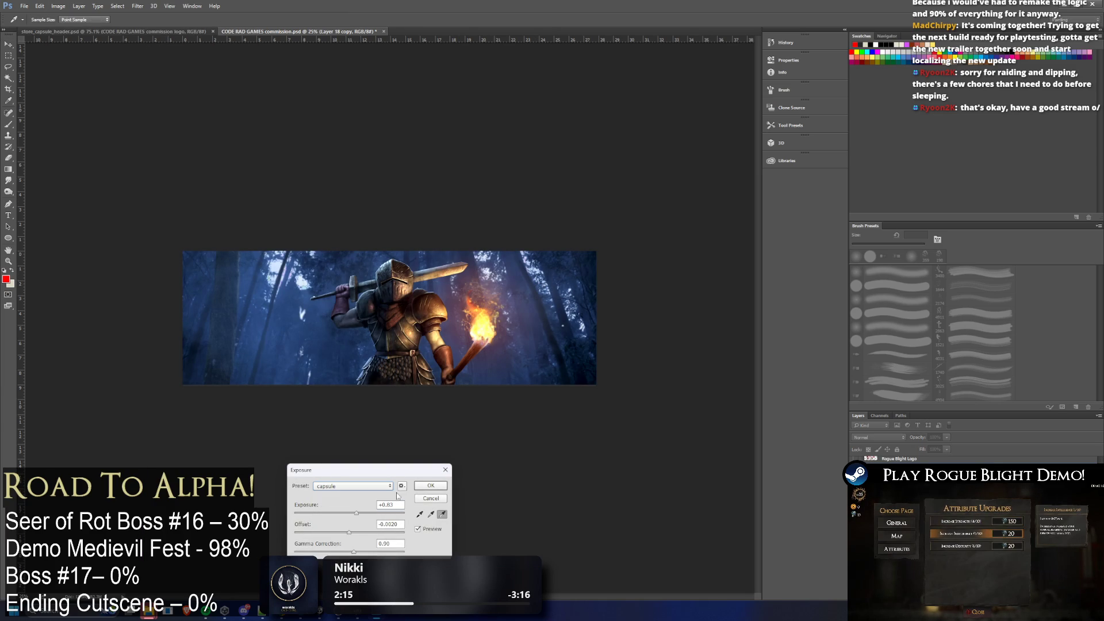
drag(360, 515, 351, 513)
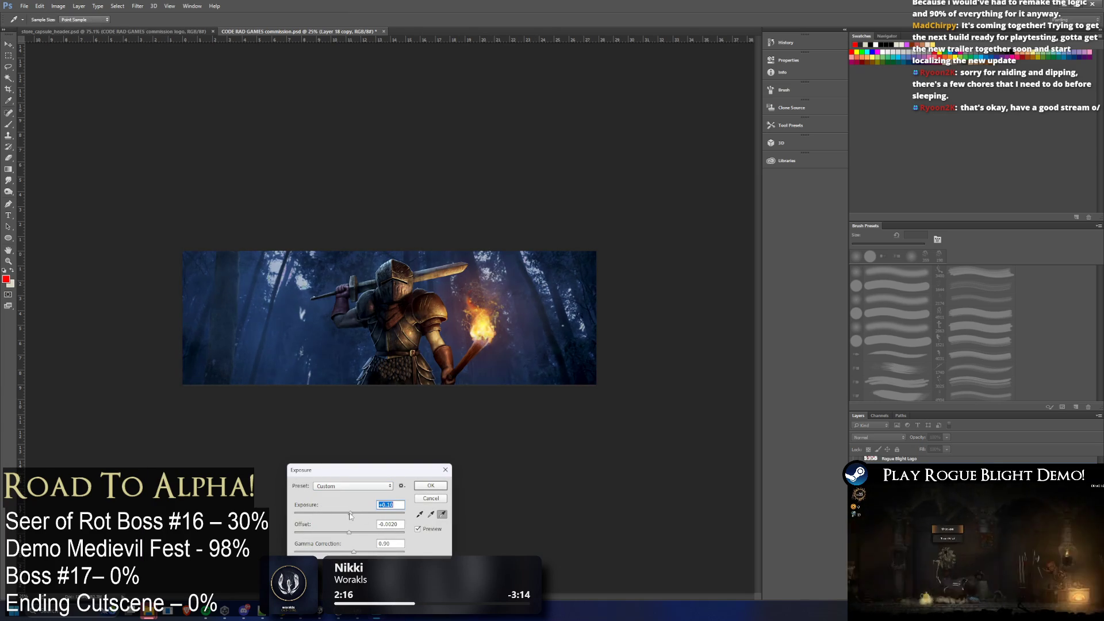
drag(352, 513, 351, 513)
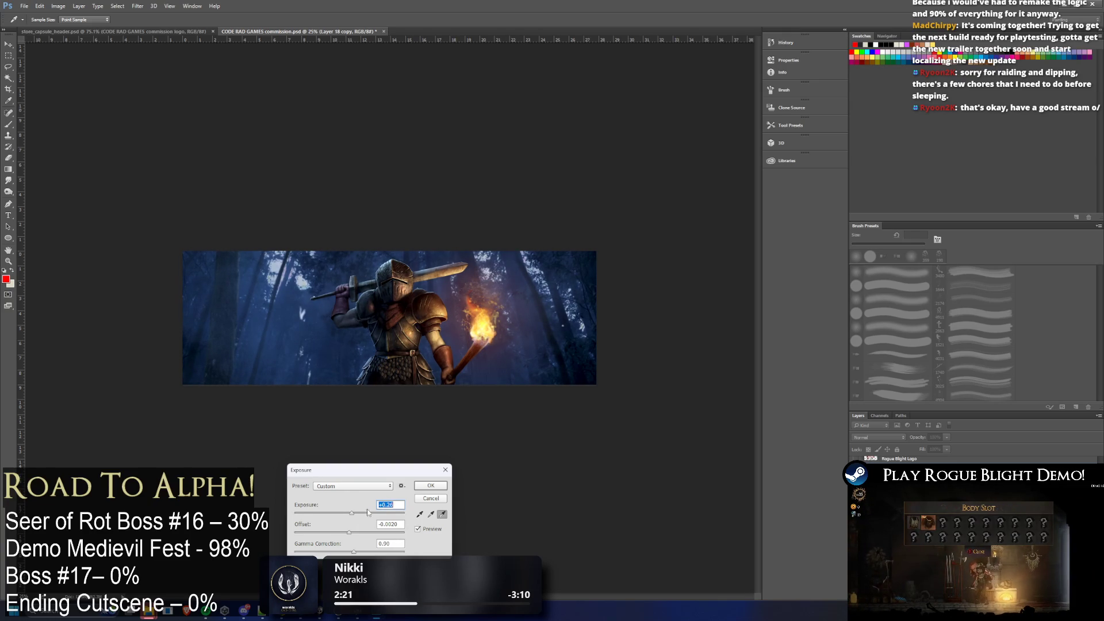
click(441, 489)
key(v)
scroll(512, 388, down, 2)
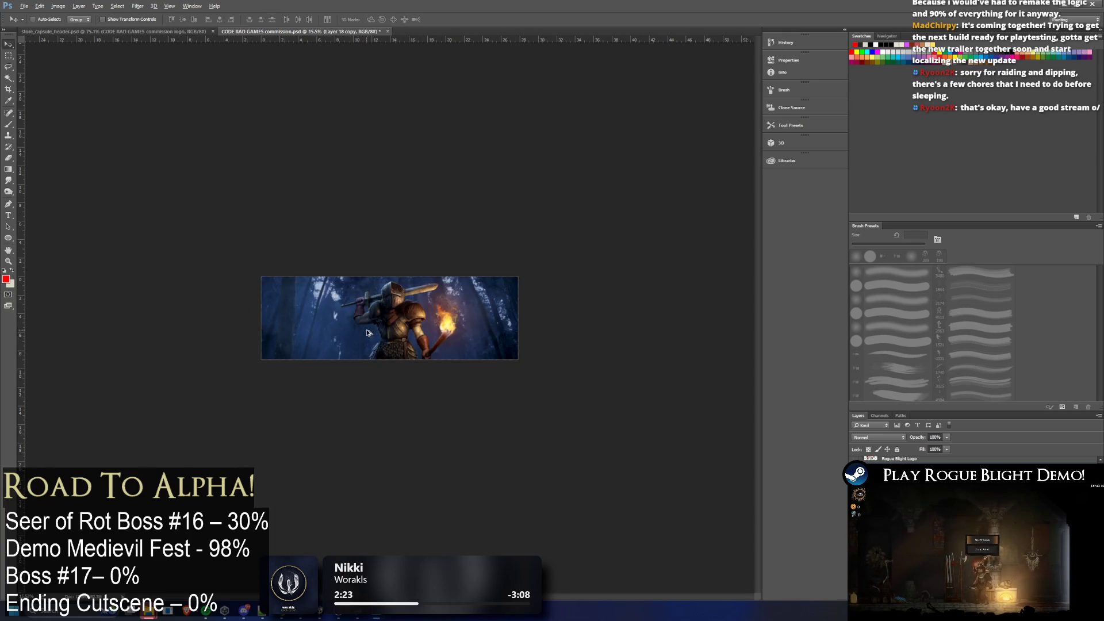
scroll(511, 388, up, 3)
Save the banner over libraryHero.psd in the Normal folder, accepting the Photoshop format options
click(25, 6)
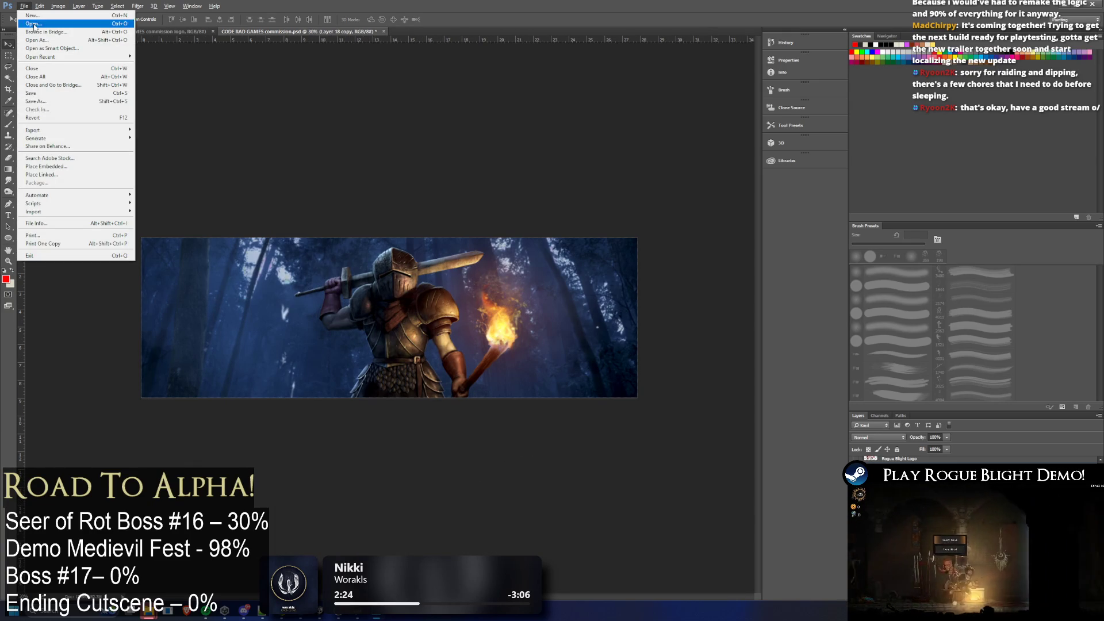
mouse_move(86, 130)
click(350, 101)
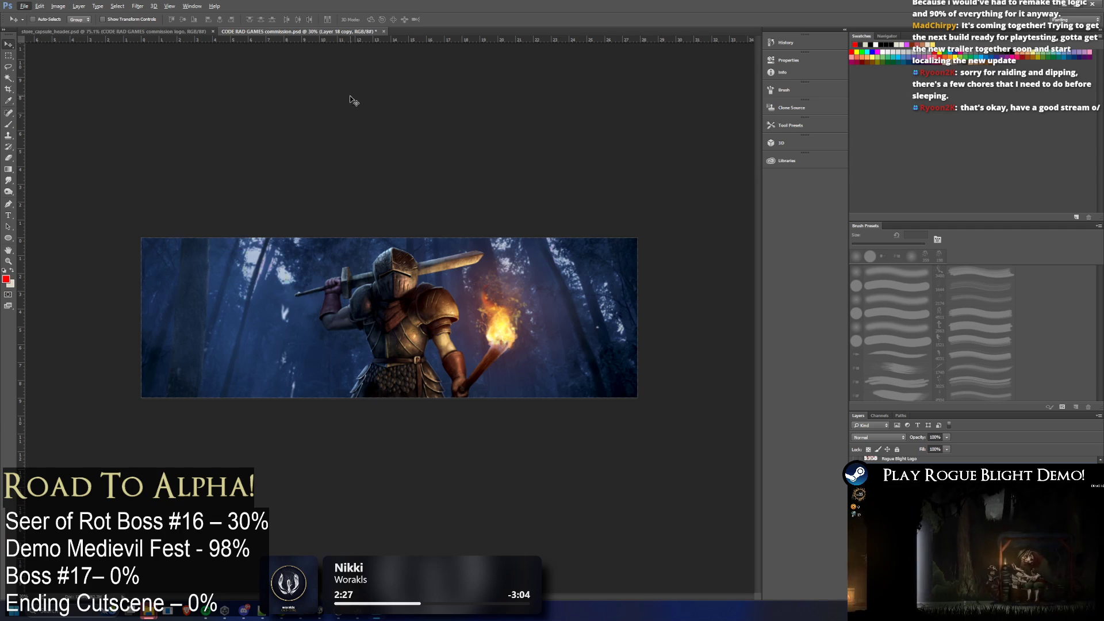
click(25, 5)
click(69, 101)
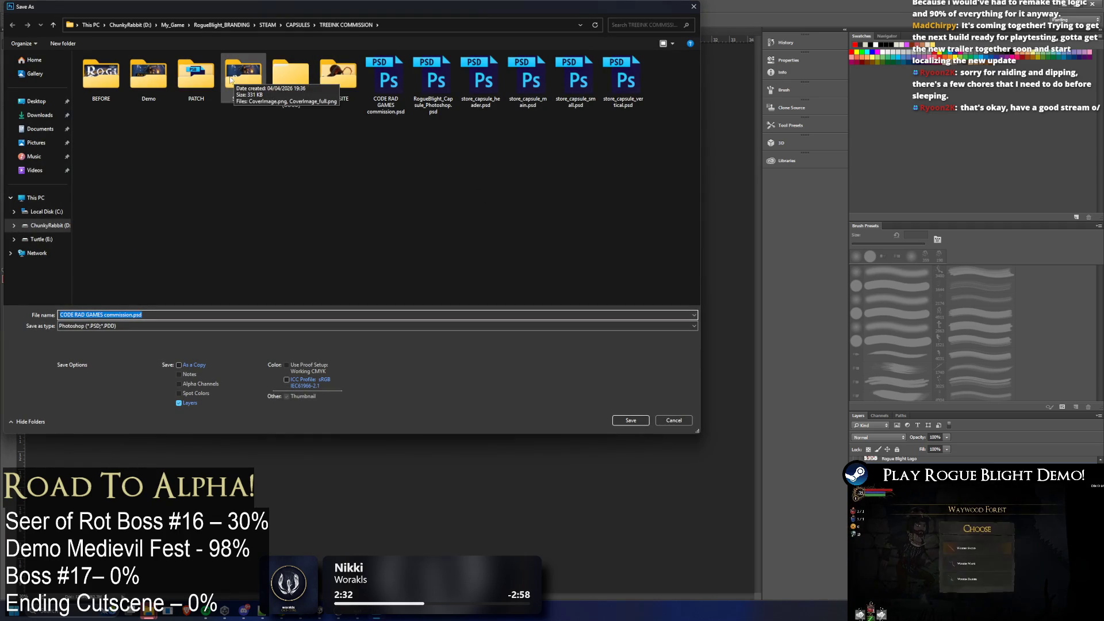
double_click(295, 77)
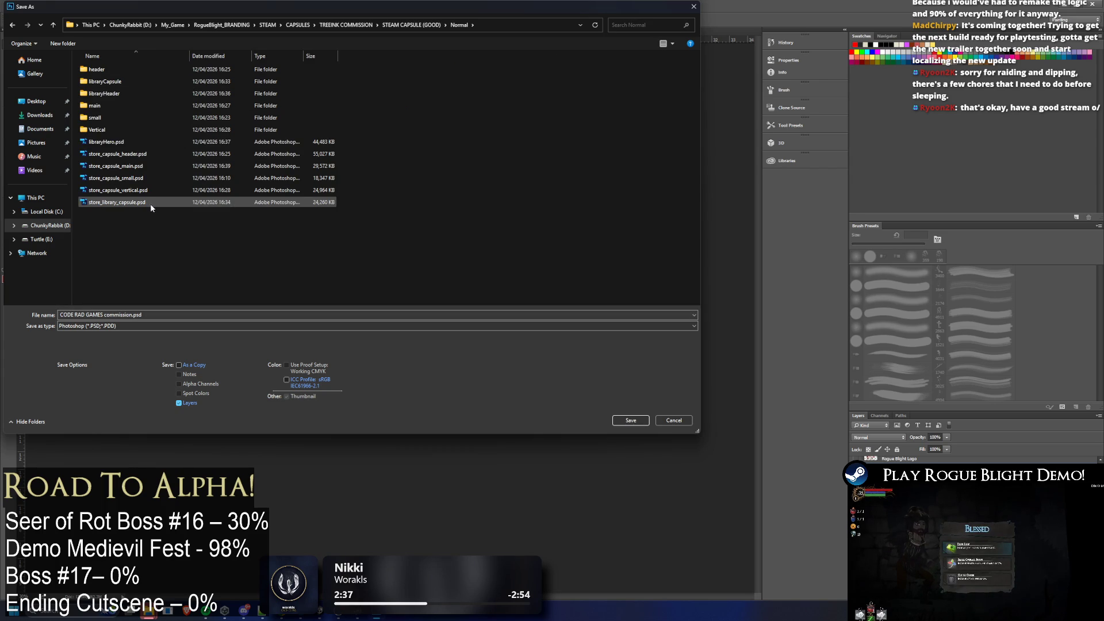
double_click(107, 142)
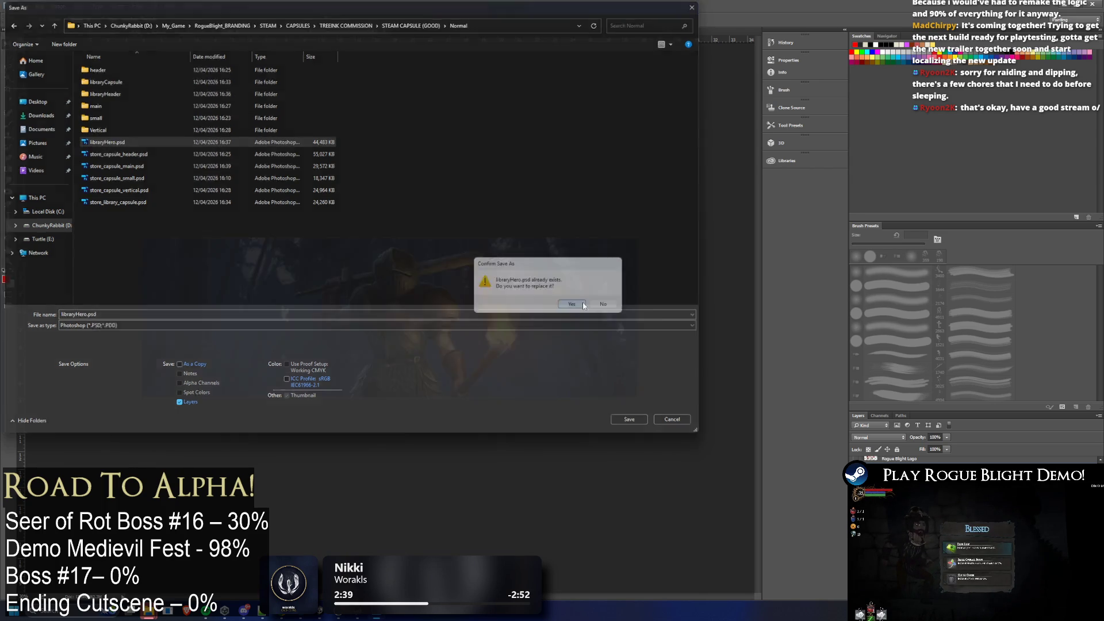
click(555, 294)
click(650, 192)
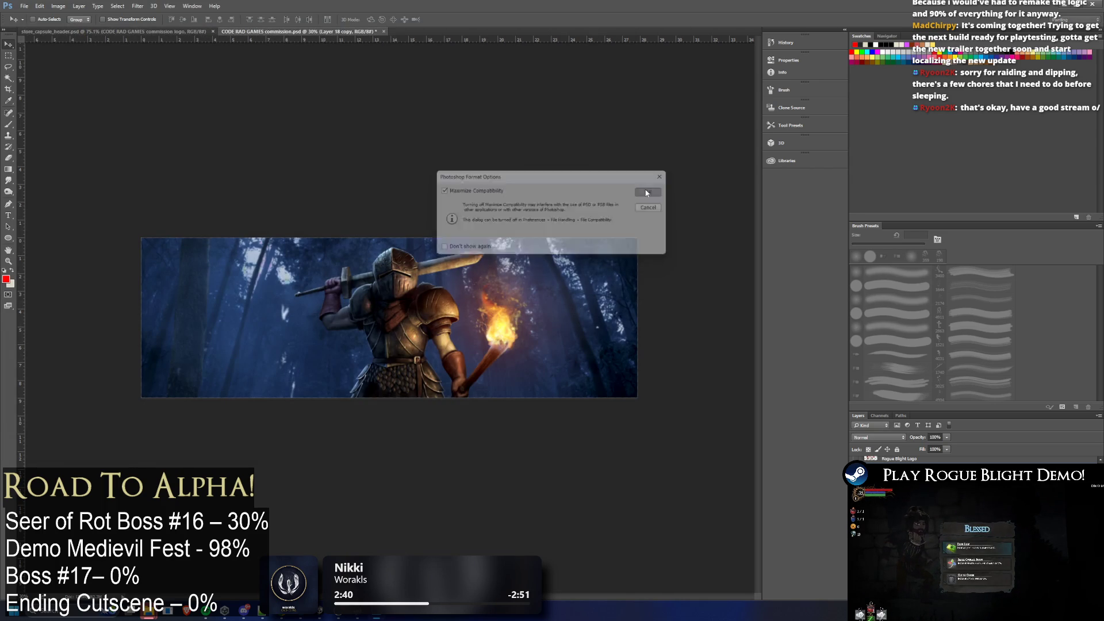
click(25, 6)
Quick Export the hero art as libraryHero.png into a new libraryHero folder
mouse_move(69, 119)
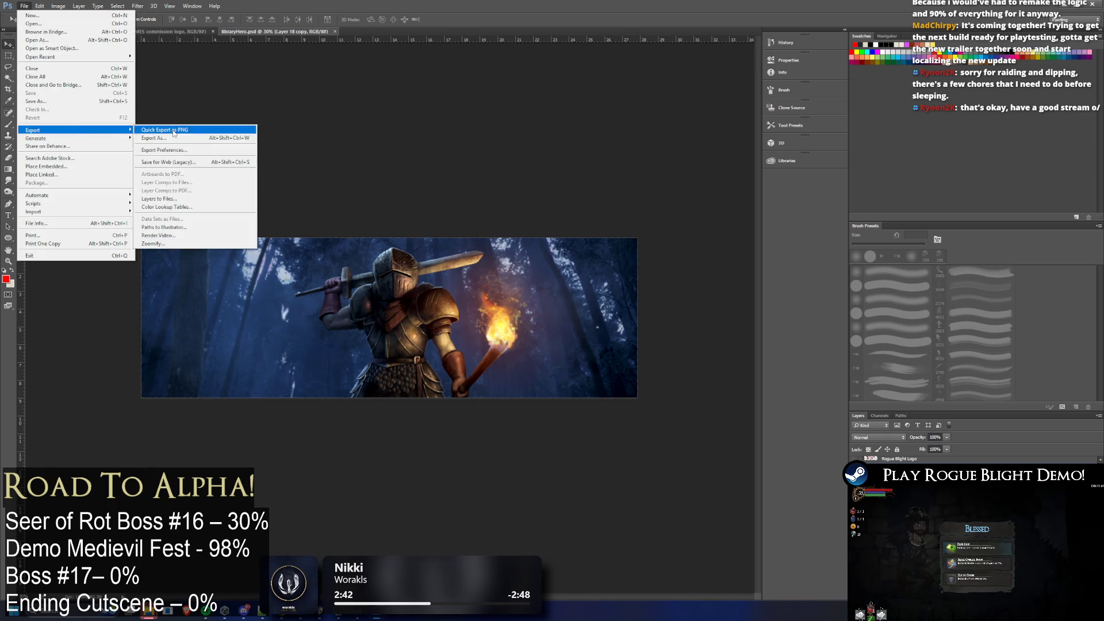
click(173, 132)
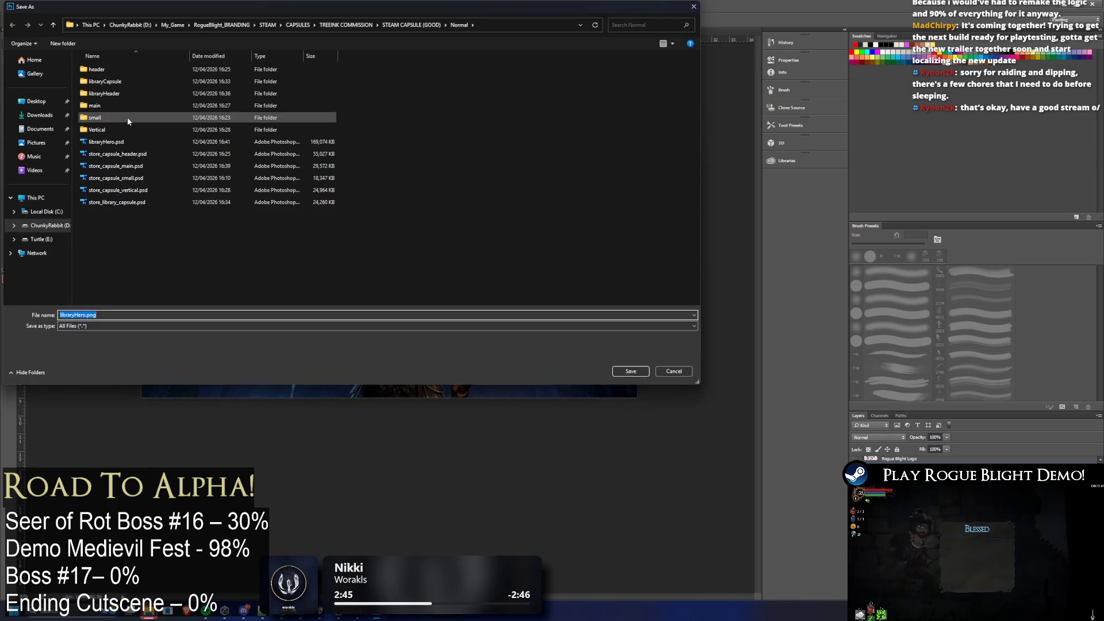
right_click(182, 241)
mouse_move(260, 368)
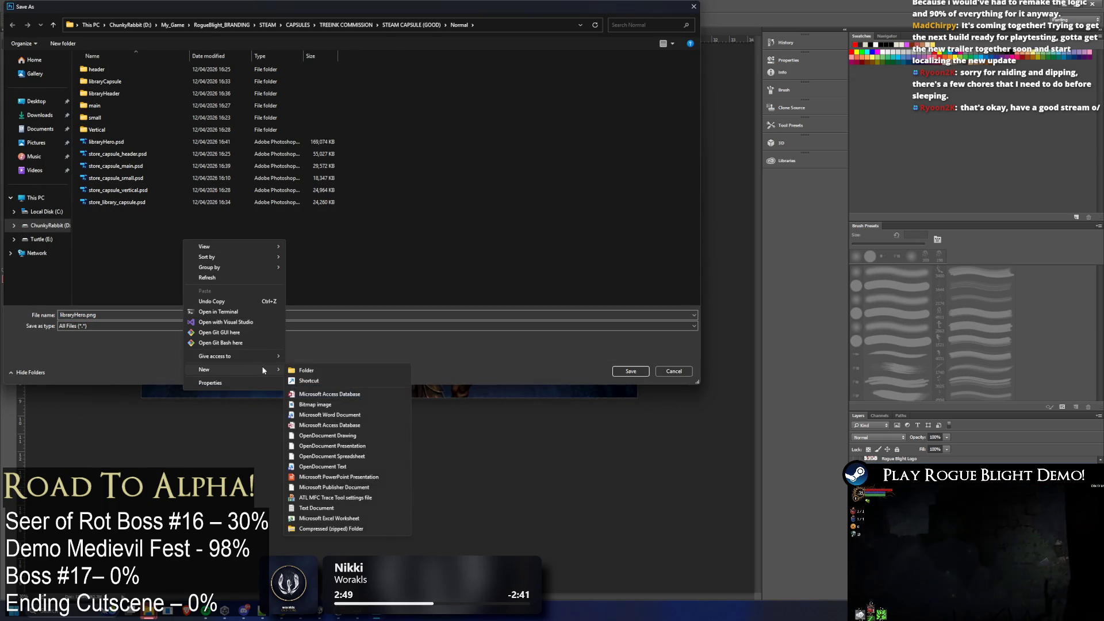
click(361, 371)
text(libraryHero)
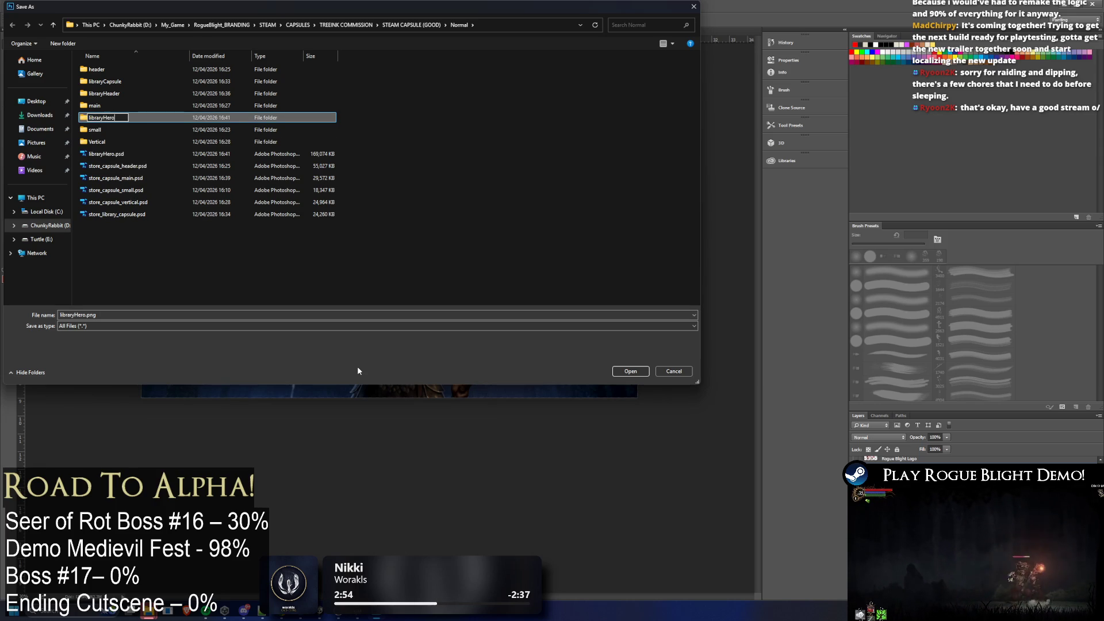
key(Return)
key(Return)
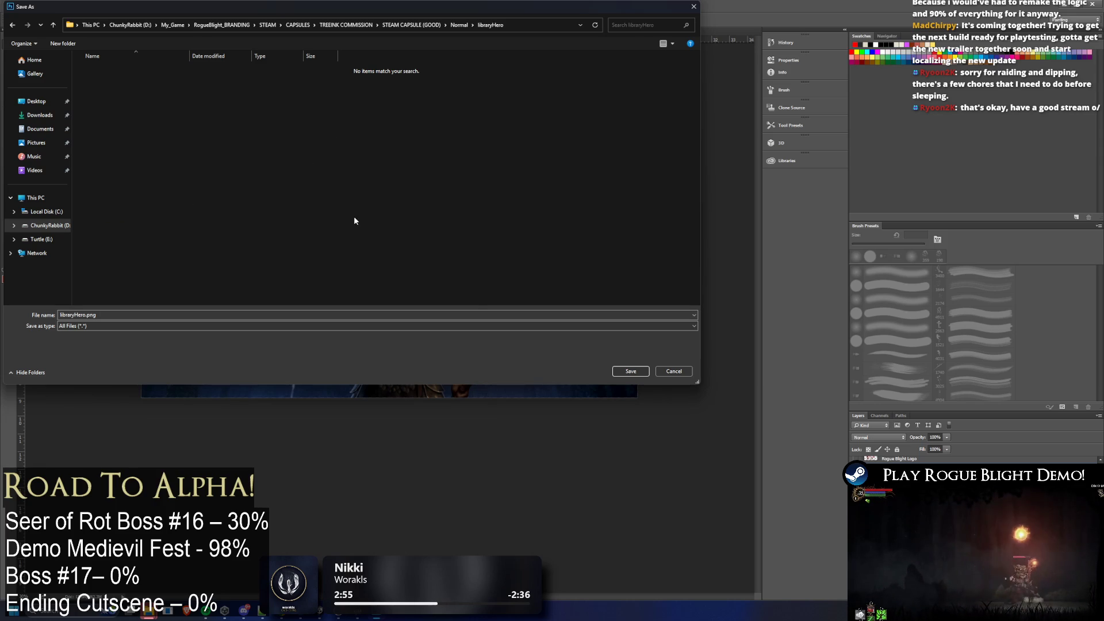
click(613, 371)
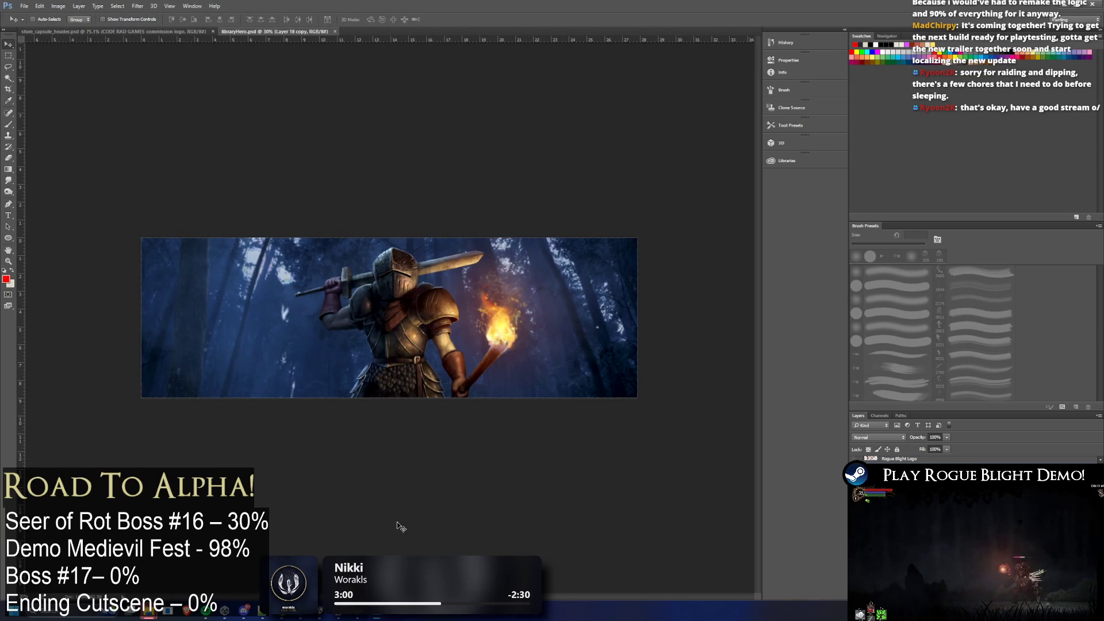
Close the libraryHero document, discarding the unsaved repositioning
drag(389, 317, 387, 263)
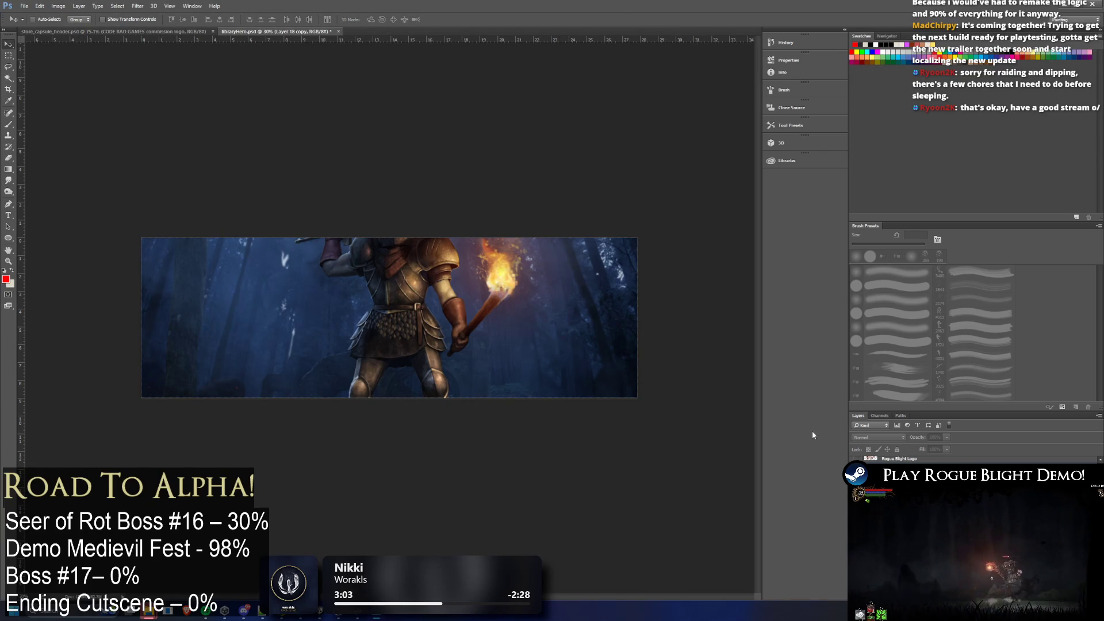
key(super+e)
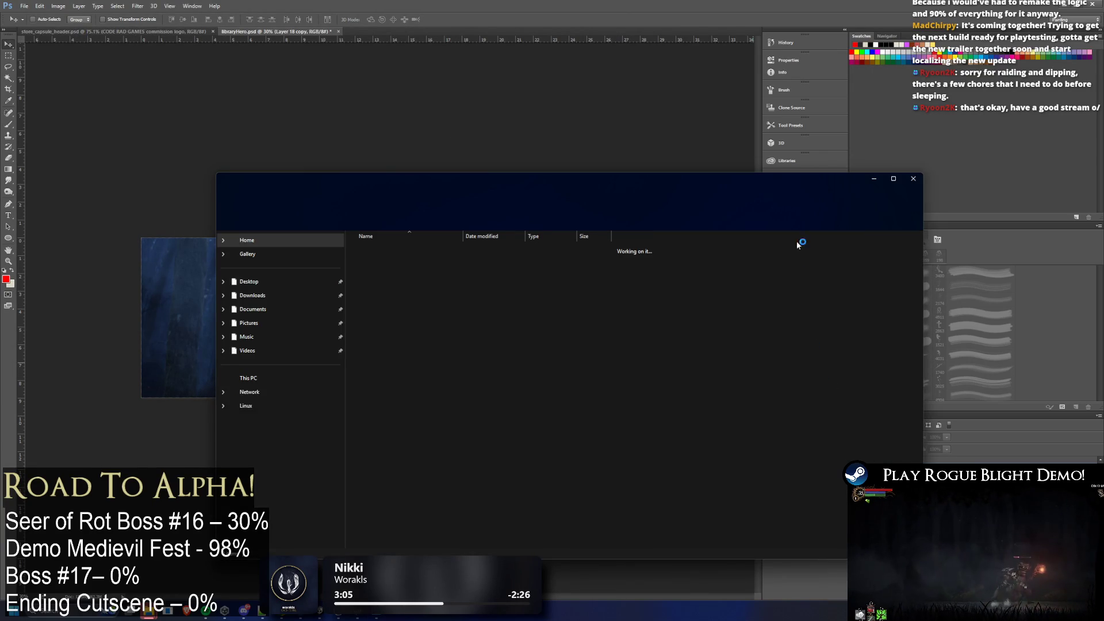
click(330, 22)
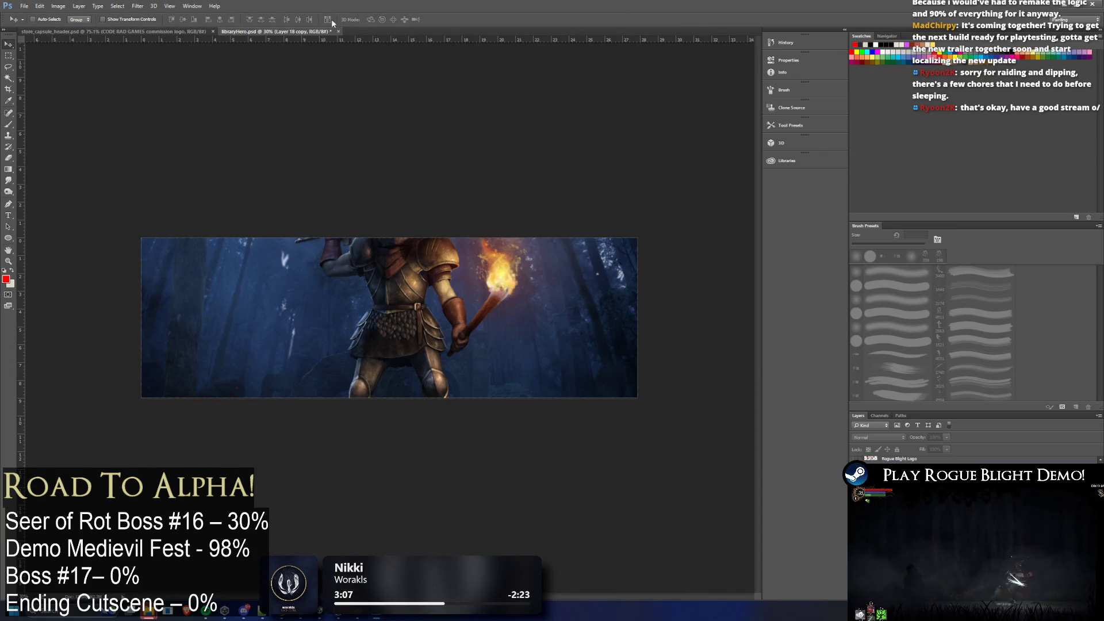
click(338, 32)
key(n)
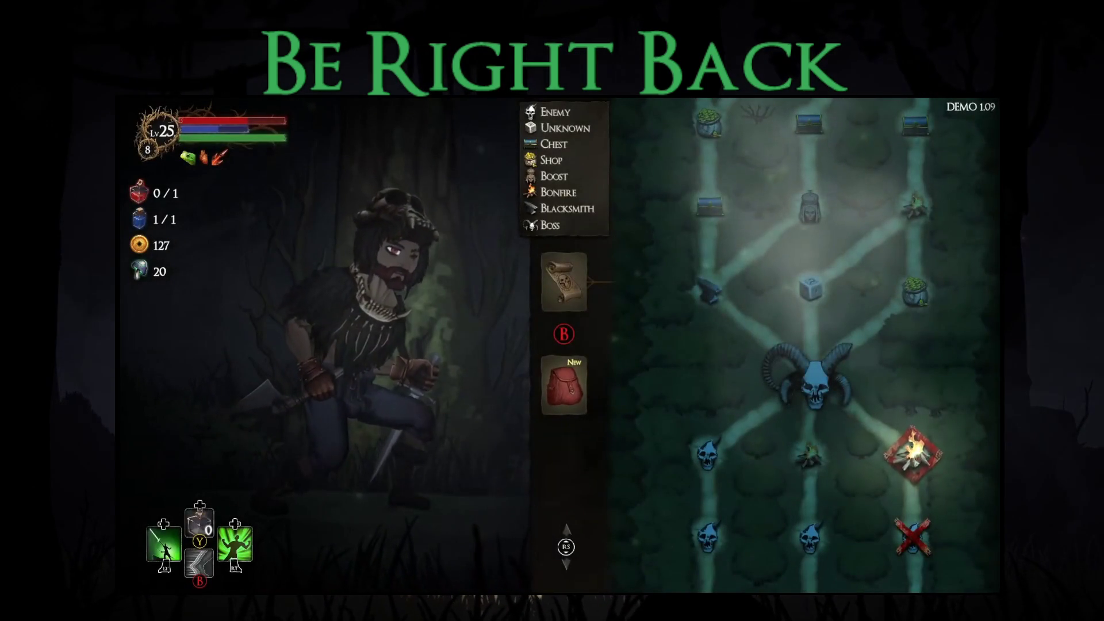
Travel to the bonfire node and defeat the skull boss, confirming the level summary
key(Return)
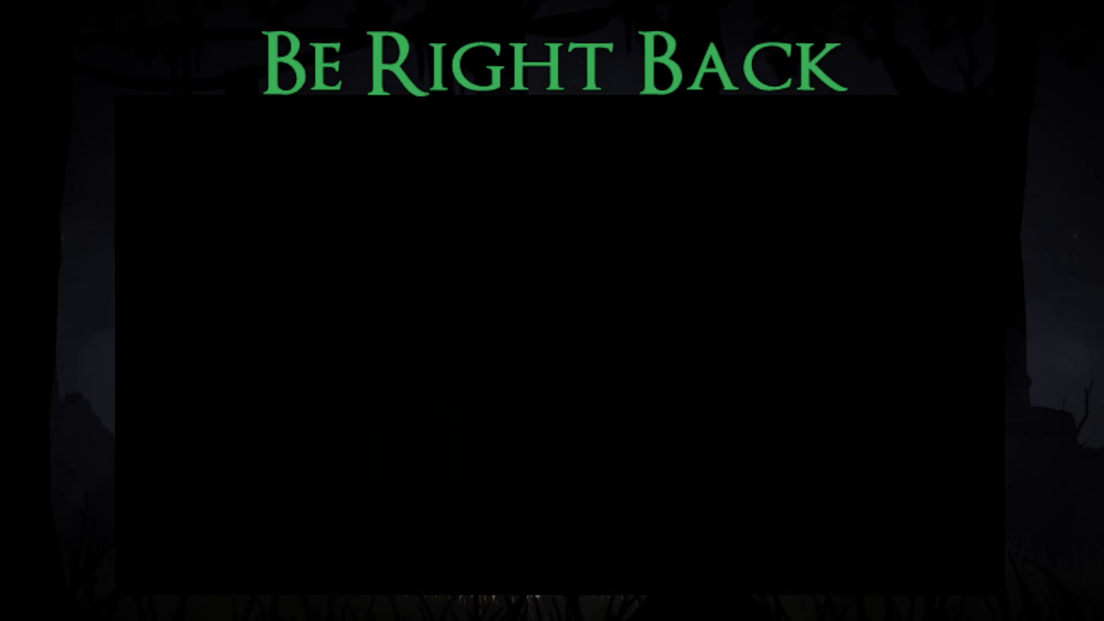
key(Escape)
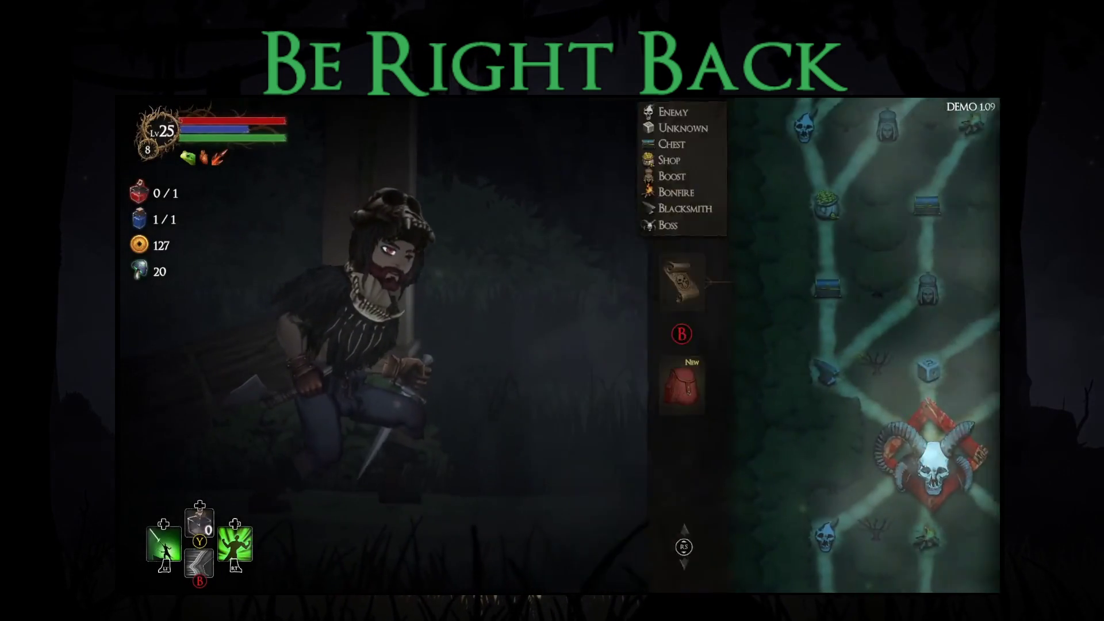
key(Right)
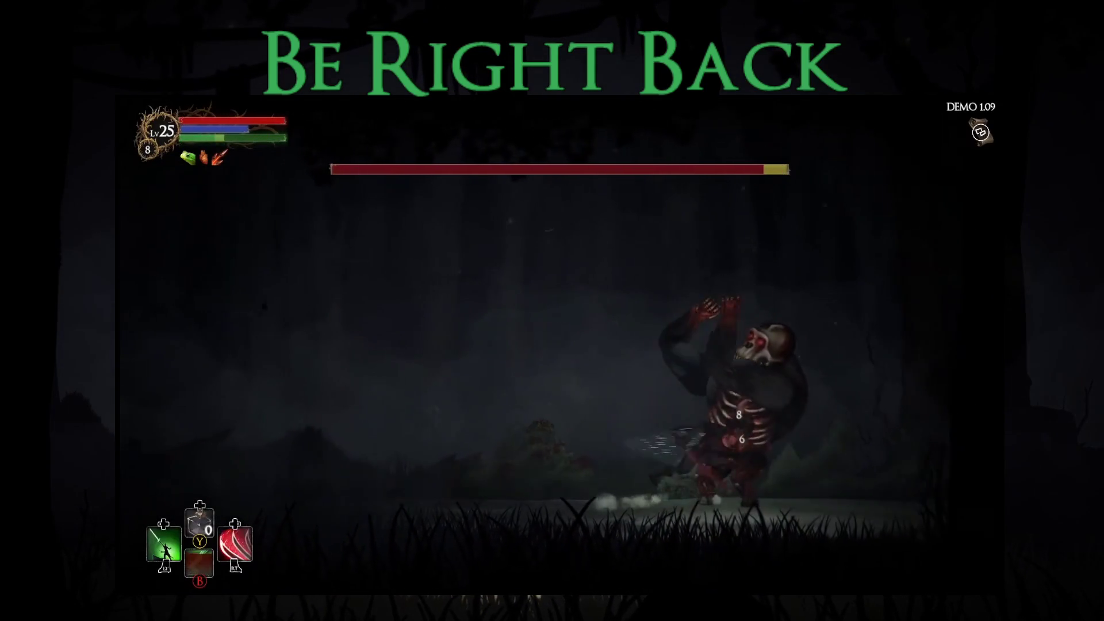
key(Left)
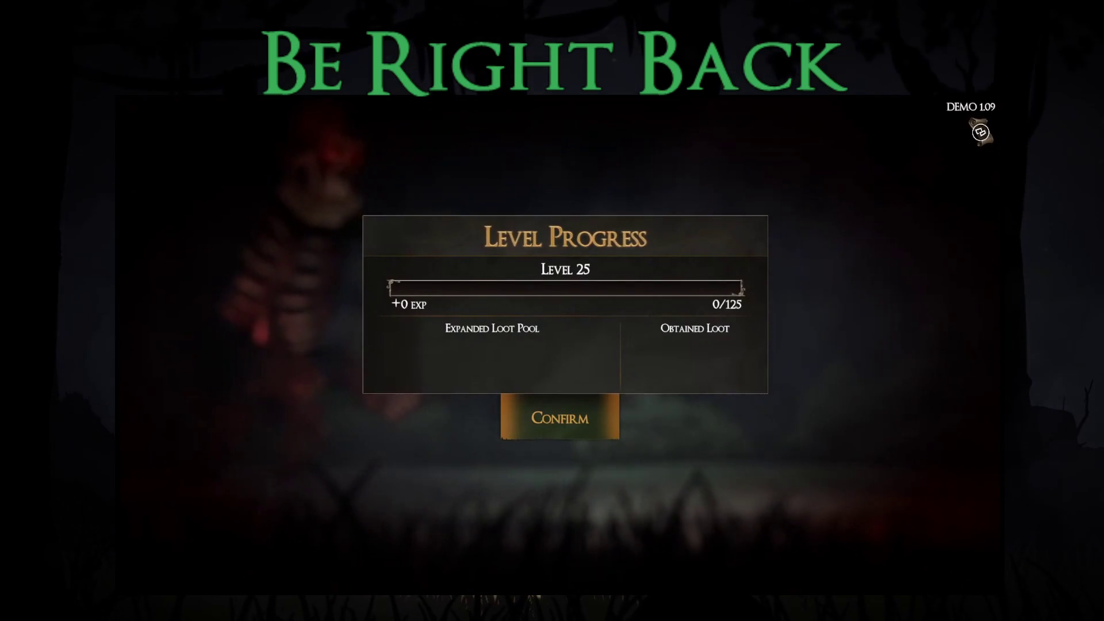
key(Return)
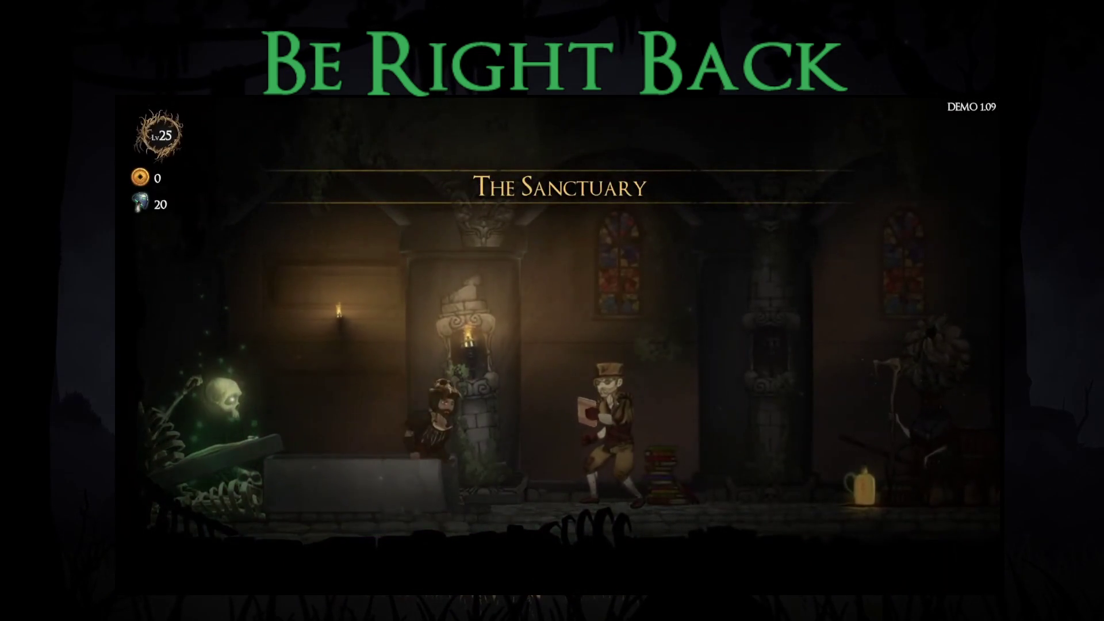
Start a Story Mode (Demo) run, taking the Small Overall Boost blessing and entering the enemy node
key(a)
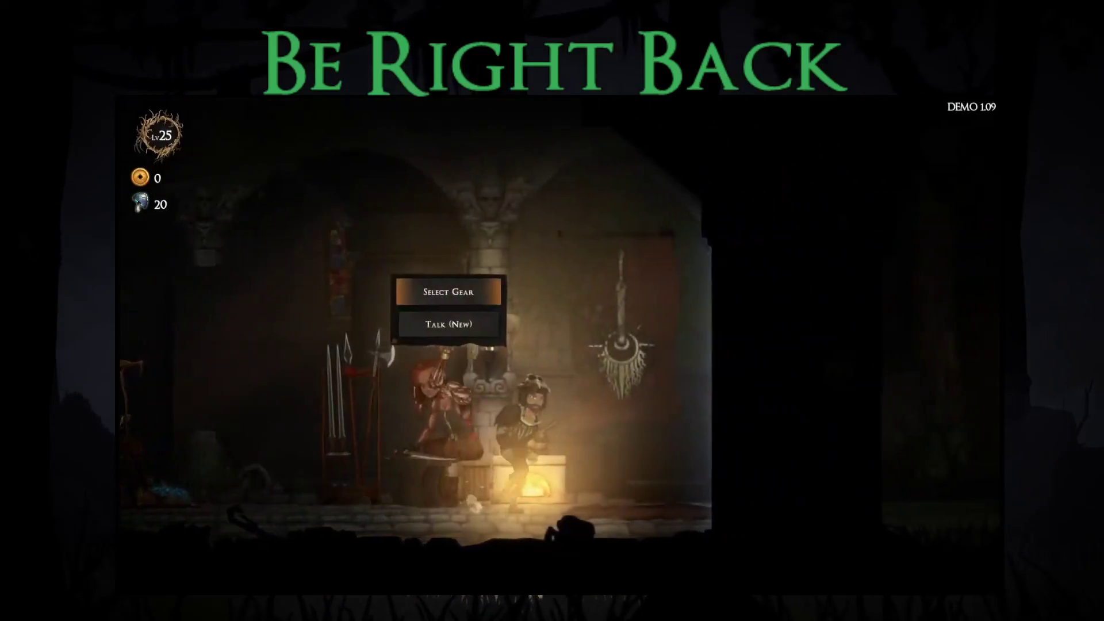
key(d)
key(Return)
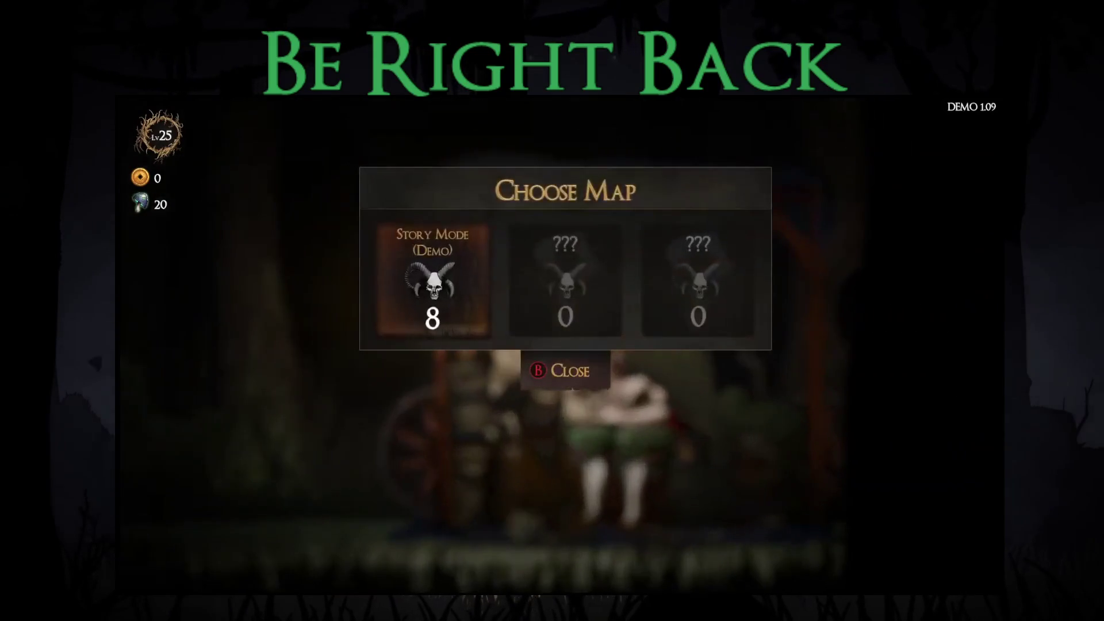
key(Return)
key(Return)
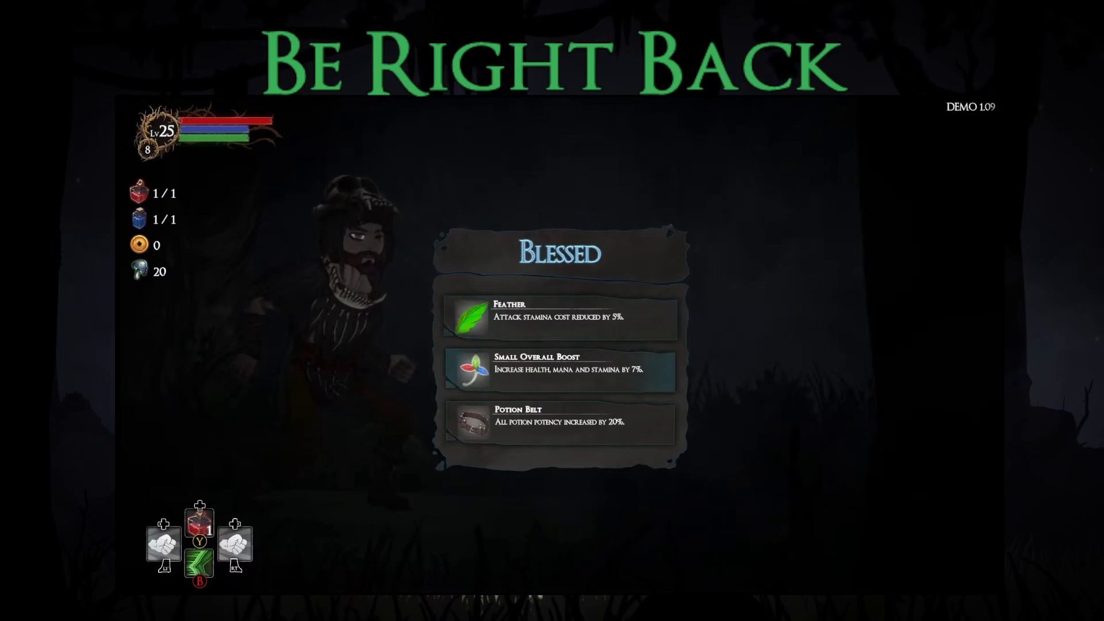
key(Return)
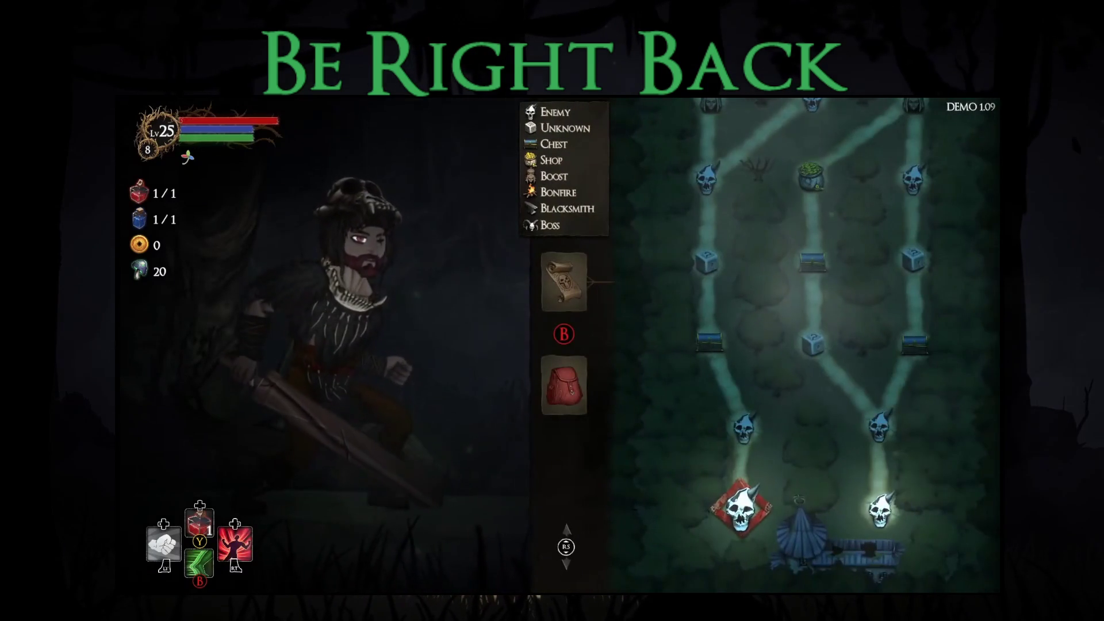
key(Return)
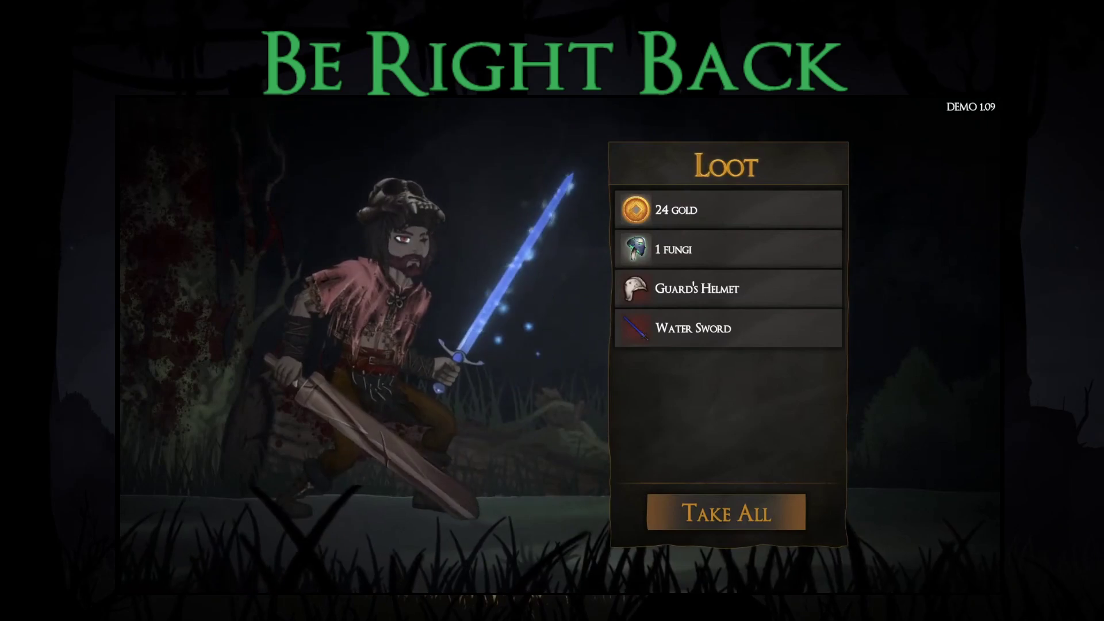
Equip the looted Water Sword in the right hand and the Guard's Helmet
key(Return)
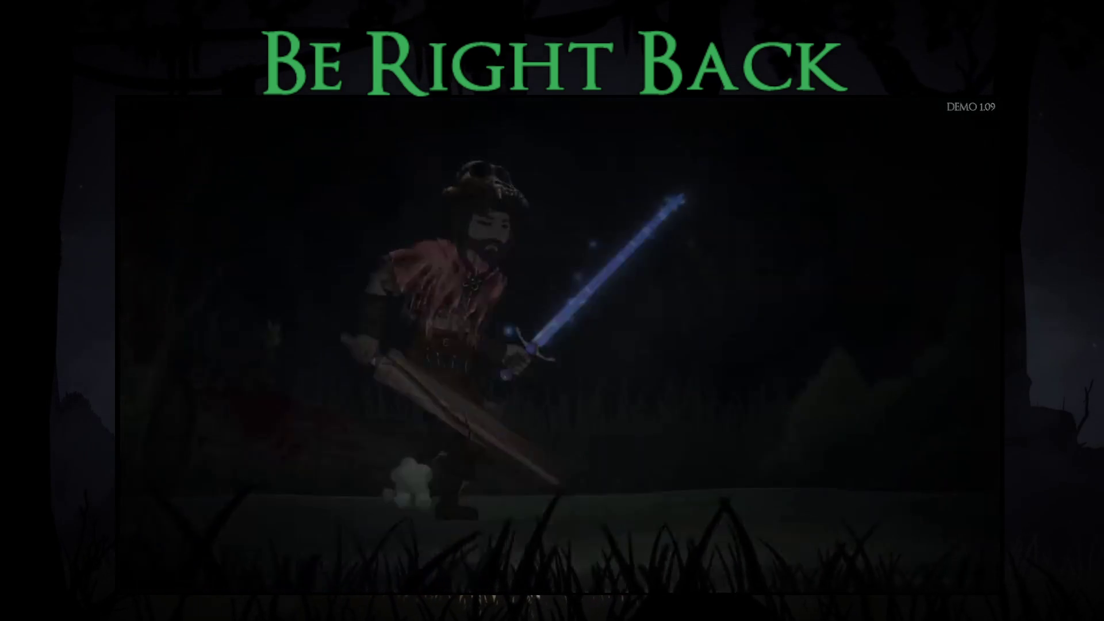
key(Tab)
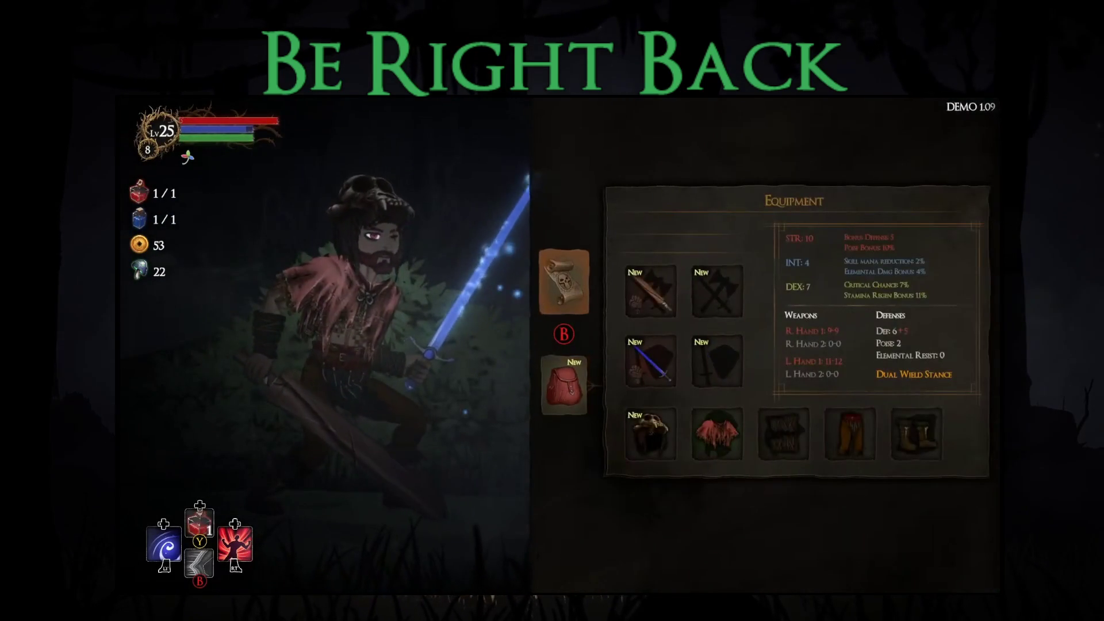
key(Return)
key(Return)
key(Escape)
key(Return)
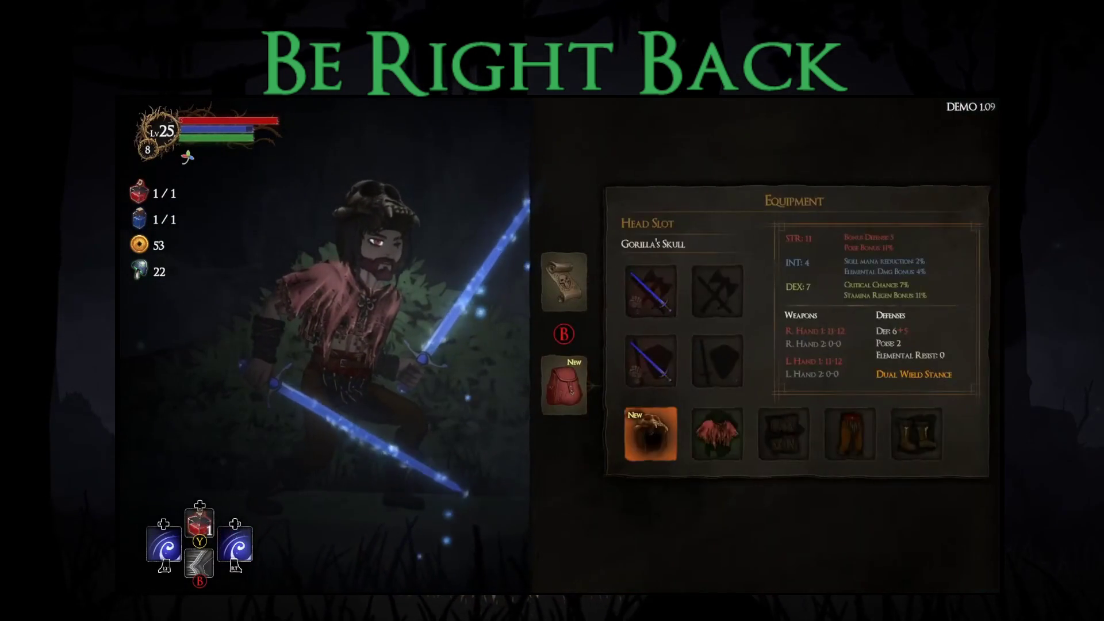
key(Return)
key(Return)
key(Escape)
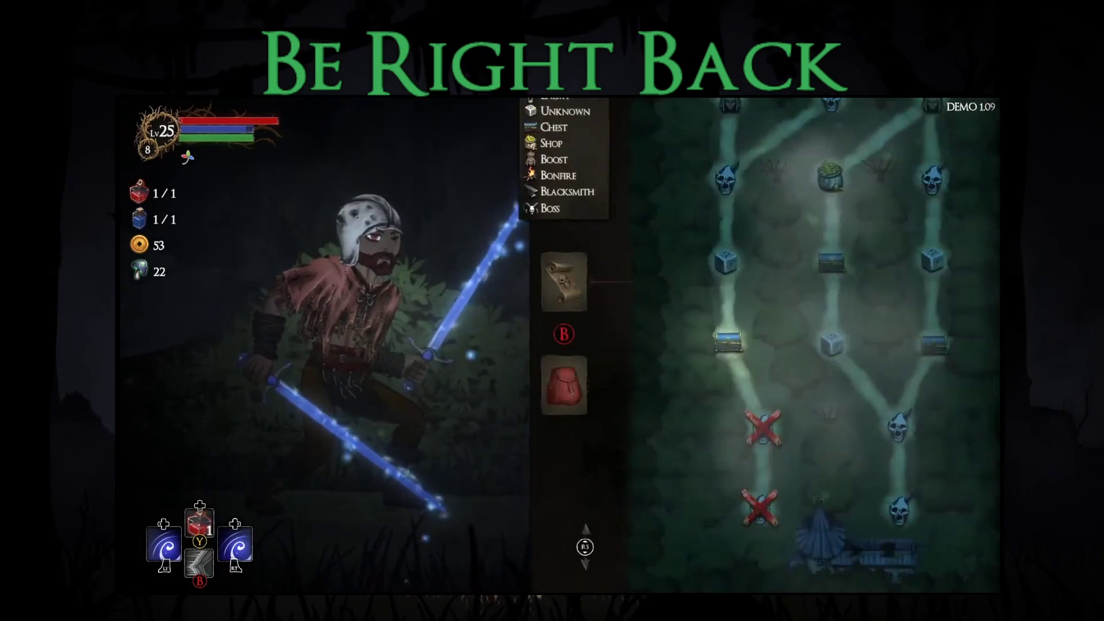
key(Escape)
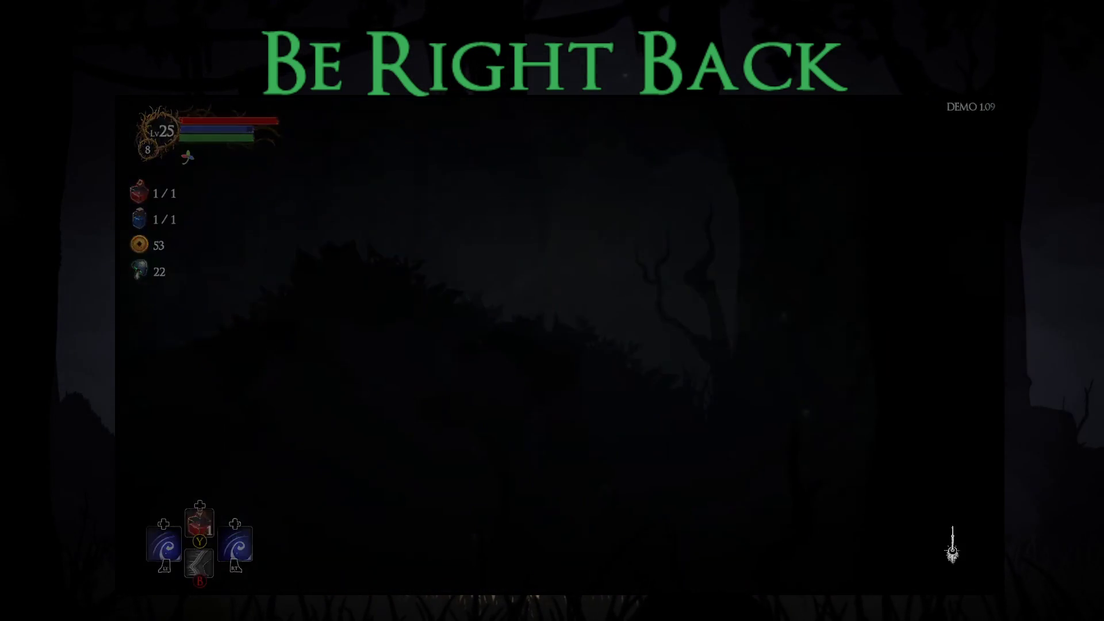
Take the Greed Sword from the treasure chest and equip it in the right hand
key(e)
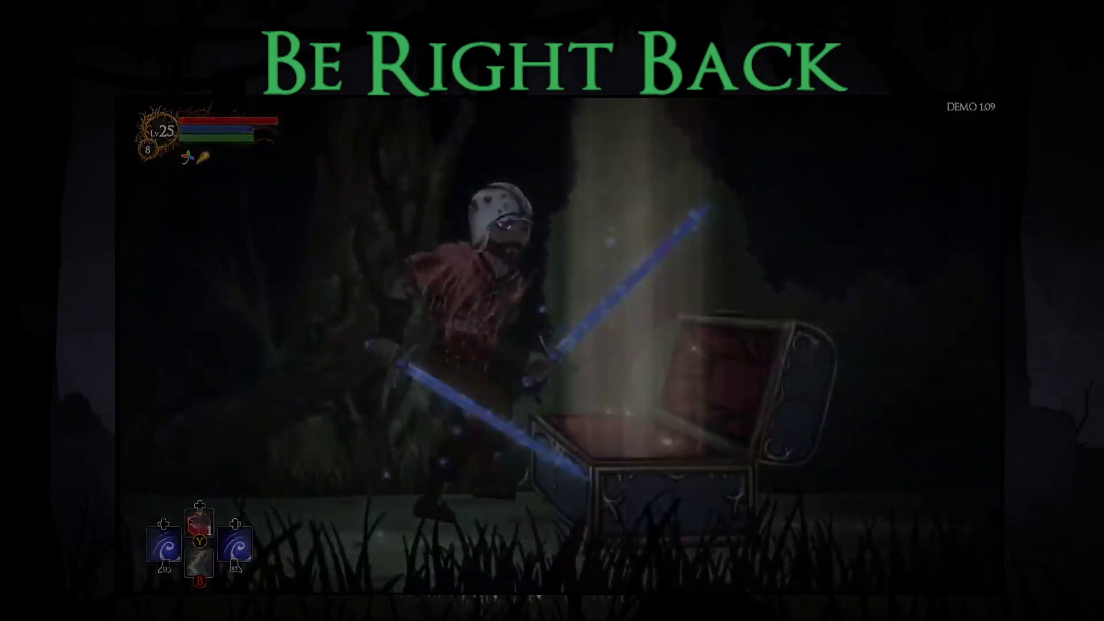
key(e)
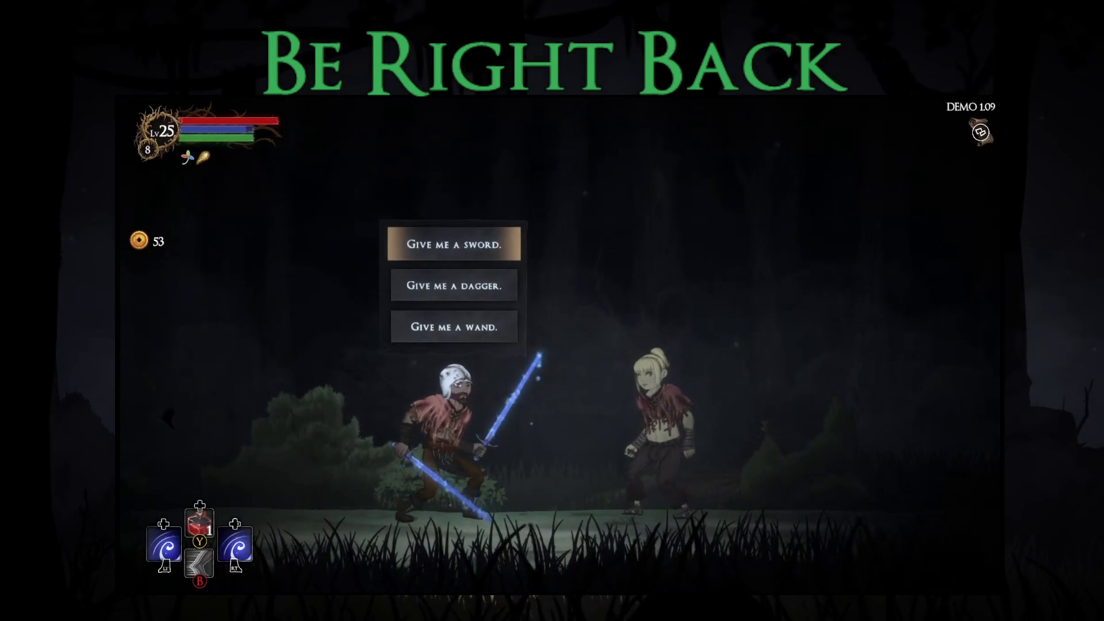
key(Return)
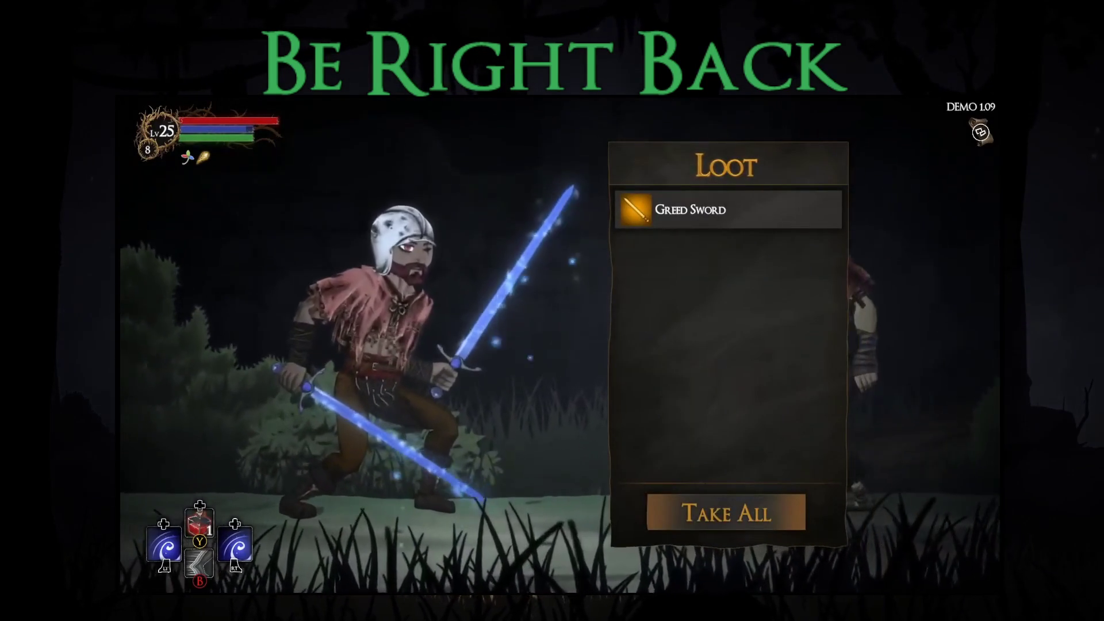
key(Return)
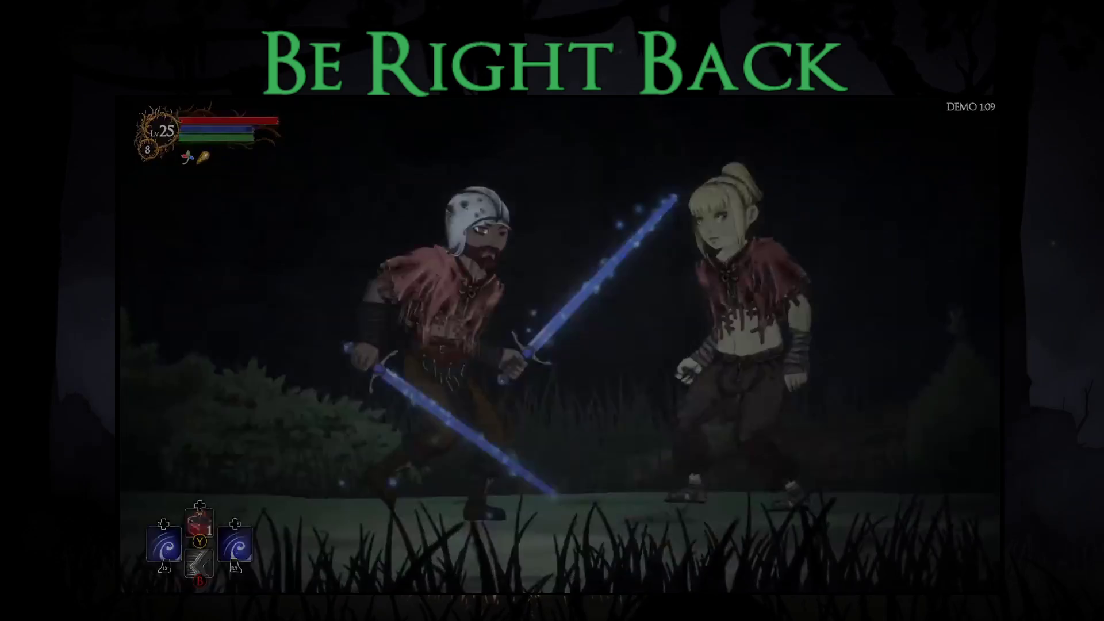
key(e)
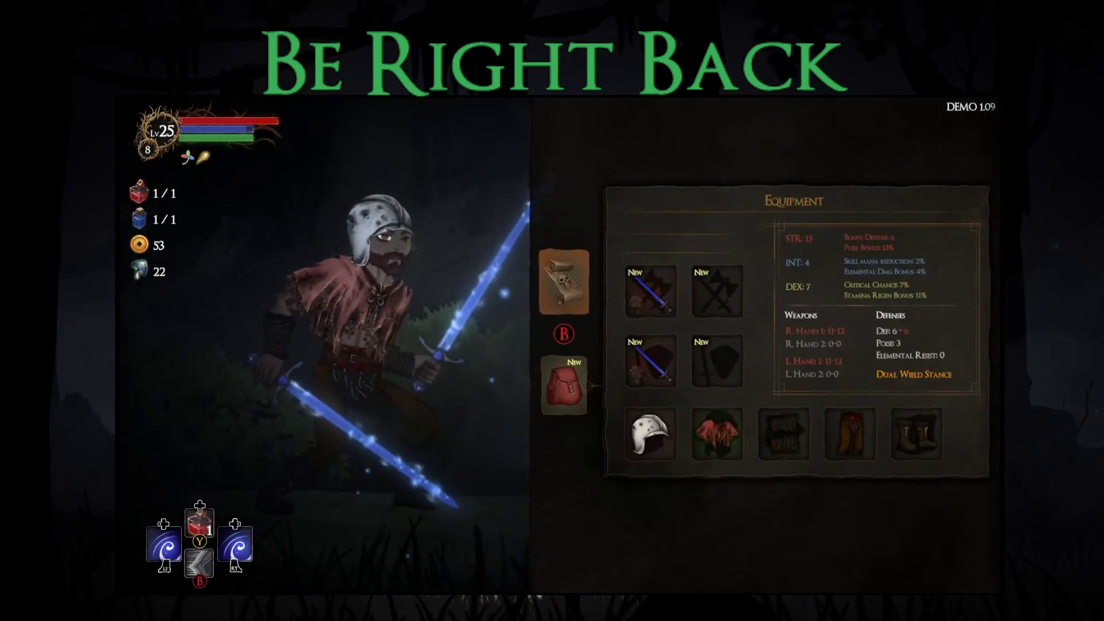
key(Return)
key(Return)
key(Escape)
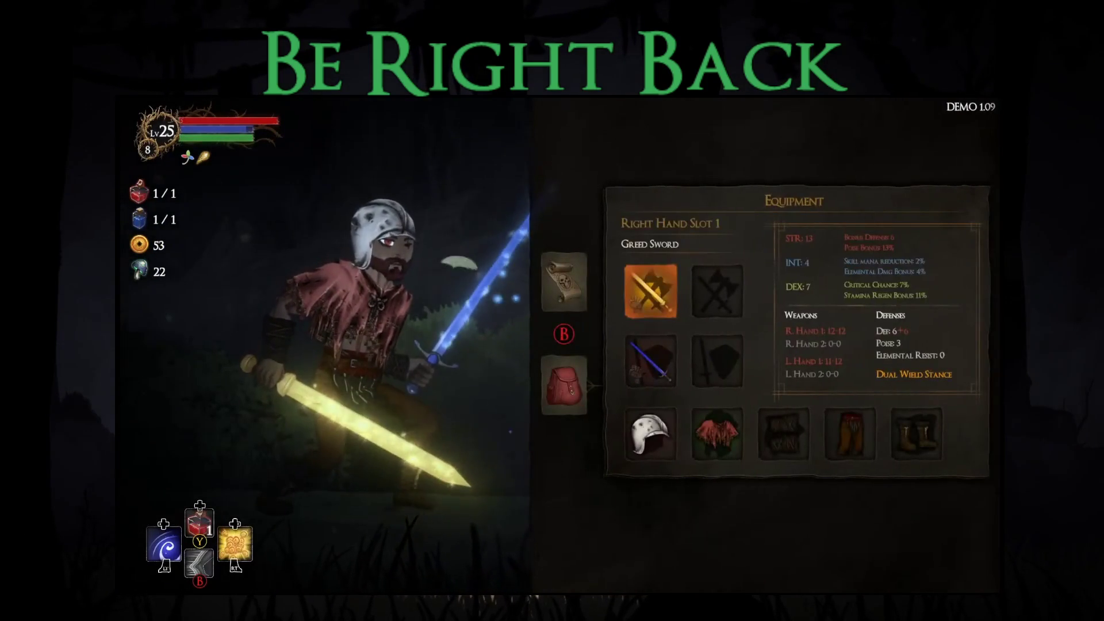
key(e)
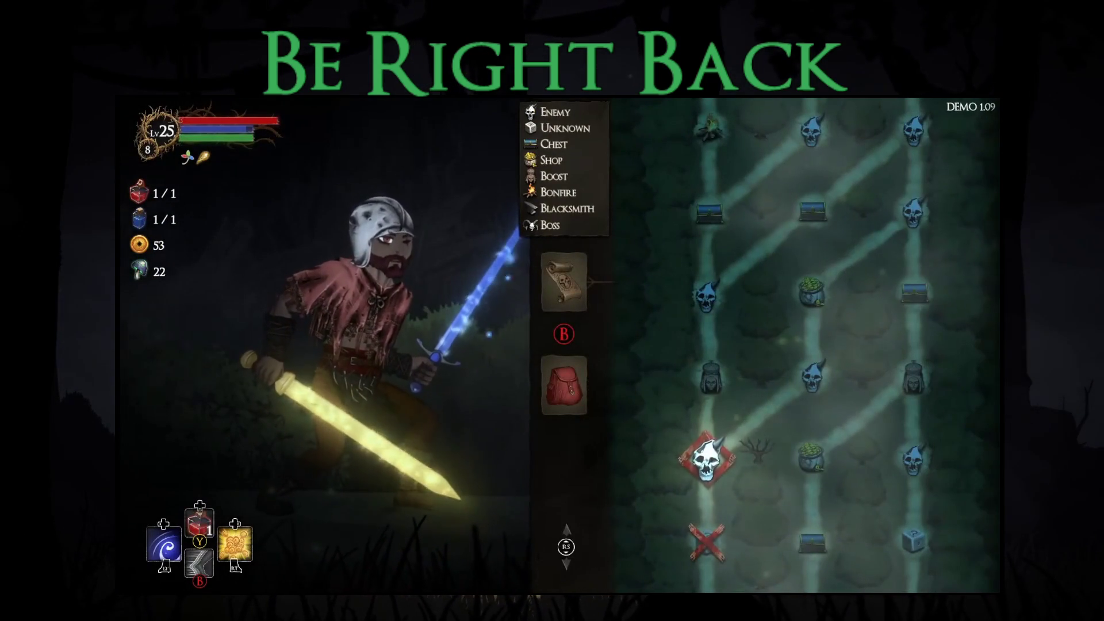
Travel to the next room and dash past the enemy toward the tree
key(Return)
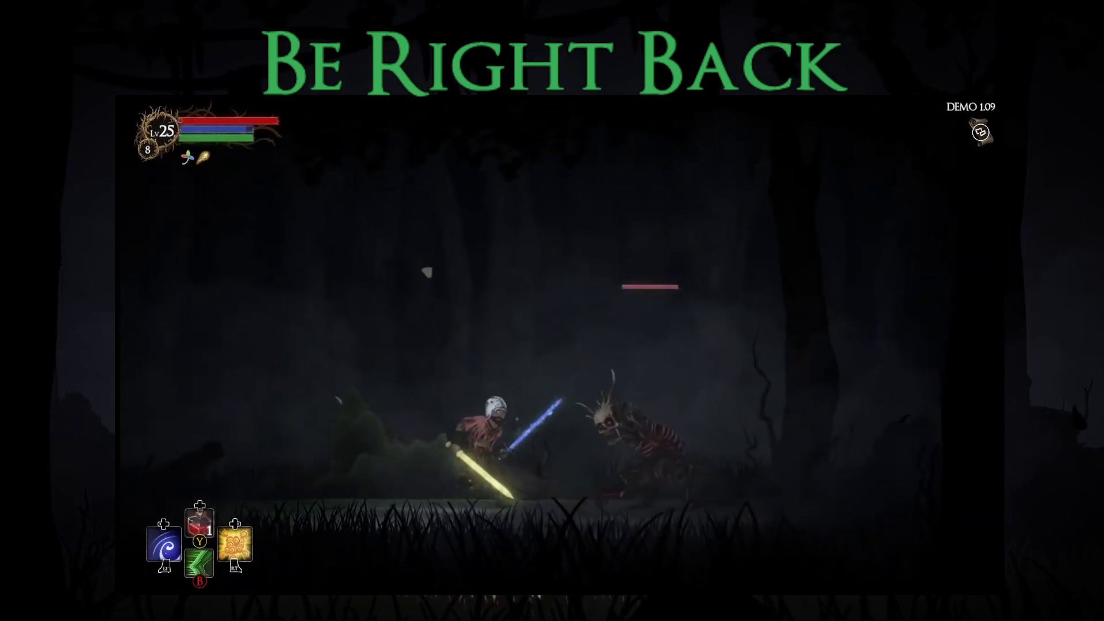
key(d)
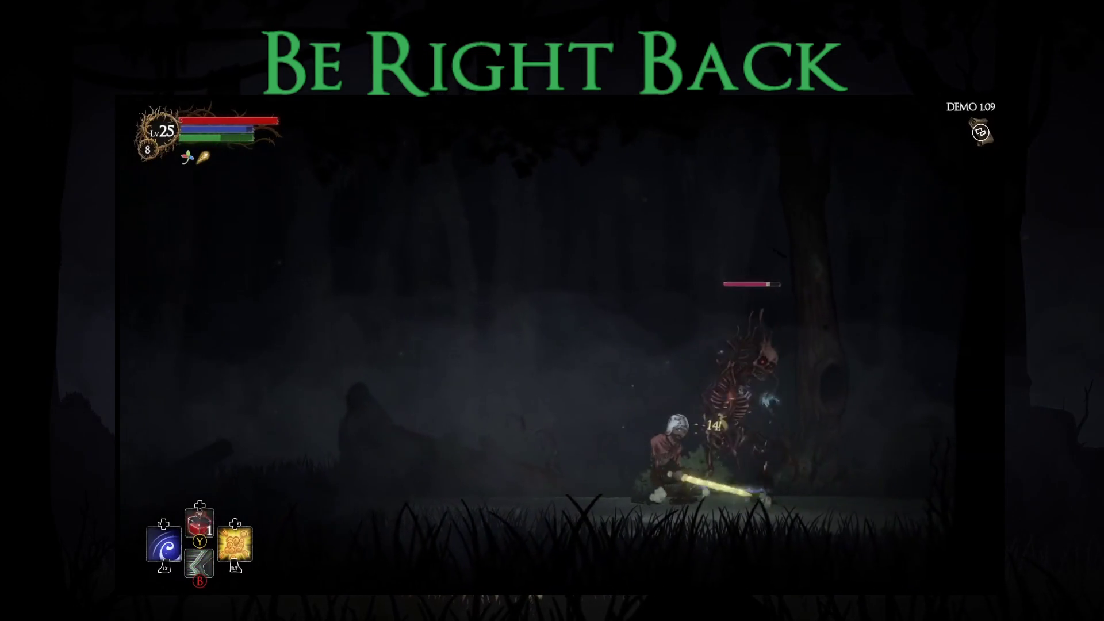
key(d)
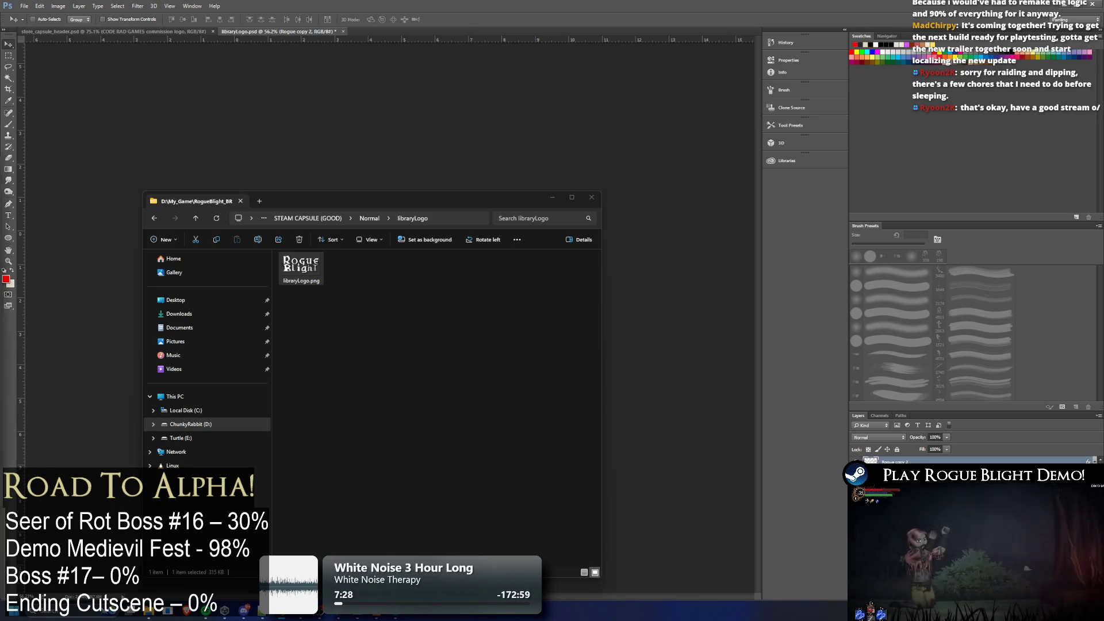
Check Steam from the taskbar, then open the libraryHero folder inside Normal
click(395, 611)
right_click(396, 611)
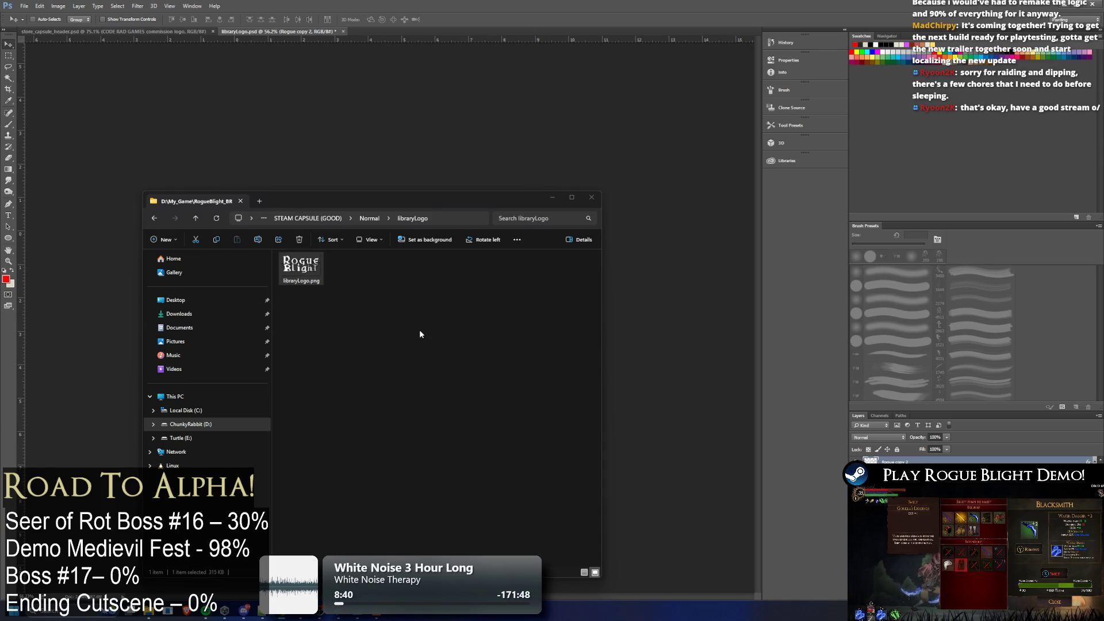
key(alt+Up)
double_click(301, 304)
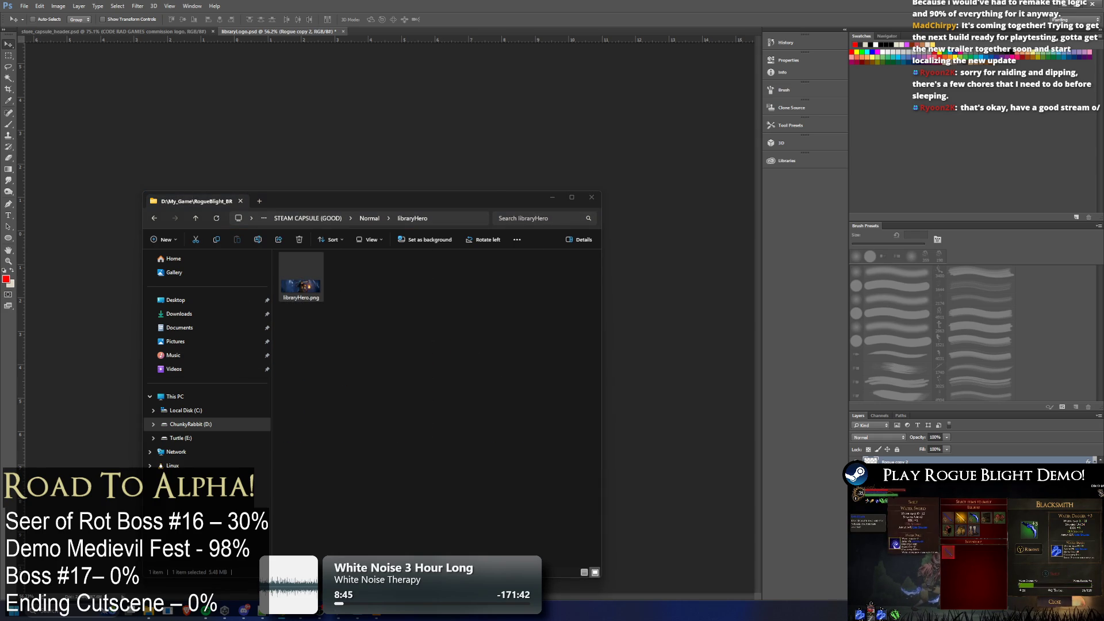
Check the file sizes of library_capsule_header.png in libraryHeader and store_library_capsule.png in libraryCapsule
key(alt+Left)
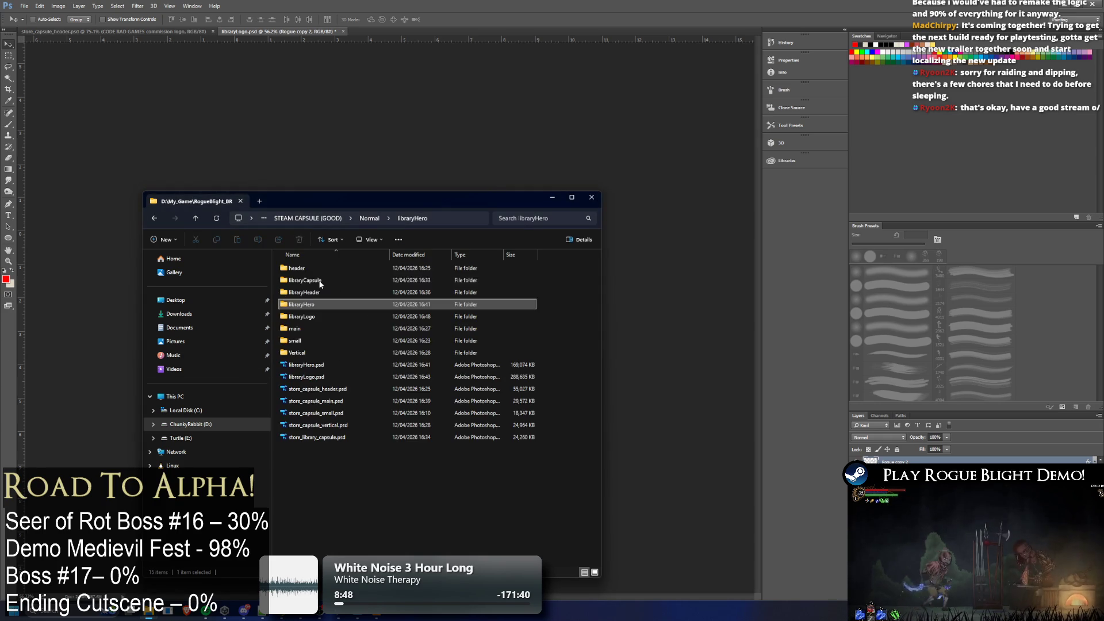
double_click(305, 291)
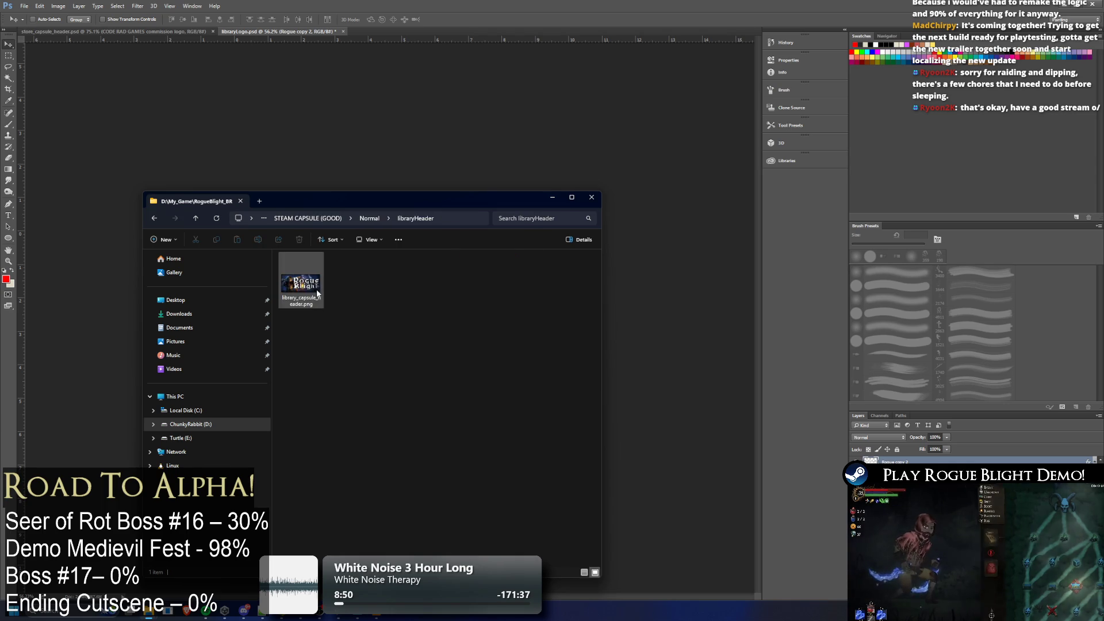
click(309, 289)
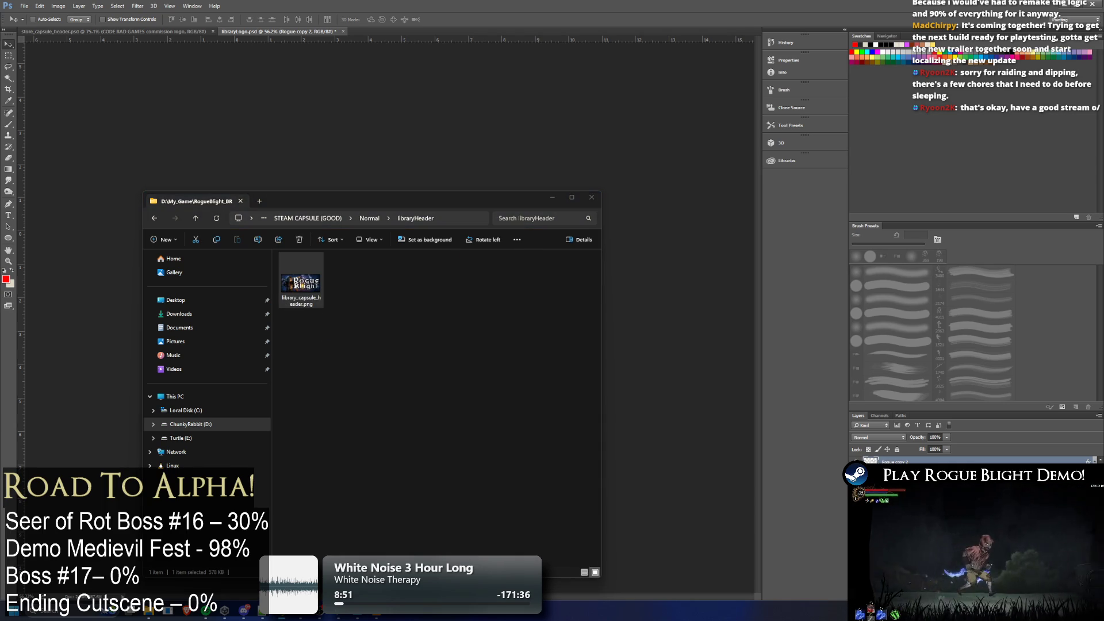
click(484, 335)
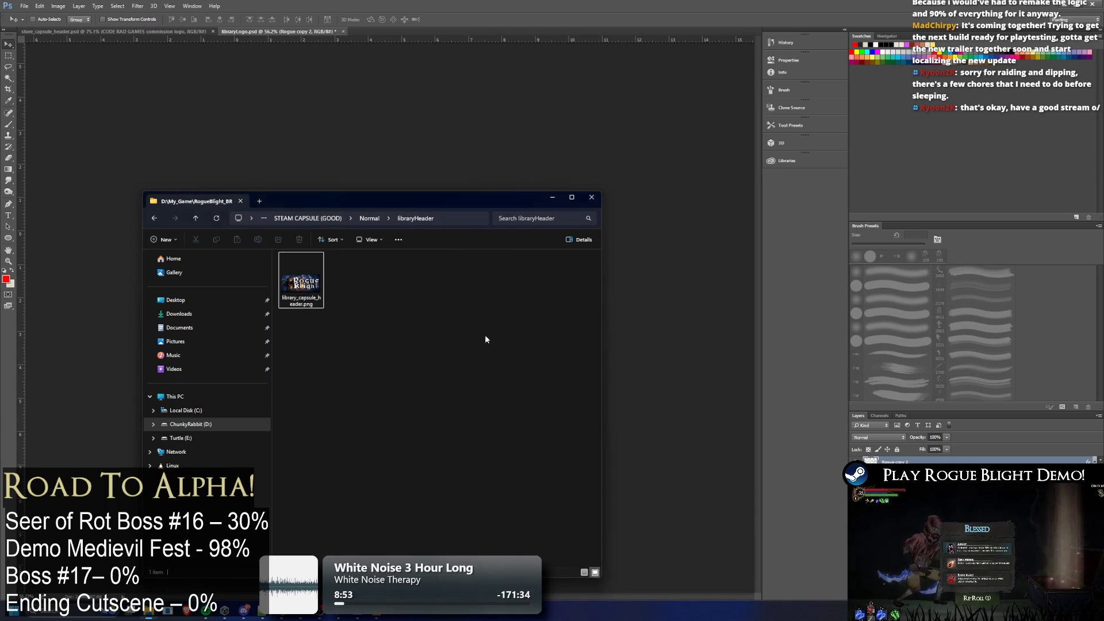
key(alt+Left)
double_click(317, 282)
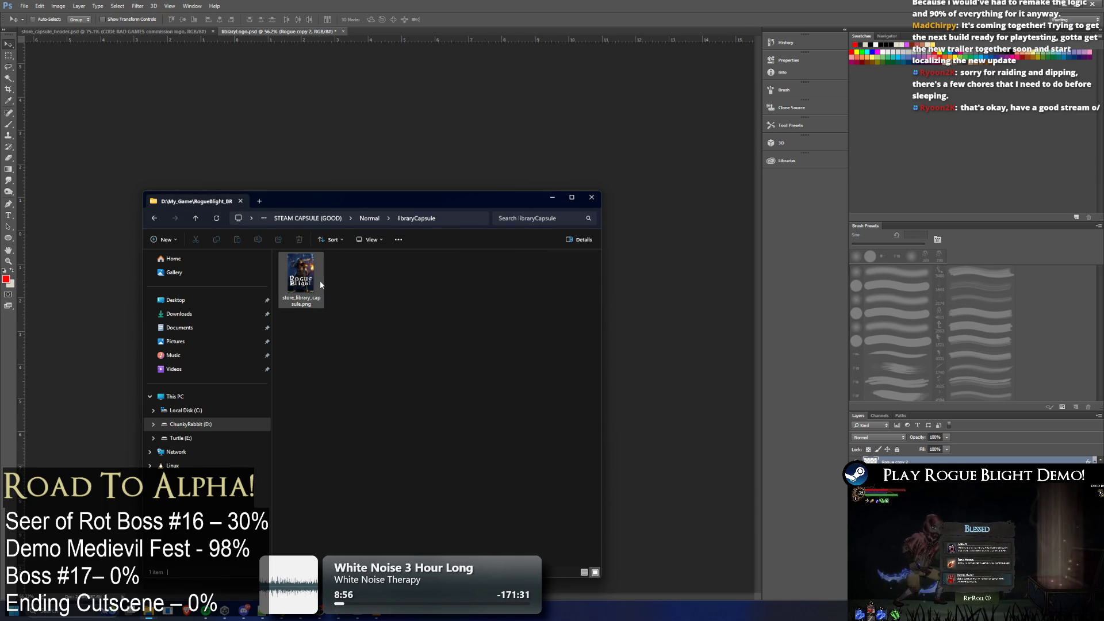
click(311, 288)
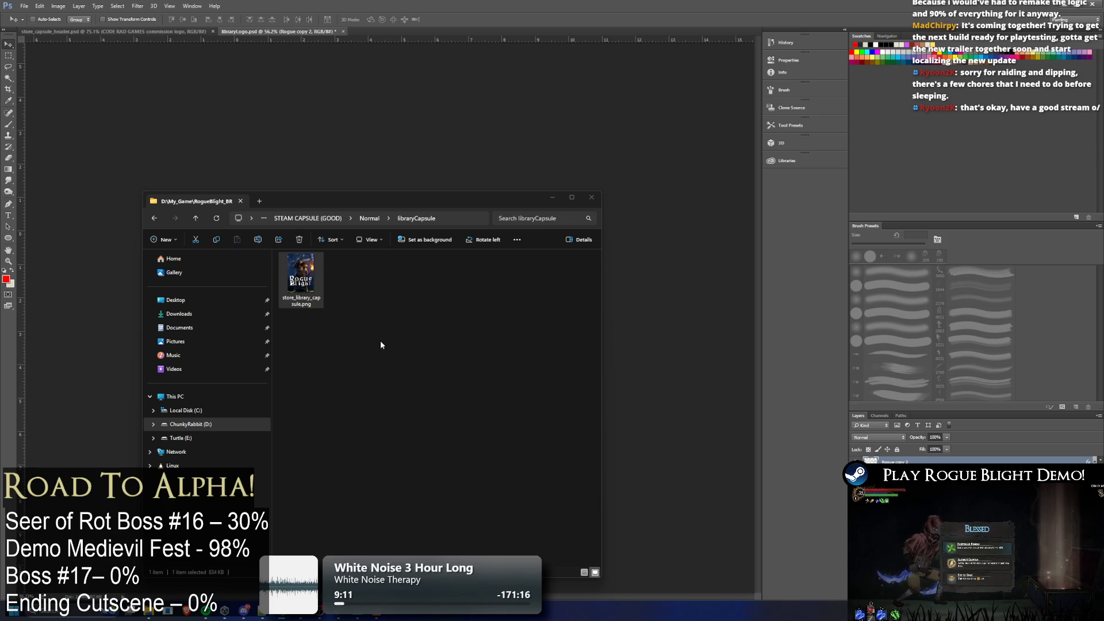
Look through the header and main capsule PNGs and try dragging the main capsule image into Photoshop
key(alt+Left)
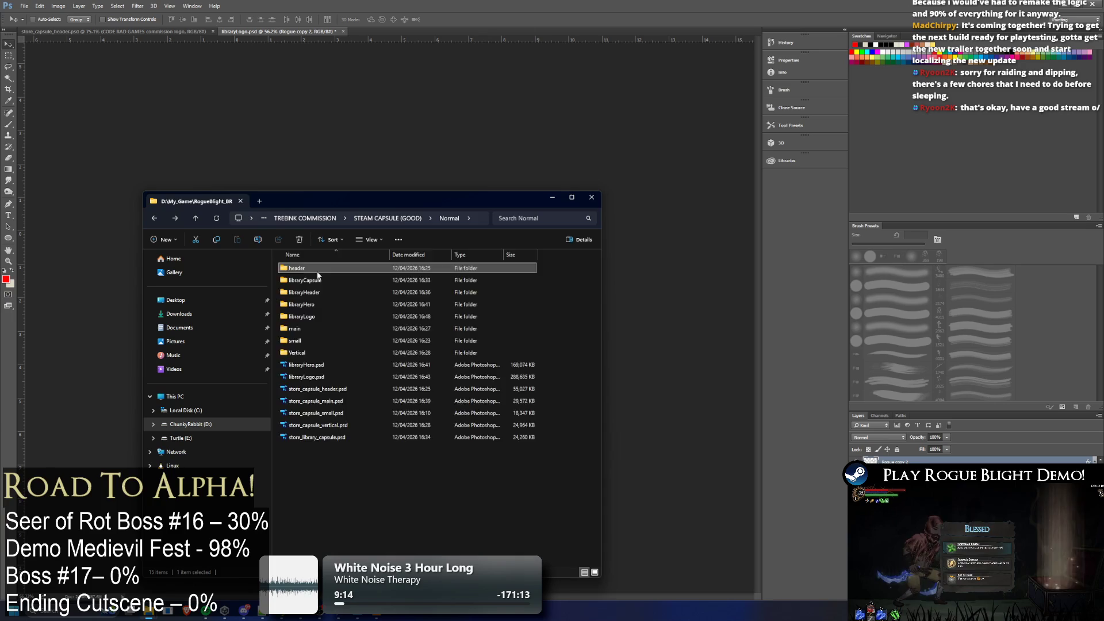
double_click(318, 272)
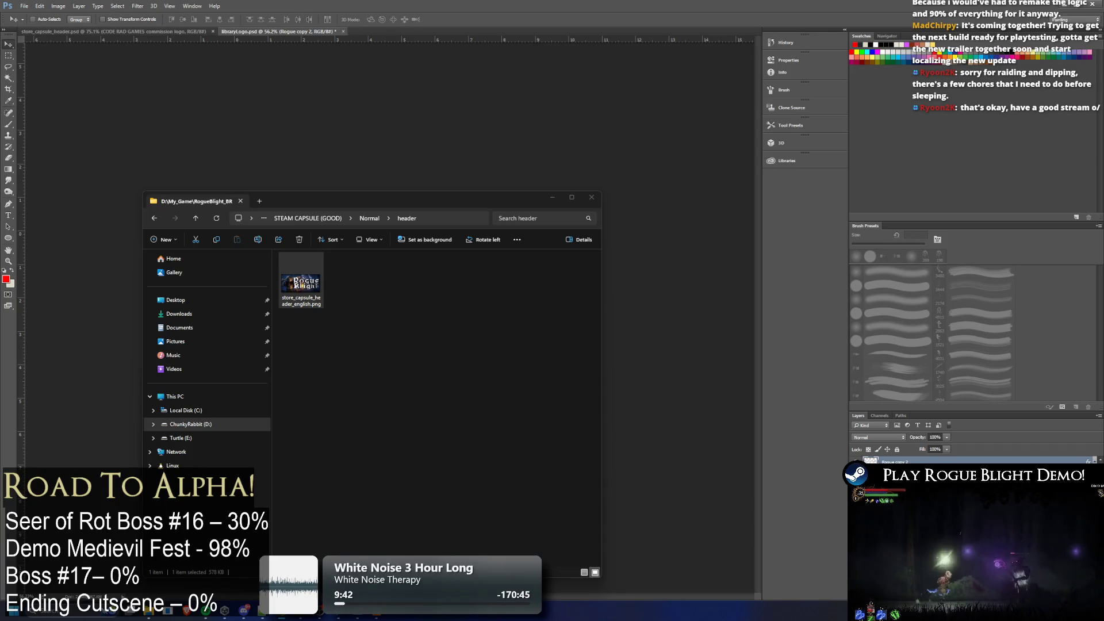
key(alt+Left)
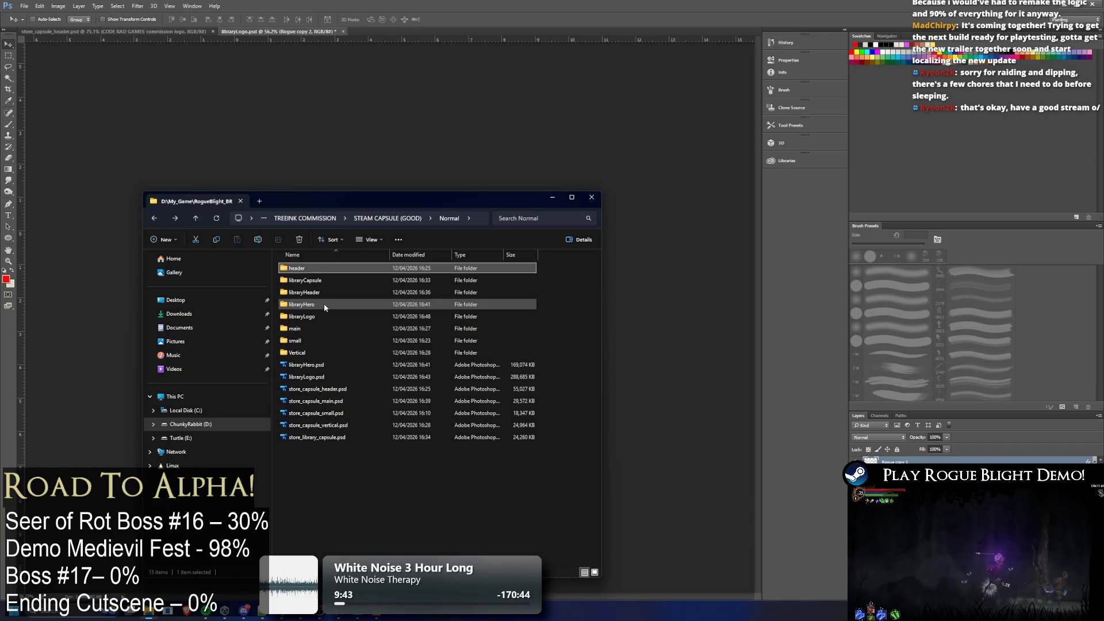
double_click(301, 330)
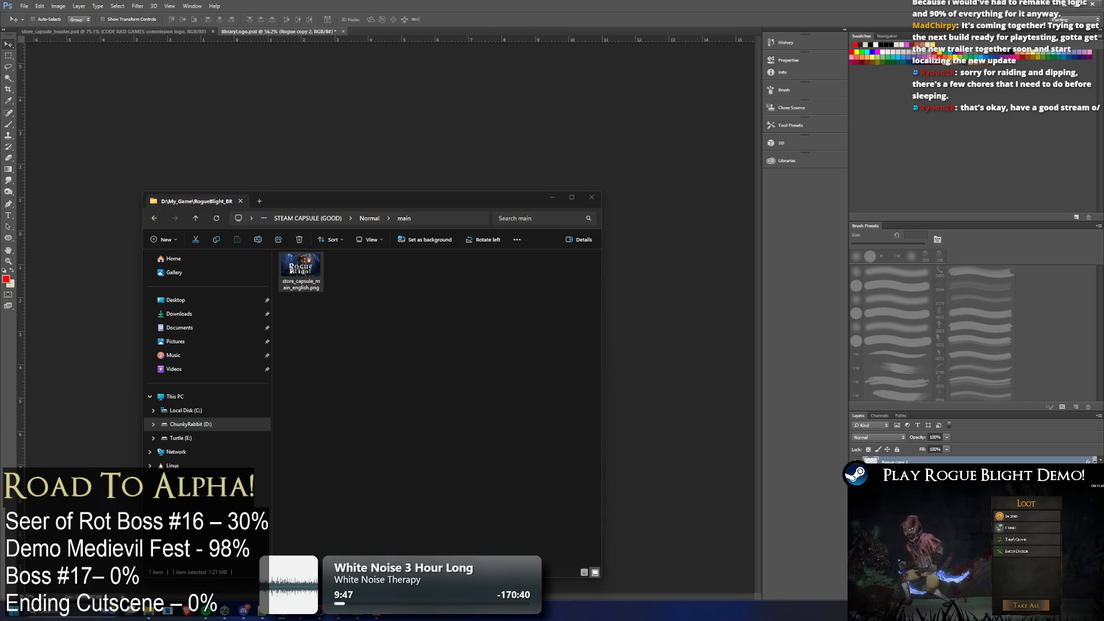
drag(301, 271, 114, 216)
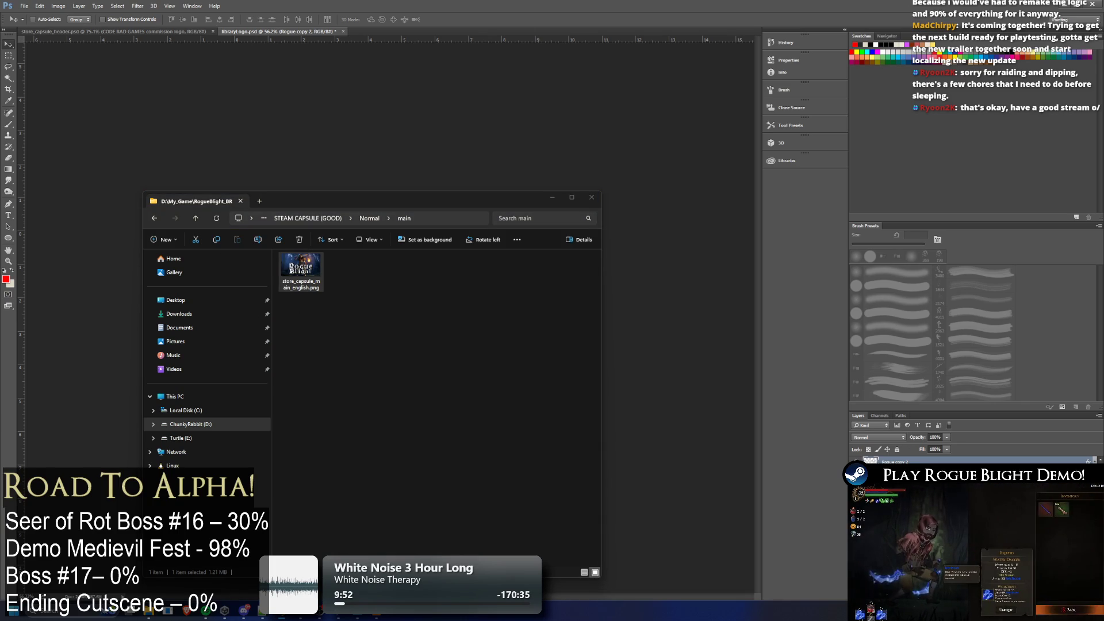
drag(312, 286, 115, 283)
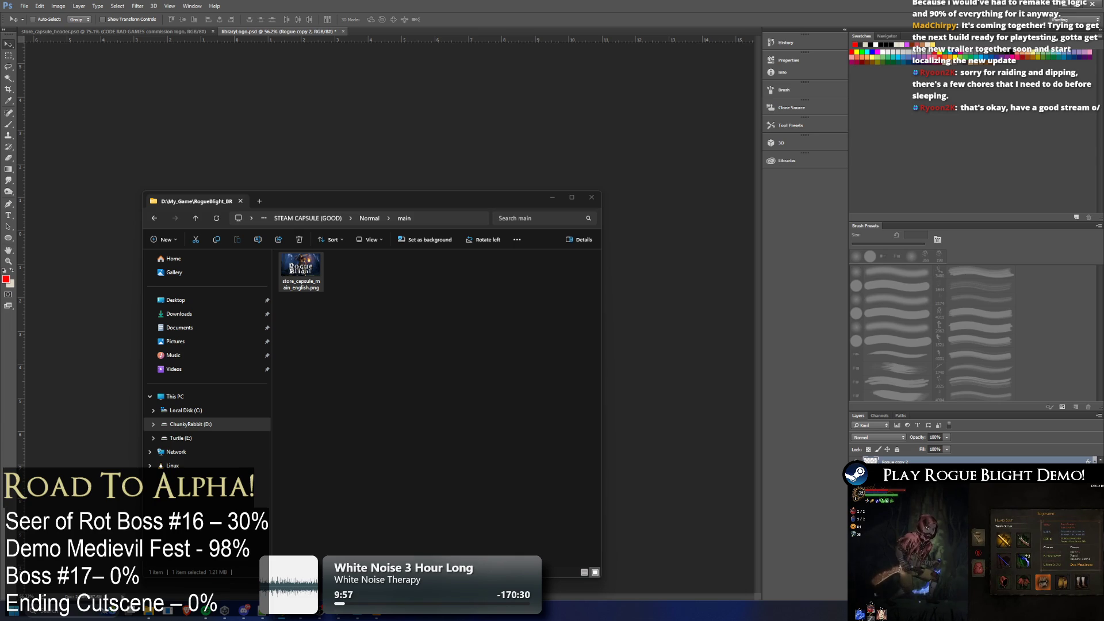
Revisit the header and main folders and drag the main capsule image toward Photoshop again
key(alt+Left)
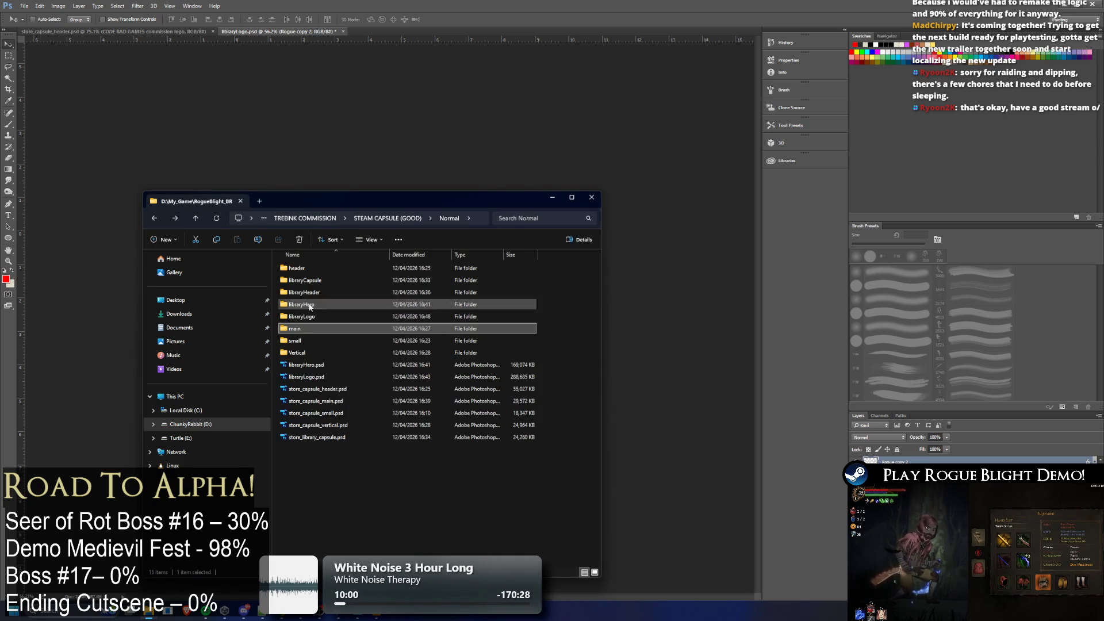
double_click(305, 267)
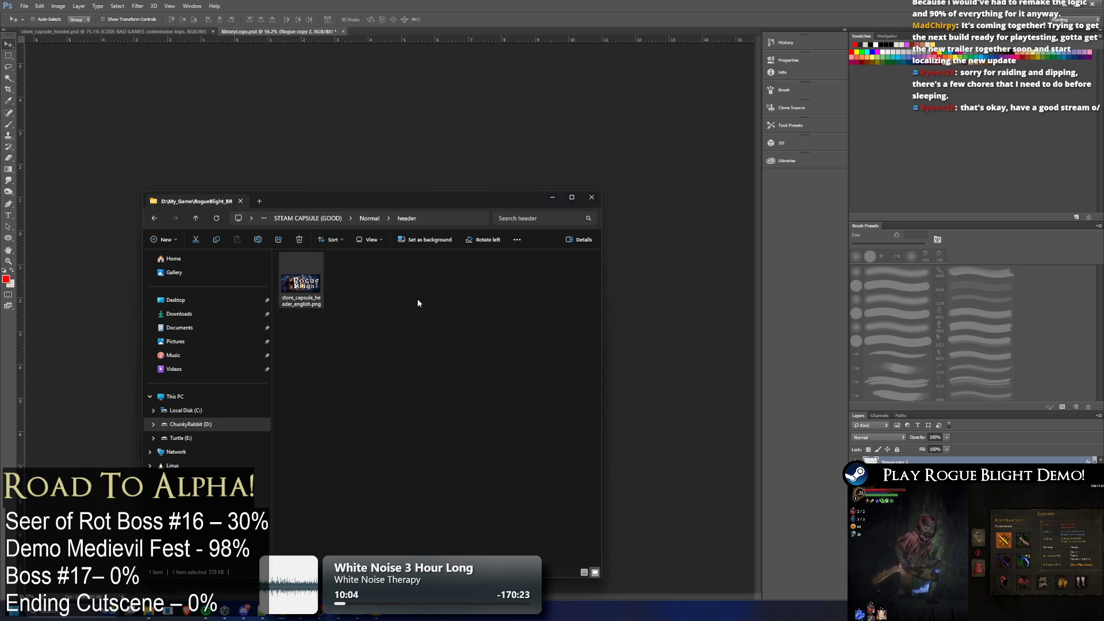
key(alt+Left)
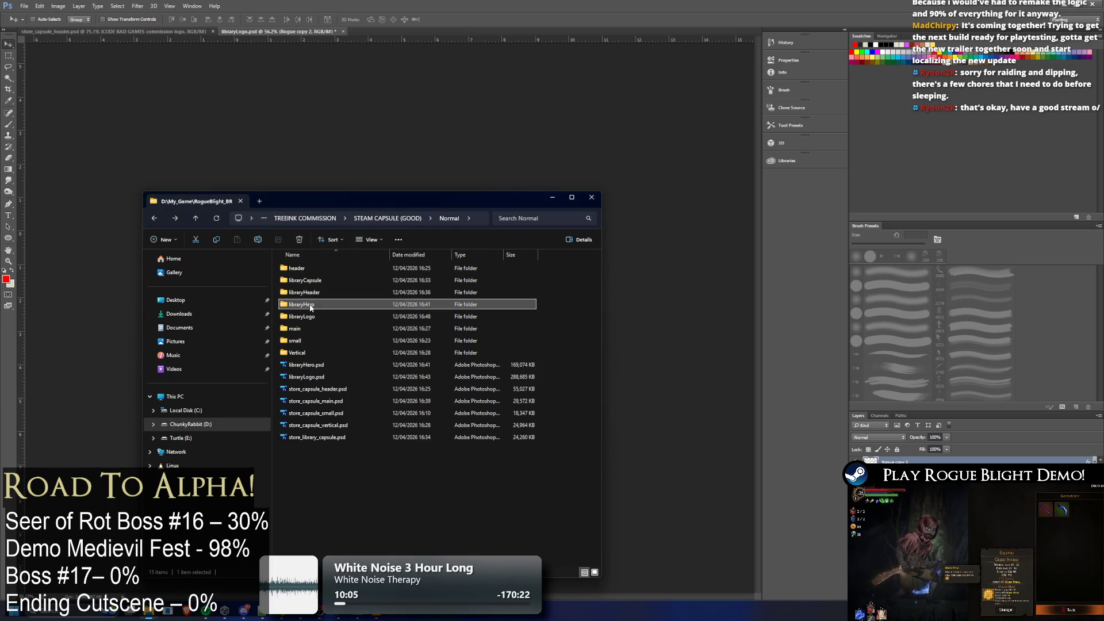
double_click(309, 328)
drag(300, 281, 68, 304)
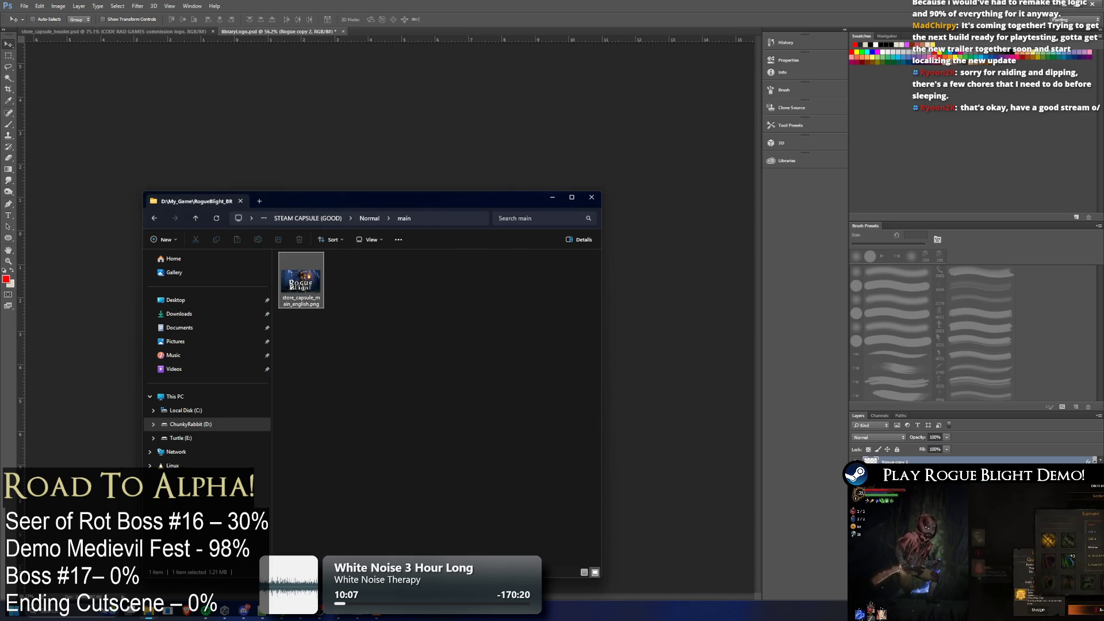
click(404, 361)
Check the small and Vertical capsule PNGs, then minimise File Explorer
key(alt+Left)
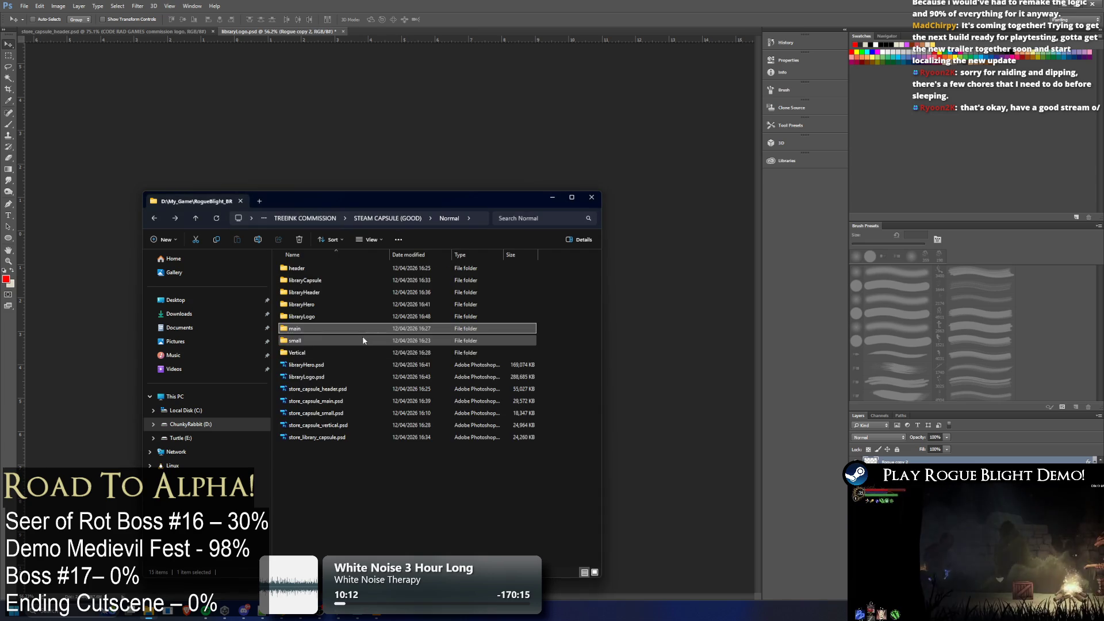
double_click(334, 339)
drag(314, 284, 94, 365)
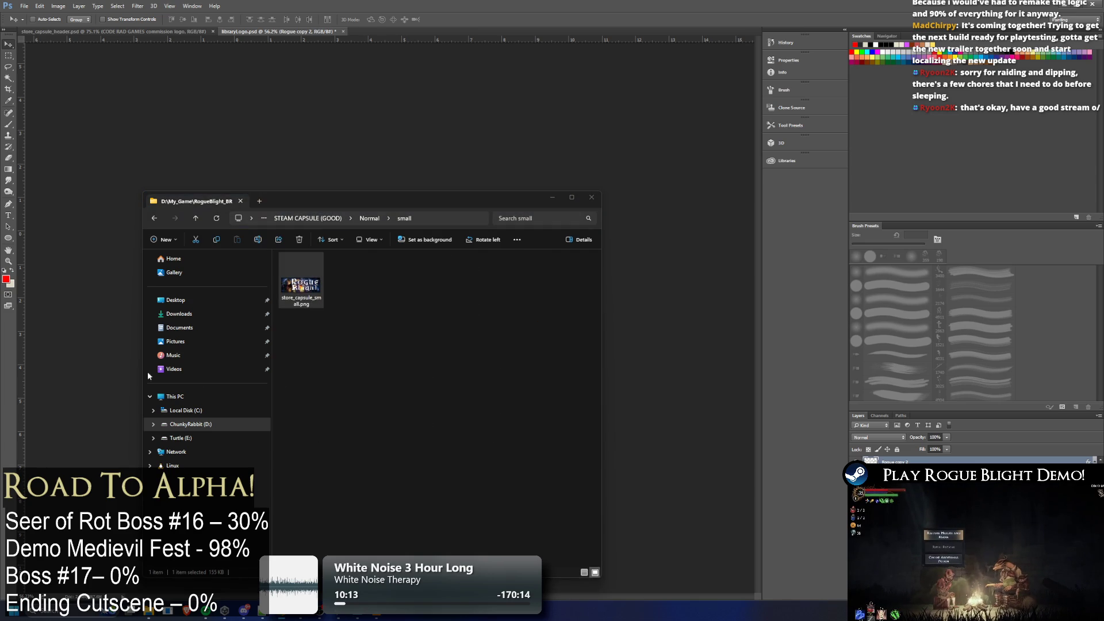
click(357, 326)
key(alt+Left)
double_click(298, 352)
click(300, 279)
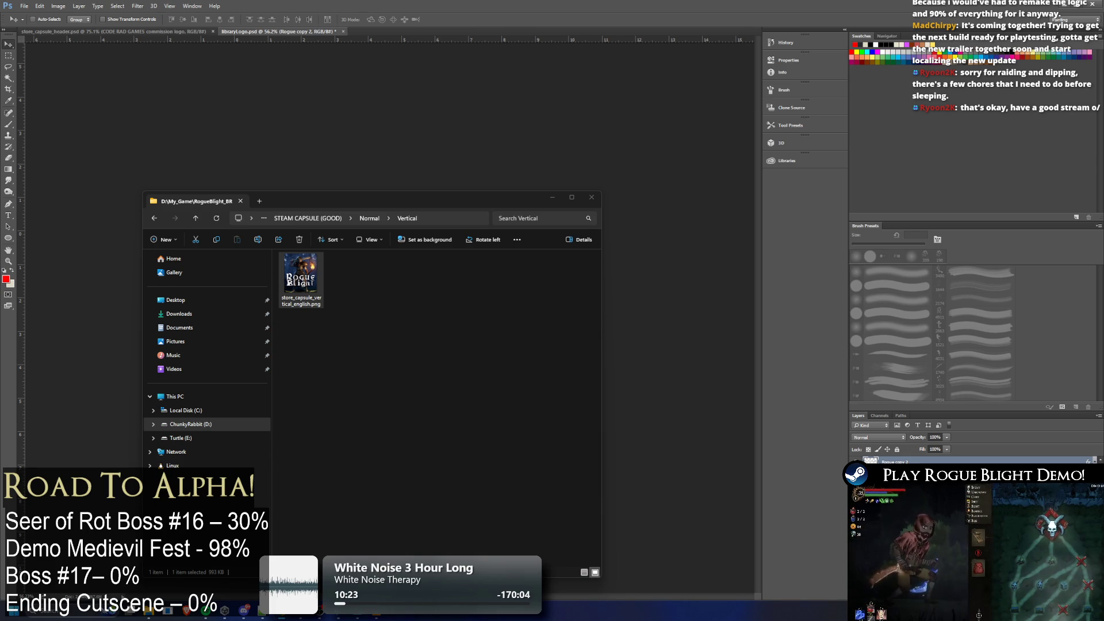
click(512, 296)
click(551, 201)
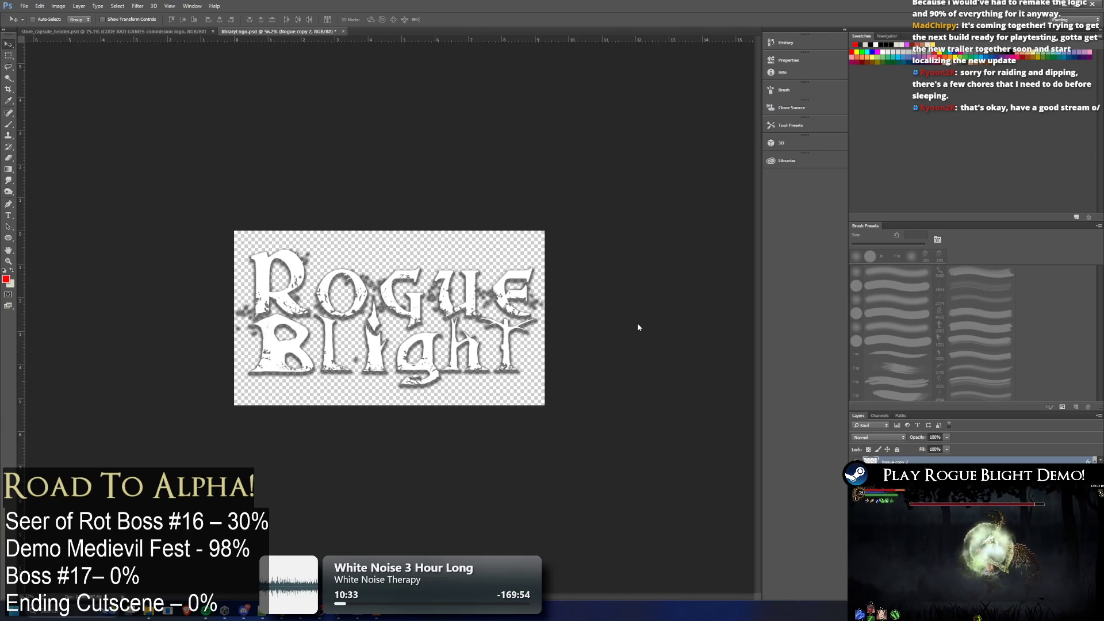
key(super)
key(Escape)
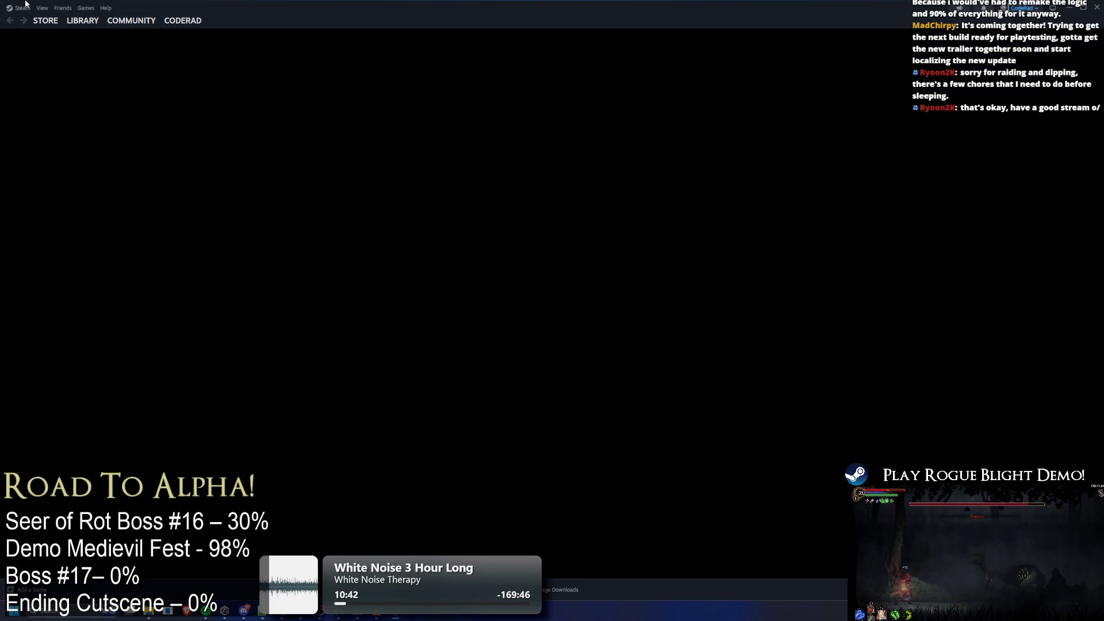
Open the Steam library and switch between the Rogue Blight Demo [testbranch] and Playtest pages
mouse_move(87, 27)
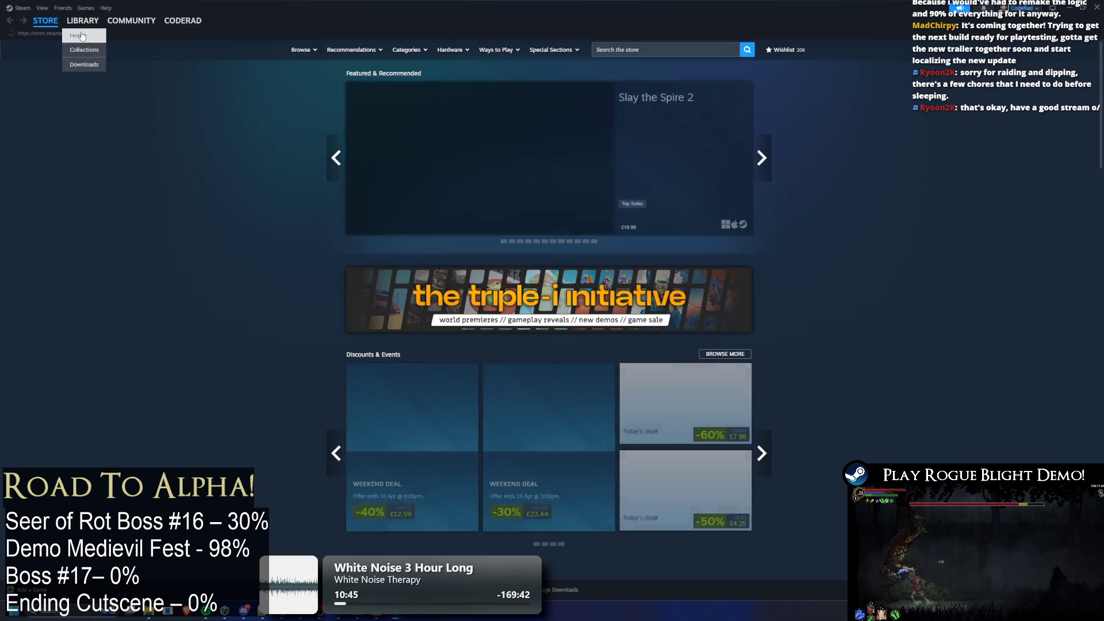
click(83, 20)
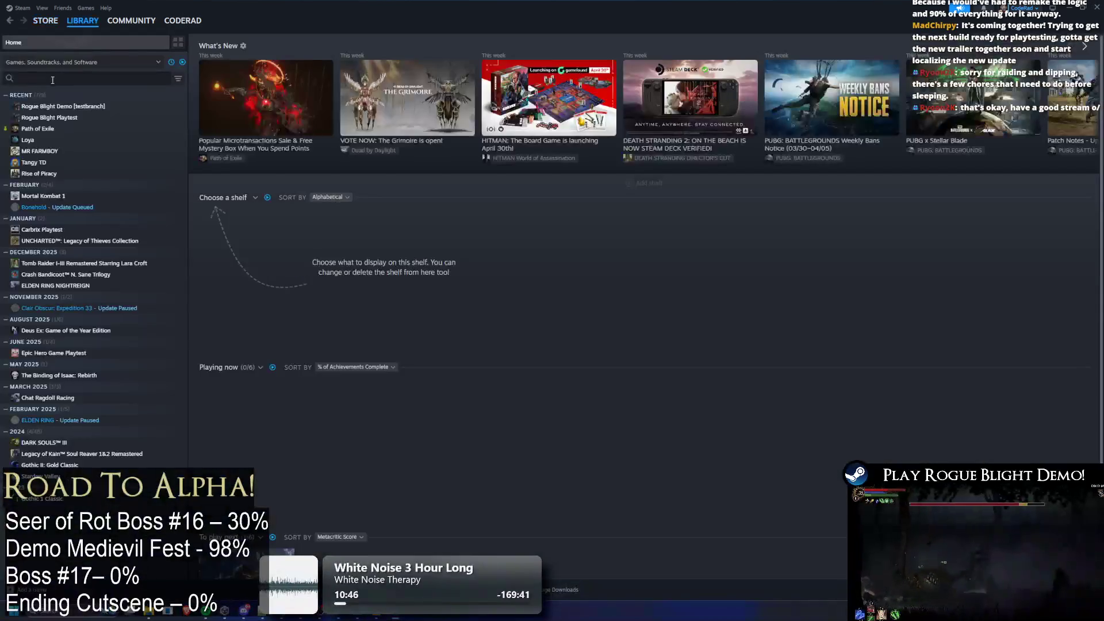
click(58, 106)
click(64, 118)
click(68, 107)
click(67, 118)
Flip repeatedly between the two Rogue Blight entries with the arrow keys, ending on Playtest
key(Up)
key(Down)
key(Up)
key(Down)
key(Up)
key(Down)
key(Up)
key(Down)
key(Up)
key(Down)
key(Up)
key(Down)
key(Up)
key(Down)
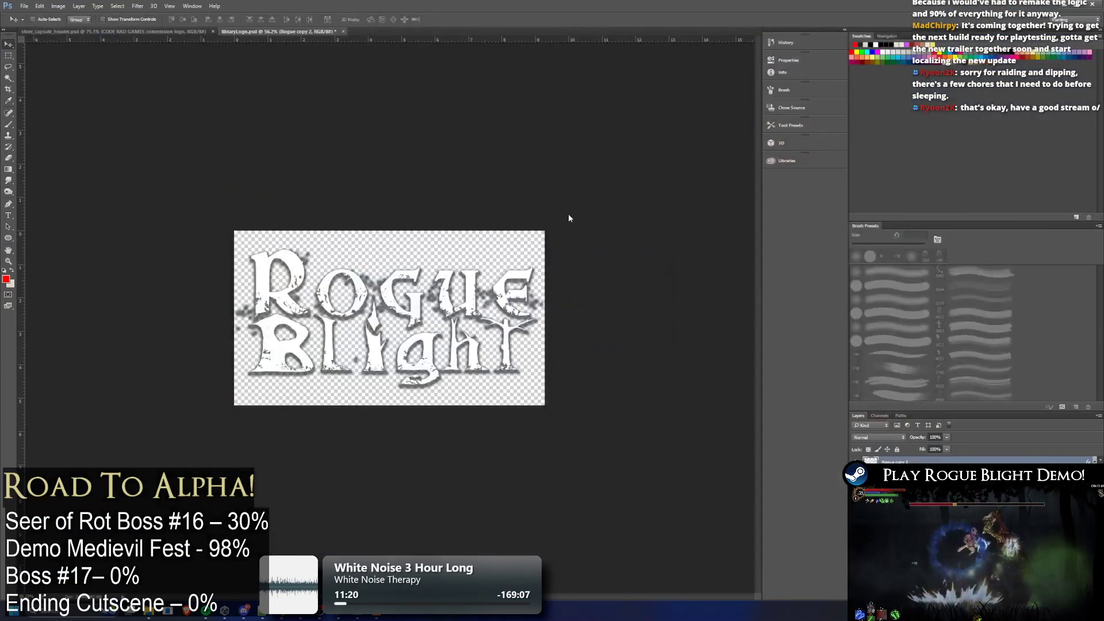
Launch the Snipping Tool from Windows search, then go back to the Steam library home
key(super)
text(snip)
key(Return)
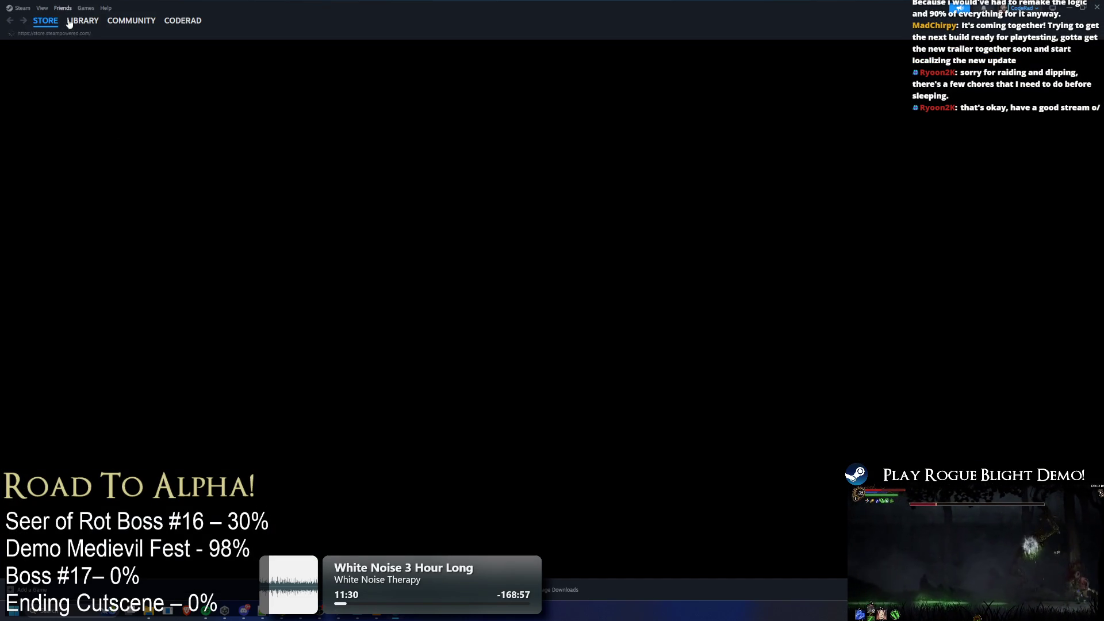
click(78, 36)
Toggle between the Rogue Blight Playtest and Demo pages to compare their hero and logo art
click(69, 117)
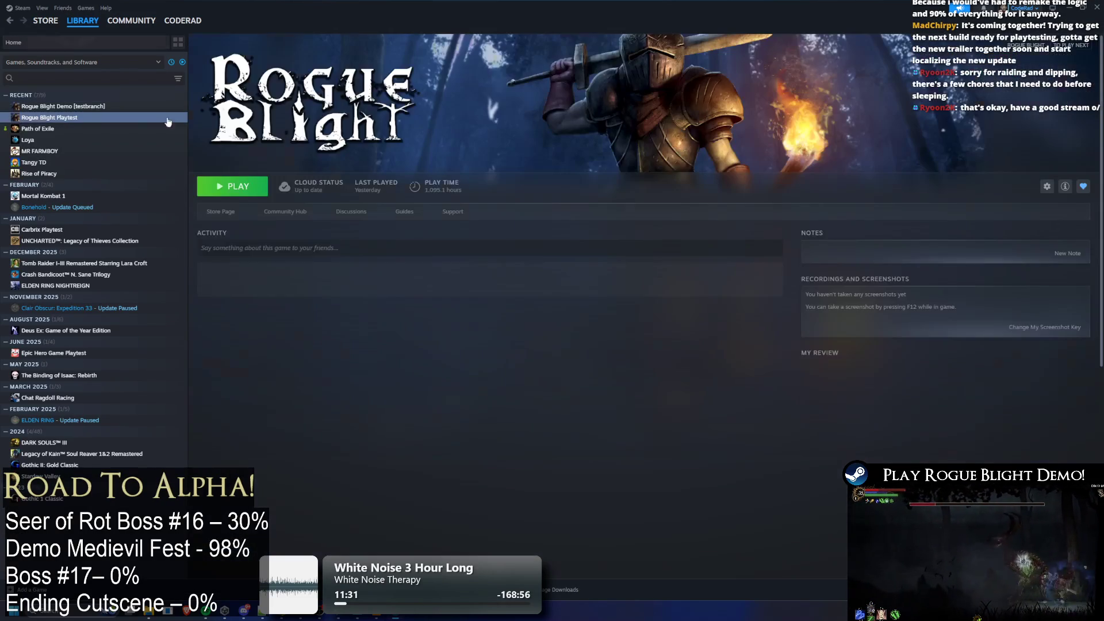
click(99, 107)
click(100, 118)
click(100, 107)
click(100, 118)
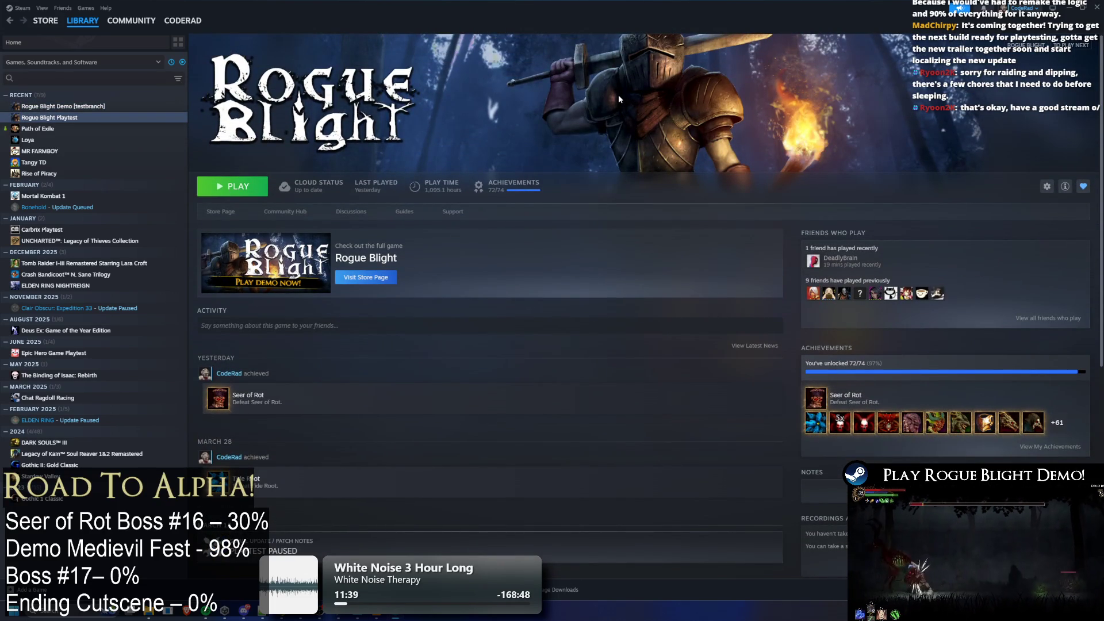
click(81, 106)
click(82, 118)
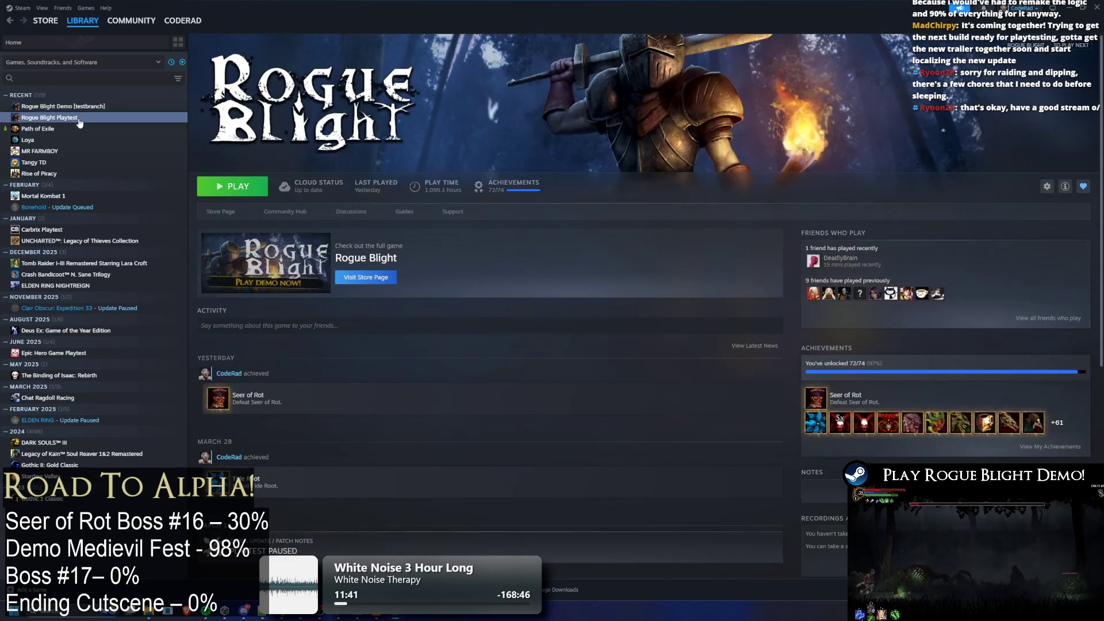
Keep comparing the Demo [testbranch] and Playtest pages, finishing on Rogue Blight Playtest
key(Up)
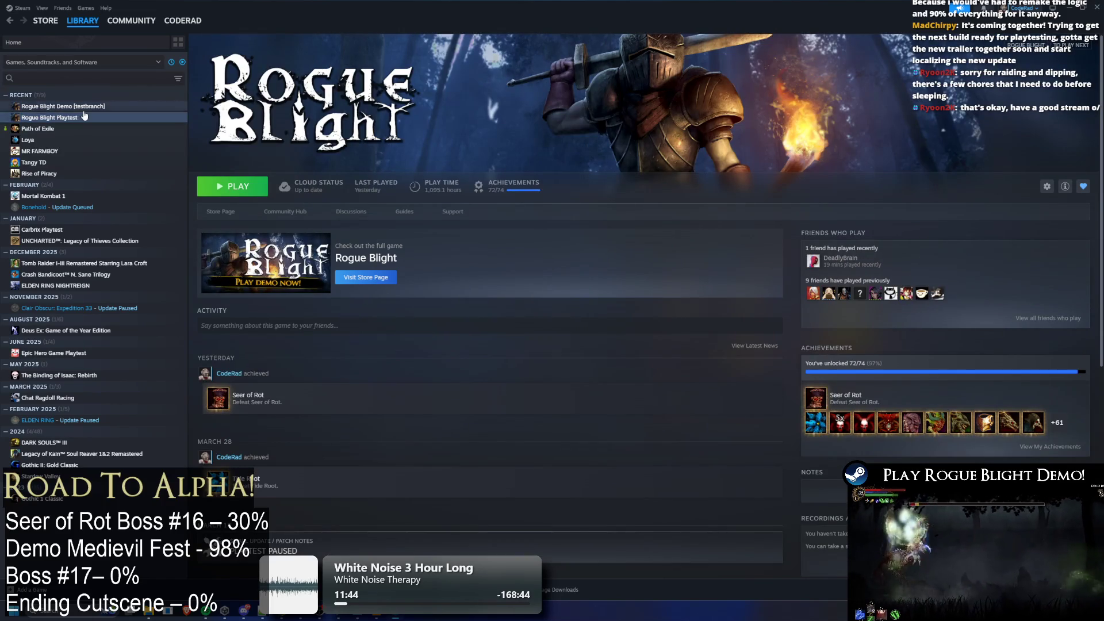
click(85, 118)
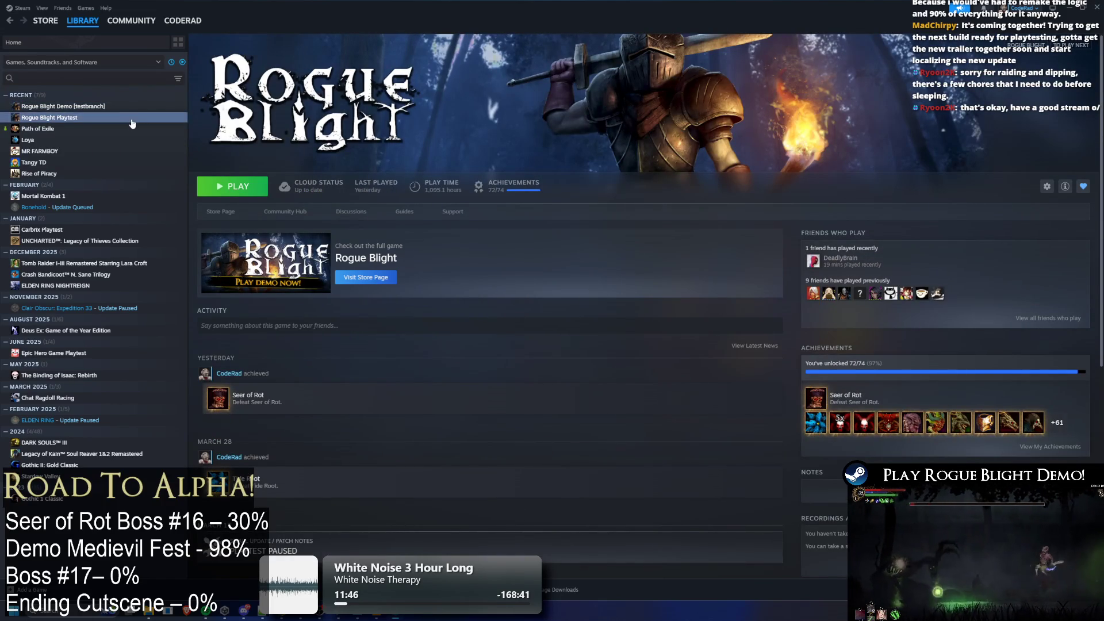
click(138, 109)
click(138, 116)
click(137, 110)
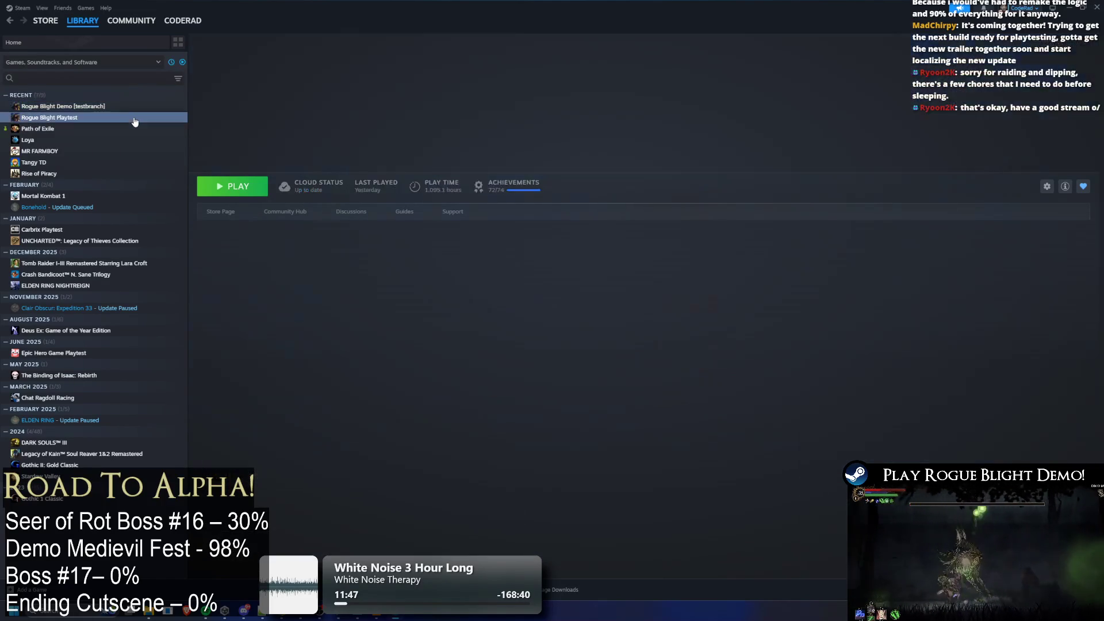
click(136, 109)
click(134, 119)
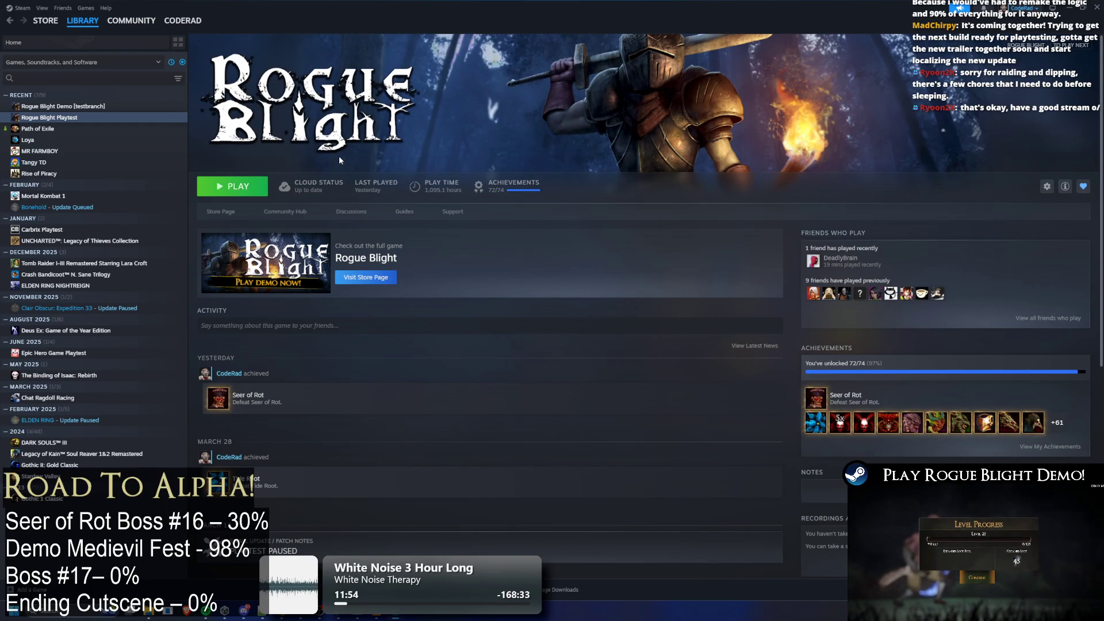
Switch away from Steam through the Alt+Tab window switcher toward Photoshop
key(alt+Tab)
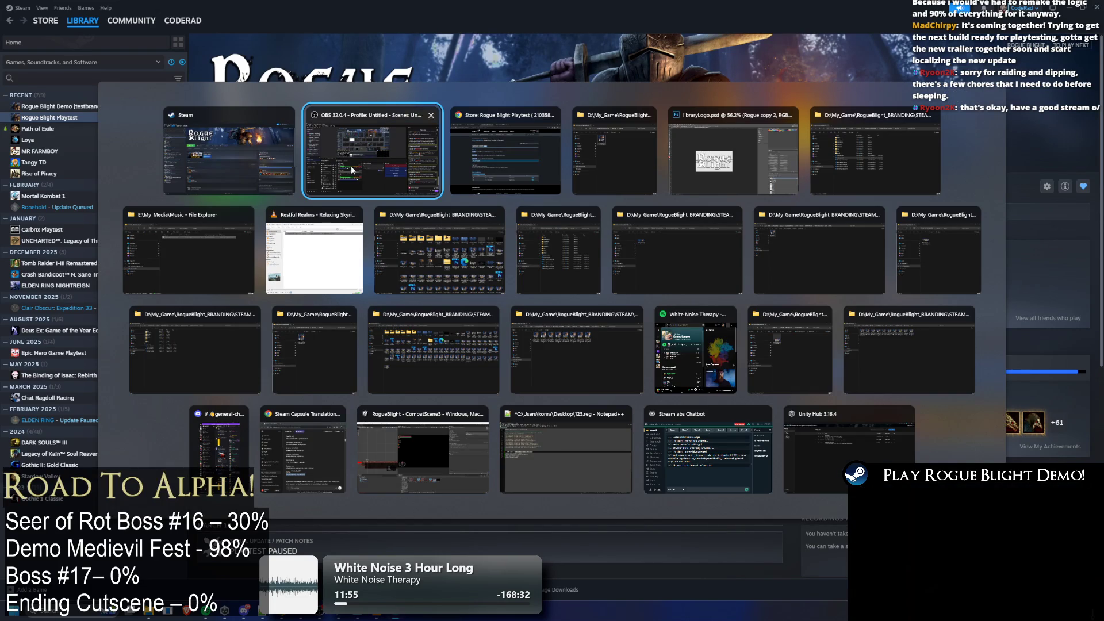
key(Escape)
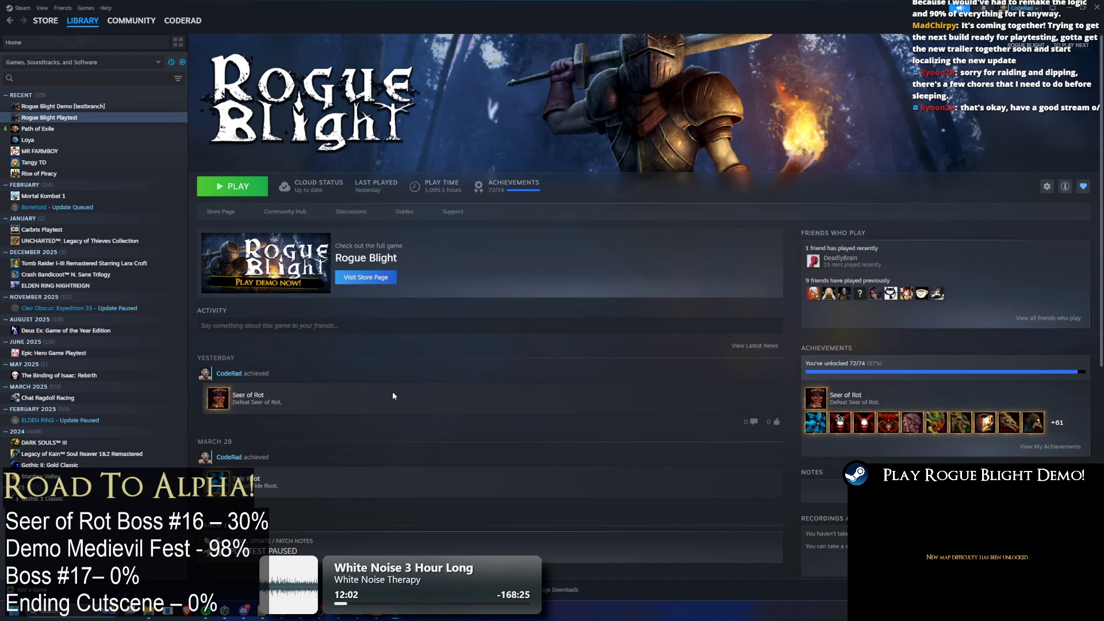
key(alt+Tab)
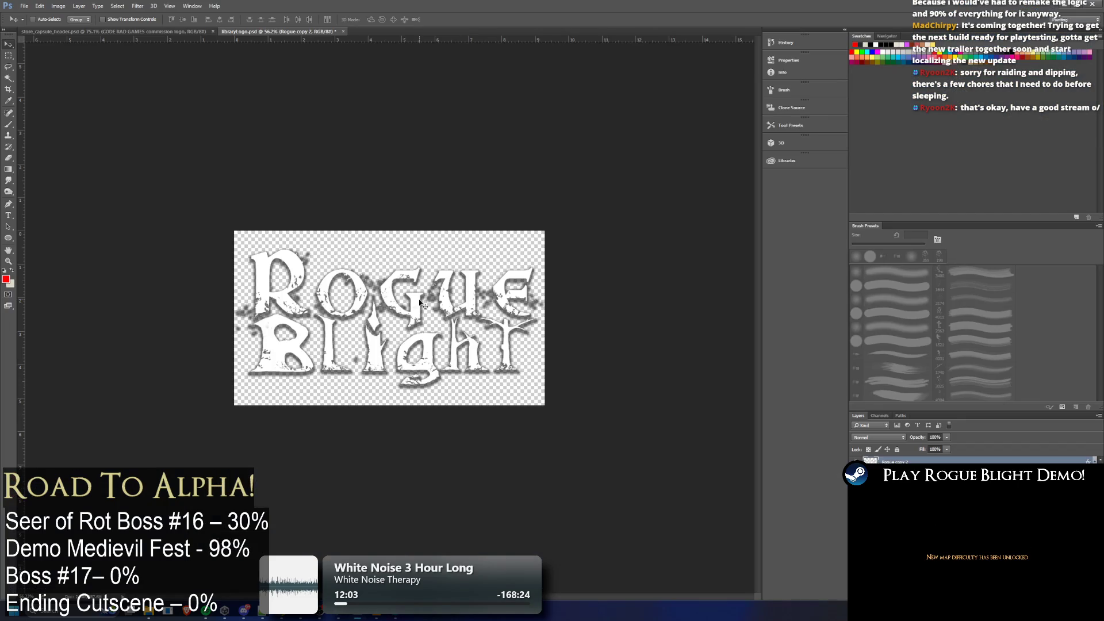
key(alt+Tab)
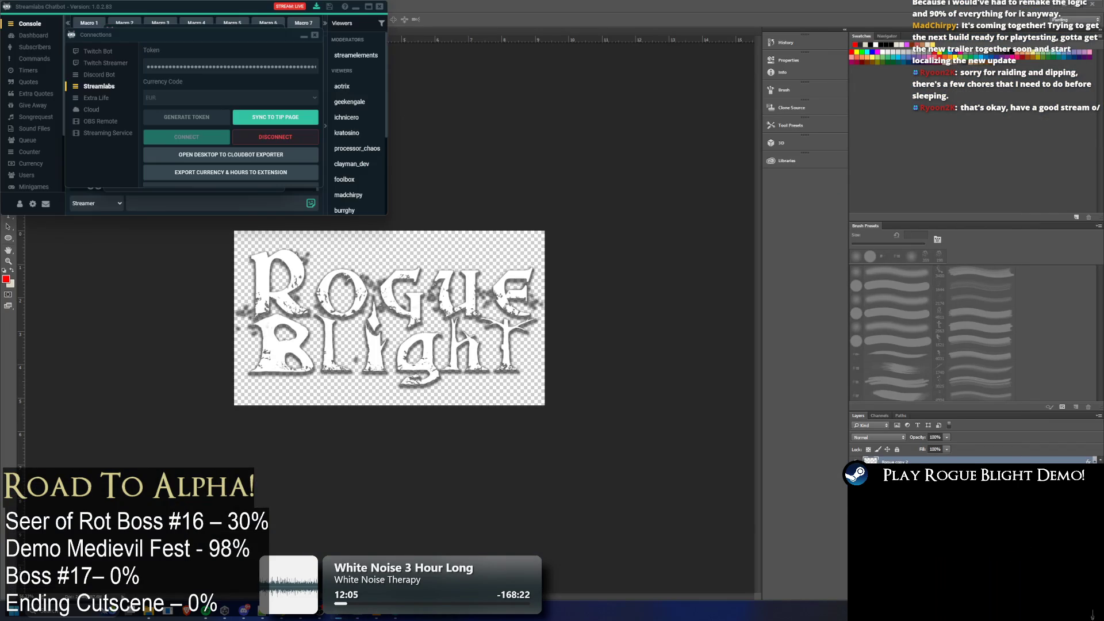
Open libraryHero.psd from the STEAM CAPSULE (GOOD) > Normal folder
mouse_move(148, 617)
click(391, 468)
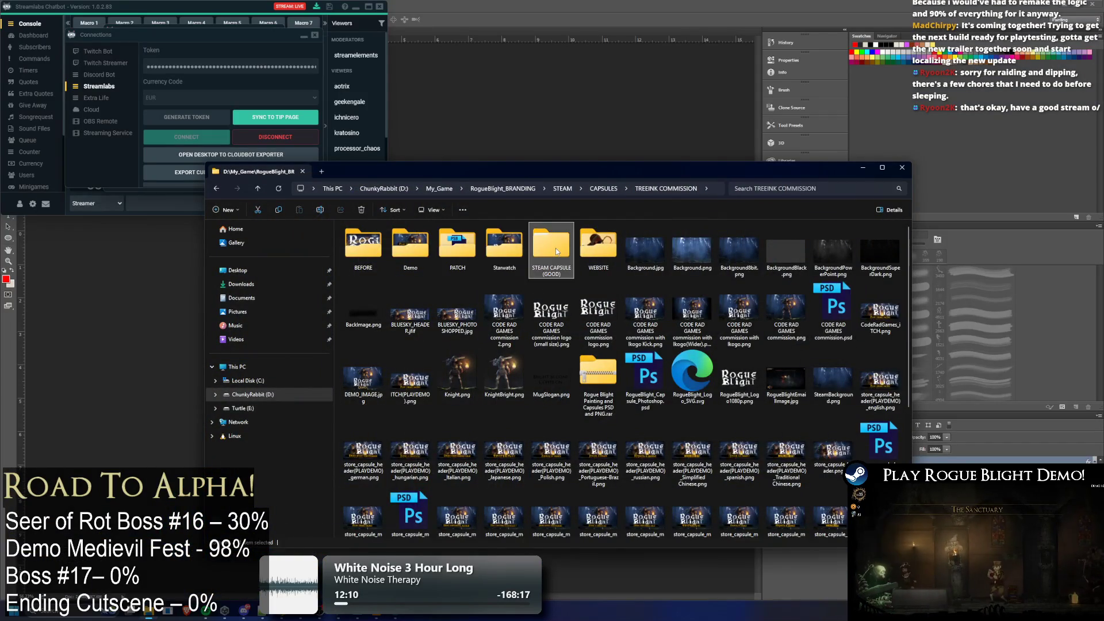
double_click(553, 248)
double_click(376, 251)
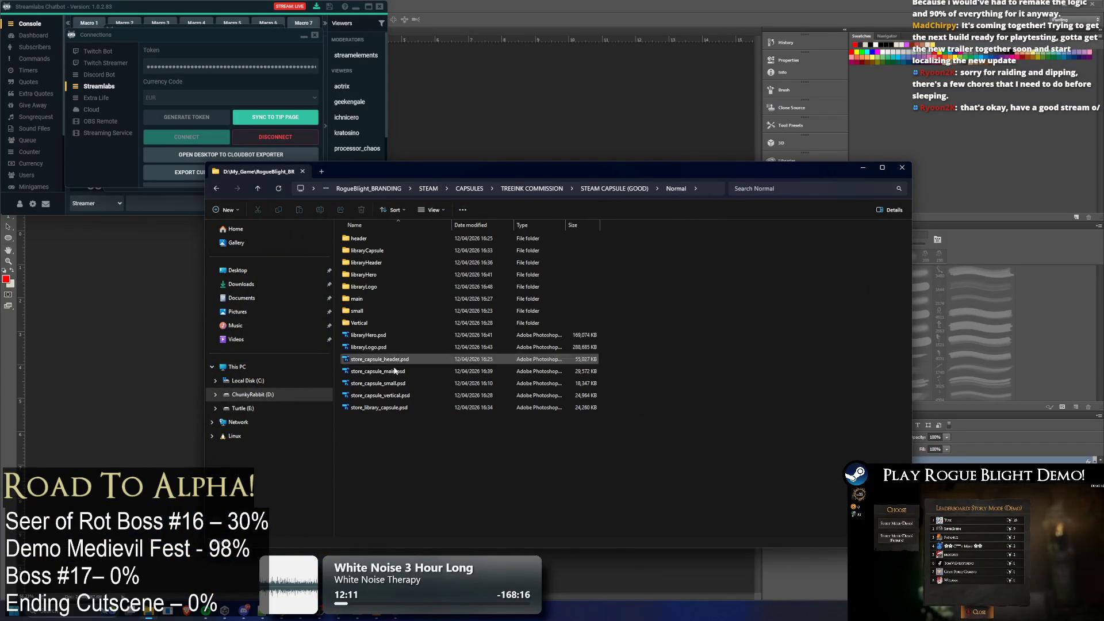
double_click(394, 339)
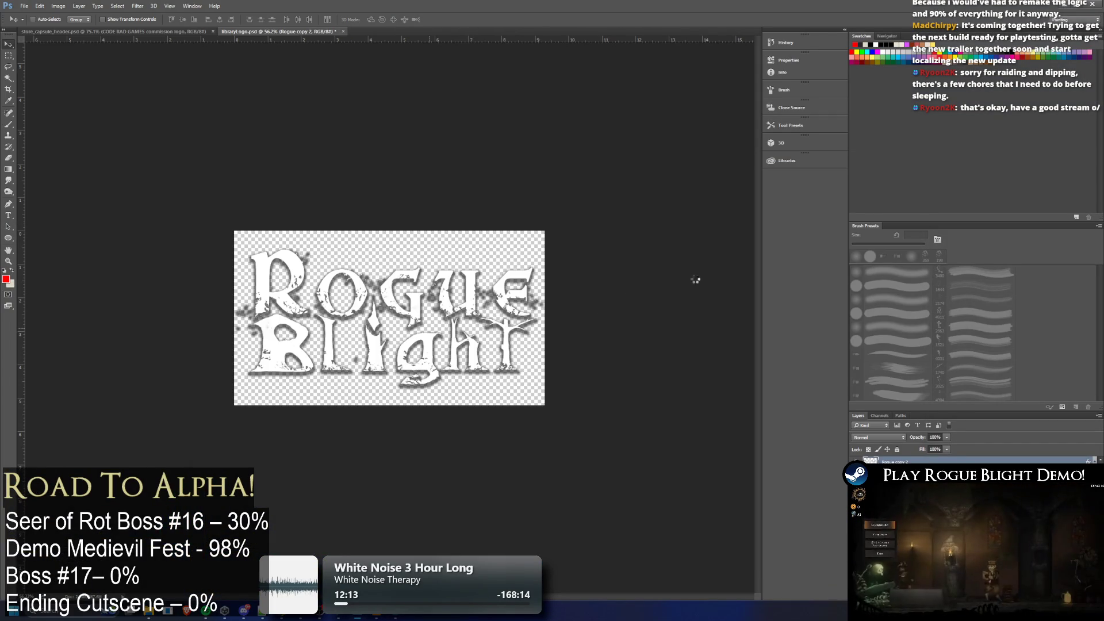
Nudge the knight artwork slightly lower, then return to Steam's Rogue Blight Demo page
key(ctrl+t)
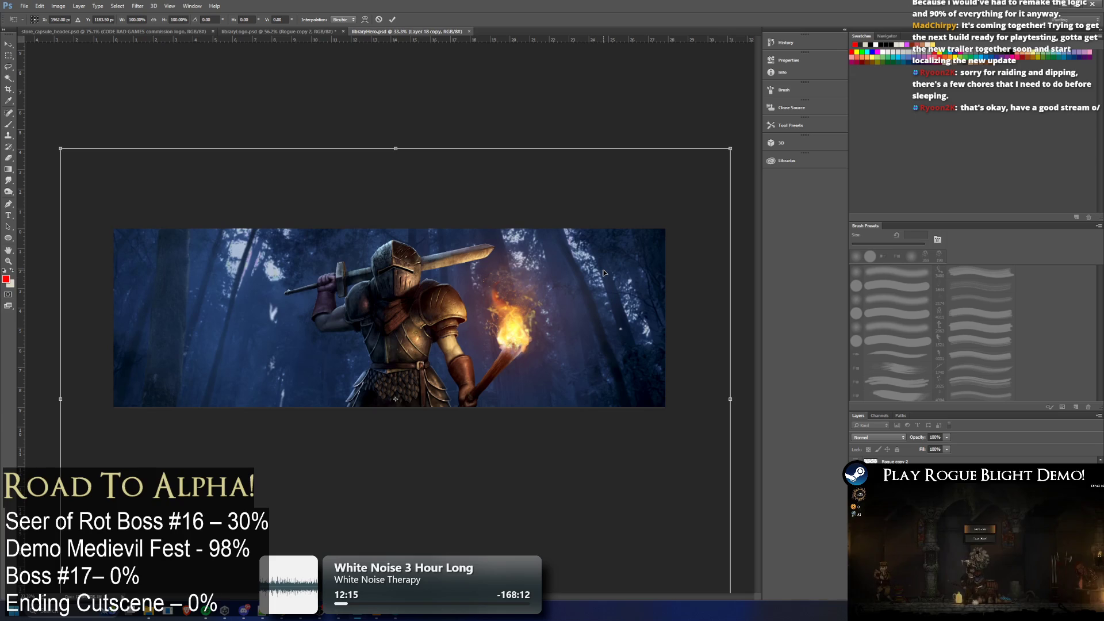
drag(604, 273, 604, 280)
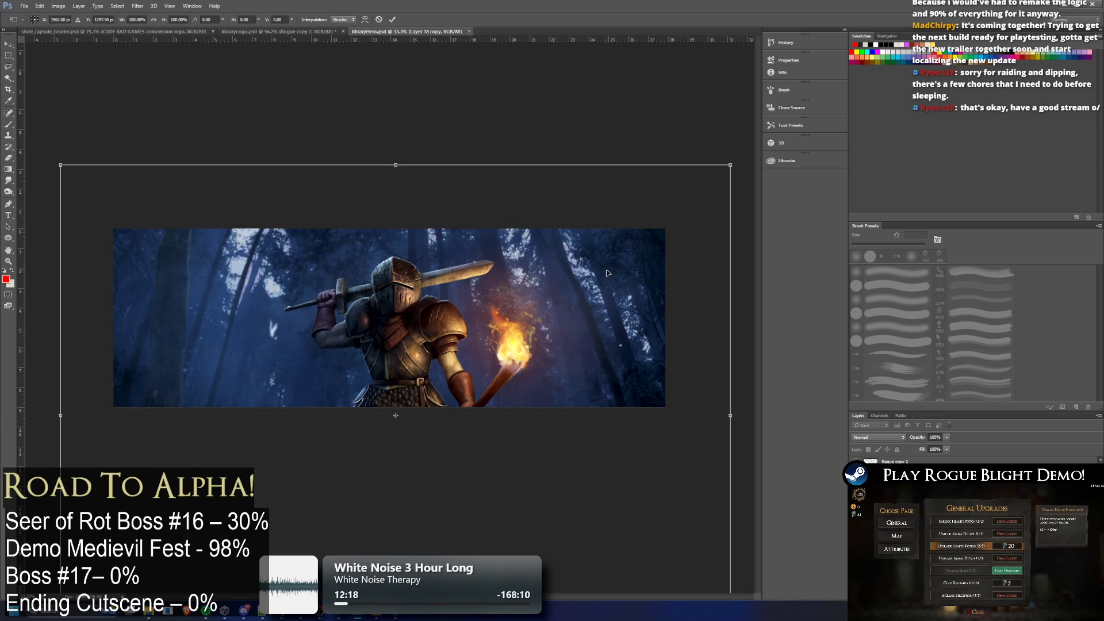
key(alt+Tab)
key(Tab)
key(Tab)
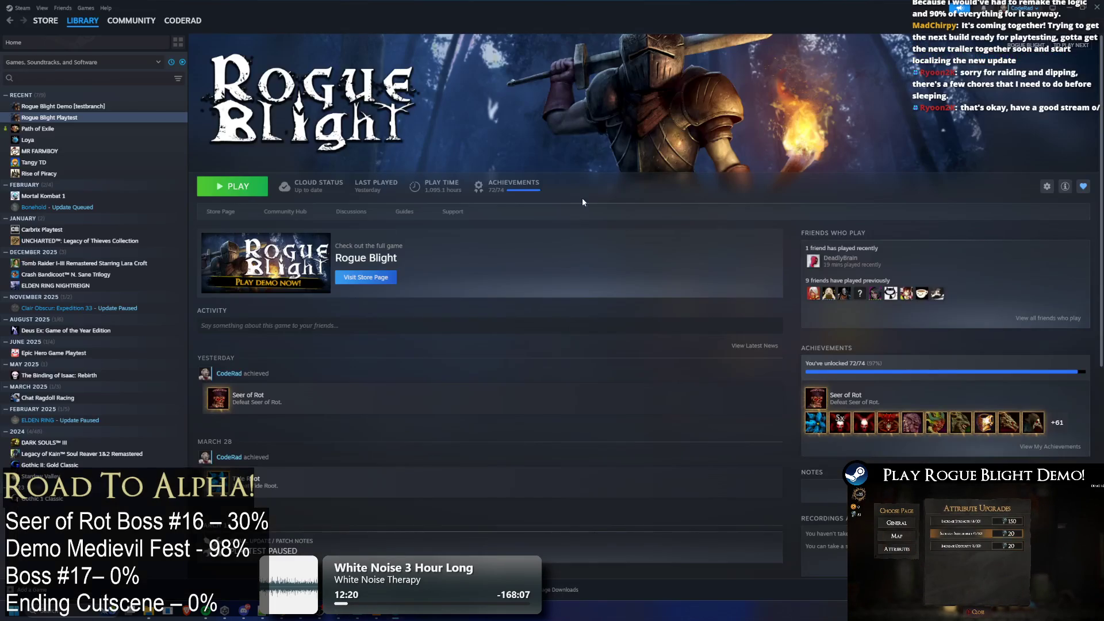
click(63, 107)
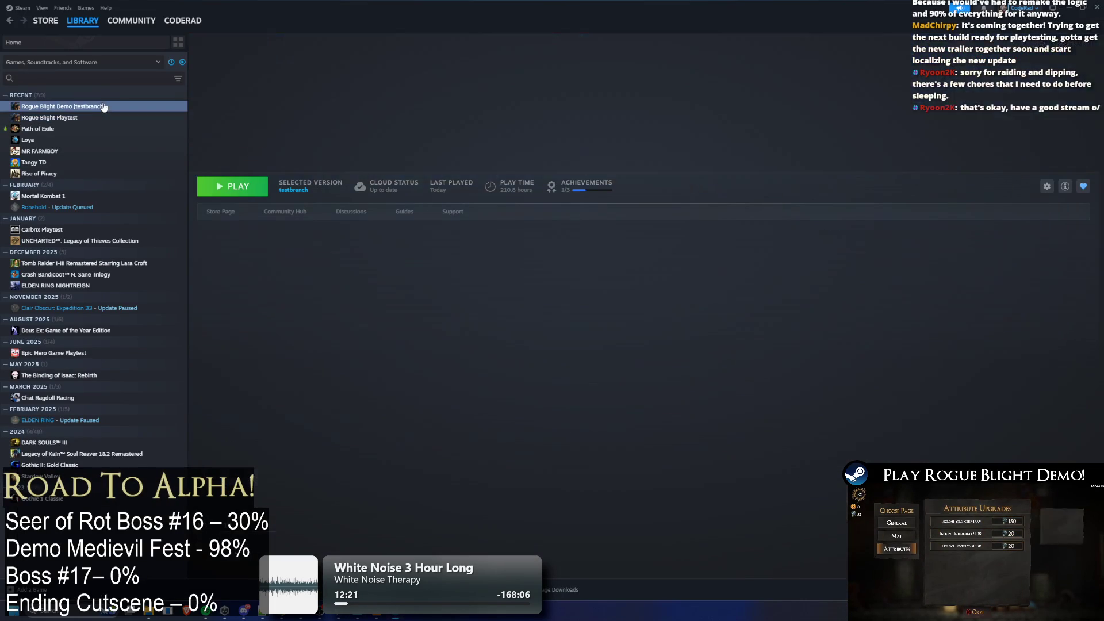
Flip between the Rogue Blight Demo [testbranch] and Playtest pages, then return to libraryHero.psd
click(104, 118)
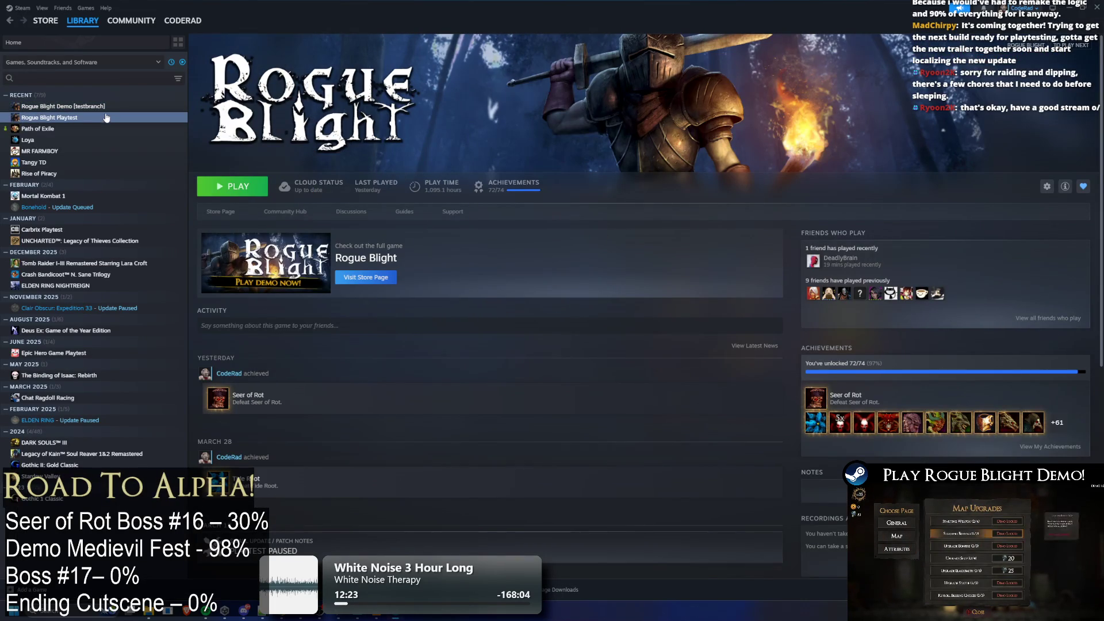
click(109, 106)
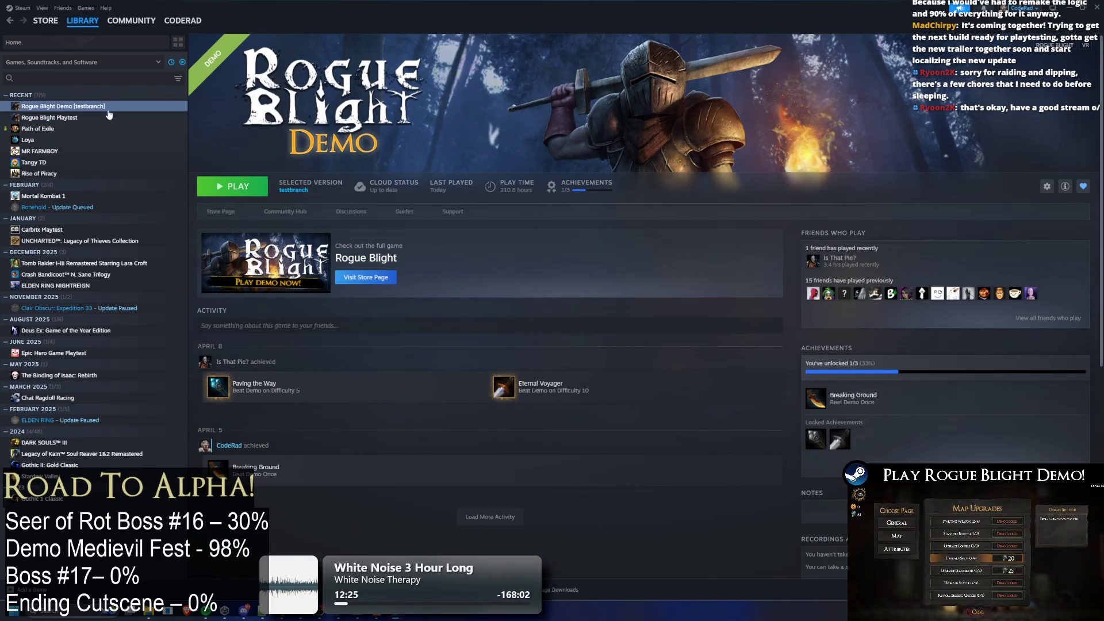
key(Down)
click(108, 107)
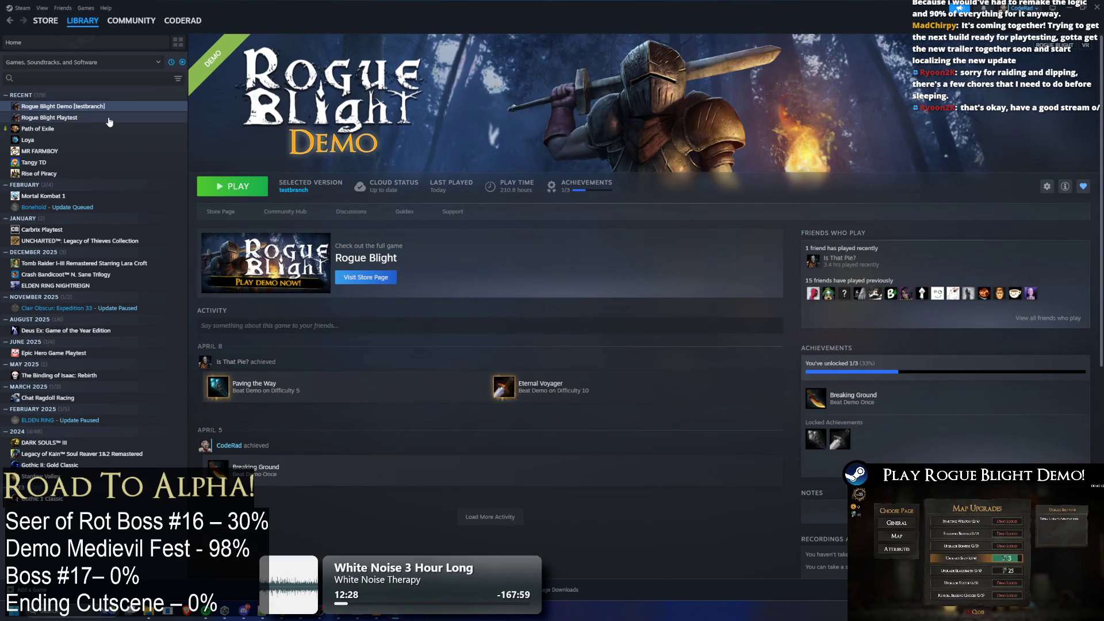
key(Down)
click(109, 107)
key(Down)
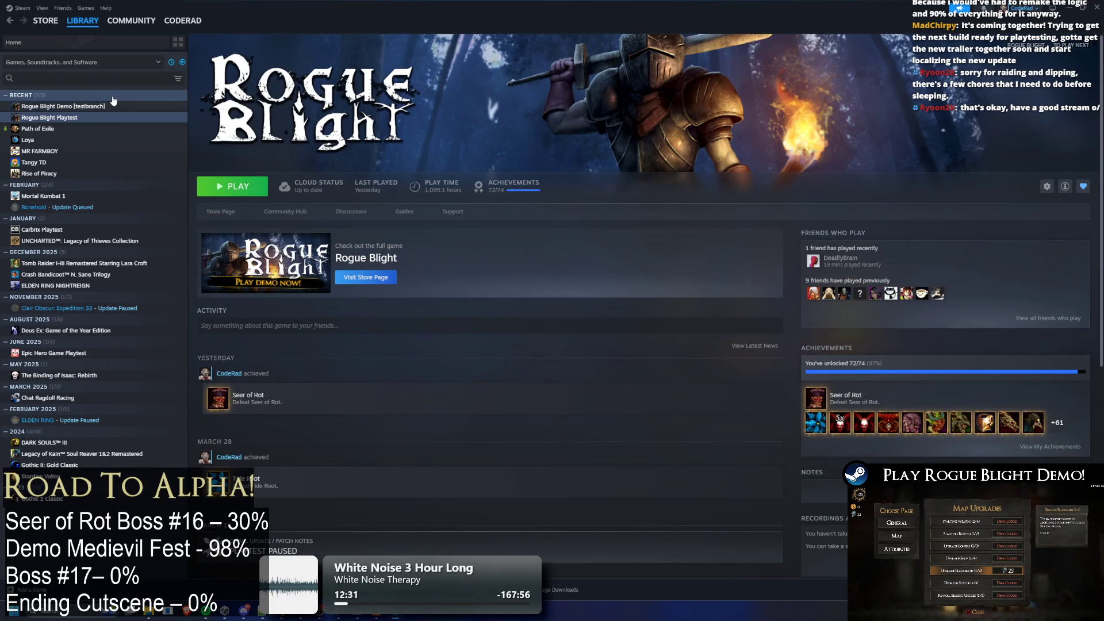
click(106, 110)
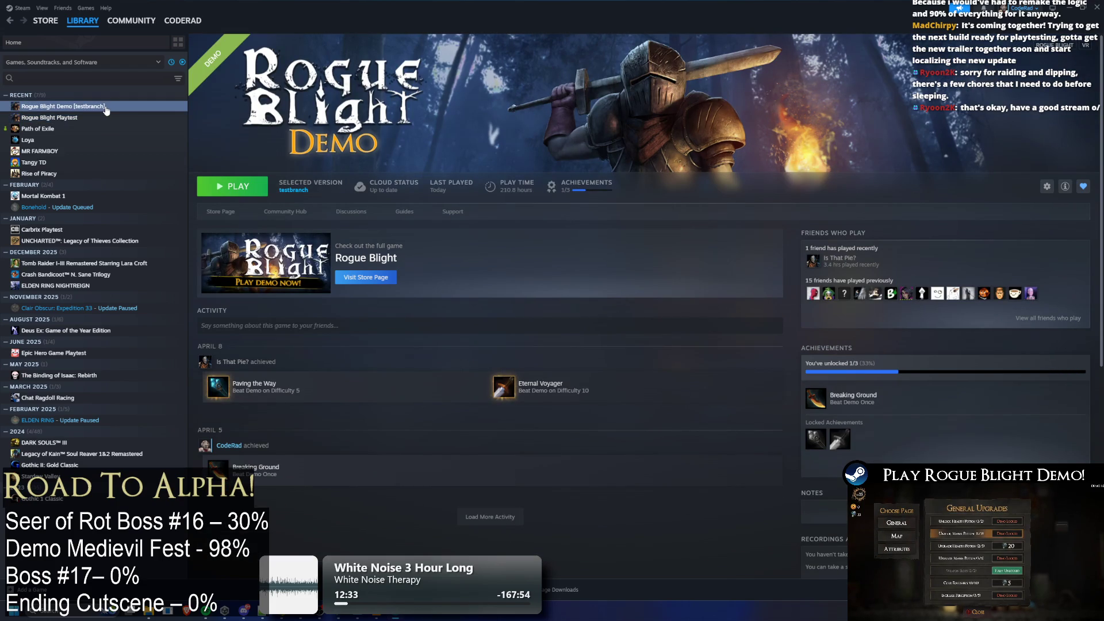
key(alt+Tab)
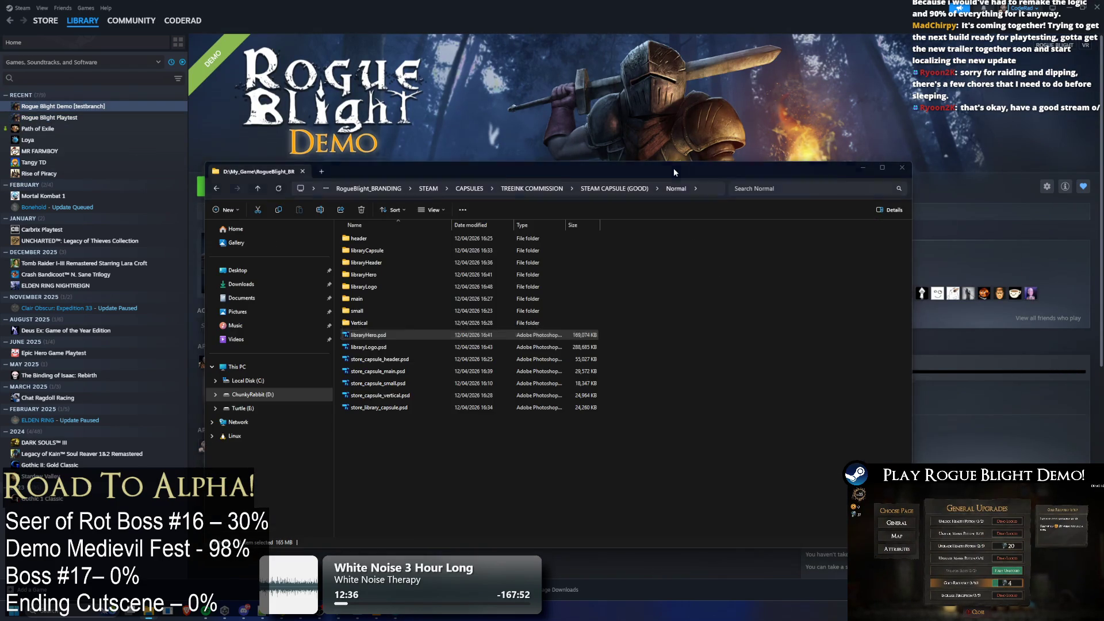
key(alt+Tab)
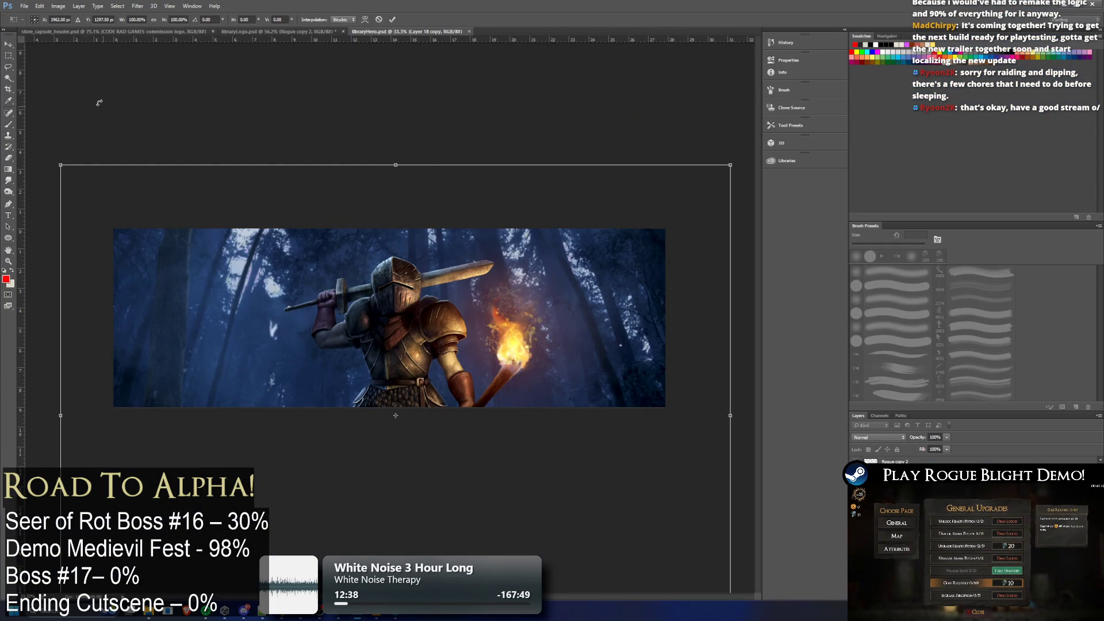
Cancel the old transform, lower the knight artwork with Down and Shift+Down nudges, and apply it
click(13, 67)
click(595, 224)
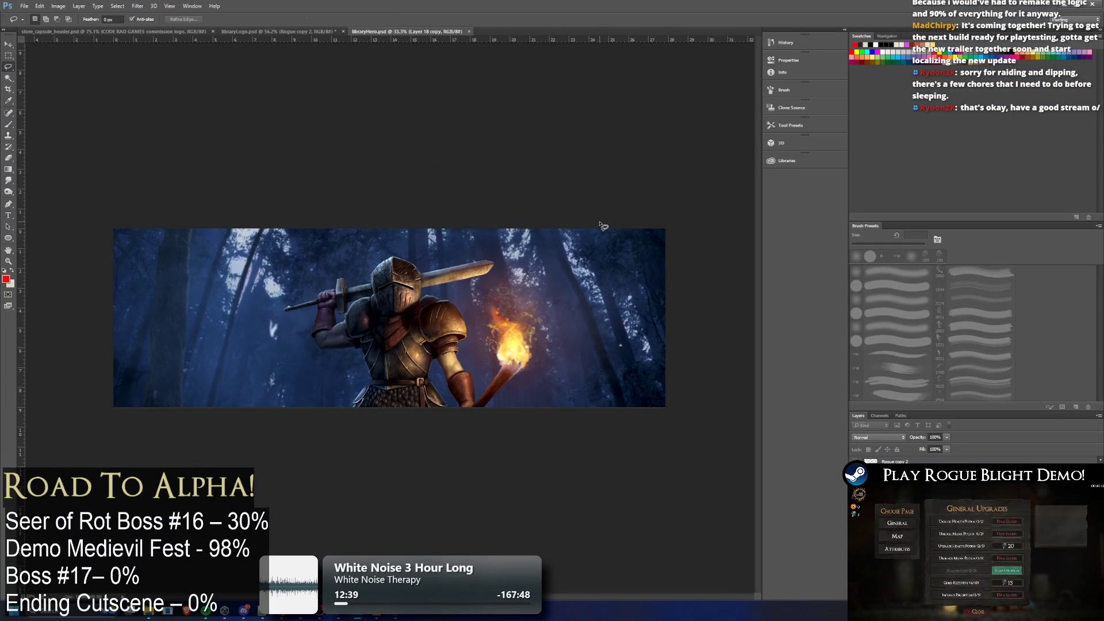
key(ctrl+t)
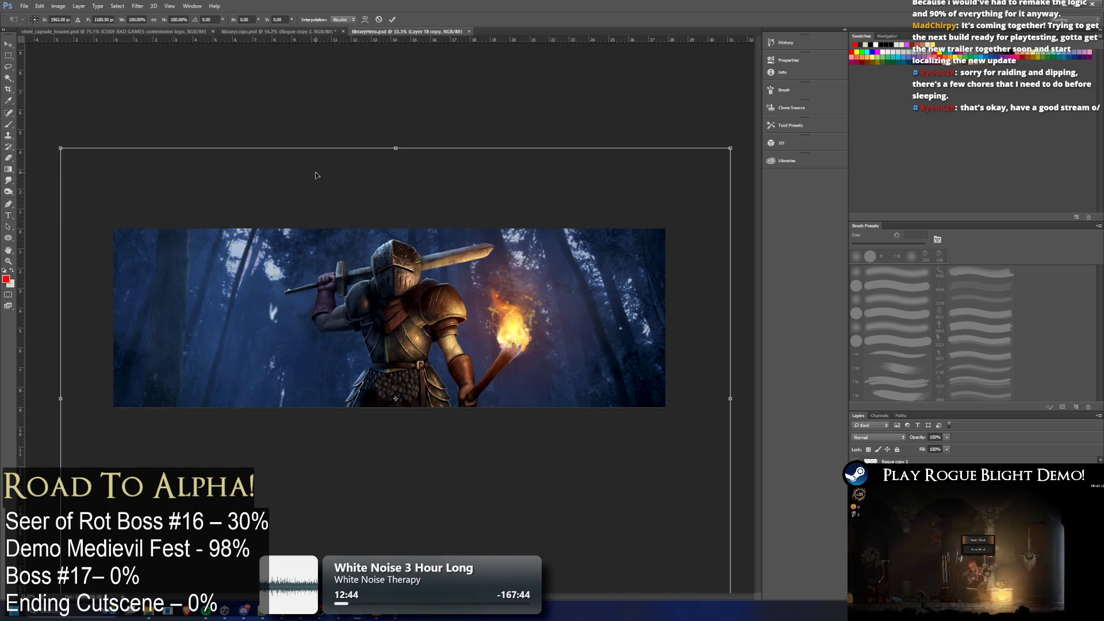
key(Down)
key(Down)
key(Down)
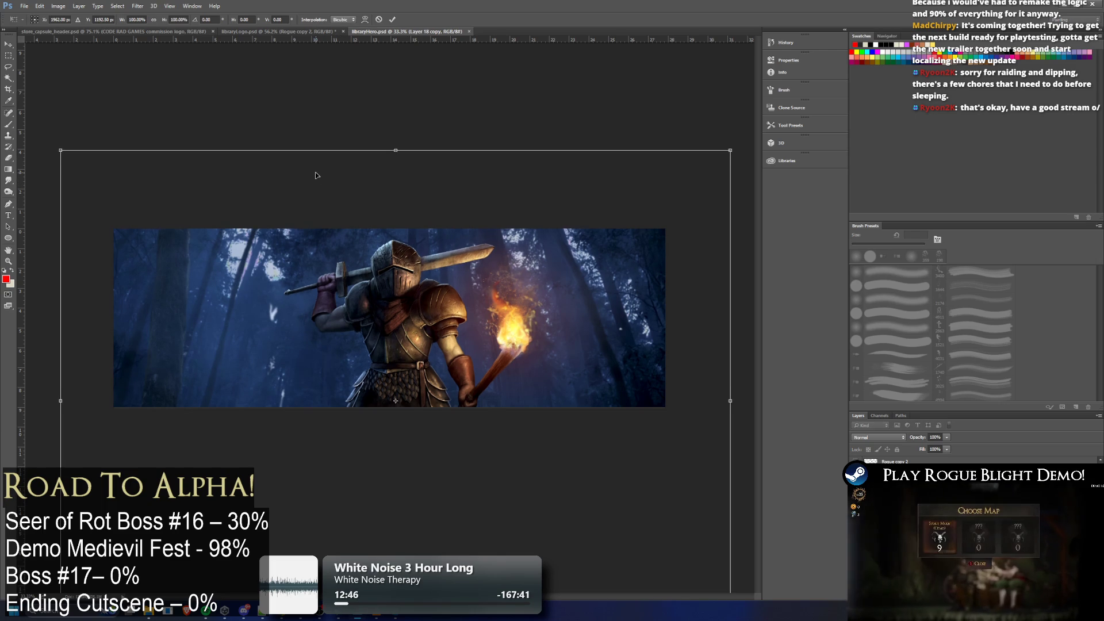
key(shift+Down)
key(shift+Down)
key(shift+Down)
key(shift+Down)
key(shift+Down)
key(shift+Down)
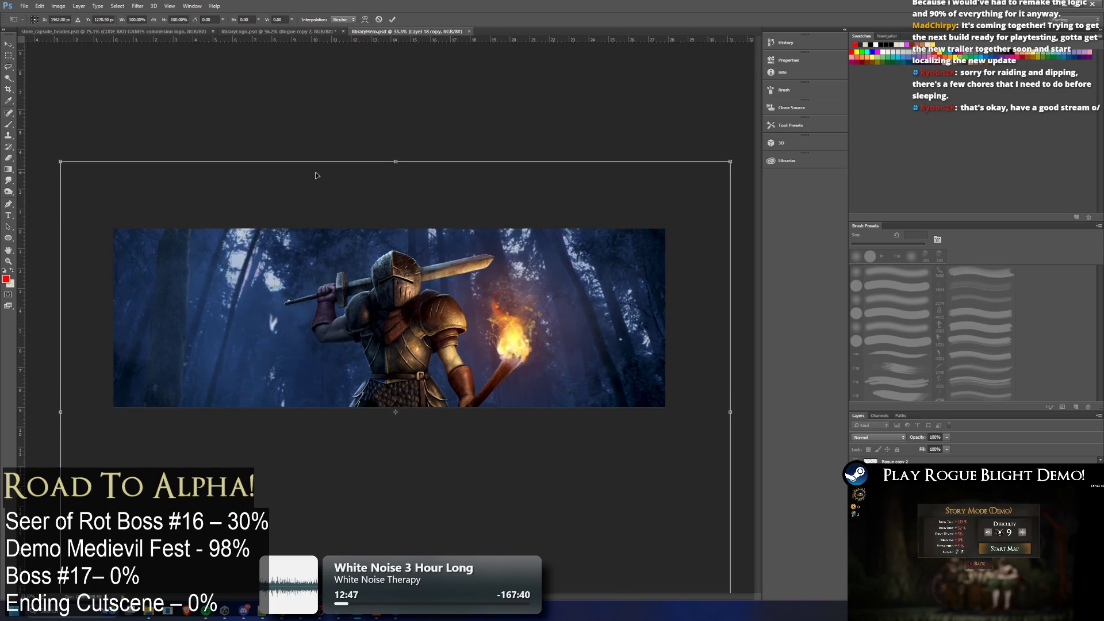
key(shift+Down)
key(shift+Down)
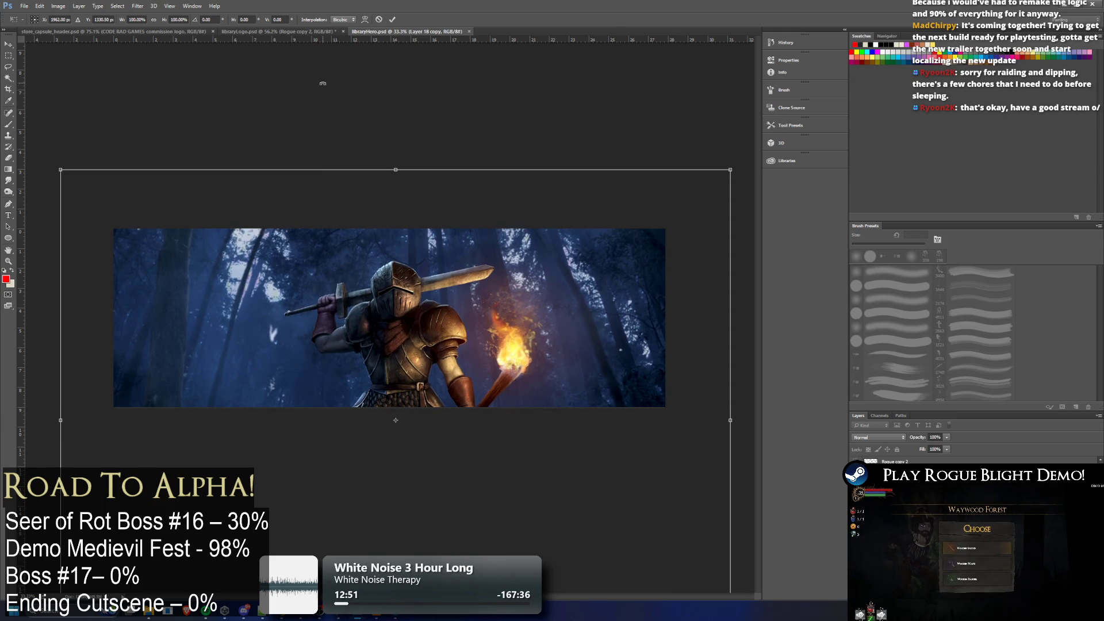
key(Down)
key(Down)
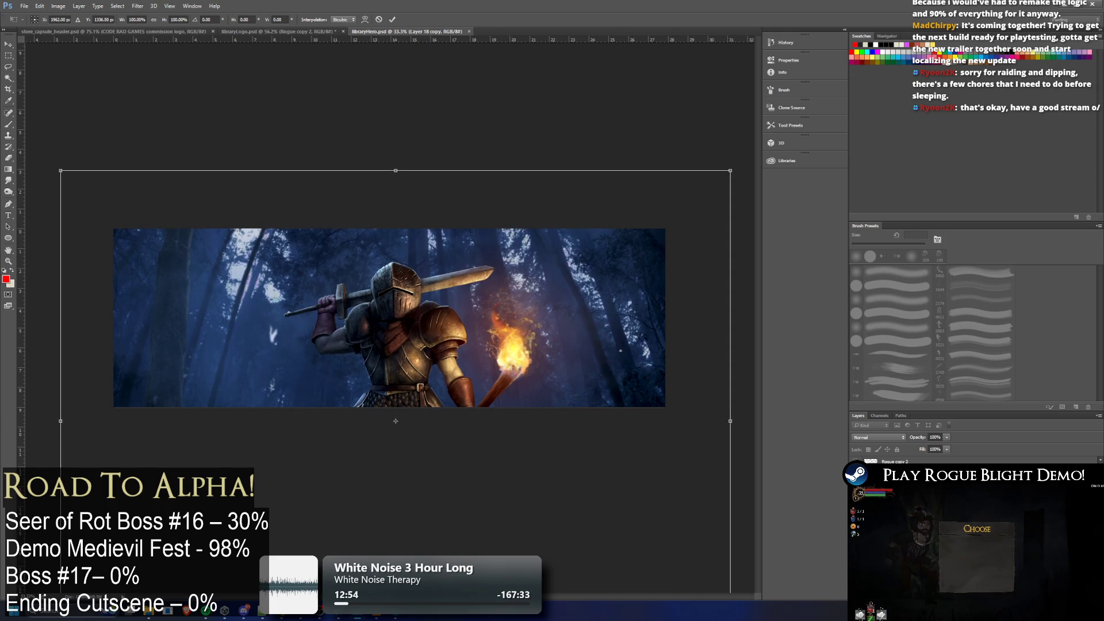
click(8, 67)
click(504, 224)
click(34, 7)
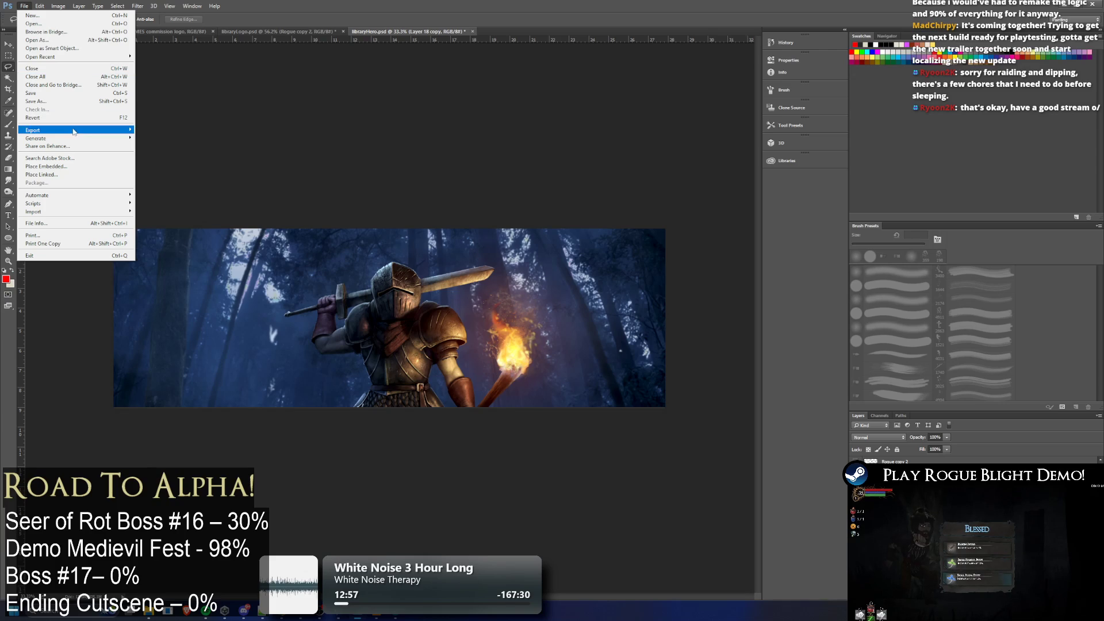
Save the banner as libraryHero.png, replacing the existing export
click(303, 136)
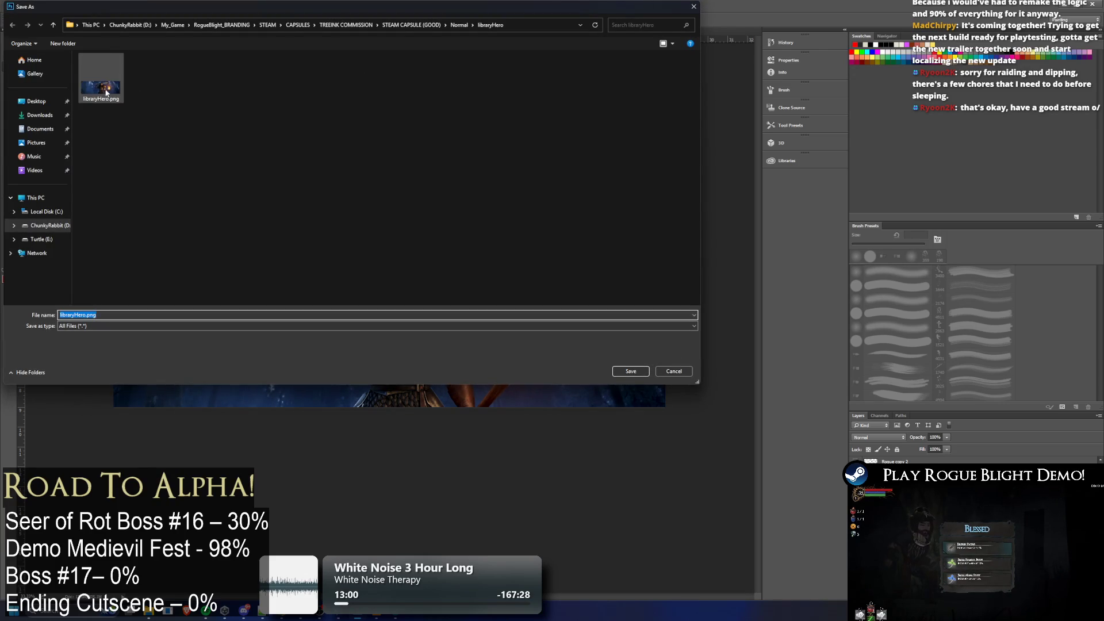
key(Return)
click(573, 305)
Cycle through the open windows with Alt+Tab and the Windows task view
key(alt+Tab)
key(alt+Tab)
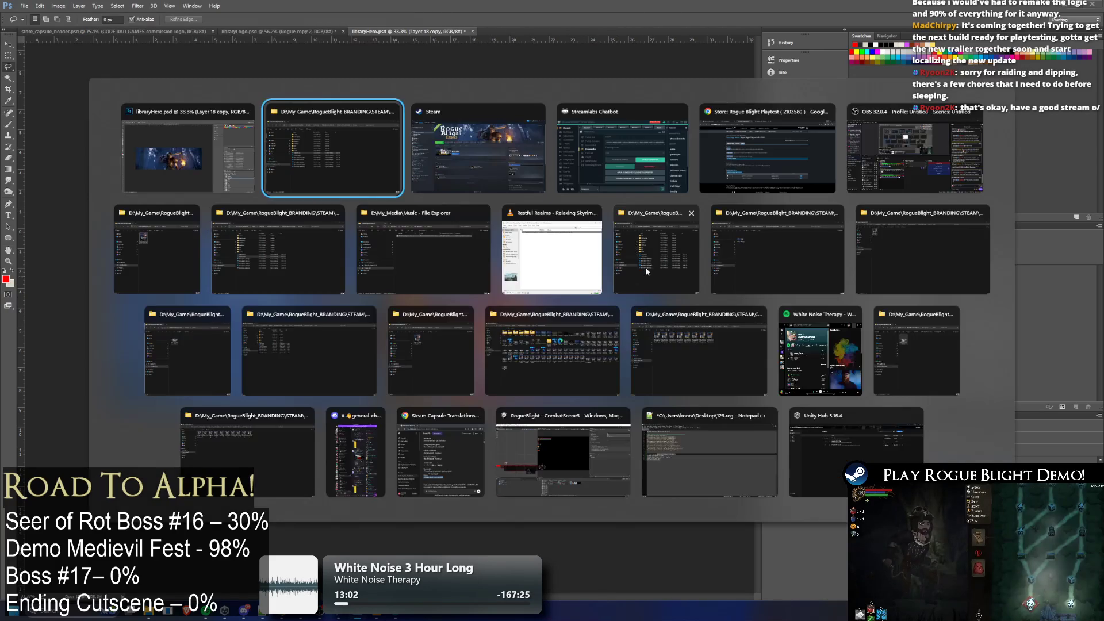
key(alt+Tab)
key(alt+Tab)
key(Escape)
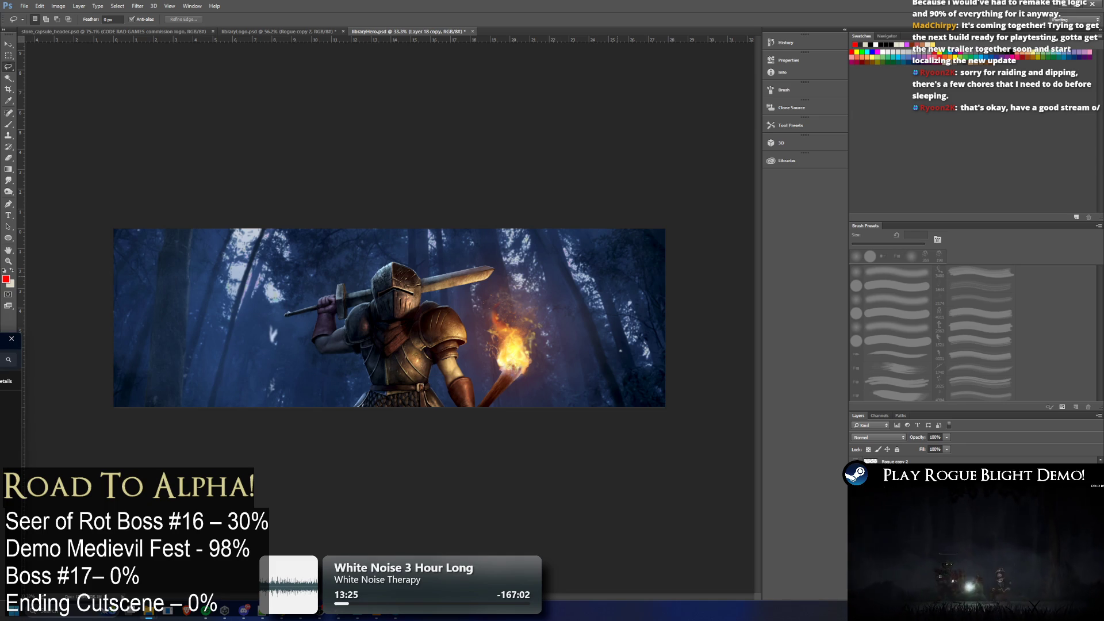
key(super)
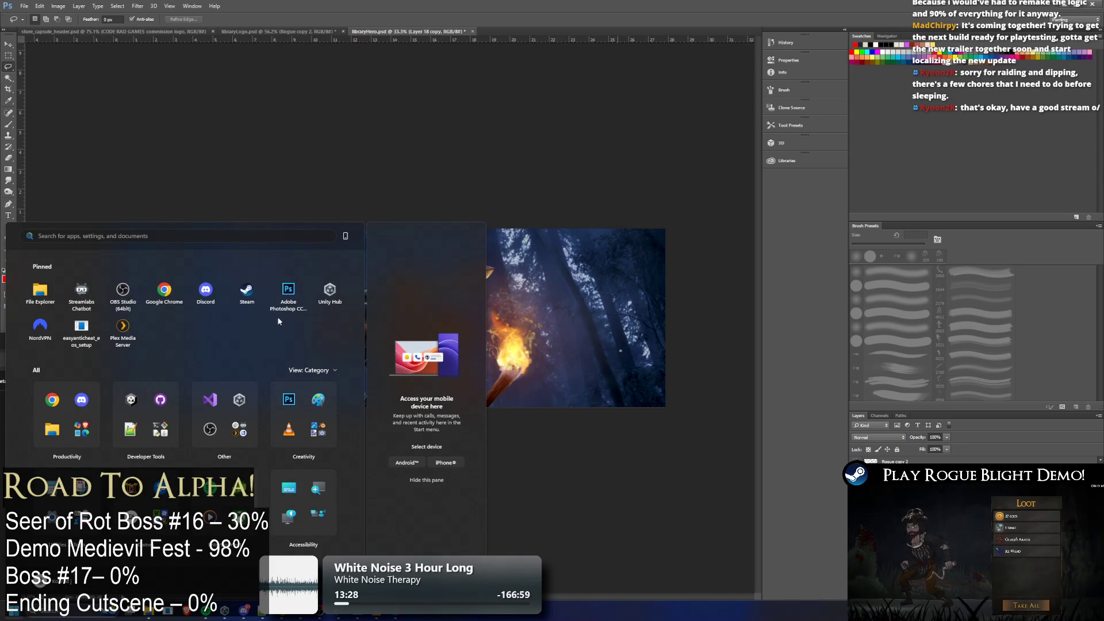
key(super)
key(super+Tab)
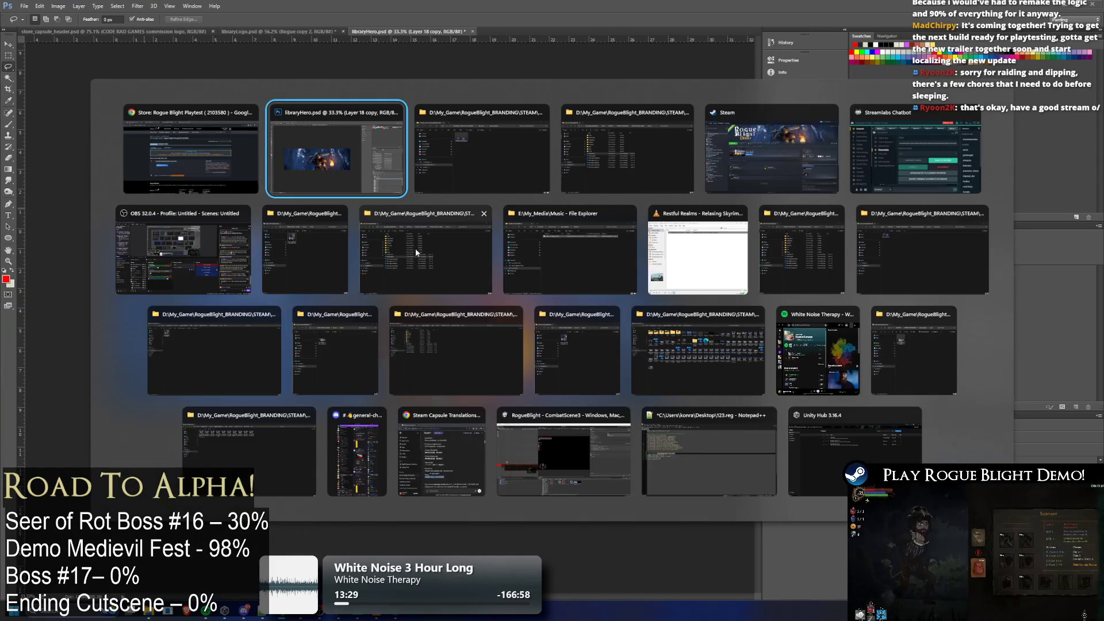
Exit Steam from its taskbar menu and relaunch it by searching 'steam' in Start
key(Escape)
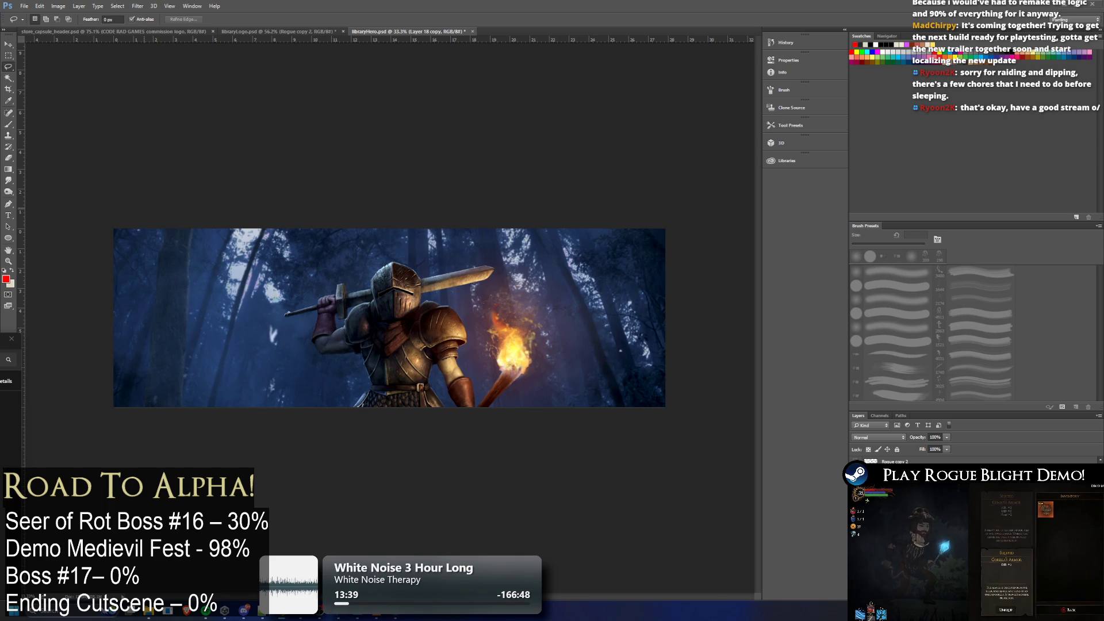
right_click(945, 610)
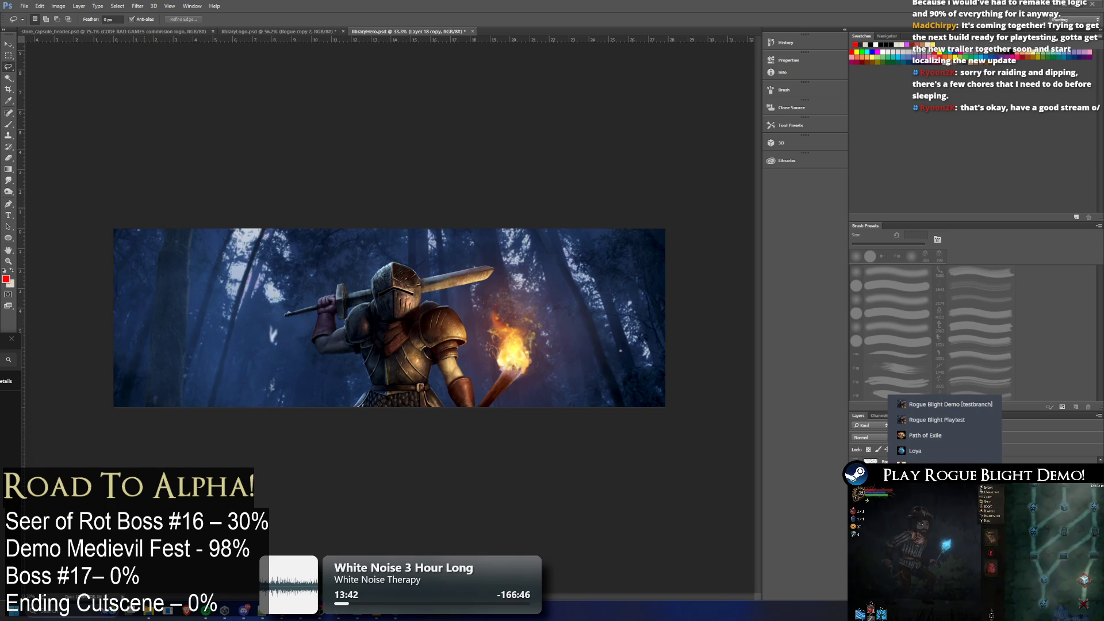
click(949, 404)
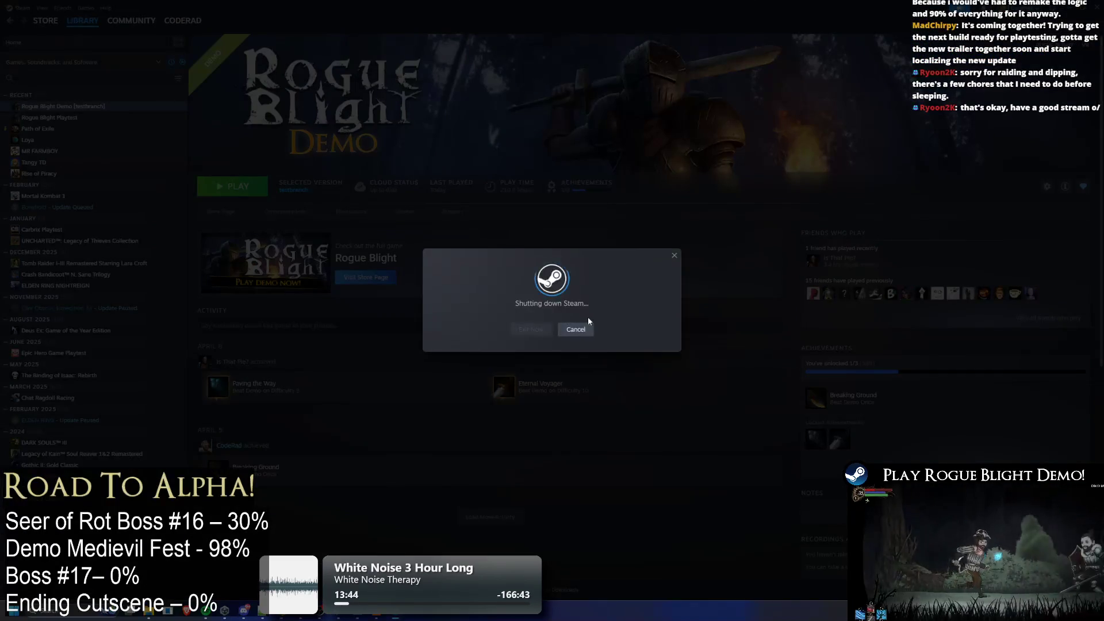
key(super)
text(steam)
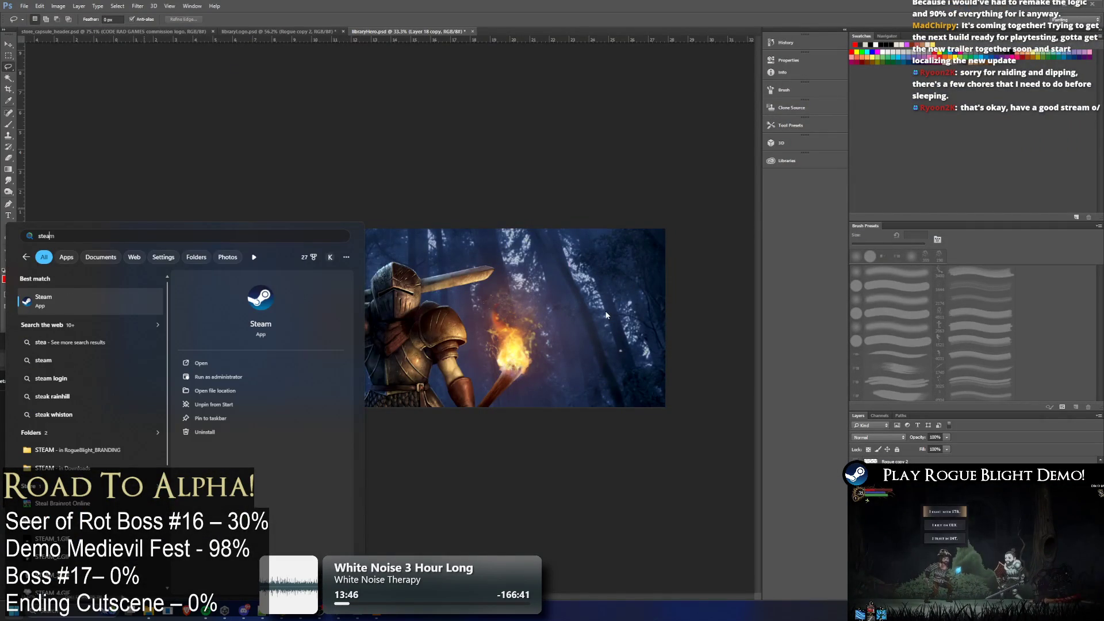
key(Return)
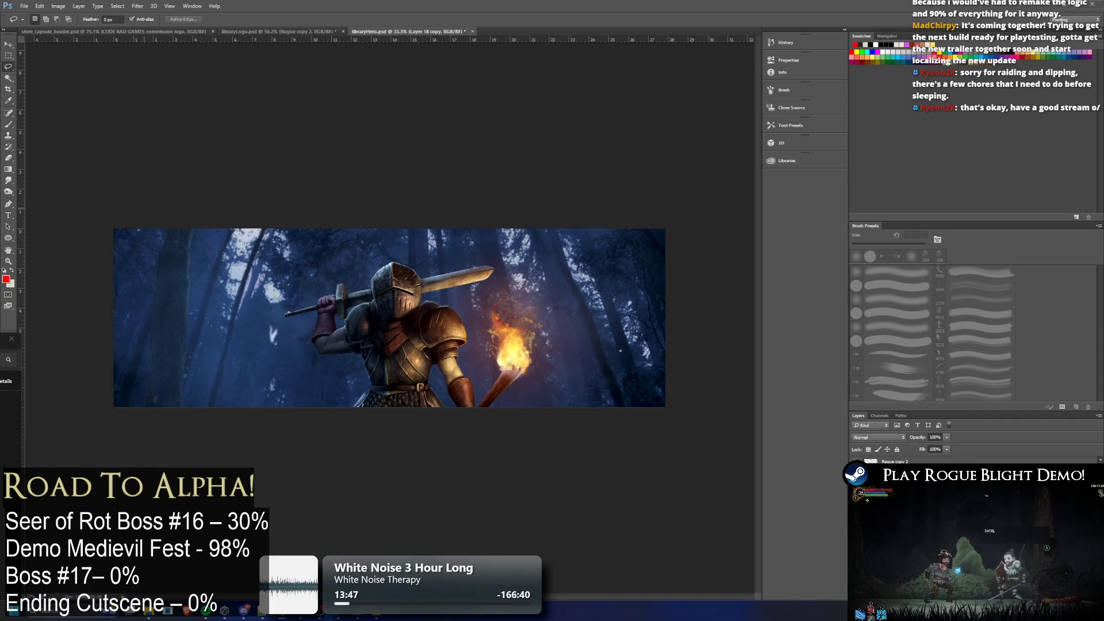
key(super)
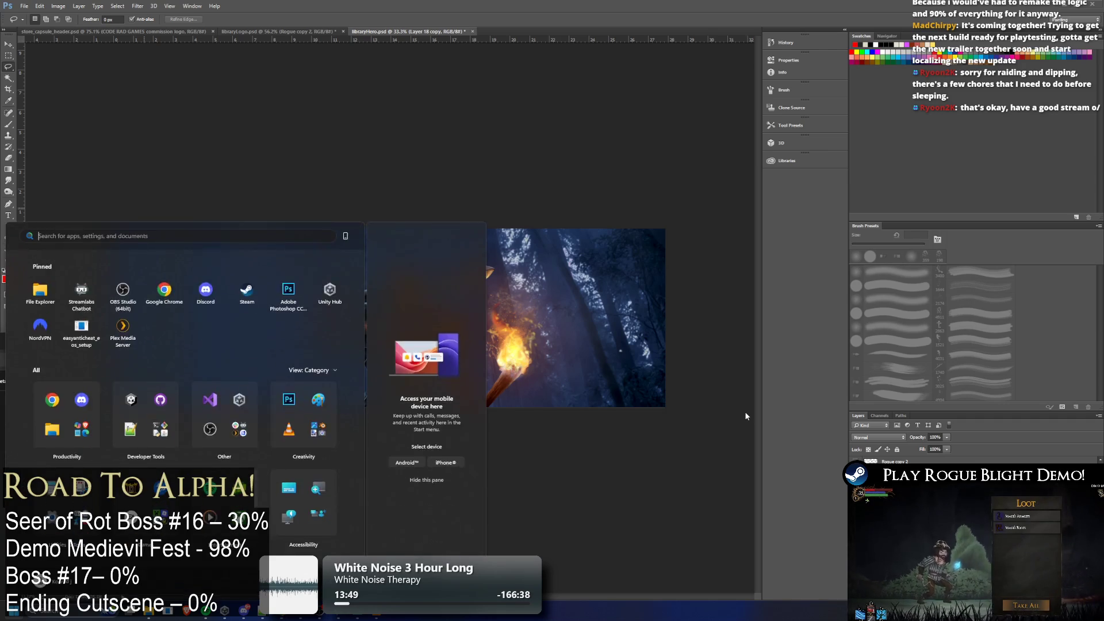
text(steam)
key(Return)
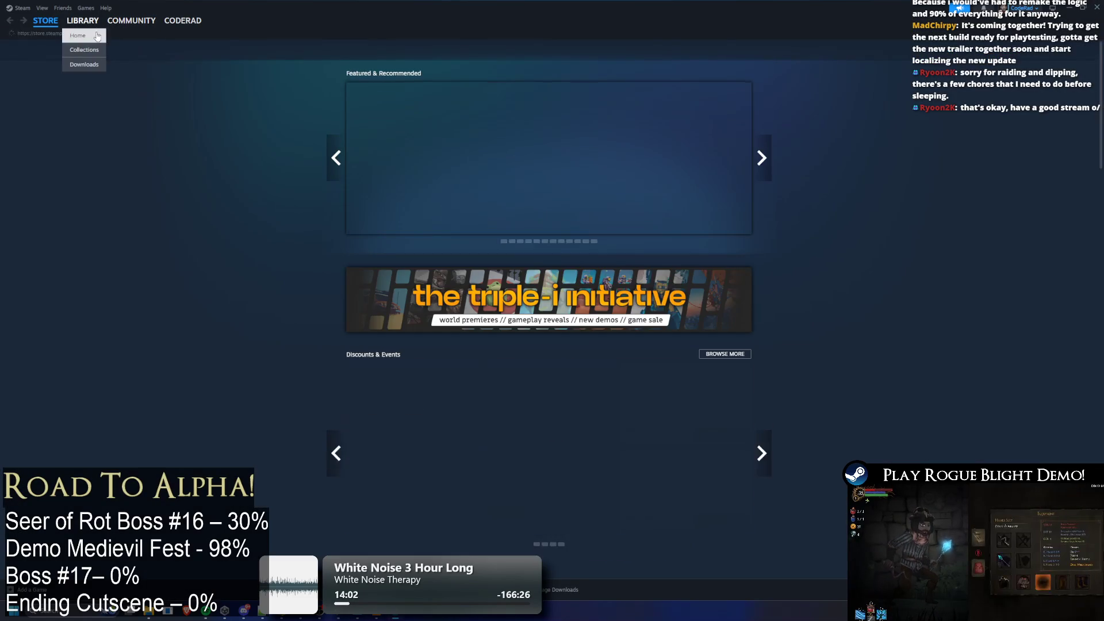
Toggle between the Rogue Blight Playtest and Demo pages and scroll through the Playtest page
click(97, 36)
click(74, 117)
click(76, 108)
click(76, 117)
click(75, 108)
click(76, 117)
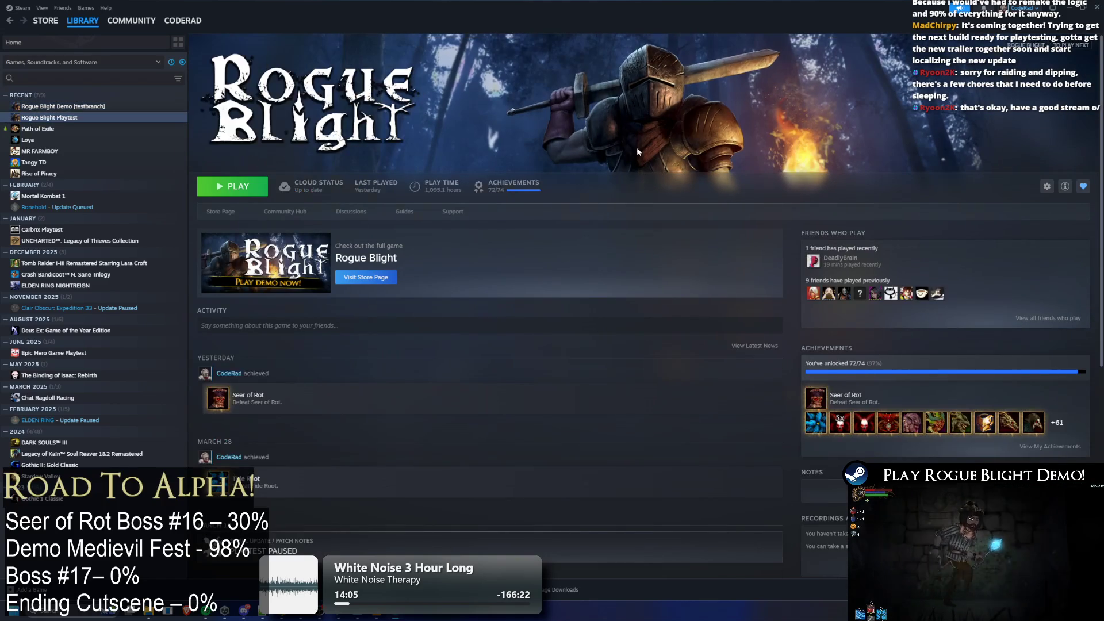
click(69, 107)
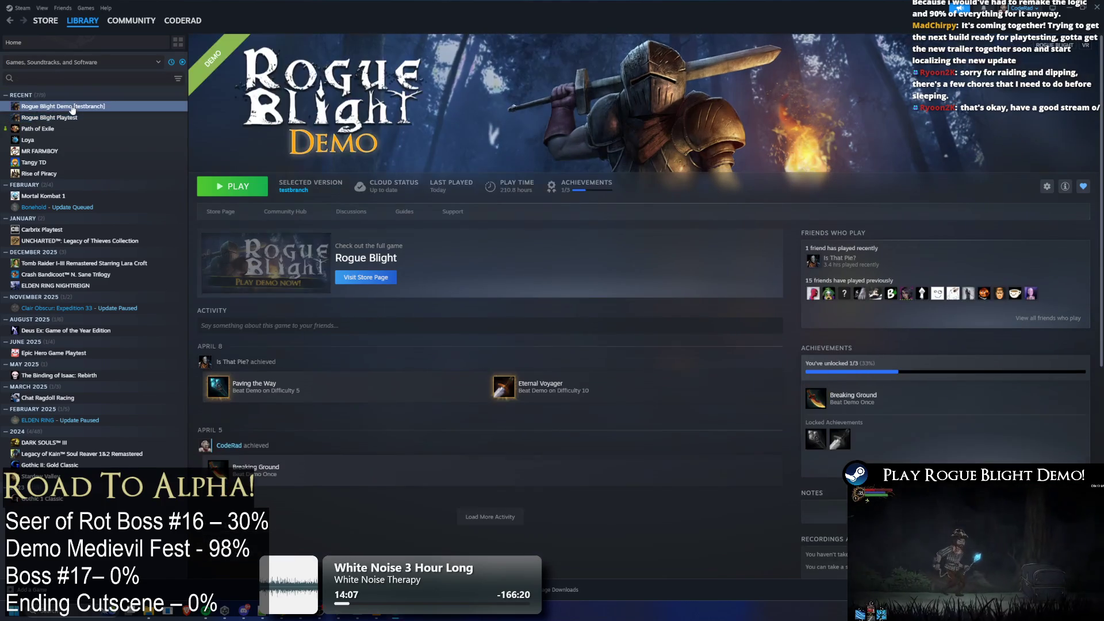
click(75, 117)
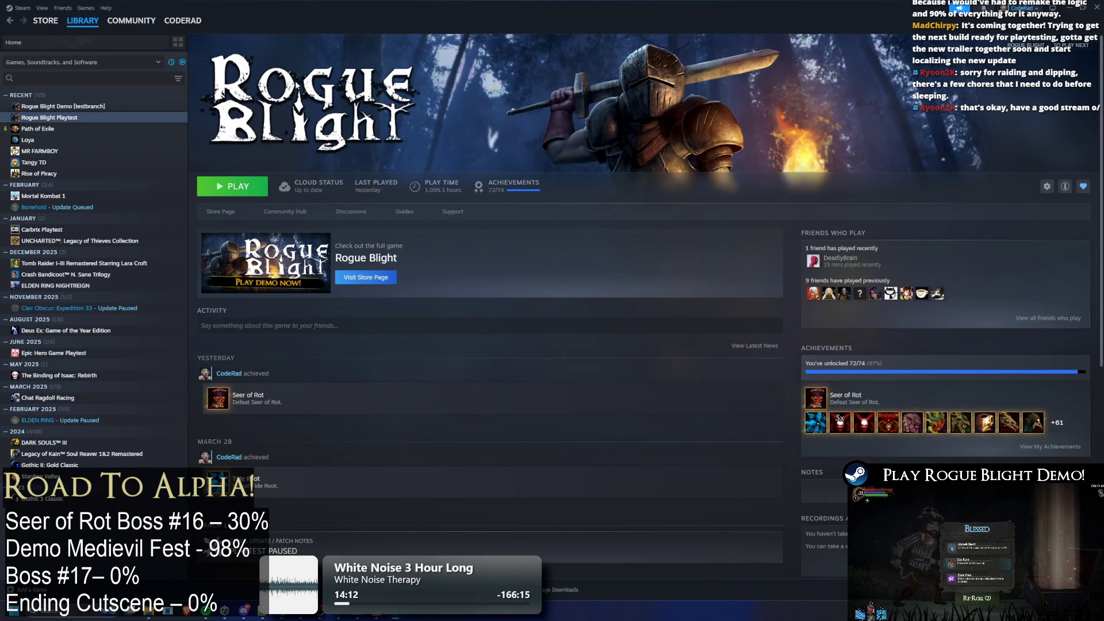
scroll(544, 164, down, 2)
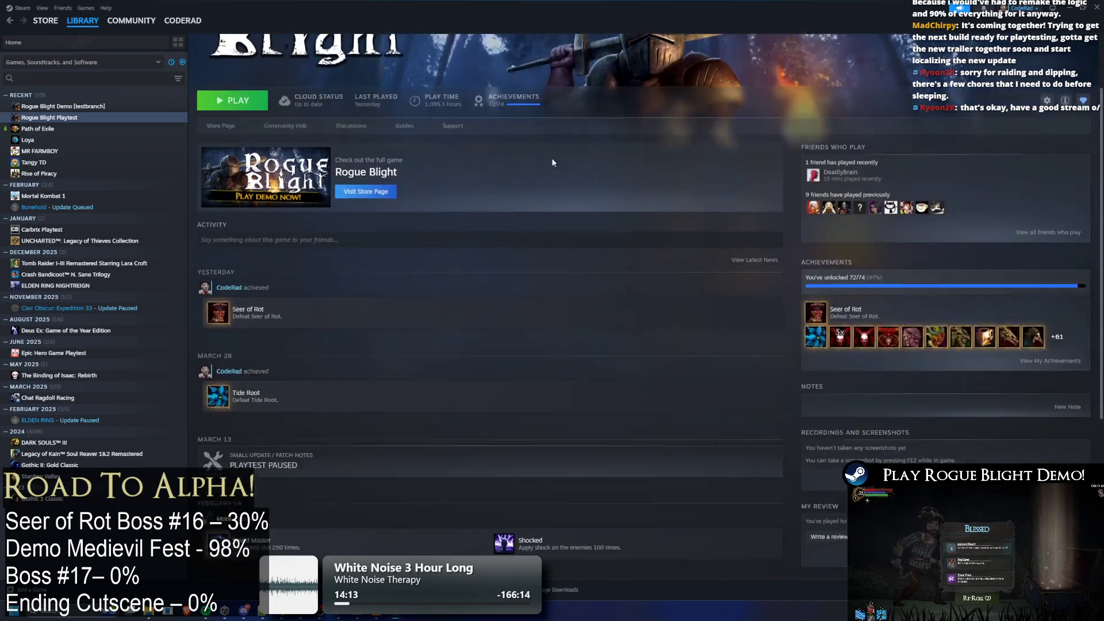
scroll(537, 154, down, 3)
scroll(536, 157, down, 2)
scroll(540, 158, up, 5)
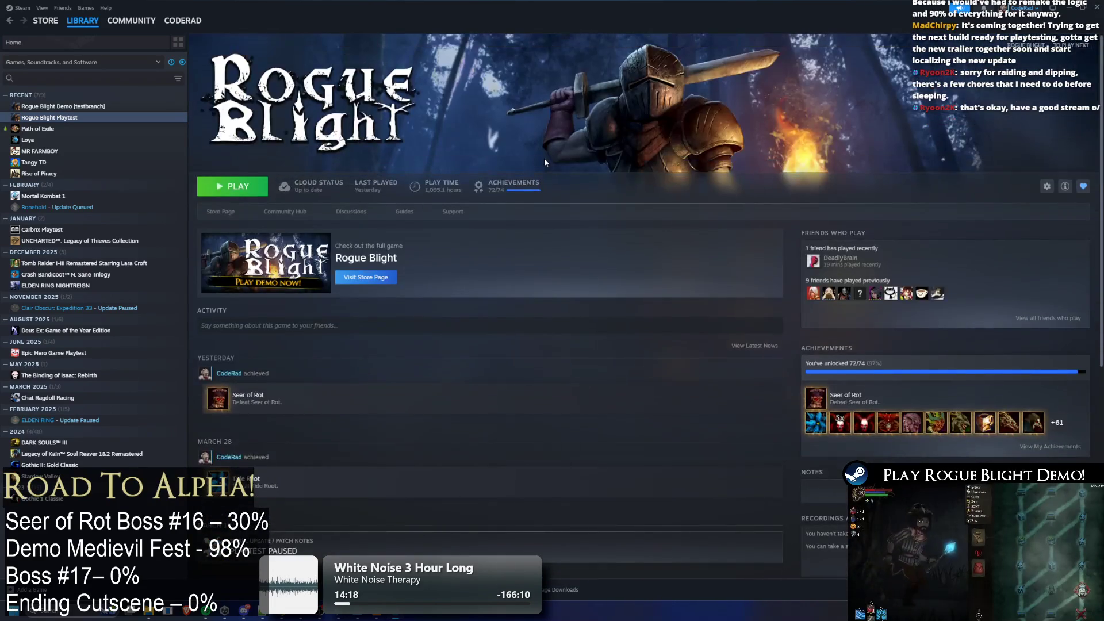
scroll(544, 163, down, 4)
scroll(542, 170, up, 5)
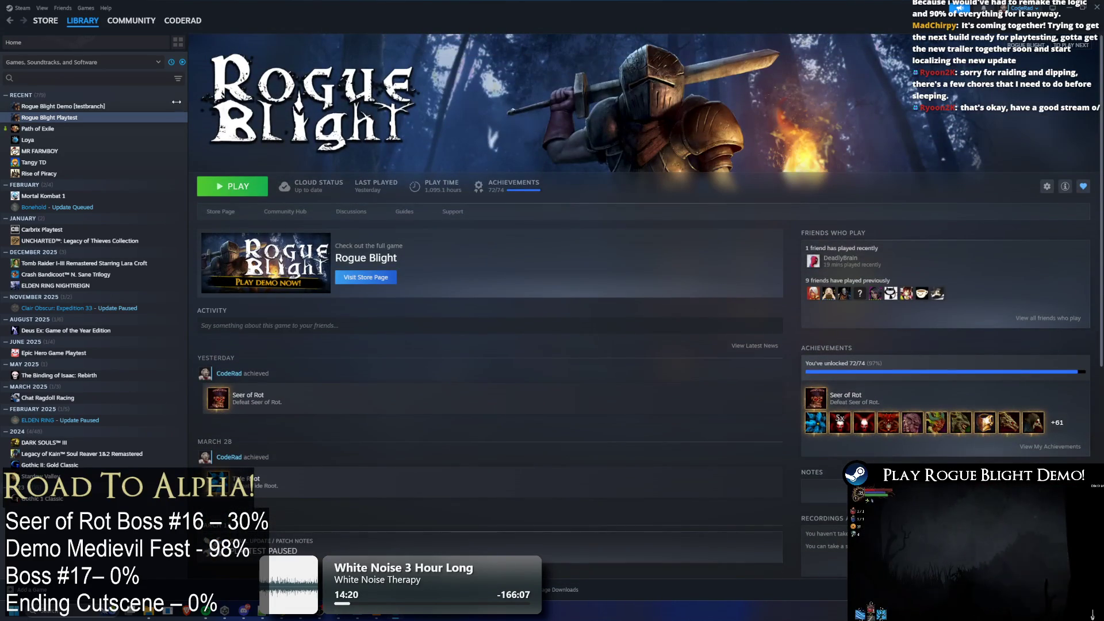
Filter the library by 'rogue' and compare the full Rogue Blight page with the Playtest page
click(81, 80)
text(rogue)
click(75, 140)
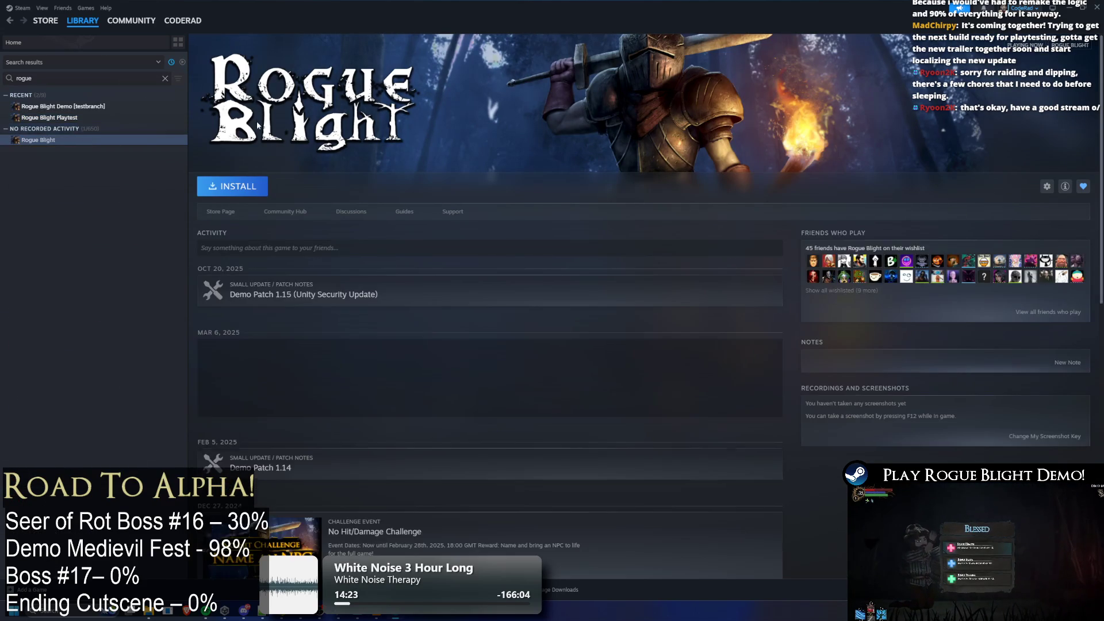
click(81, 120)
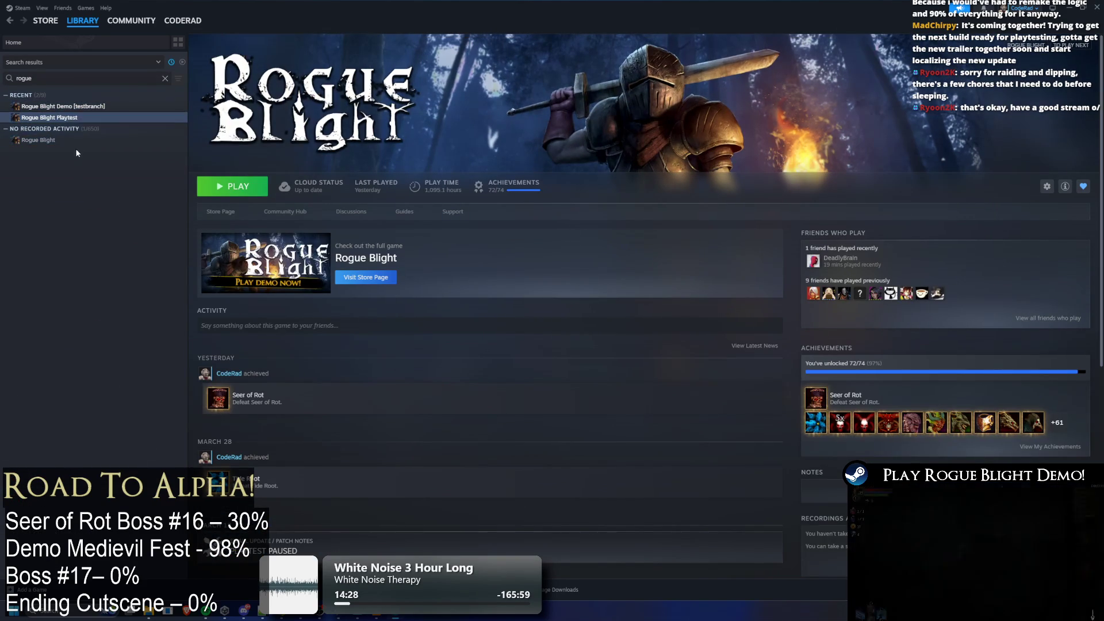
click(75, 140)
key(alt+Tab)
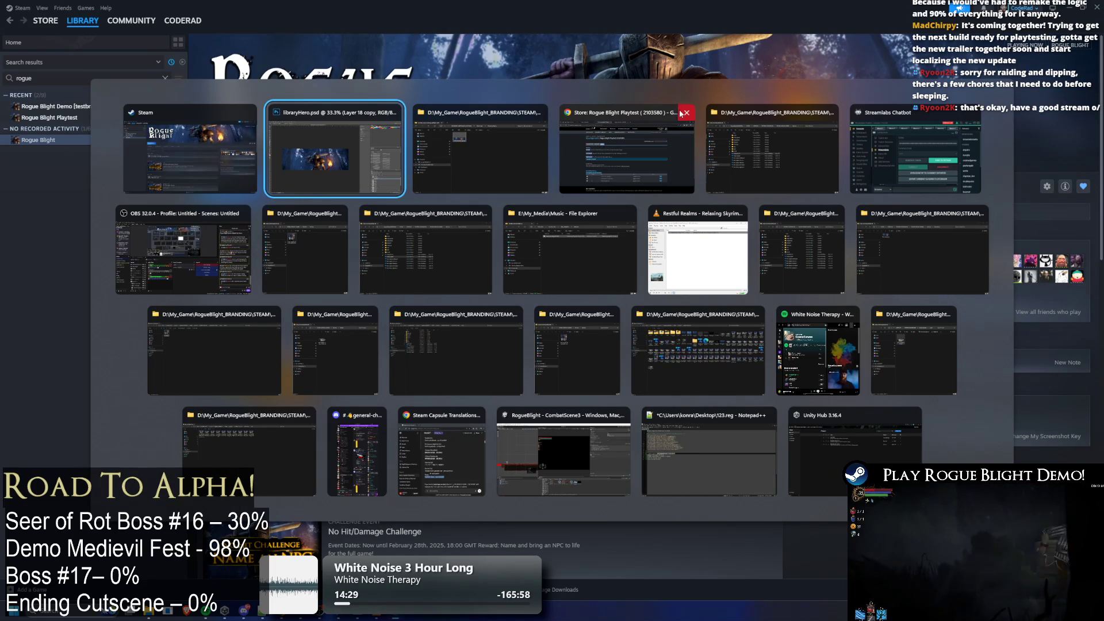
Open the libraryHero folder and select the exported libraryHero.png, then close File Explorer
key(Tab)
key(Escape)
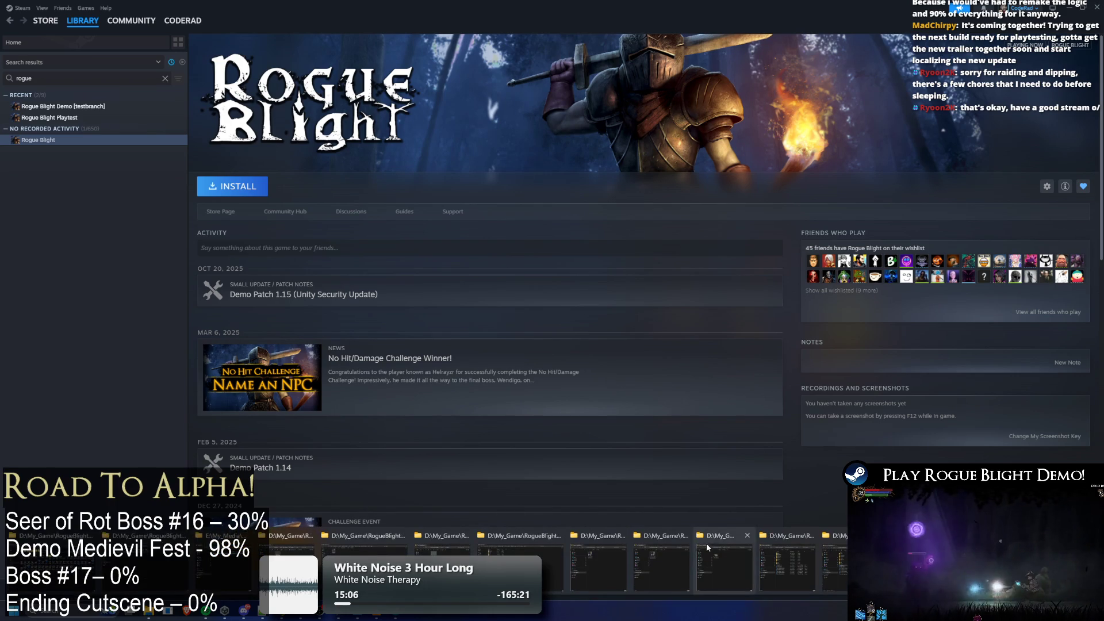
click(707, 547)
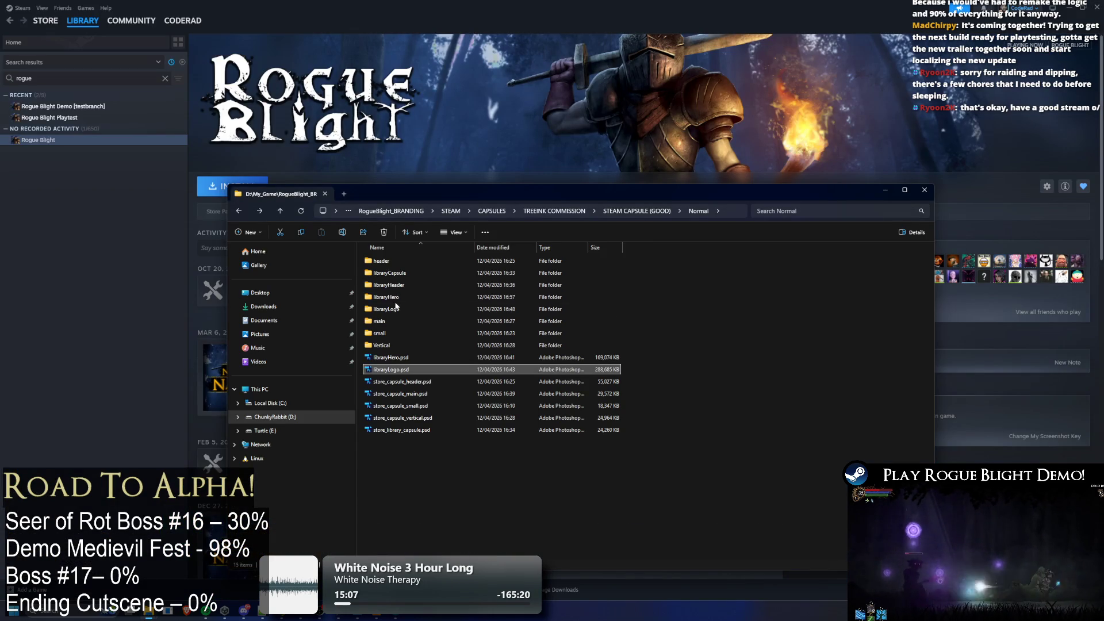
double_click(403, 297)
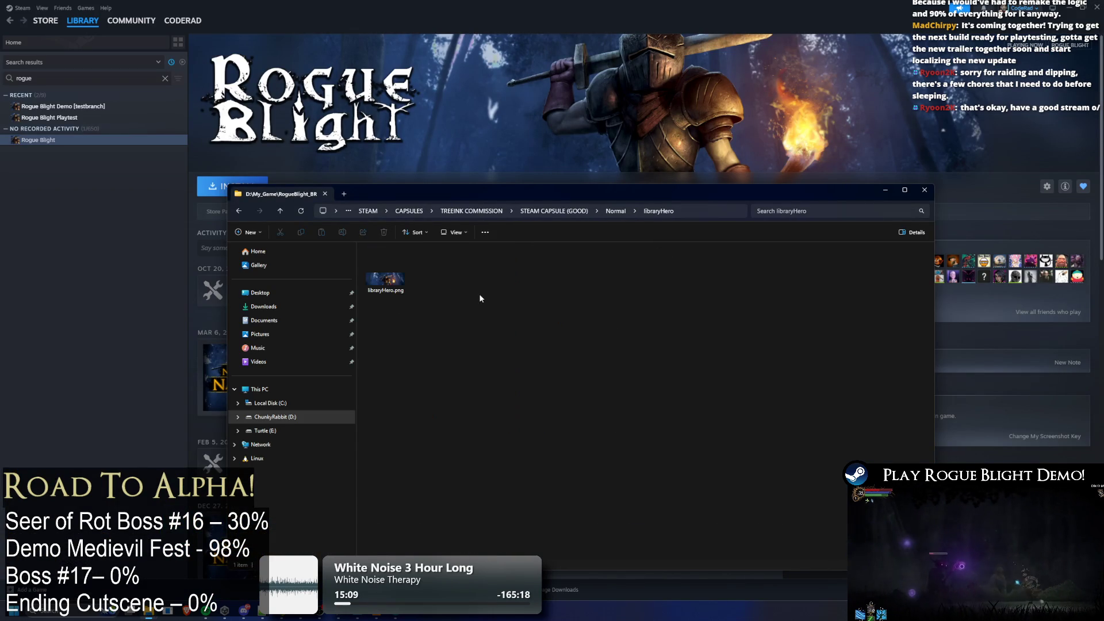
click(385, 280)
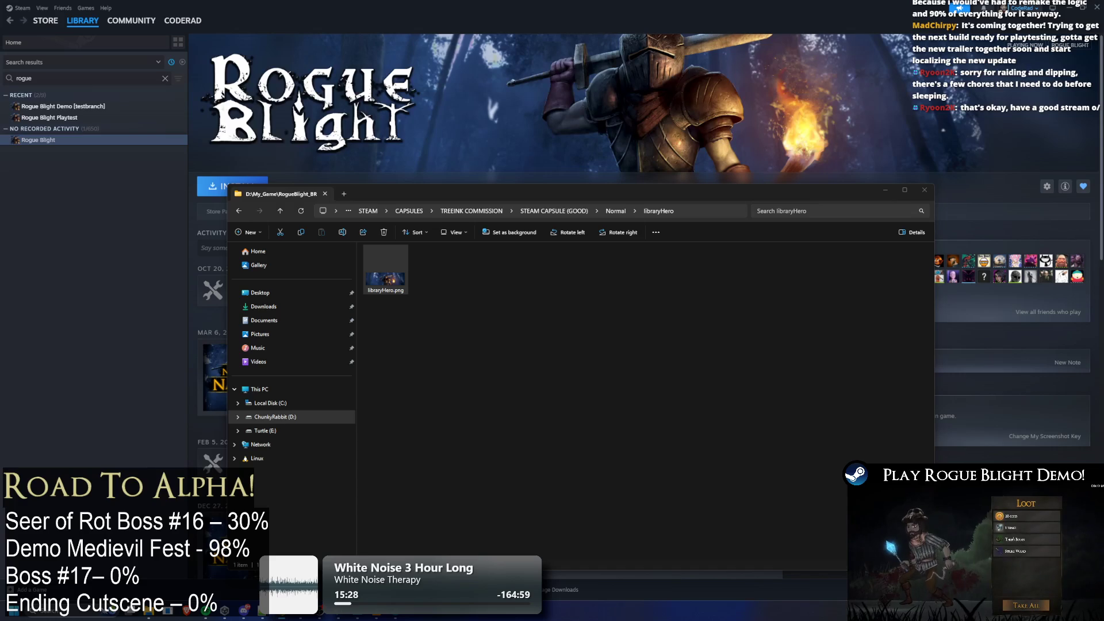
right_click(888, 391)
click(920, 402)
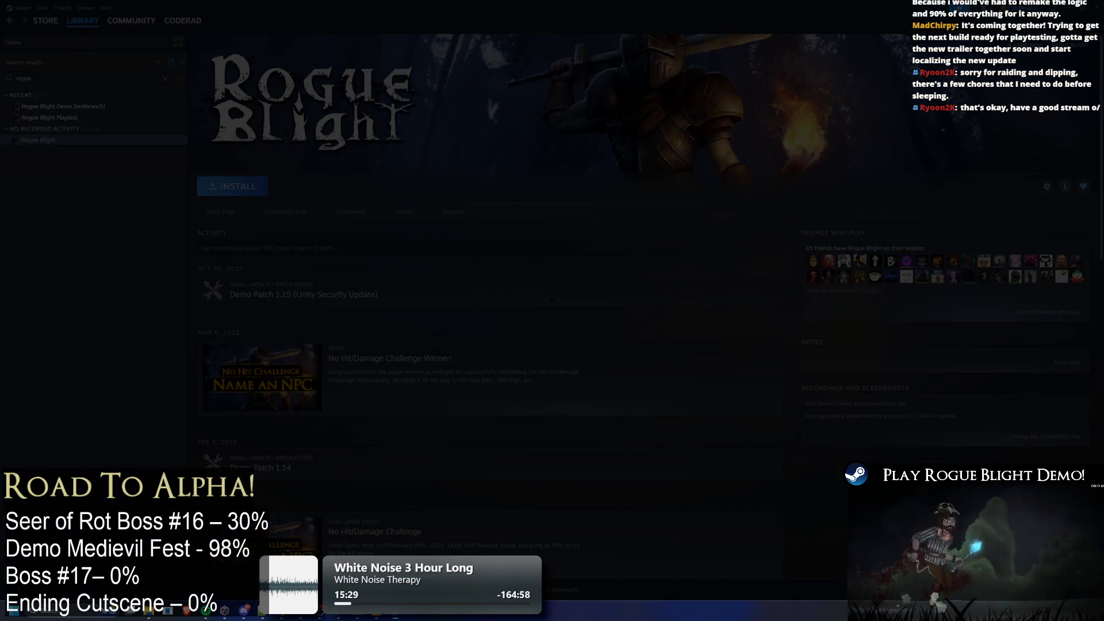
Launch Steam from Windows search and switch to the game library
key(super)
text(steam)
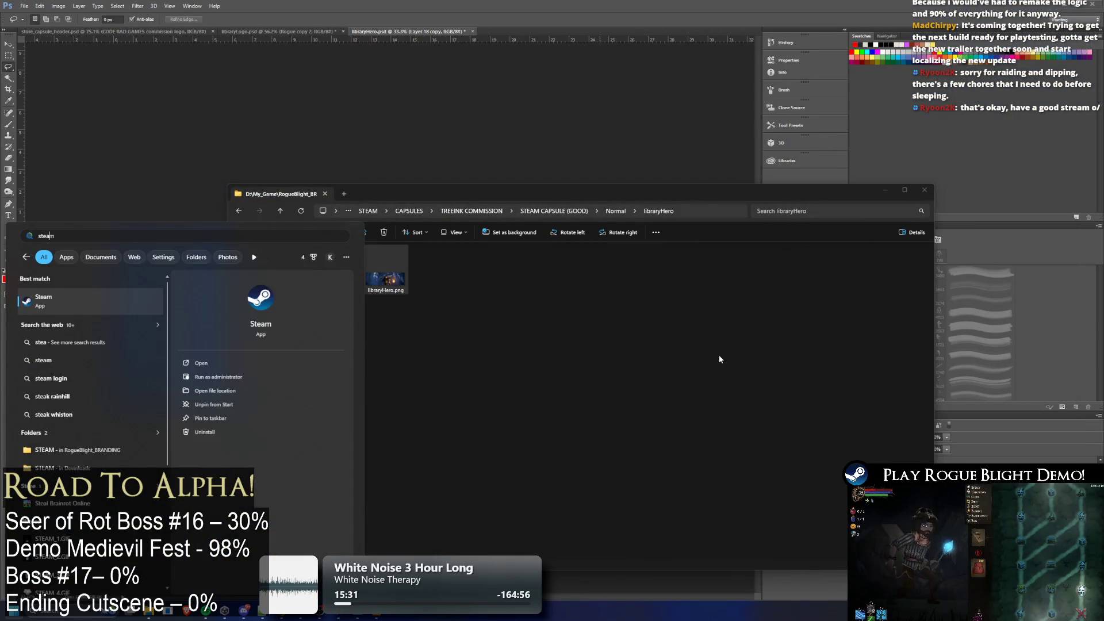
key(Return)
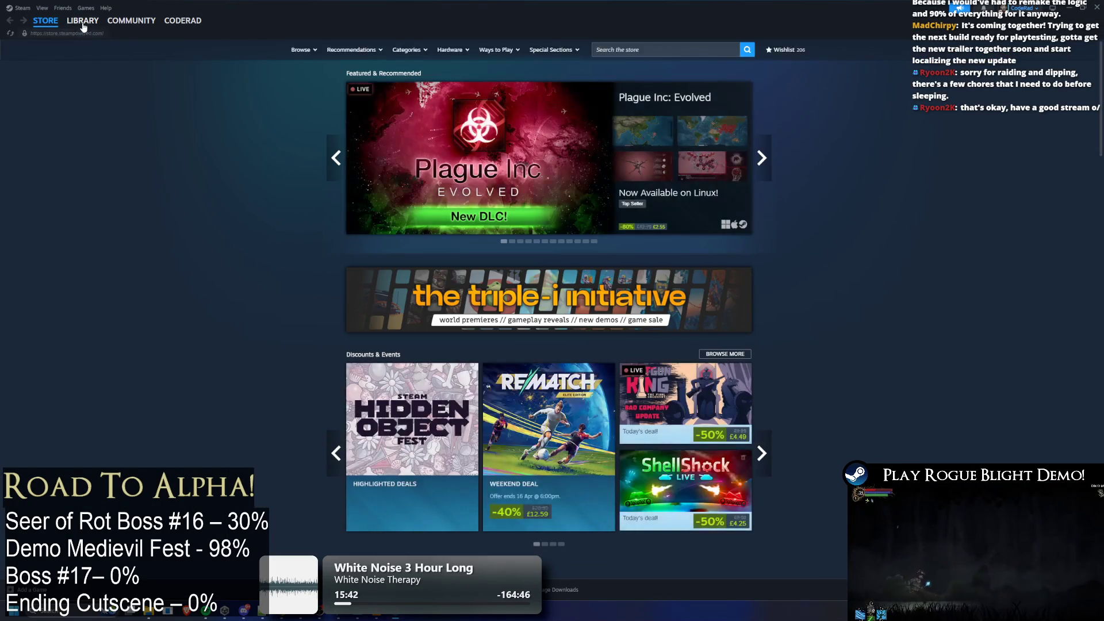
click(85, 24)
Filter the library by 'rogue b' and view the Rogue Blight Demo, Playtest and full game pages
click(69, 106)
click(71, 119)
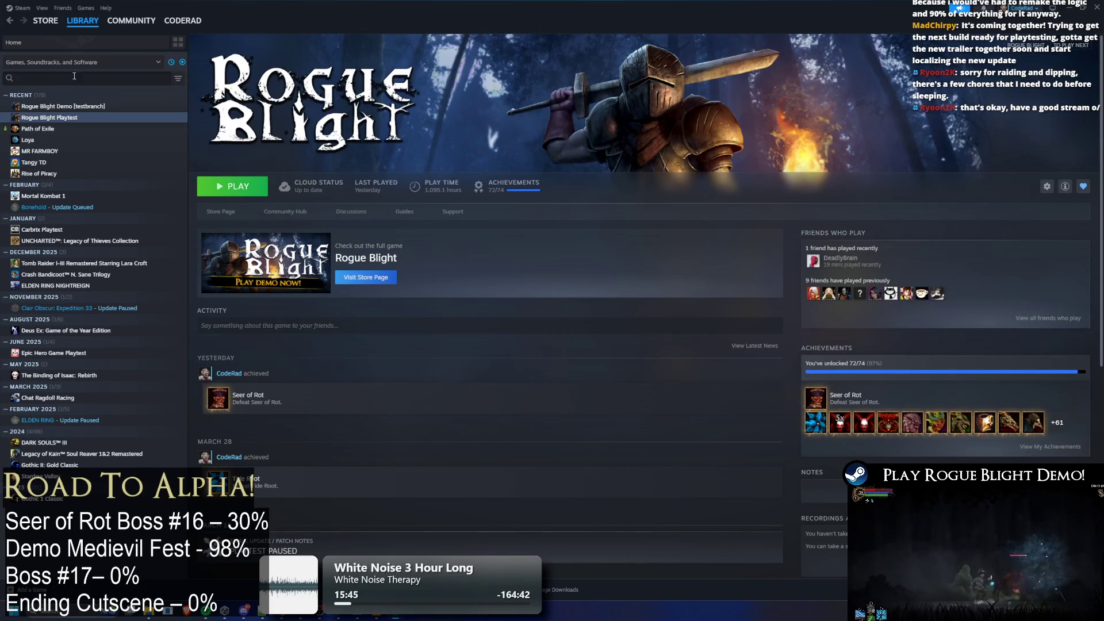
text(rogue b)
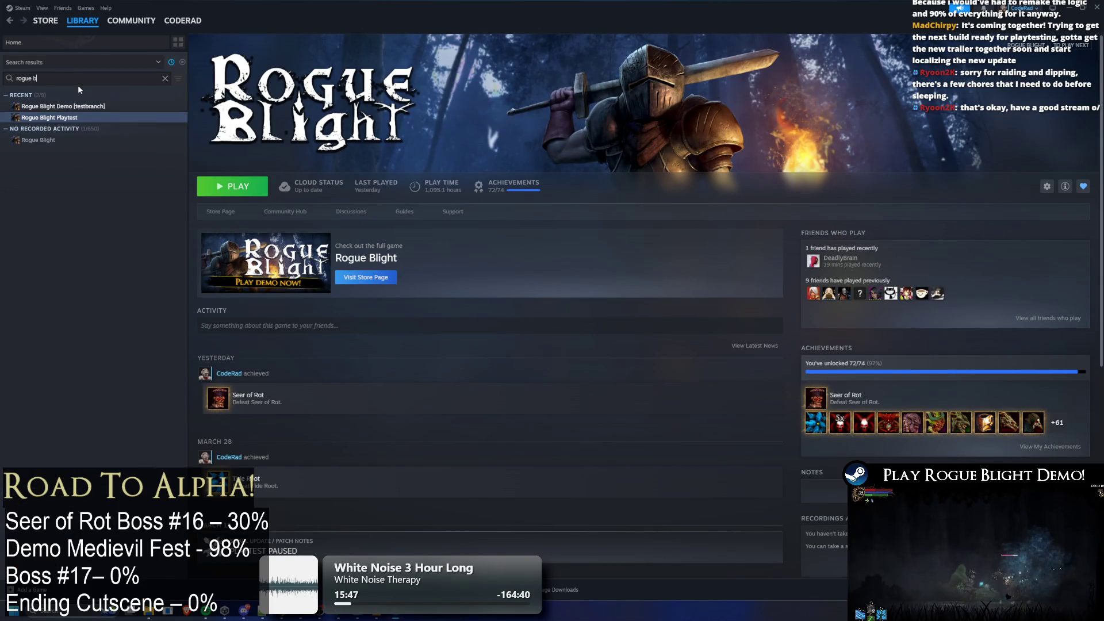
click(60, 141)
Flip between the Rogue Blight Demo and Playtest pages to compare their art, then return to Photoshop
click(68, 118)
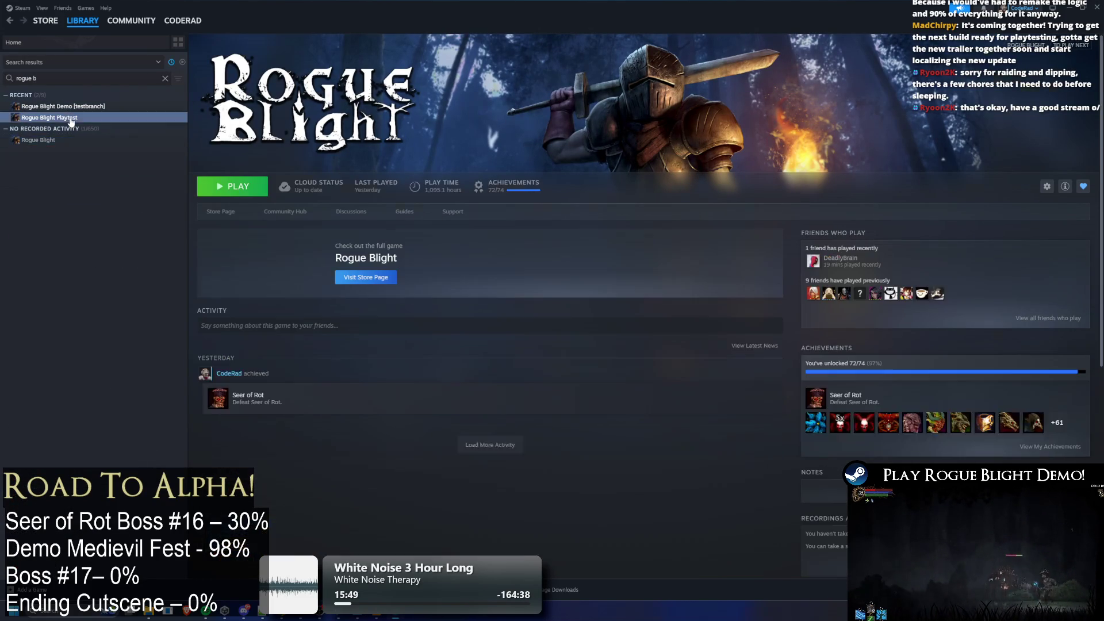
click(81, 107)
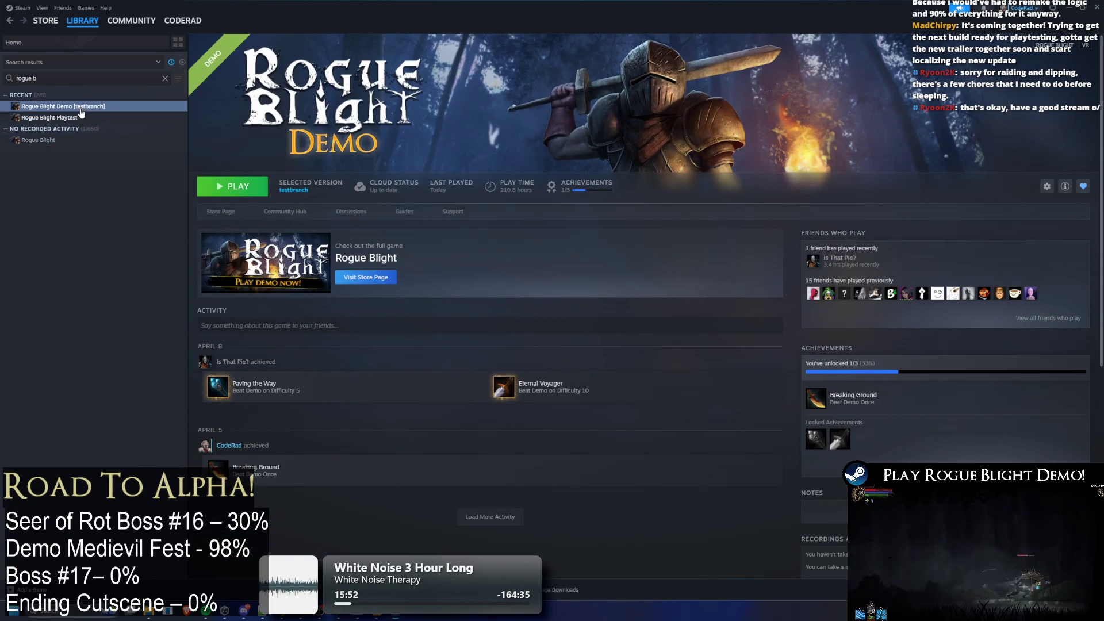
click(81, 114)
click(82, 107)
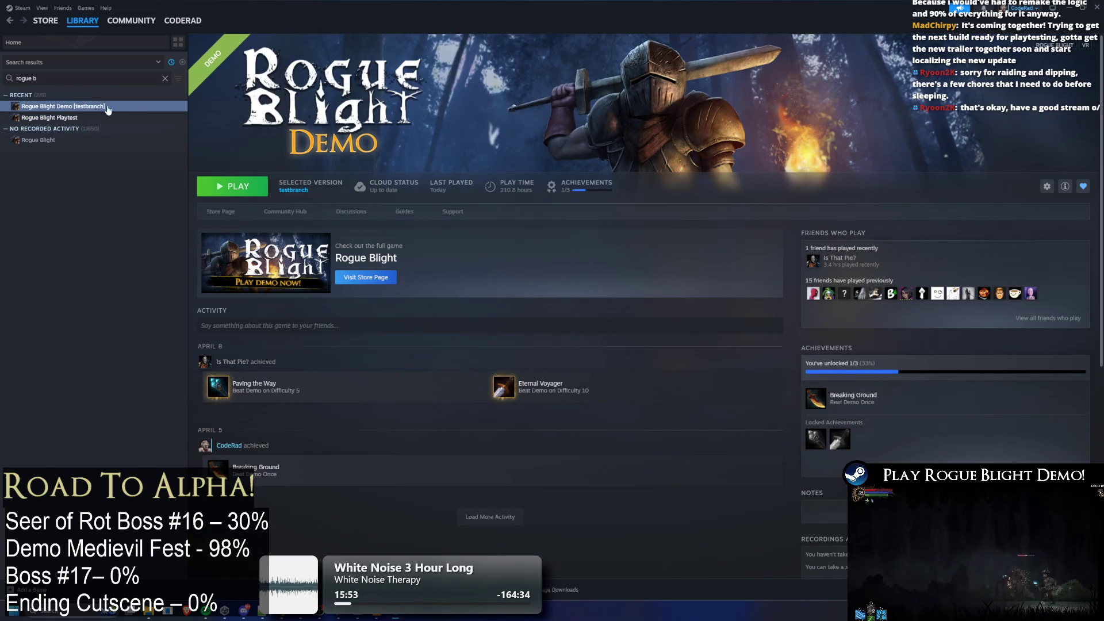
click(115, 118)
click(115, 107)
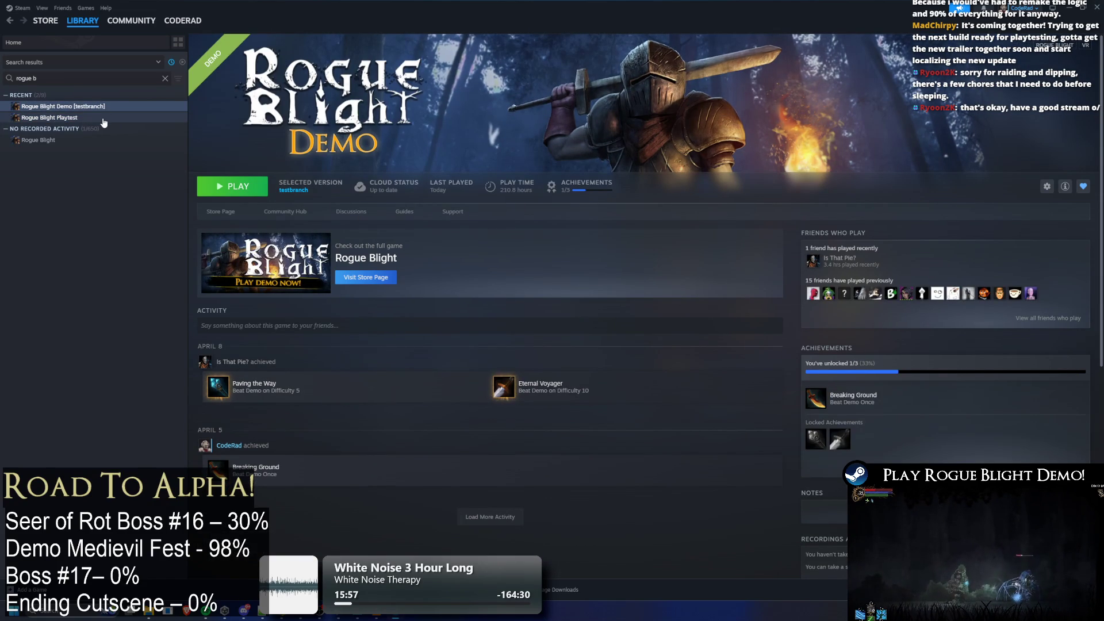
click(103, 118)
click(104, 107)
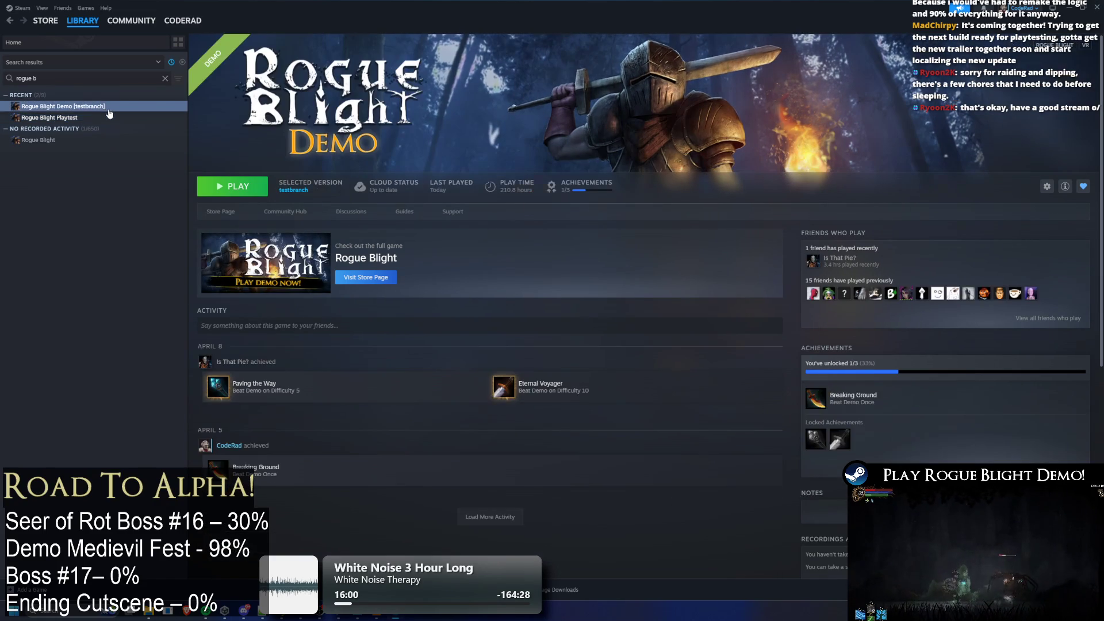
click(362, 616)
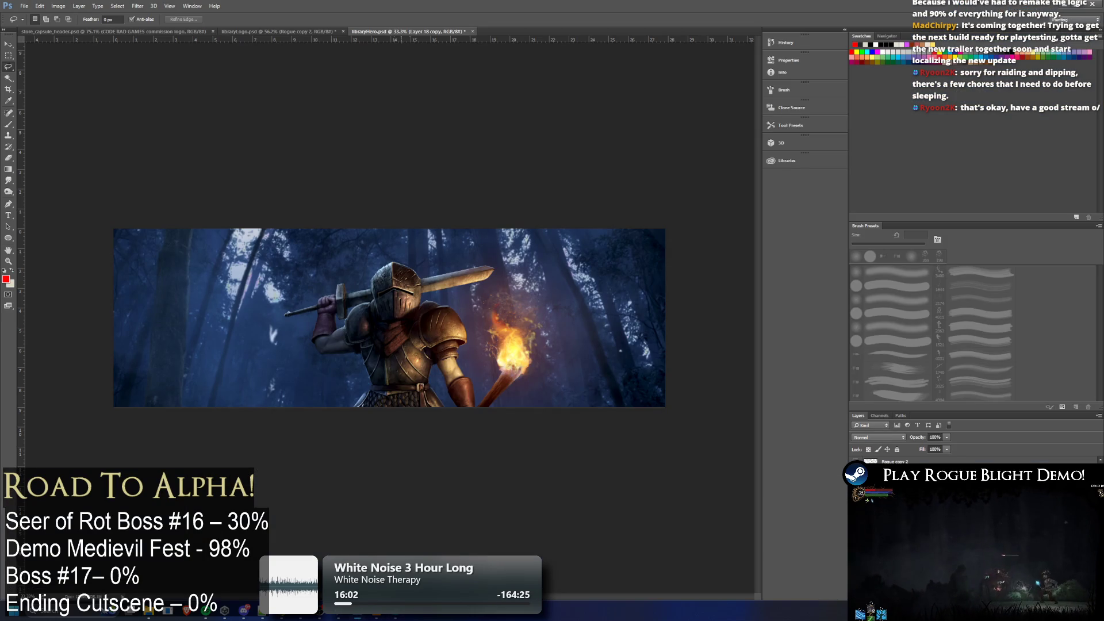
click(1062, 5)
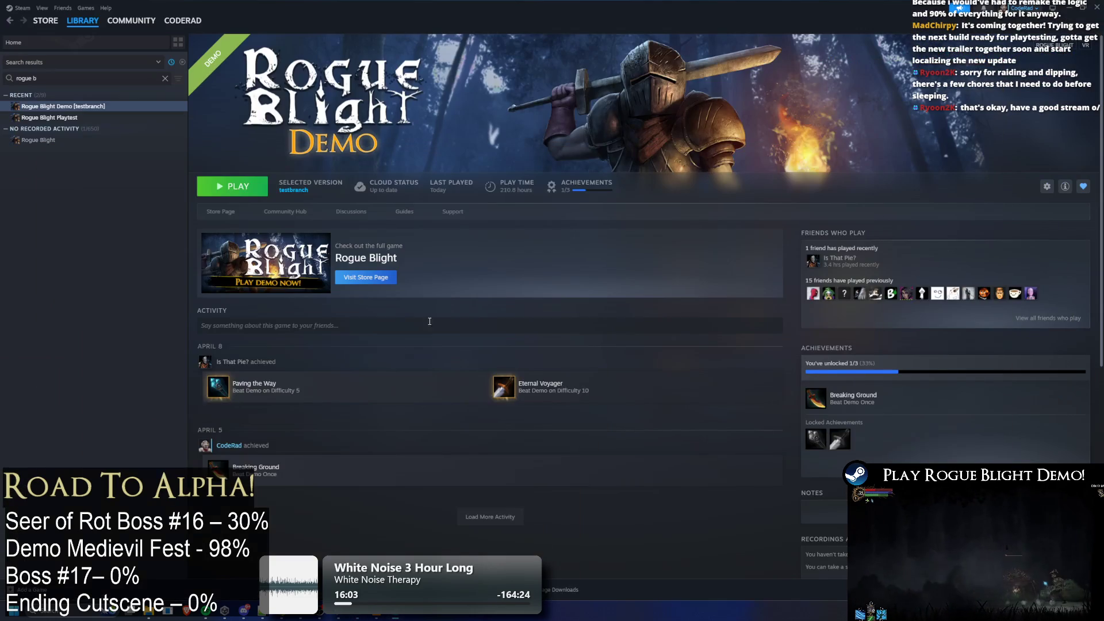
key(alt+Tab)
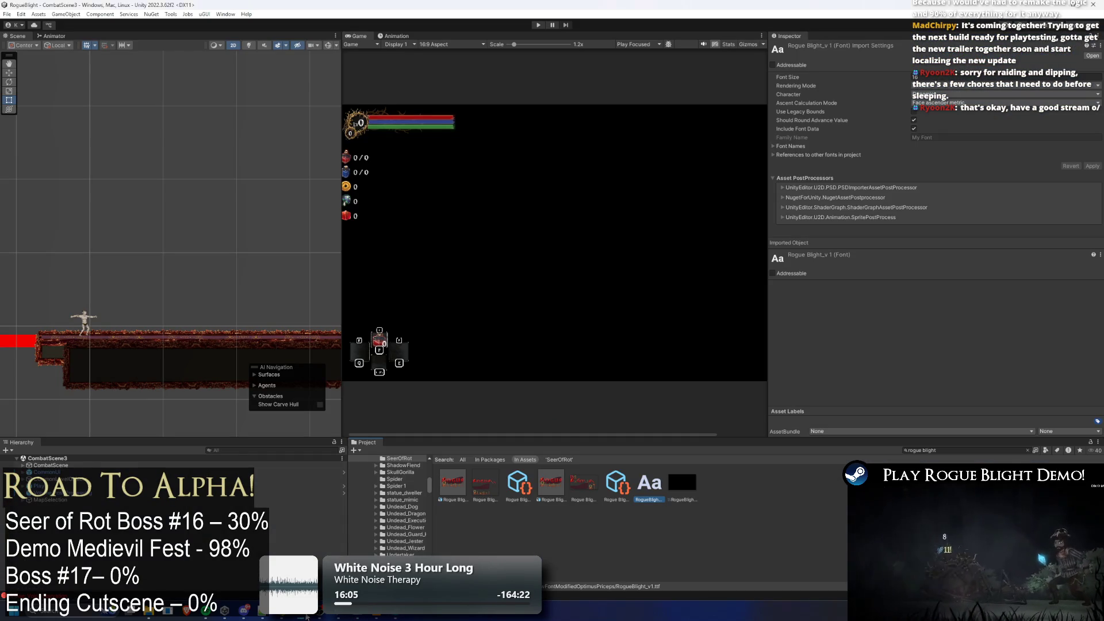
key(alt+Tab)
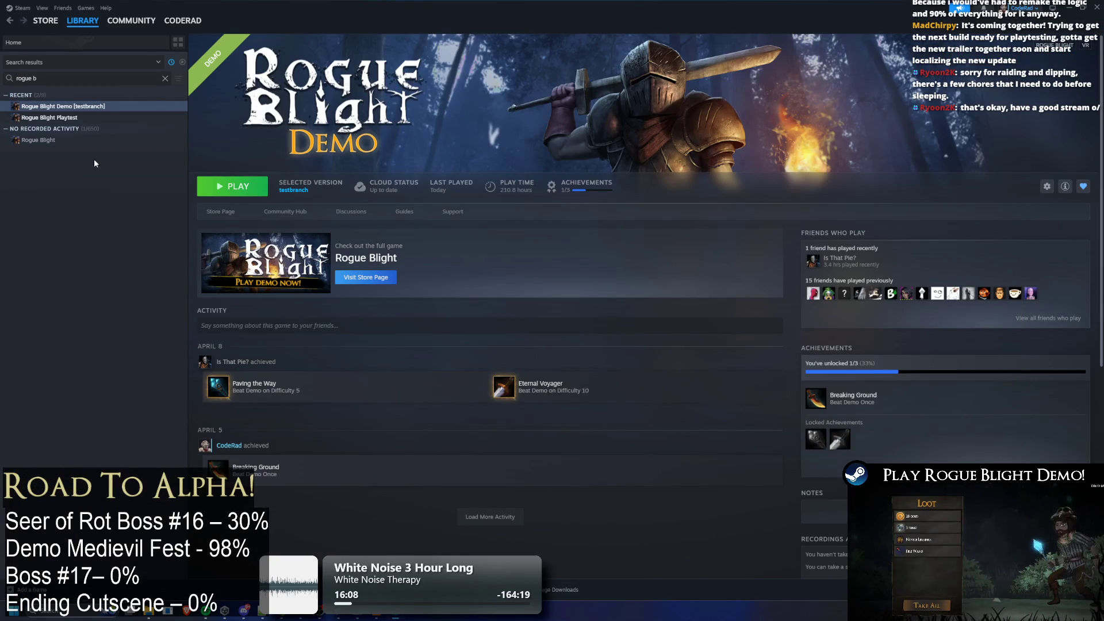
key(alt+Tab)
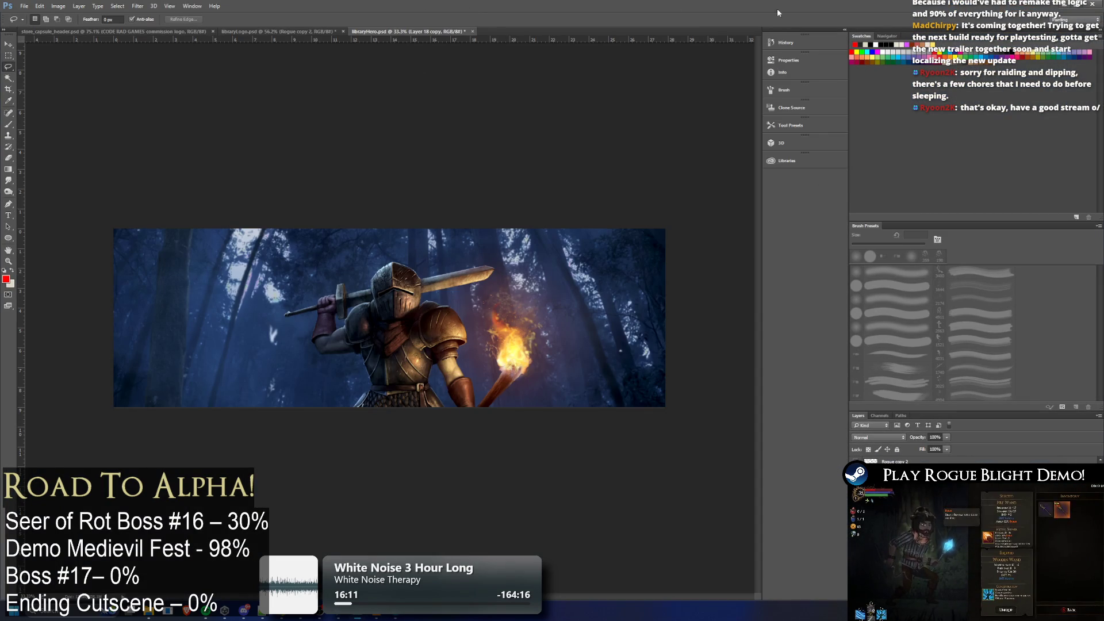
double_click(467, 10)
click(437, 5)
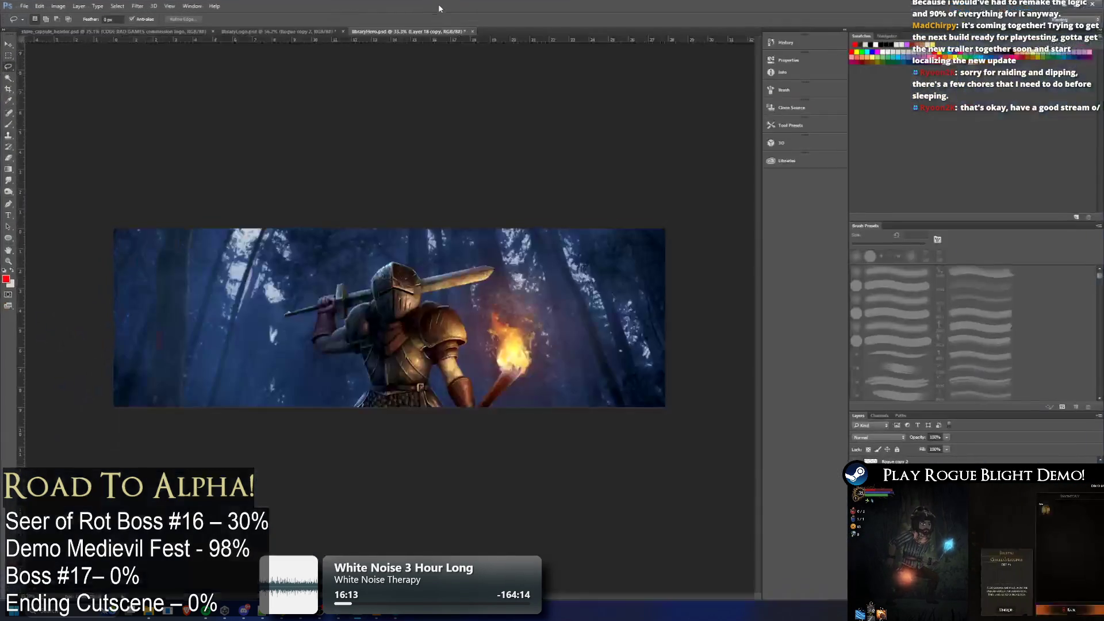
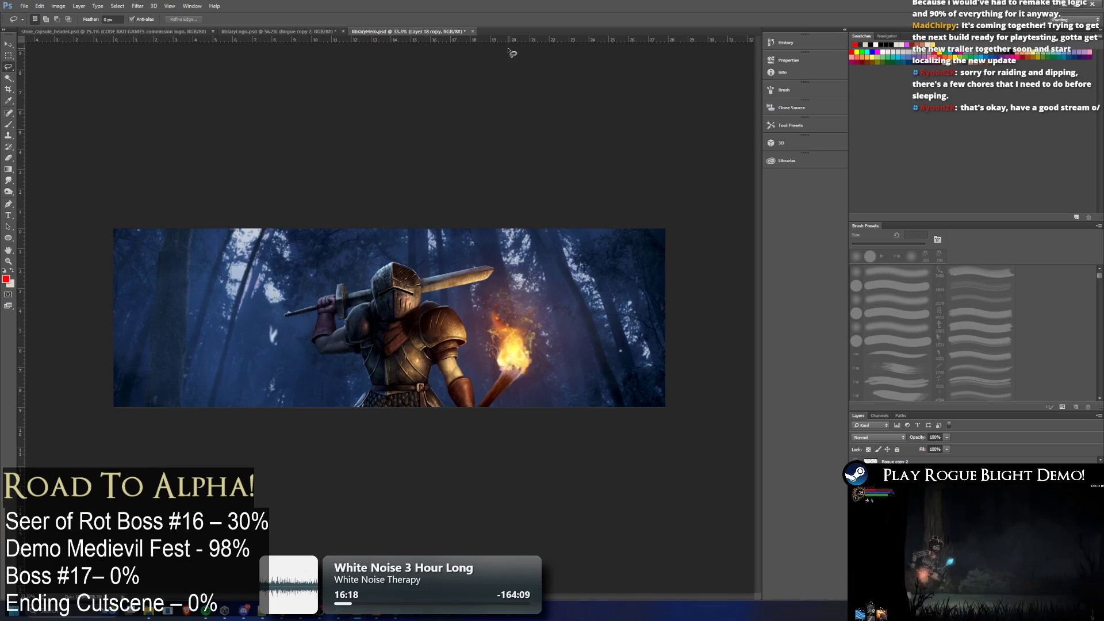
Look over the libraryLogo, libraryHero and store_capsule_header documents, then switch to the Steam library
click(276, 32)
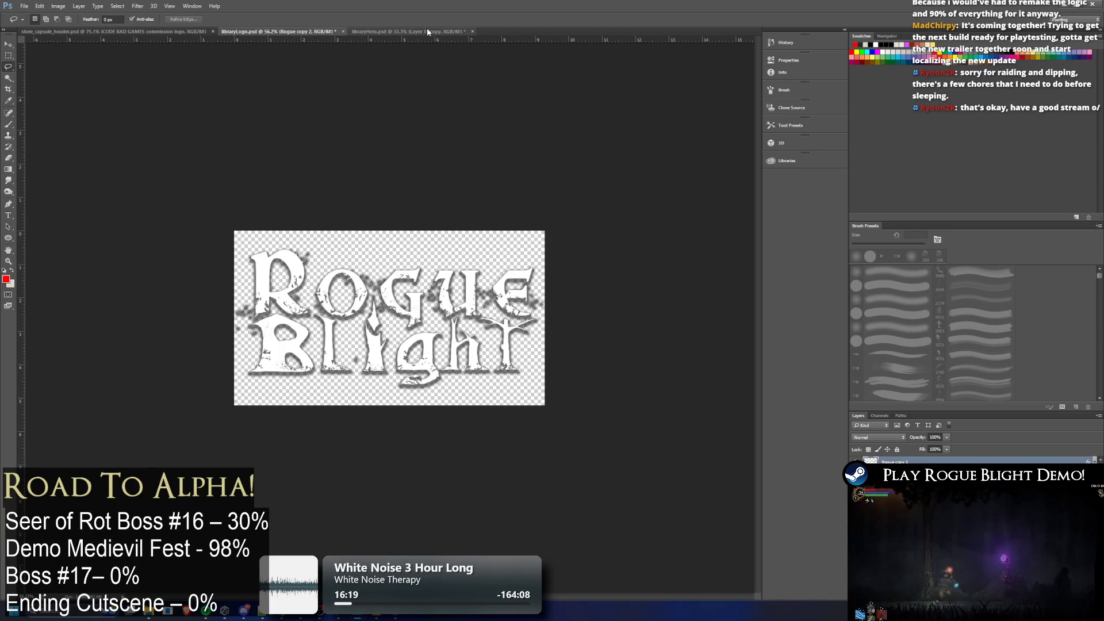
click(414, 31)
click(254, 32)
key(ctrl+shift+Tab)
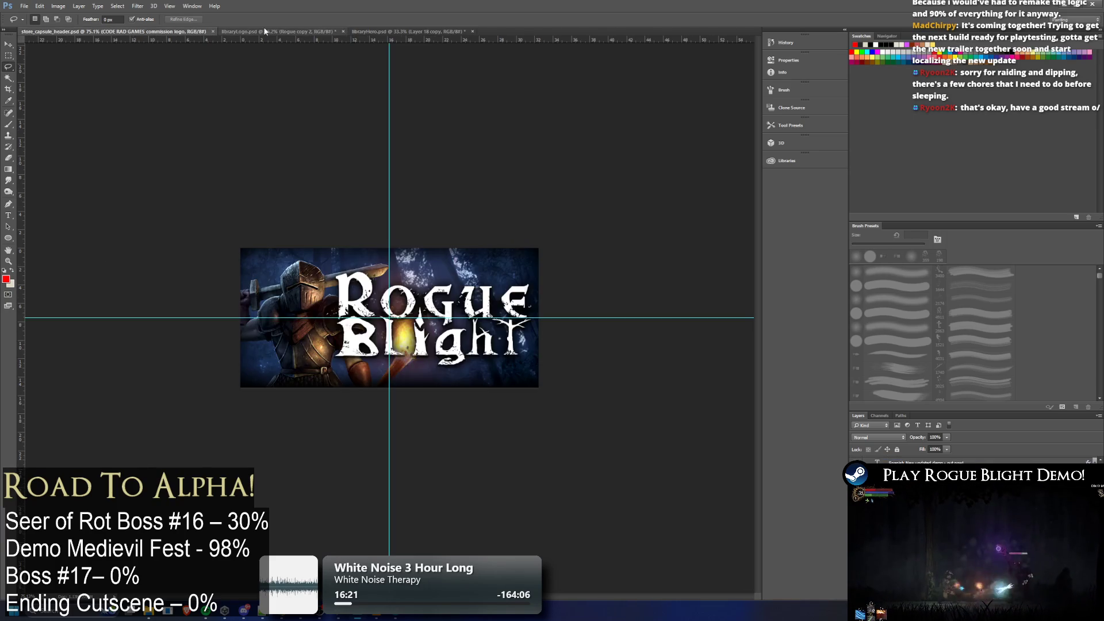
key(ctrl+Tab)
key(alt+Tab)
key(alt+Tab)
key(alt+Tab)
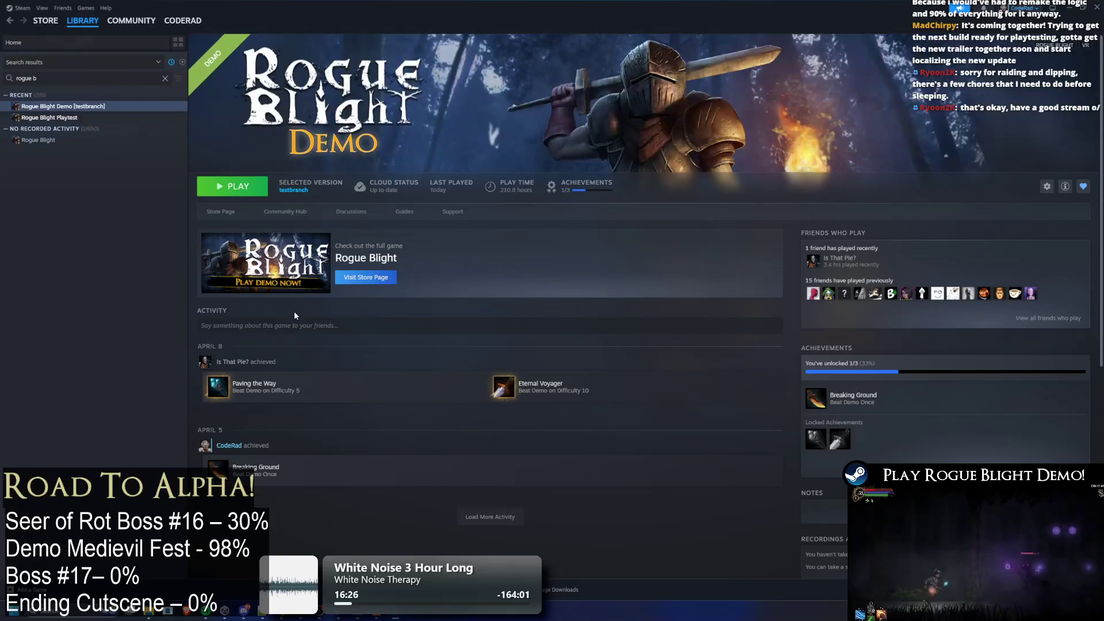
Compare the Rogue Blight Demo and Playtest library pages, then return to Photoshop's libraryLogo document
mouse_move(153, 616)
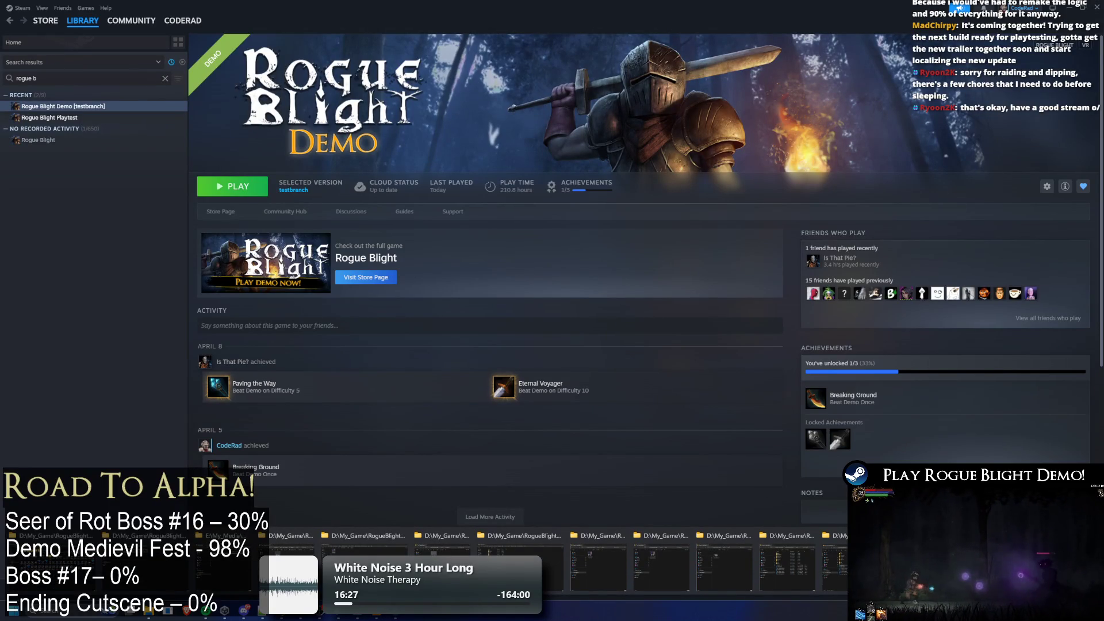
key(Down)
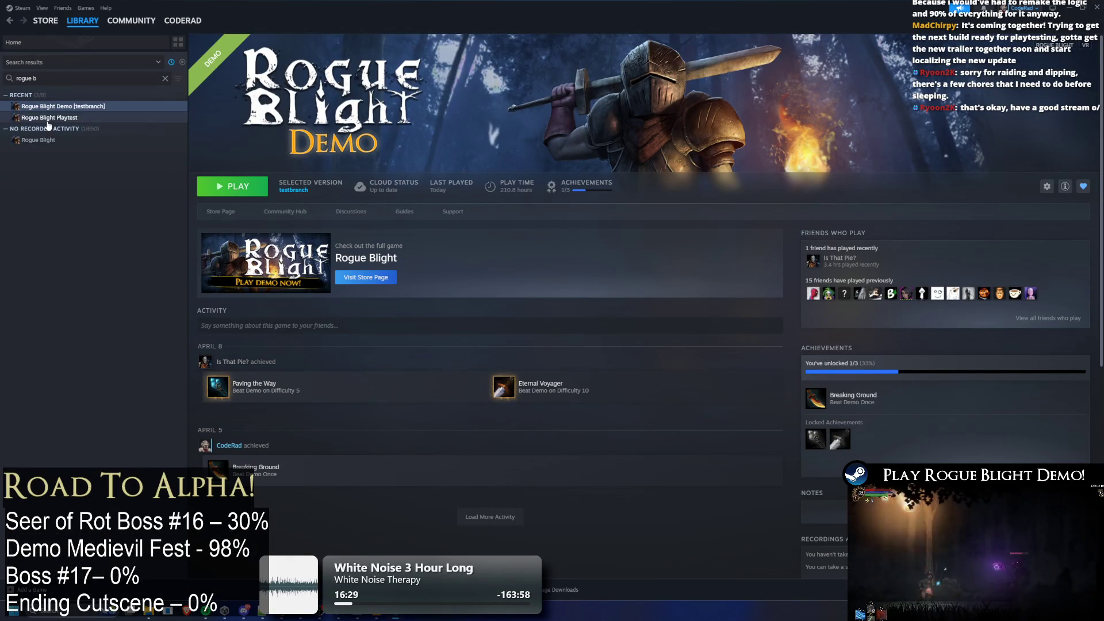
key(Up)
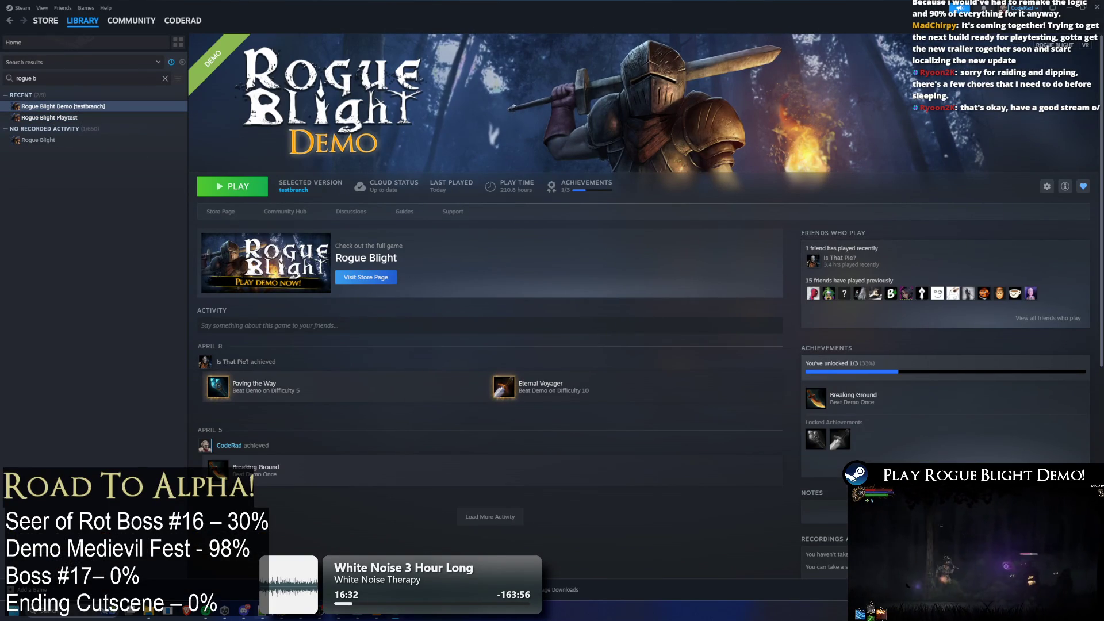
key(super+d)
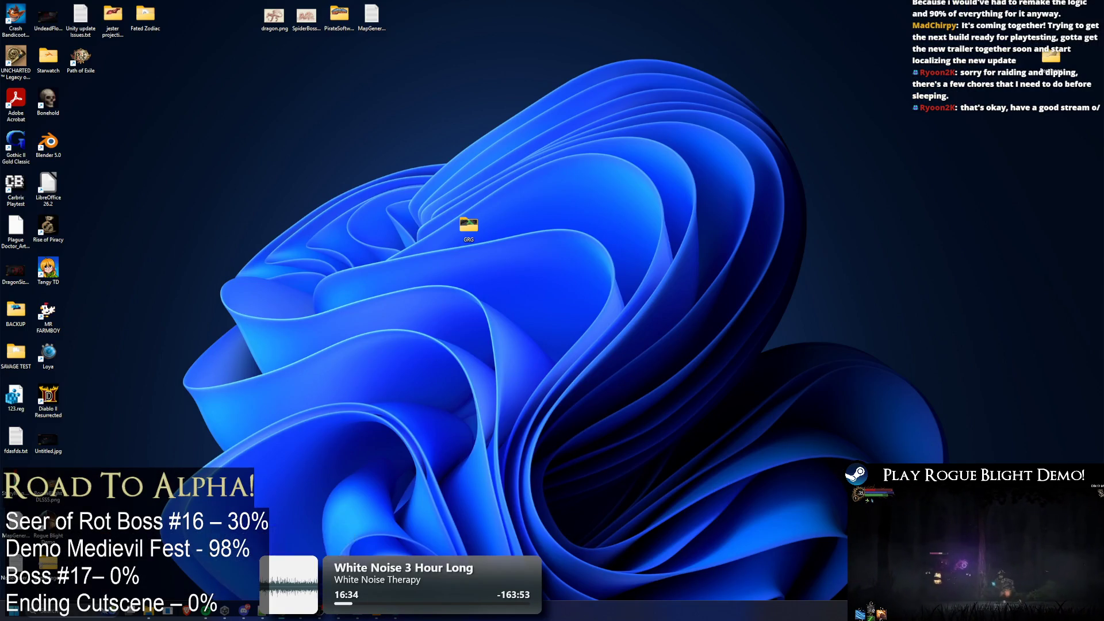
key(super+d)
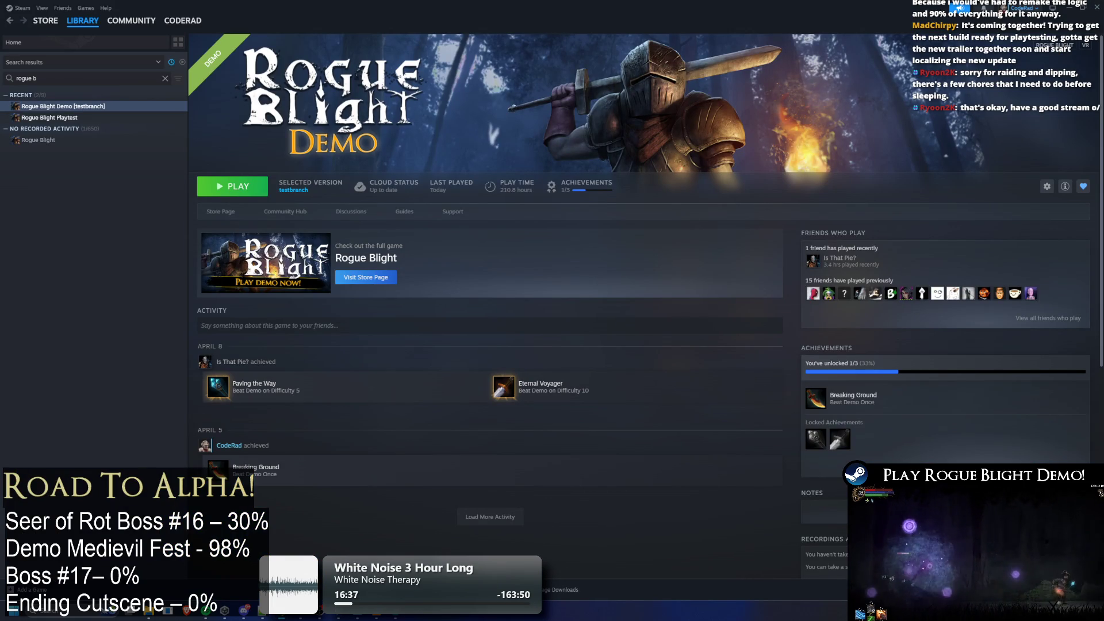
click(1073, 8)
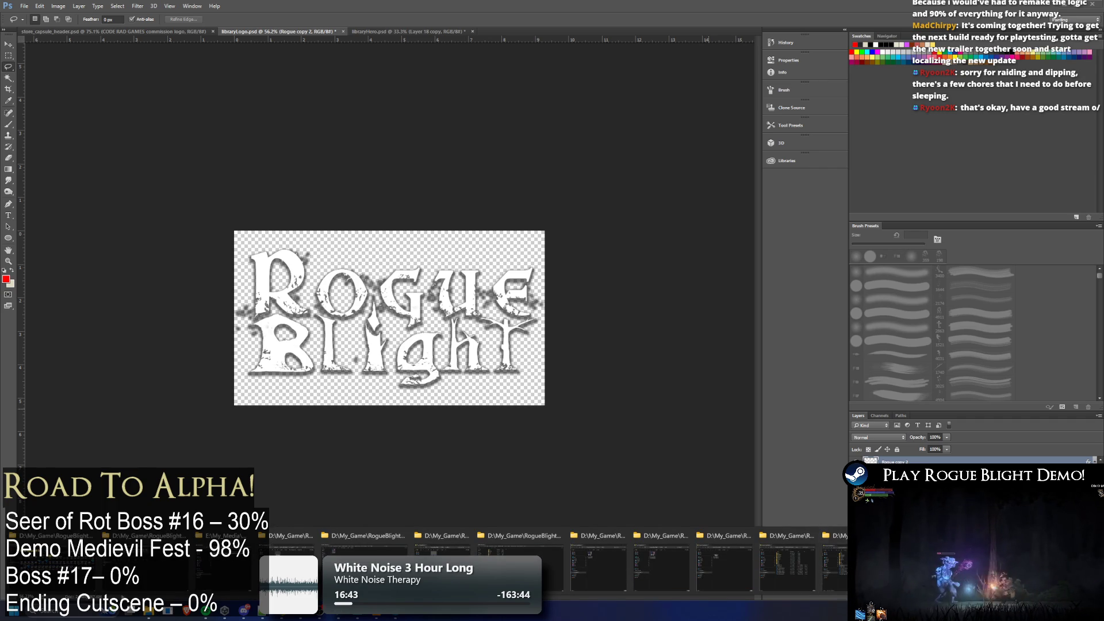
Check libraryLogo.png inside the Normal > libraryLogo folder, then go up to STEAM CAPSULE (GOOD)
click(150, 560)
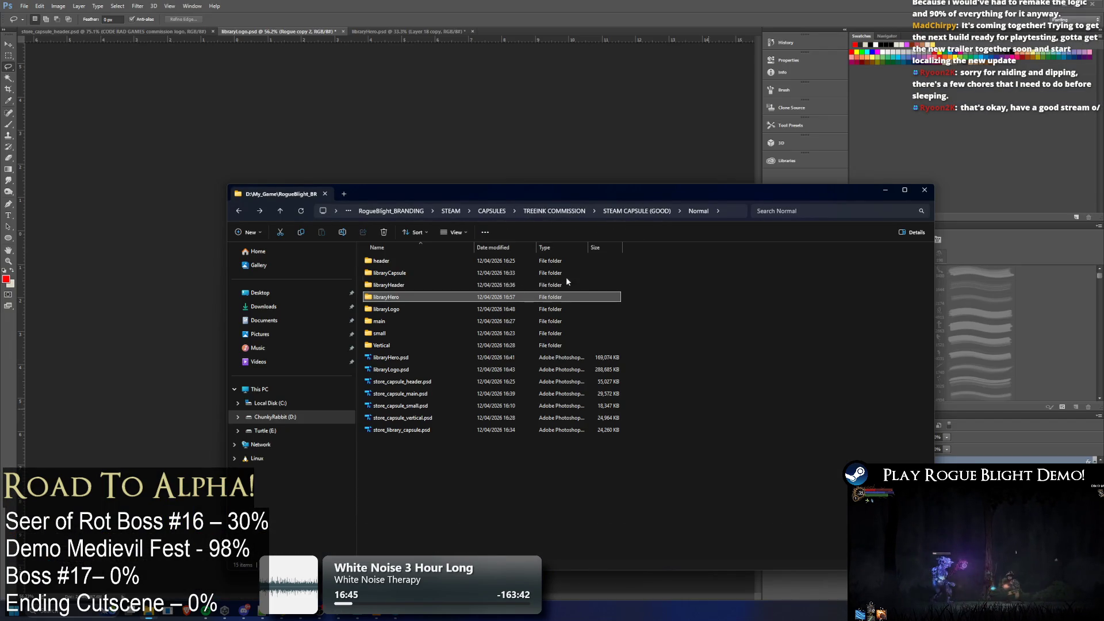
double_click(396, 308)
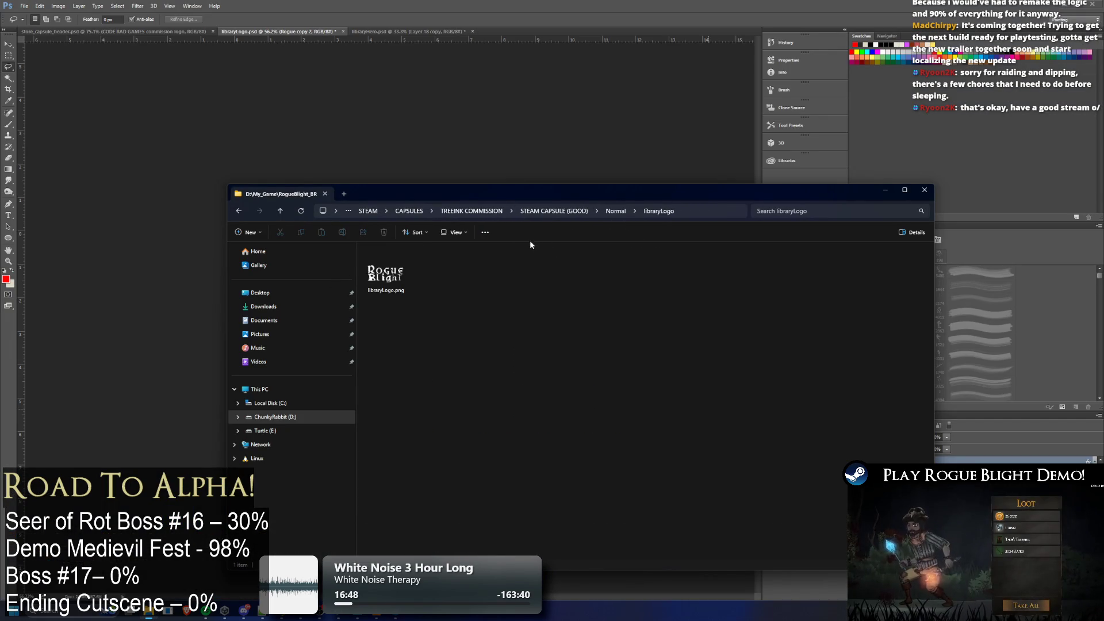
key(alt+Left)
key(Return)
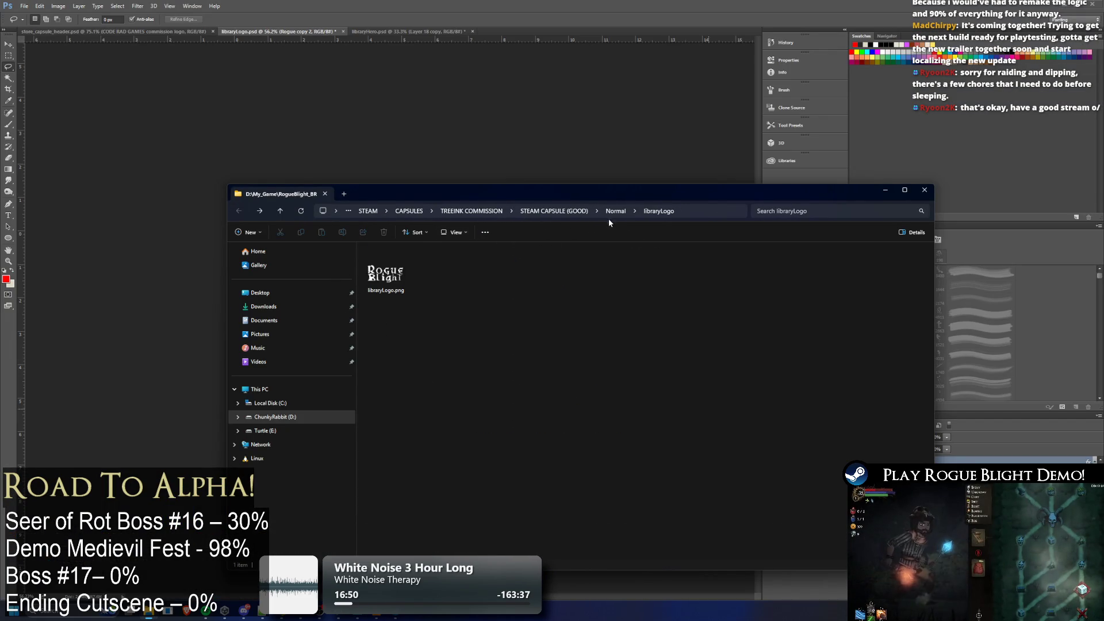
click(613, 212)
click(578, 211)
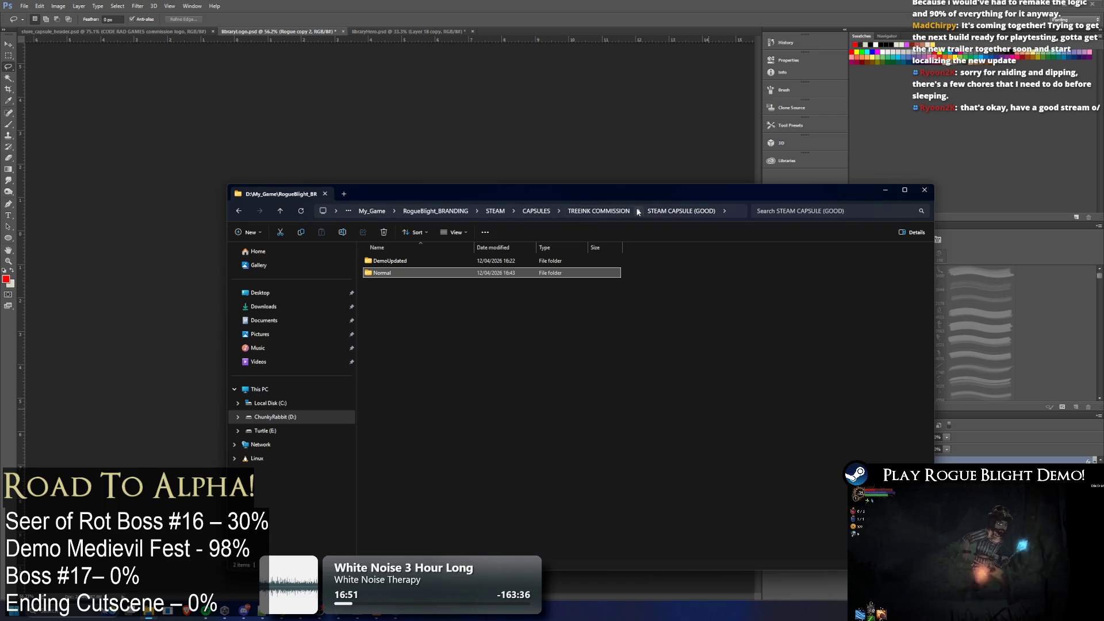
Create a new folder named Normal(Demo) in STEAM CAPSULE (GOOD)
right_click(420, 304)
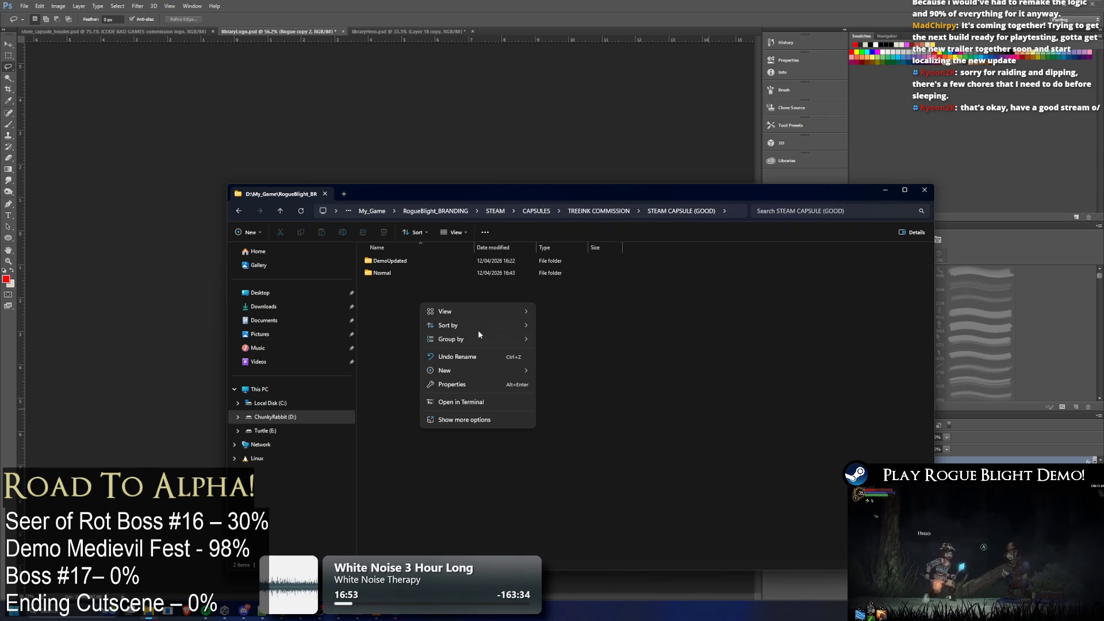
mouse_move(520, 370)
click(603, 371)
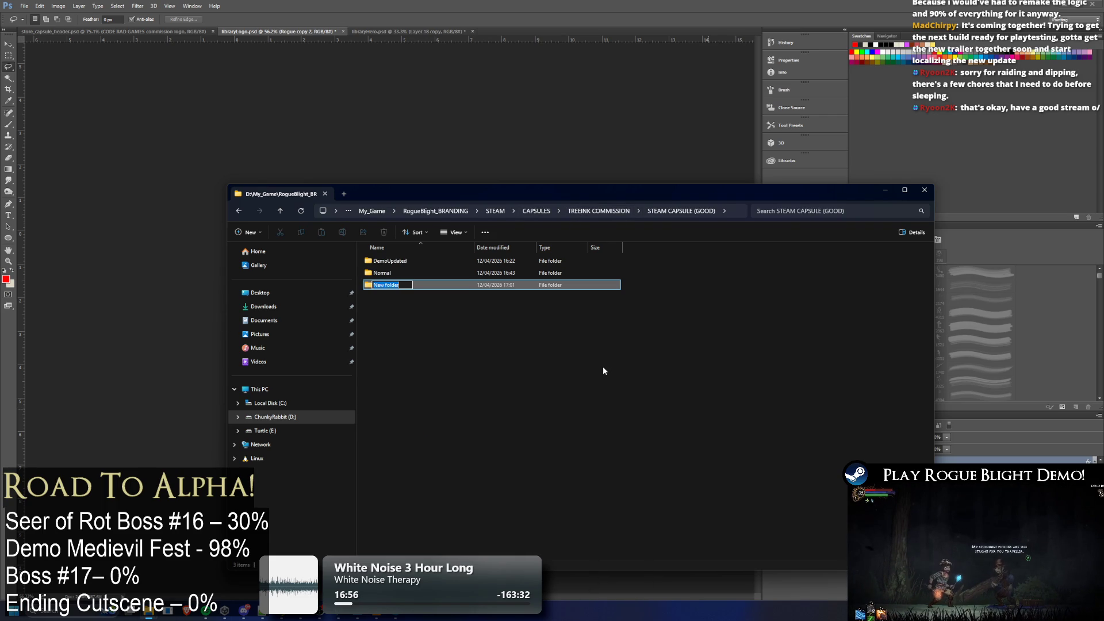
text(Normal(Demo)
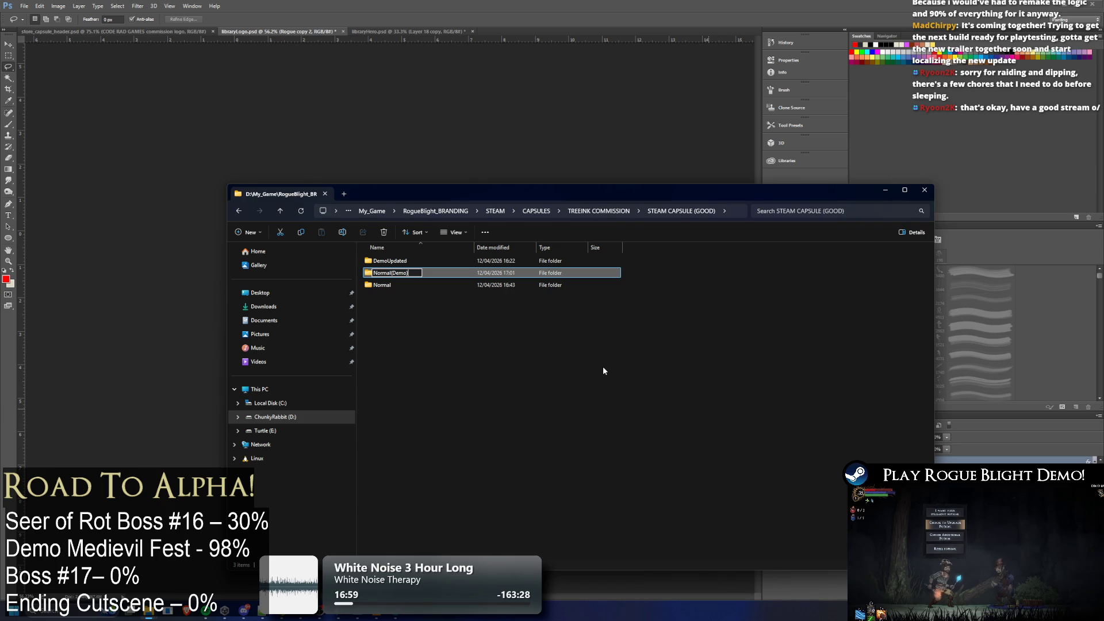
key(Return)
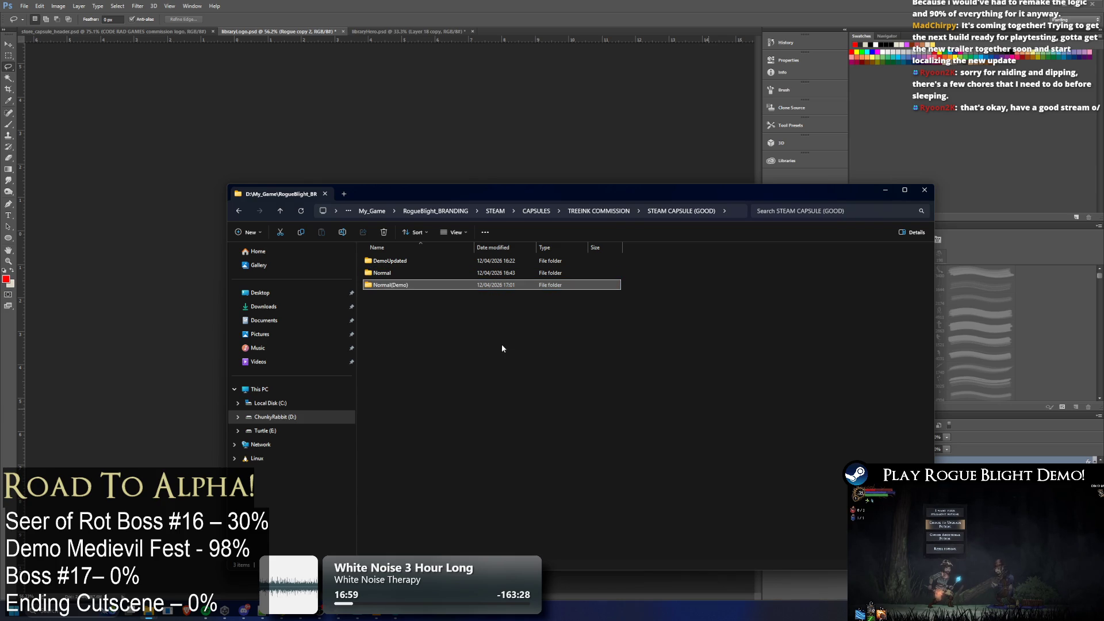
Copy everything in the Normal folder and open the empty Normal(Demo) folder
double_click(410, 273)
key(alt+Left)
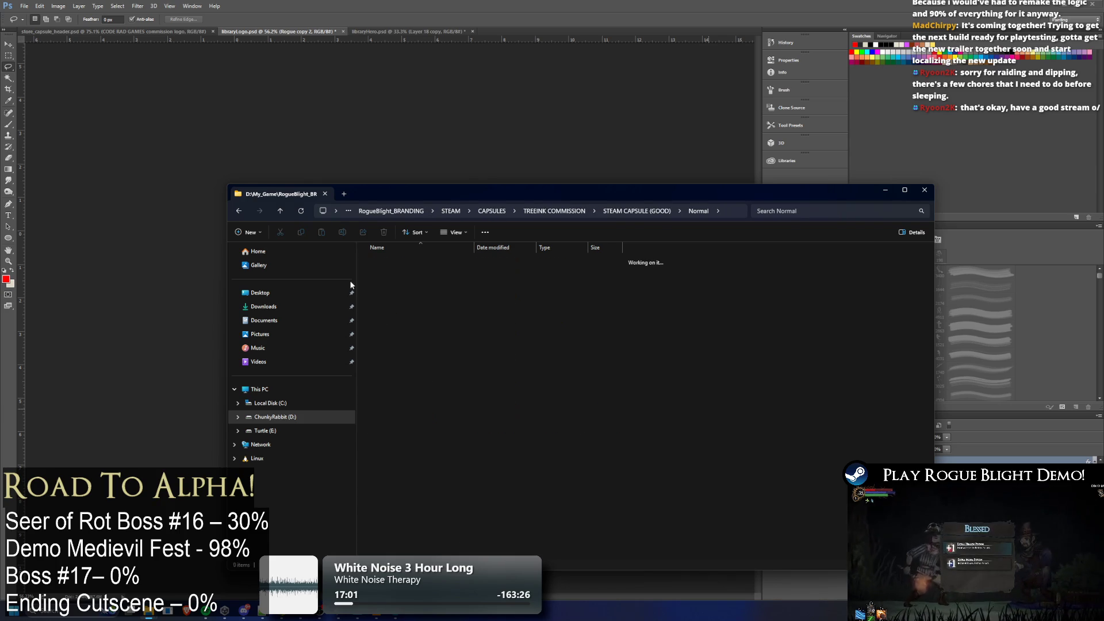
double_click(398, 275)
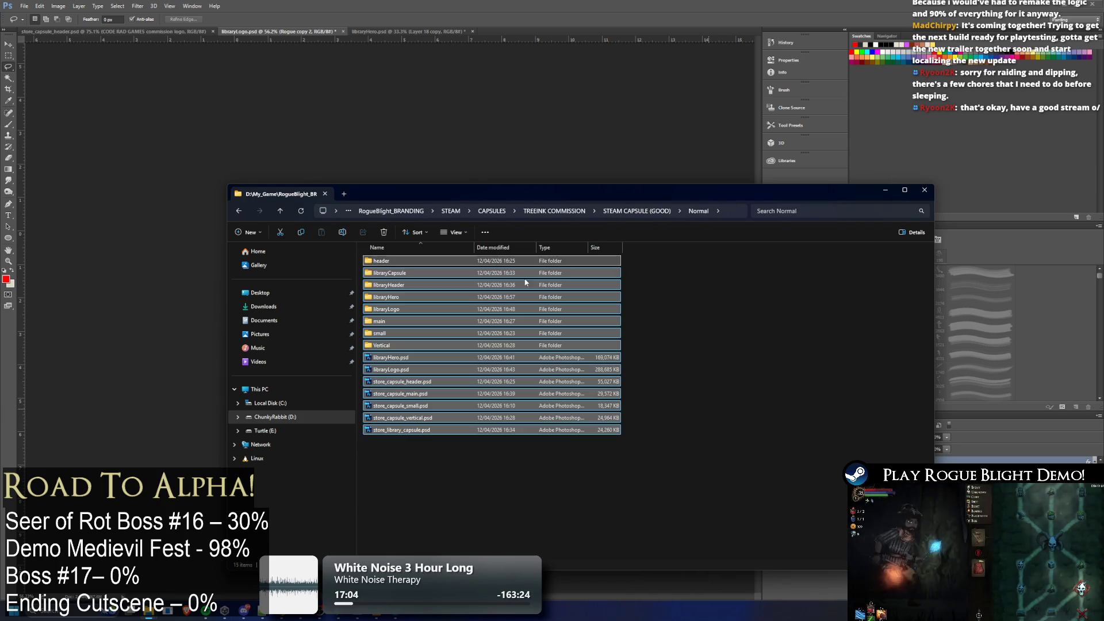
key(alt+Left)
click(407, 286)
double_click(405, 285)
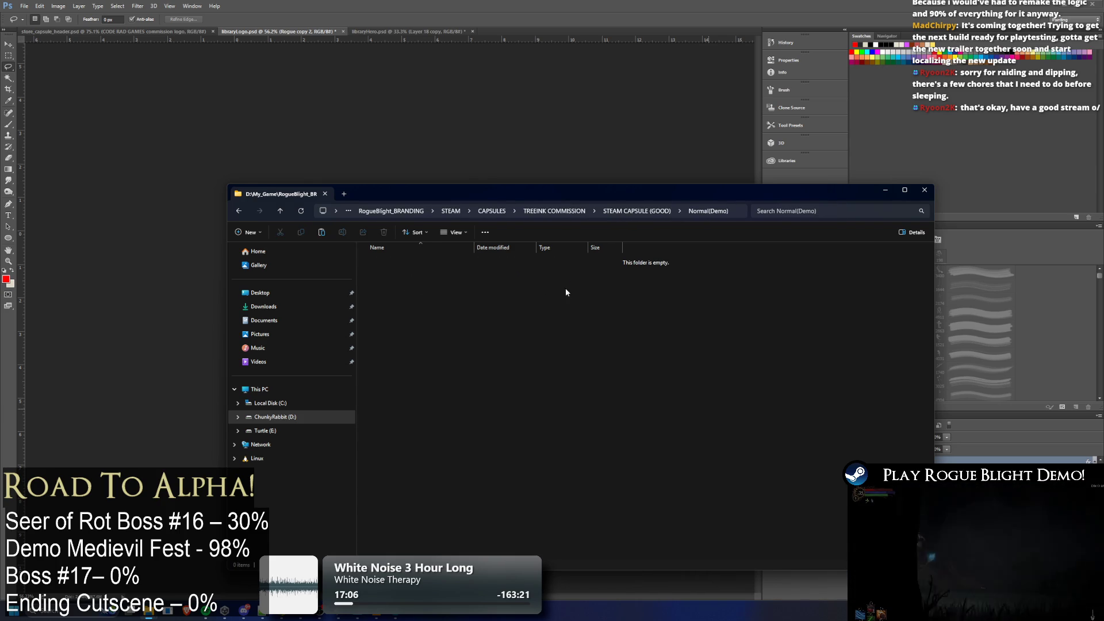
Paste Normal's contents into Normal(Demo) and delete the copied libraryHero folder
key(ctrl+v)
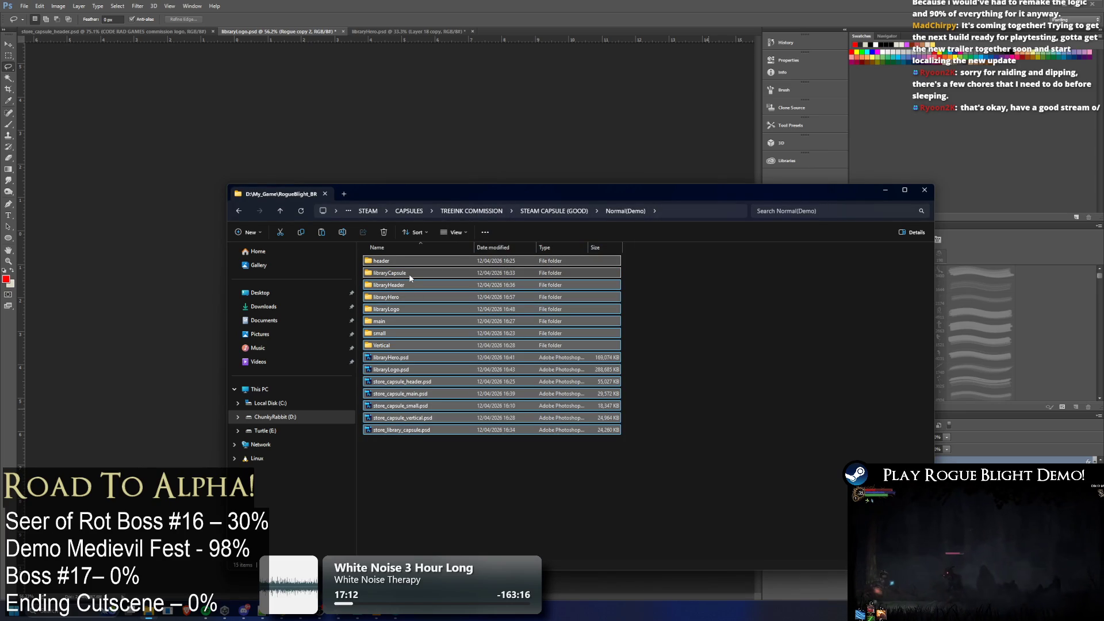
click(434, 297)
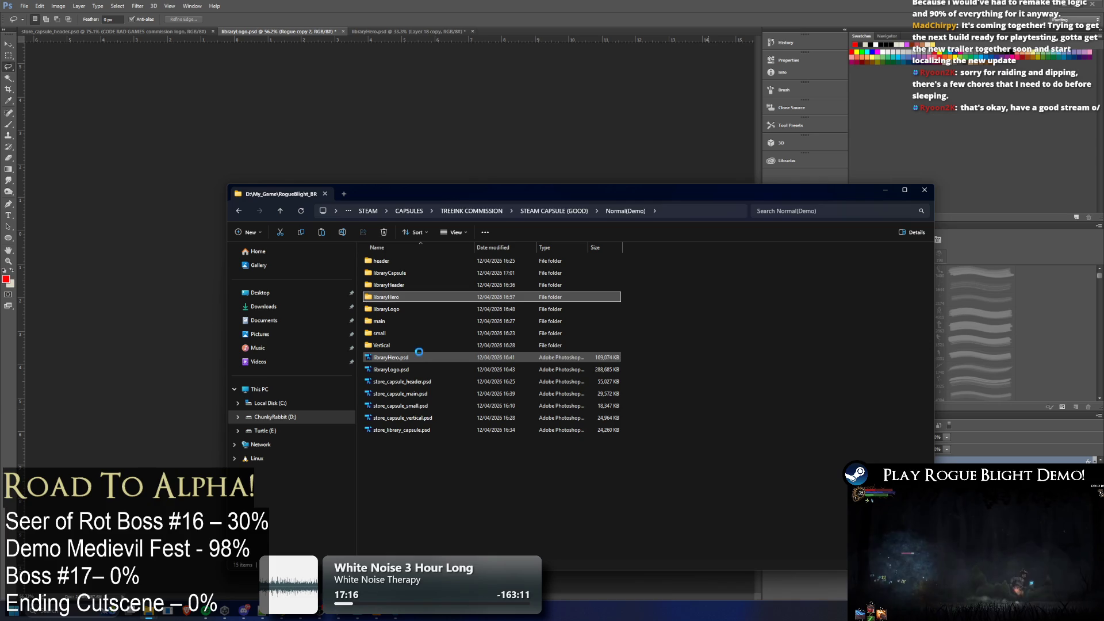
key(Delete)
Inspect the libraryCapsule, libraryHeader and header folders, then delete the libraryHeader folder
click(448, 346)
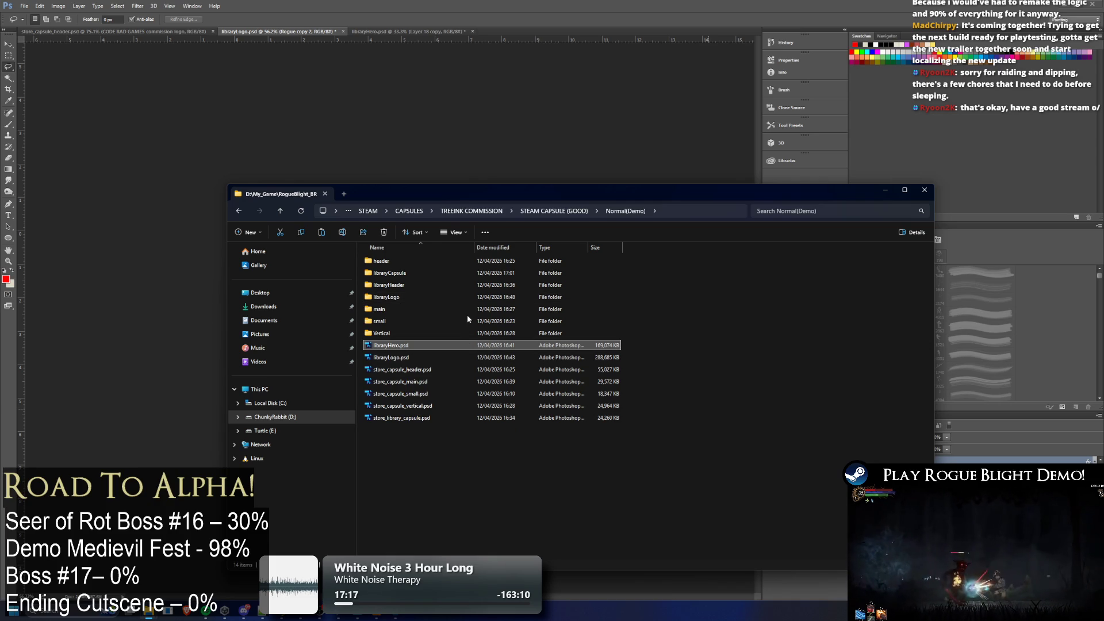
double_click(416, 273)
key(alt+Left)
double_click(530, 298)
key(alt+Left)
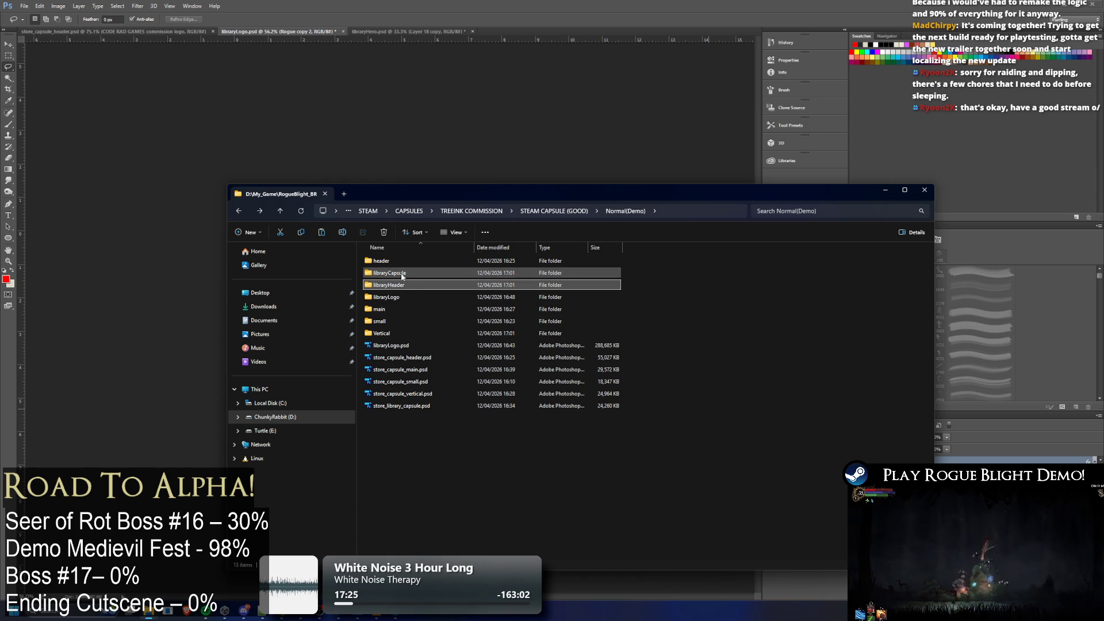
double_click(399, 260)
key(alt+Left)
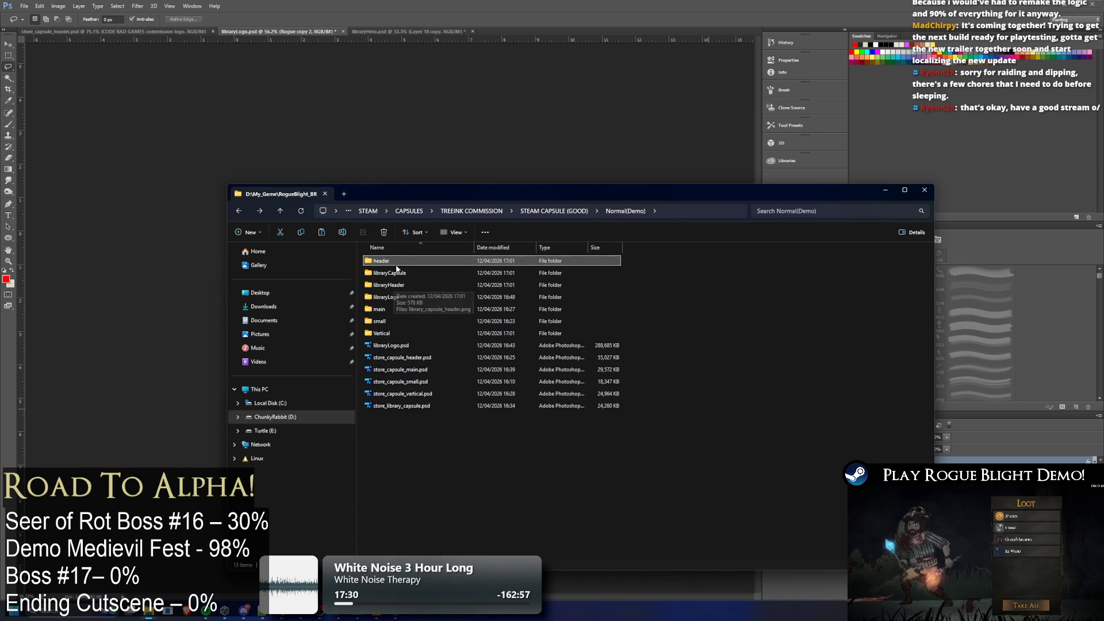
click(455, 285)
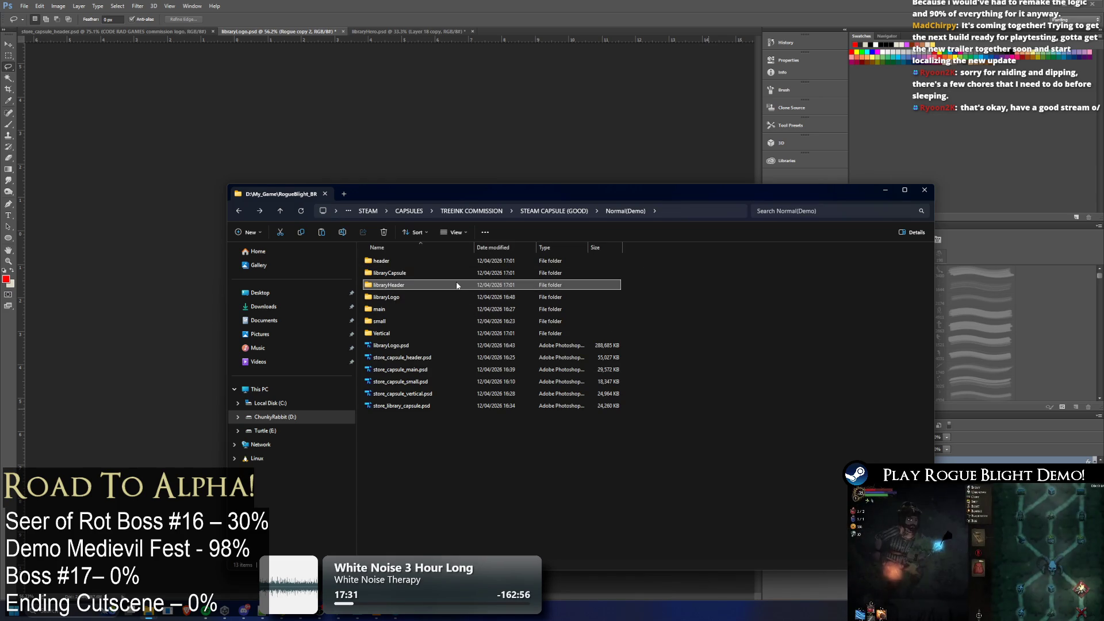
key(Delete)
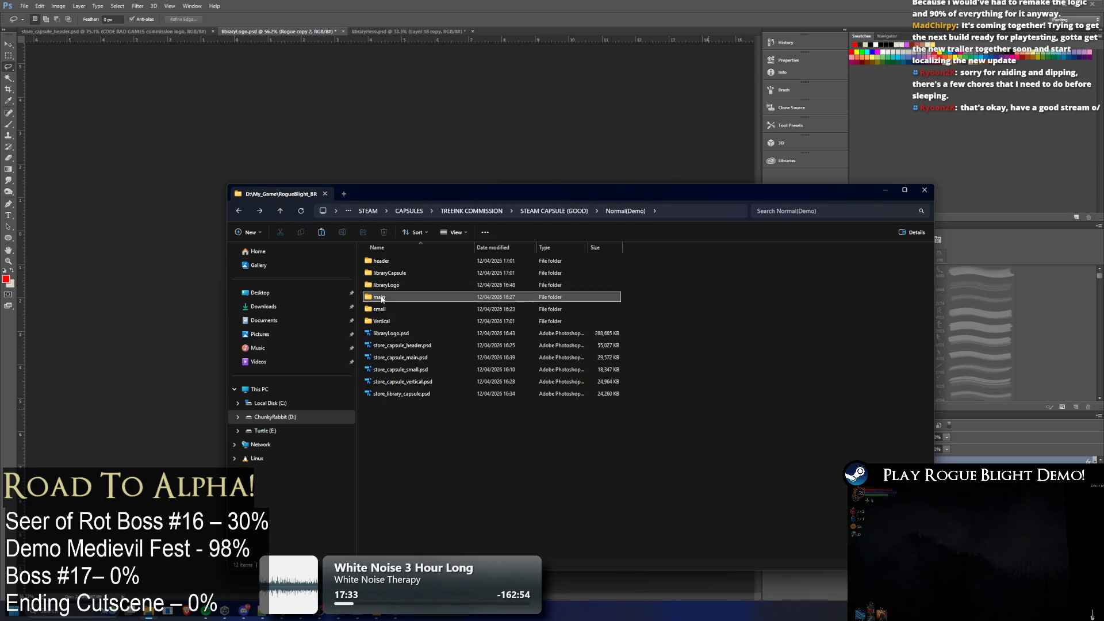
Check the contents of the main, small and Vertical folders in Normal(Demo)
double_click(436, 295)
key(alt+Left)
double_click(439, 287)
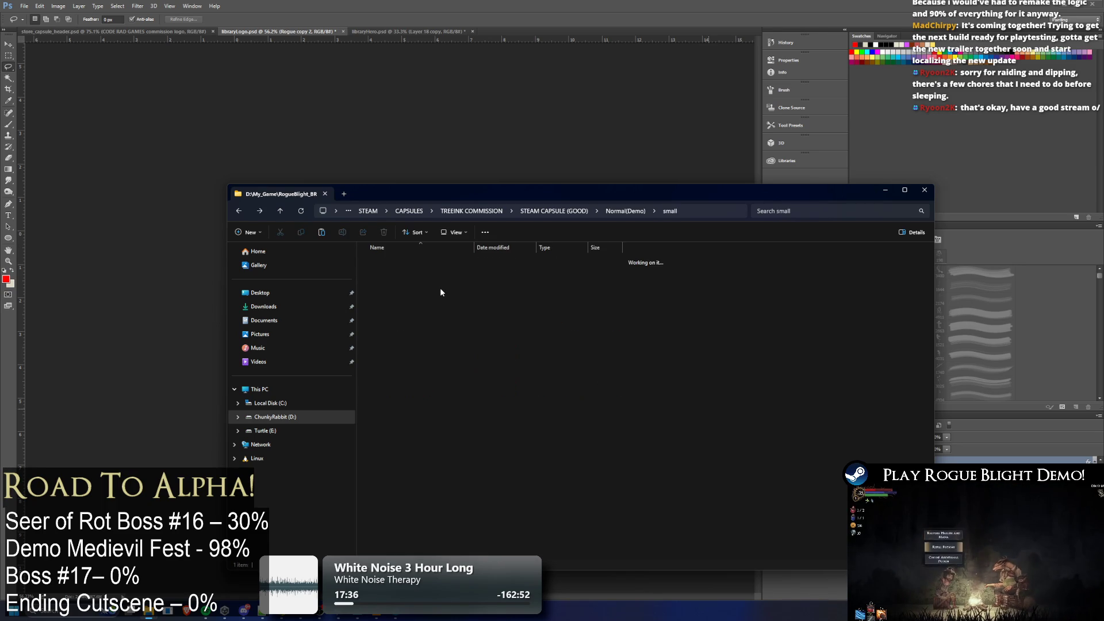
key(alt+Left)
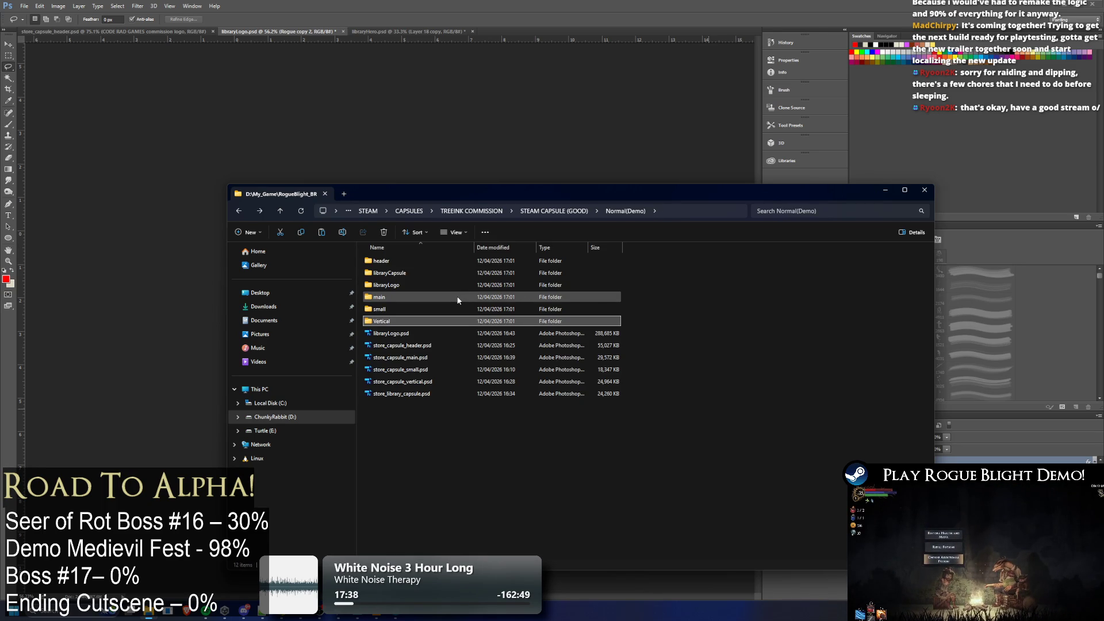
key(Return)
key(alt+Left)
key(Up)
key(Return)
key(alt+Left)
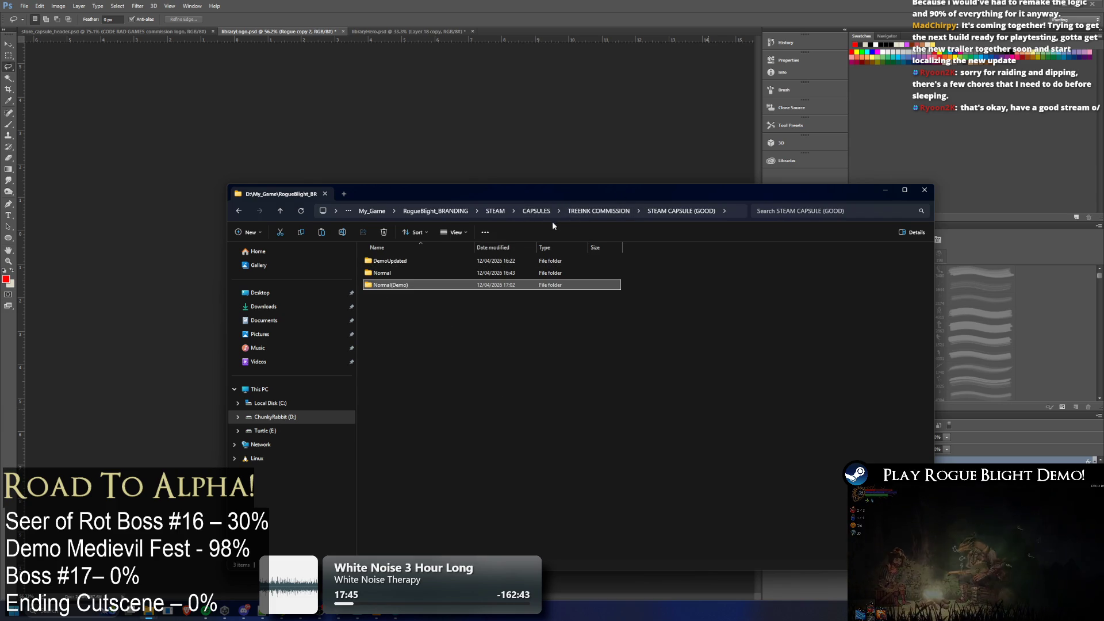
Go up to TREEINK COMMISSION, maximize the window, and open store_capsule_header.psd
click(572, 214)
scroll(600, 396, down, 5)
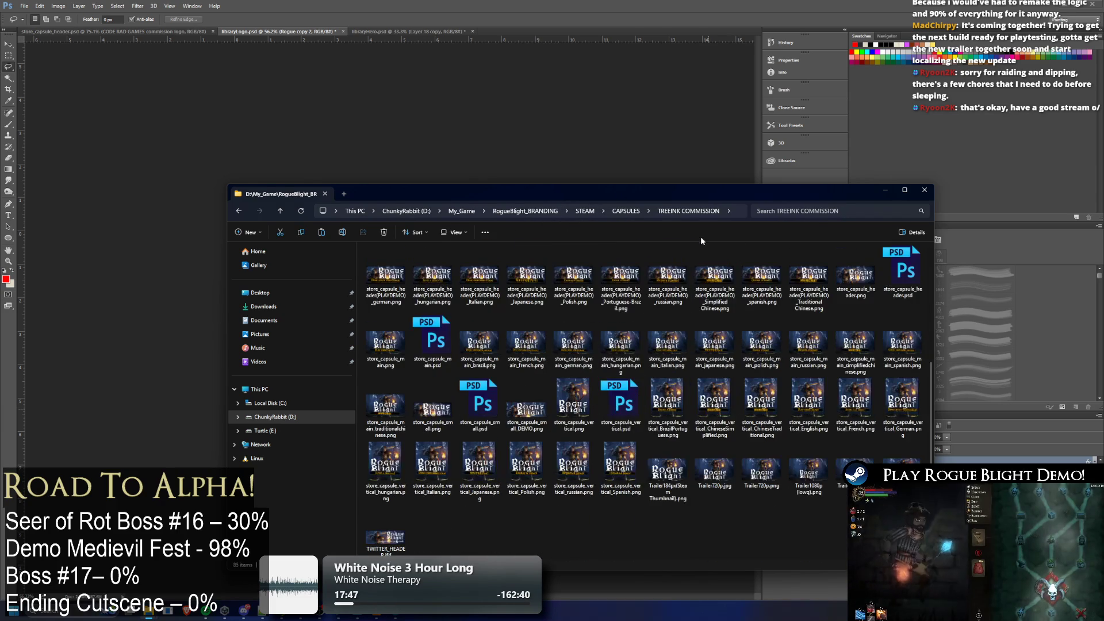
double_click(691, 189)
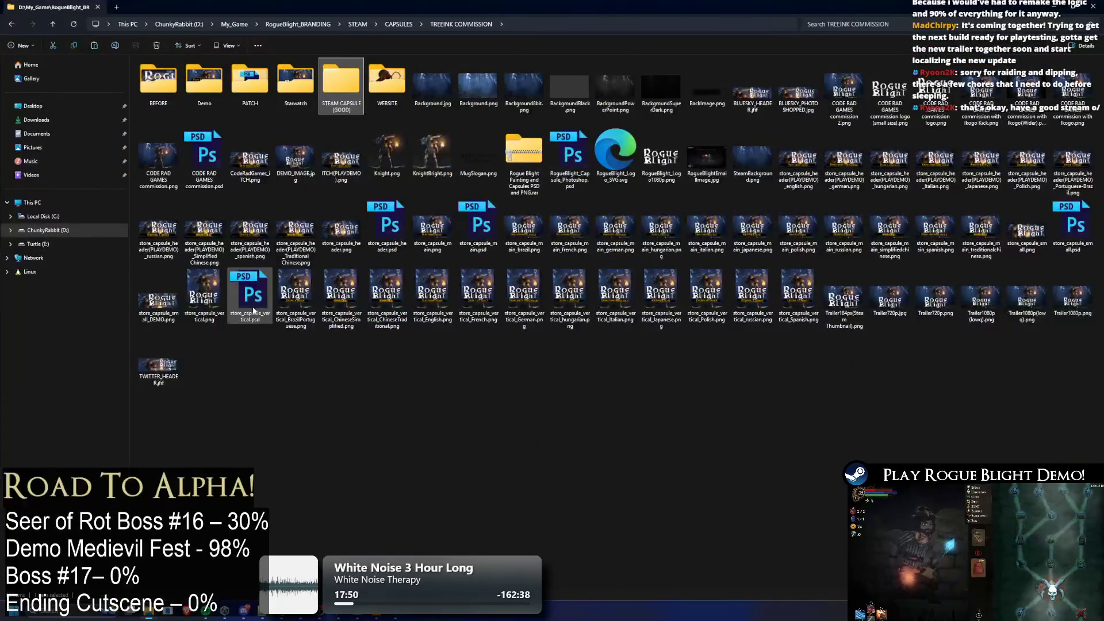
double_click(380, 216)
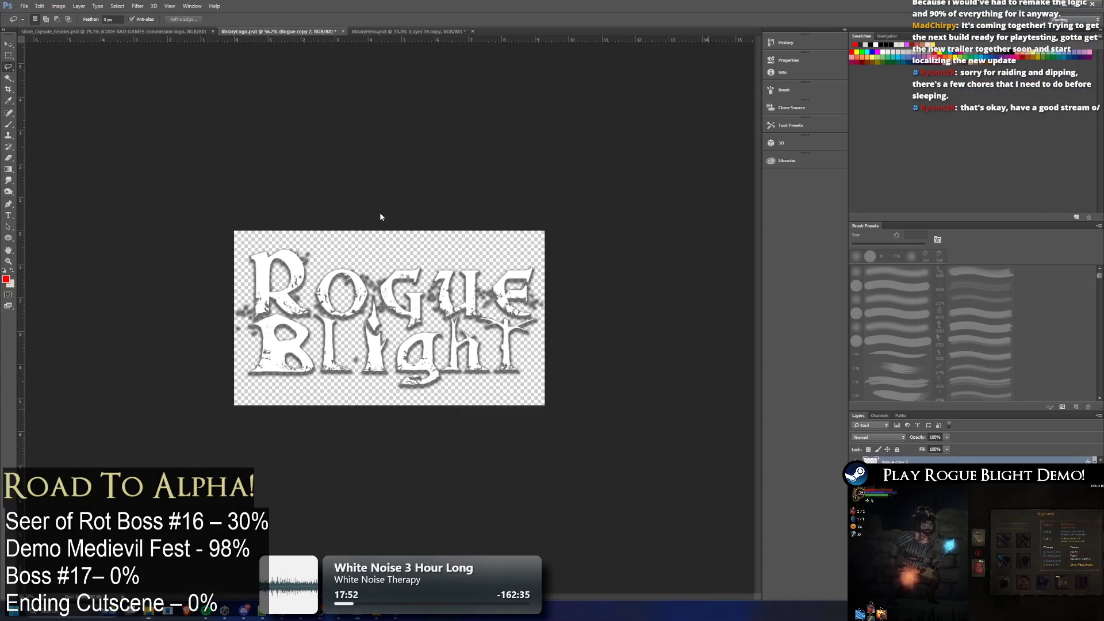
Dismiss the scratch disk error, then save and close libraryLogo.psd
click(534, 224)
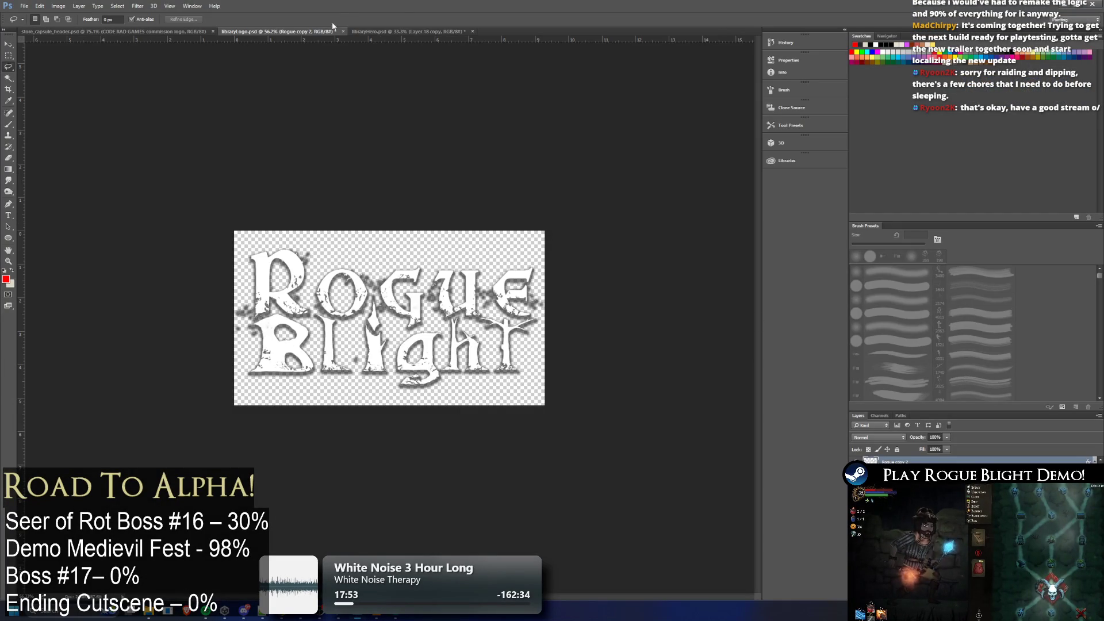
click(343, 31)
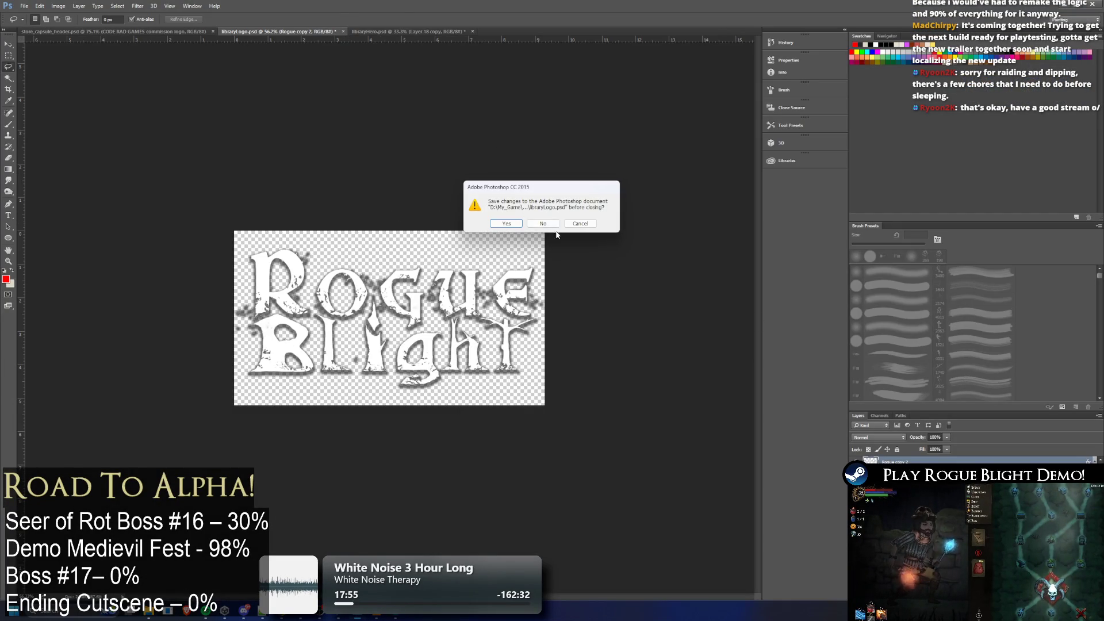
click(506, 224)
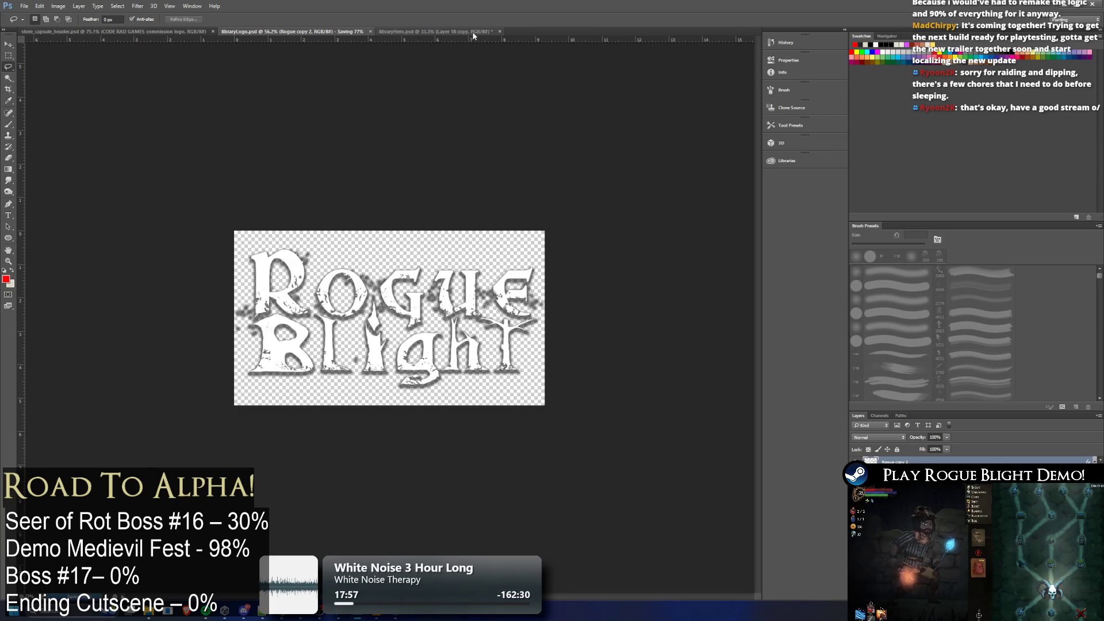
Close and reopen store_capsule_header.psd, dismissing the Missing Fonts warning
click(213, 31)
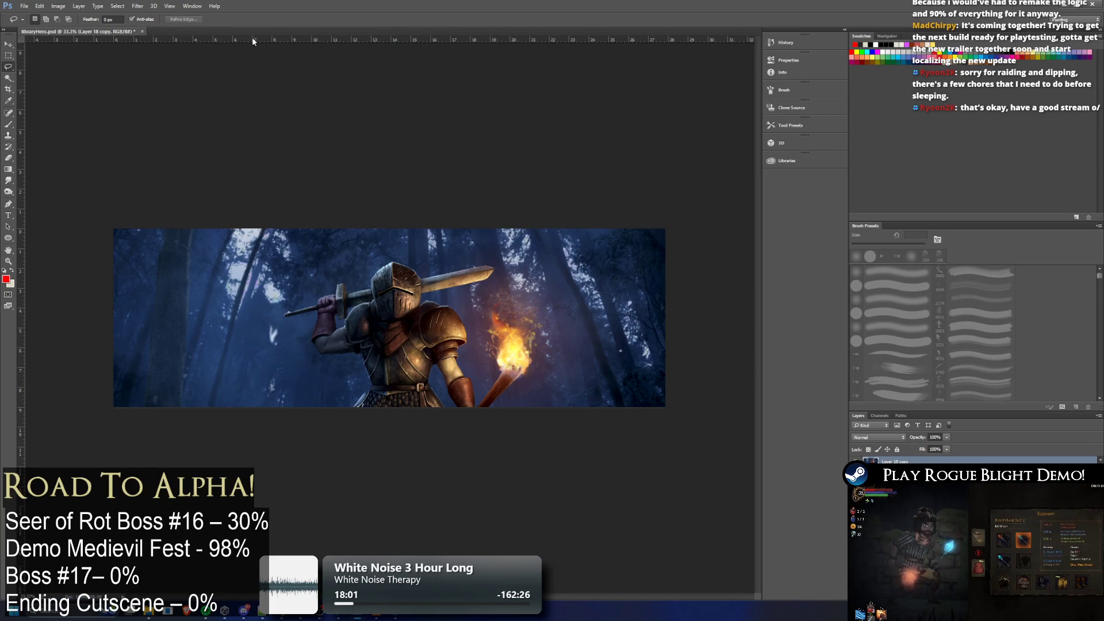
key(alt+Tab)
double_click(396, 224)
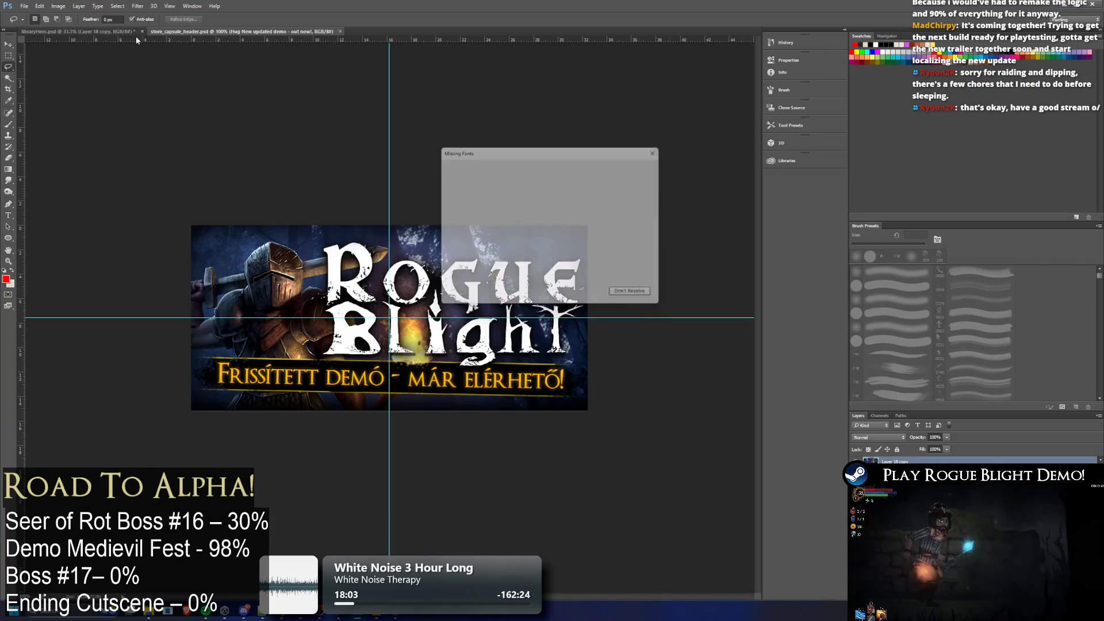
click(662, 149)
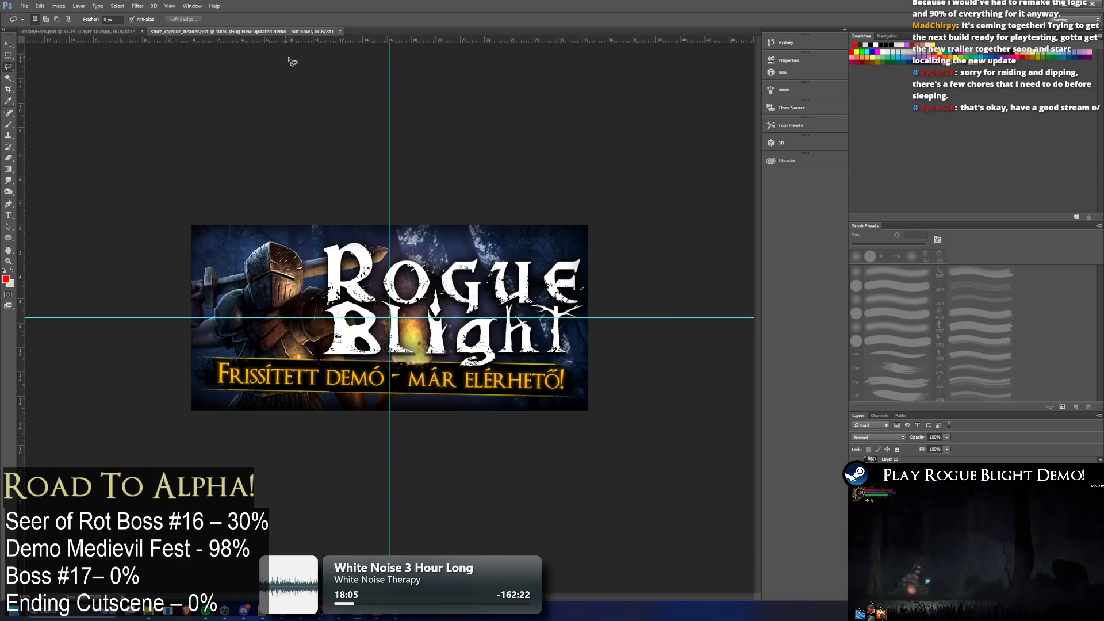
Close libraryHero.psd without saving and scroll through the remaining header document
click(142, 32)
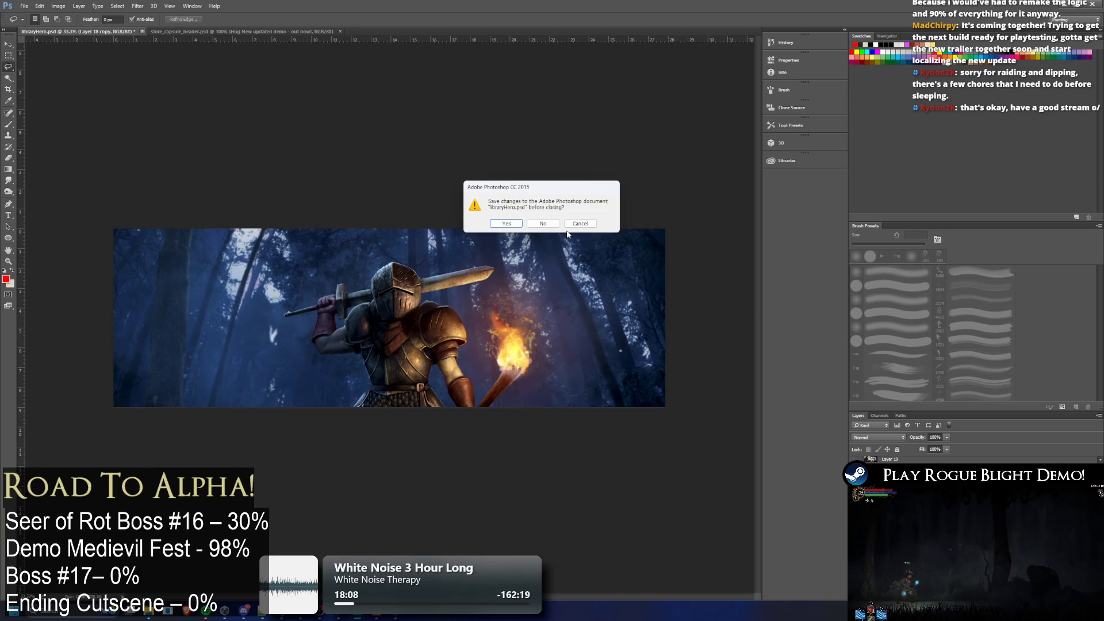
key(n)
scroll(972, 466, down, 2)
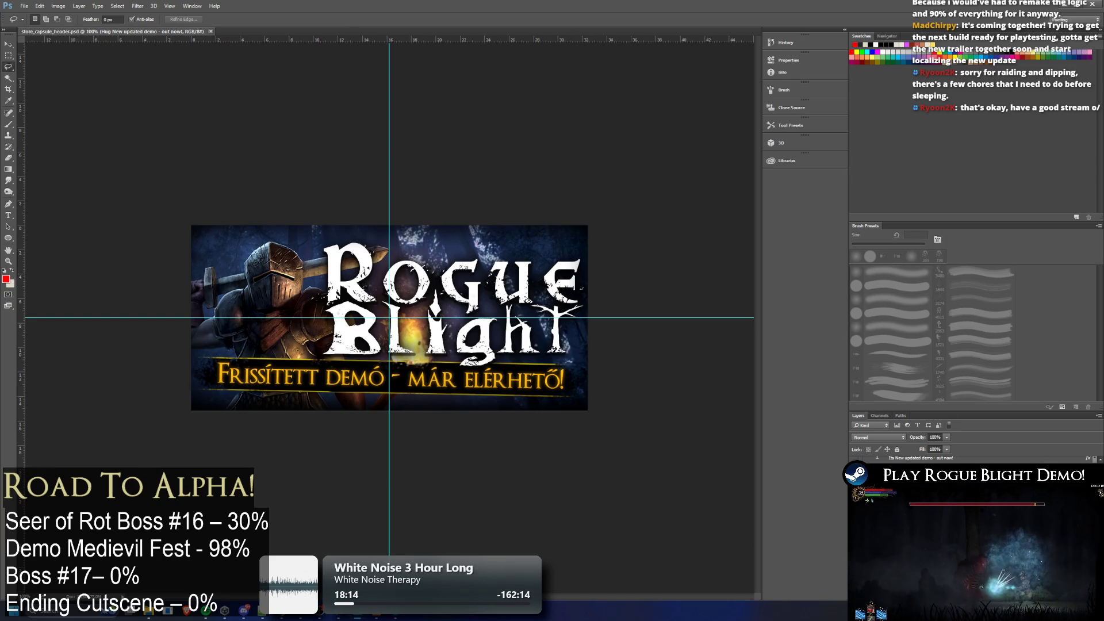
scroll(971, 460, down, 2)
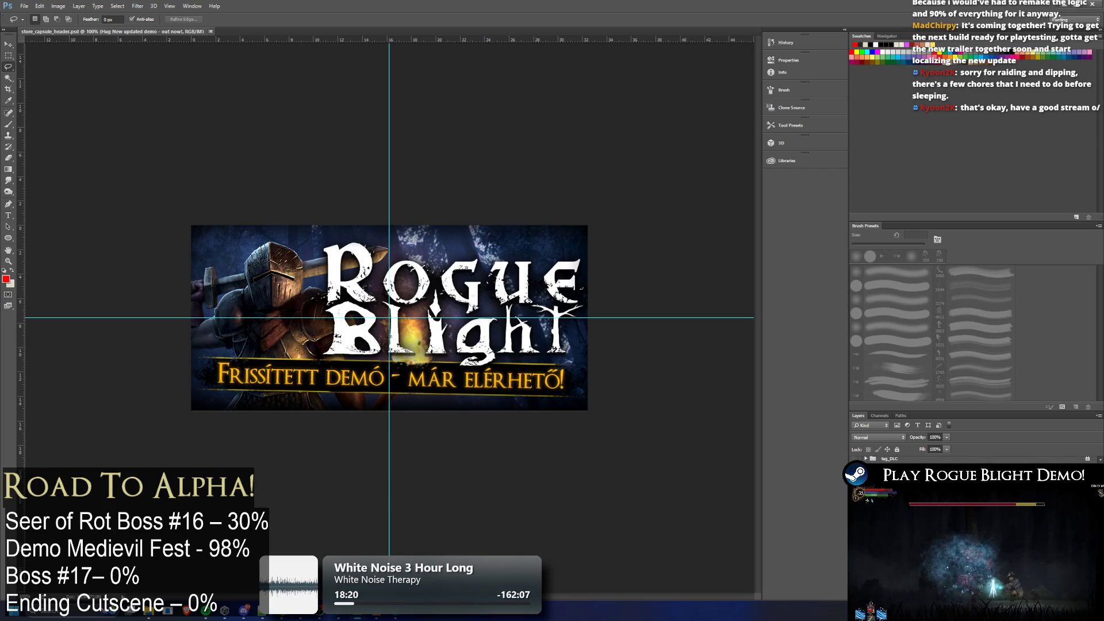
scroll(971, 457, up, 1)
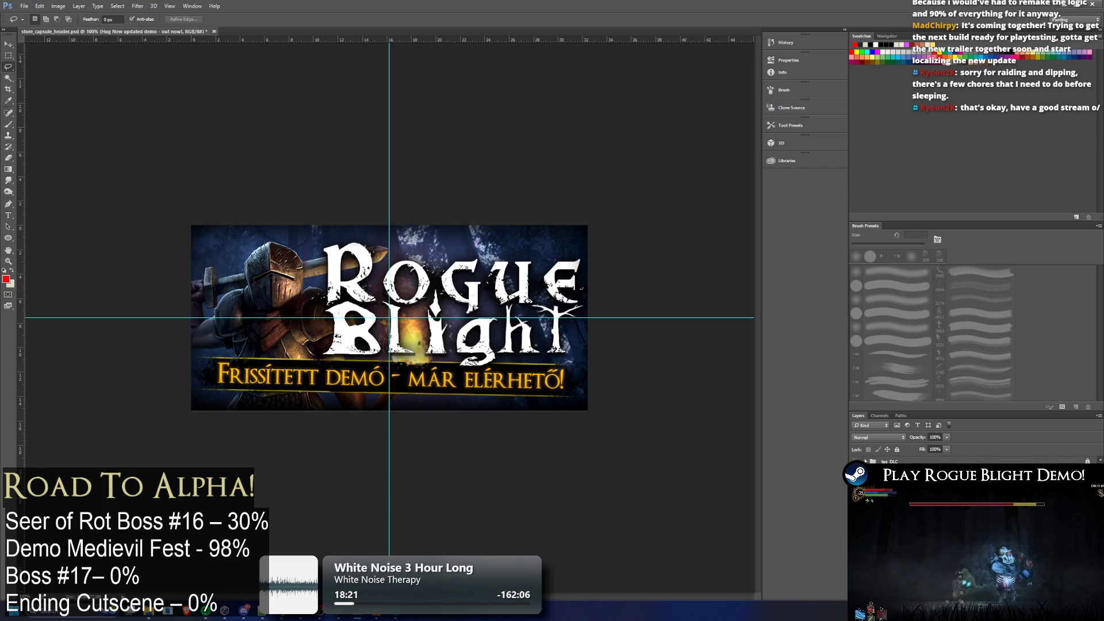
Look through the BEFORE and PATCH subfolders and close the event_header document
key(alt+Tab)
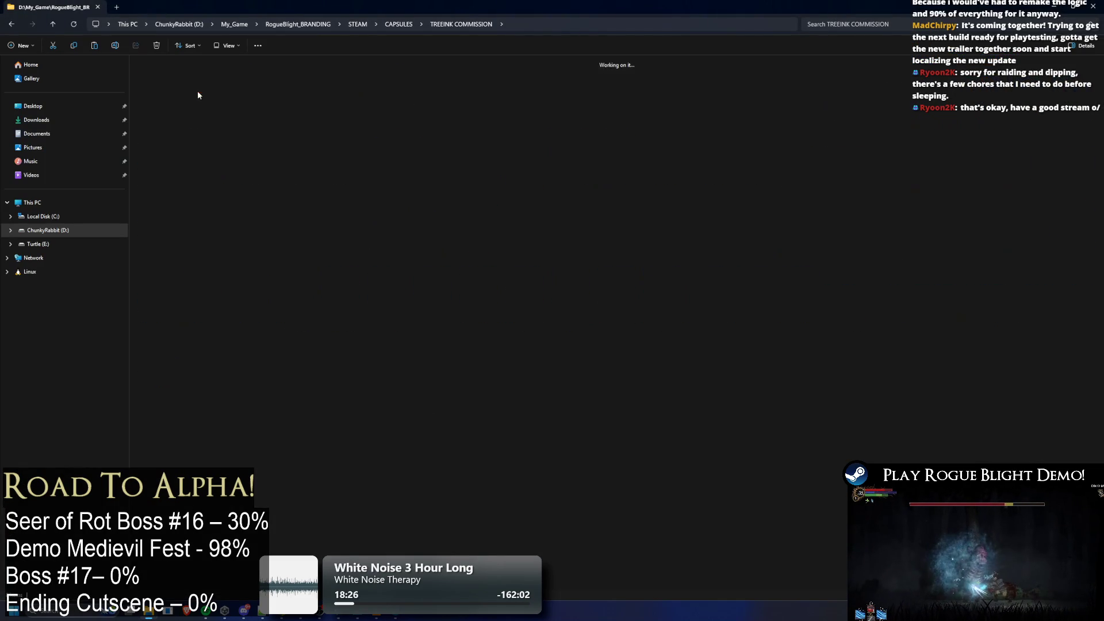
double_click(299, 105)
key(alt+Left)
double_click(235, 89)
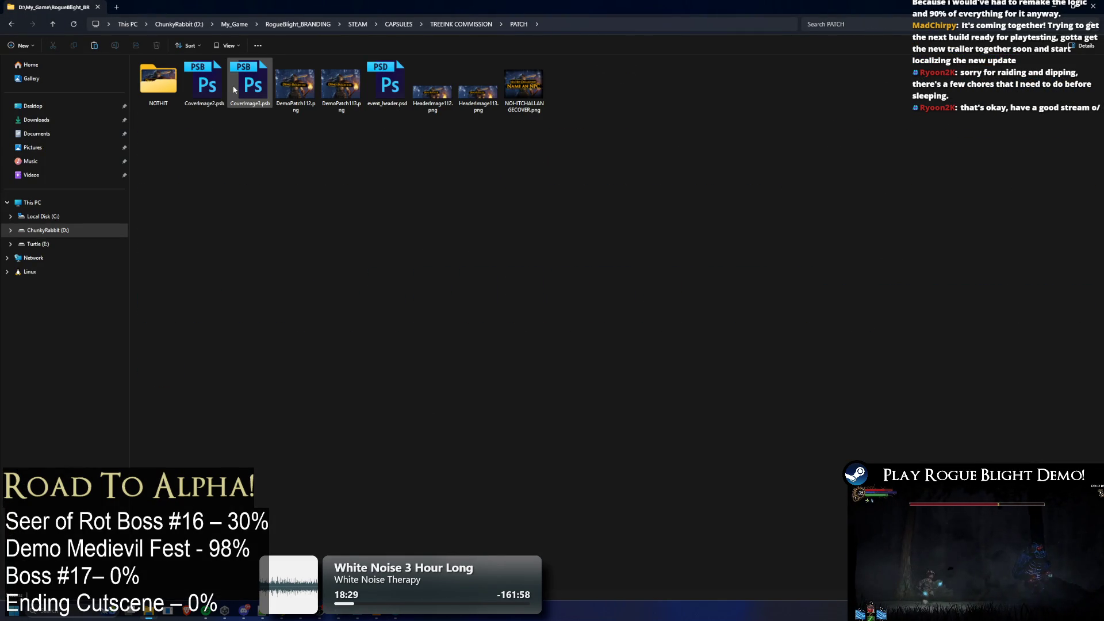
click(402, 87)
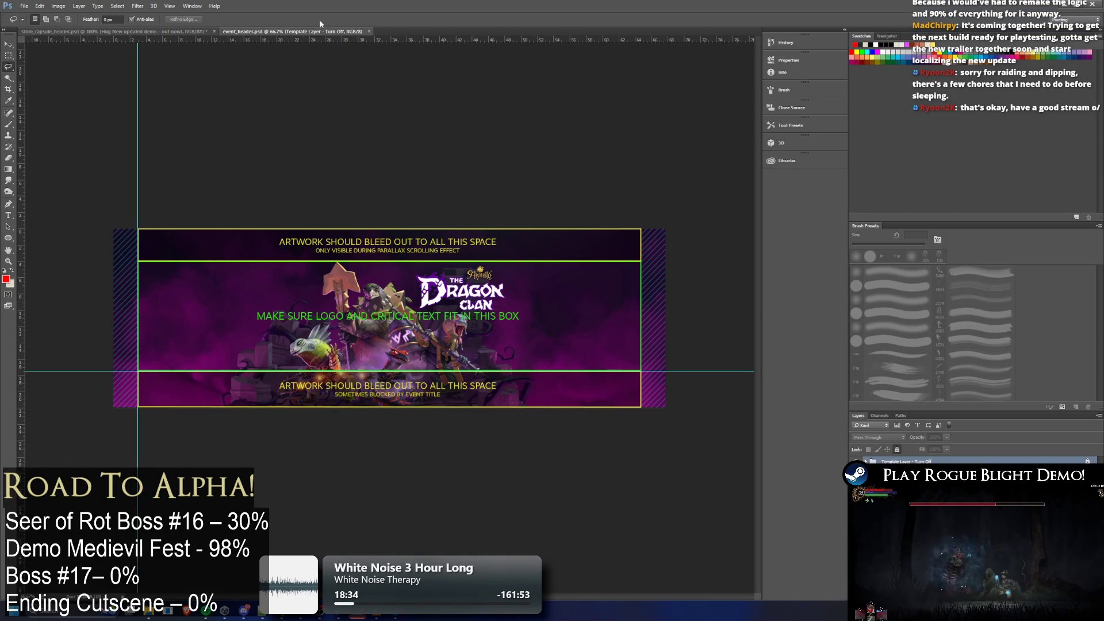
click(368, 31)
key(alt+Tab)
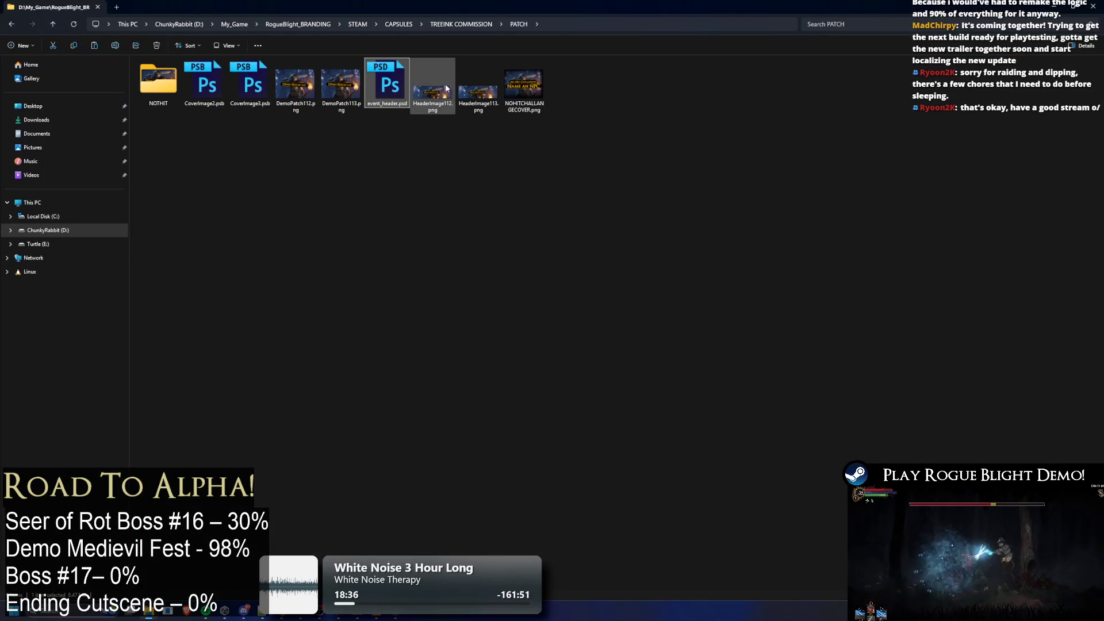
Check the Starwatch, STEAM CAPSULE (GOOD) and WEBSITE folders, then select store_capsule_small.psd
key(BackSpace)
double_click(313, 84)
key(BackSpace)
double_click(345, 85)
key(BackSpace)
double_click(389, 80)
key(BackSpace)
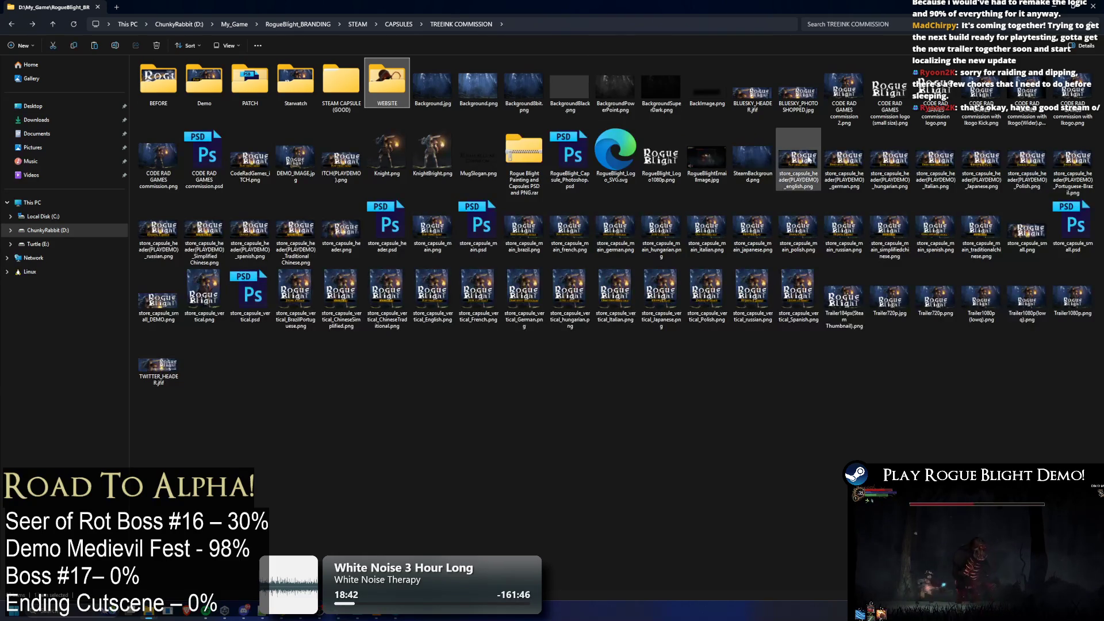
click(1071, 230)
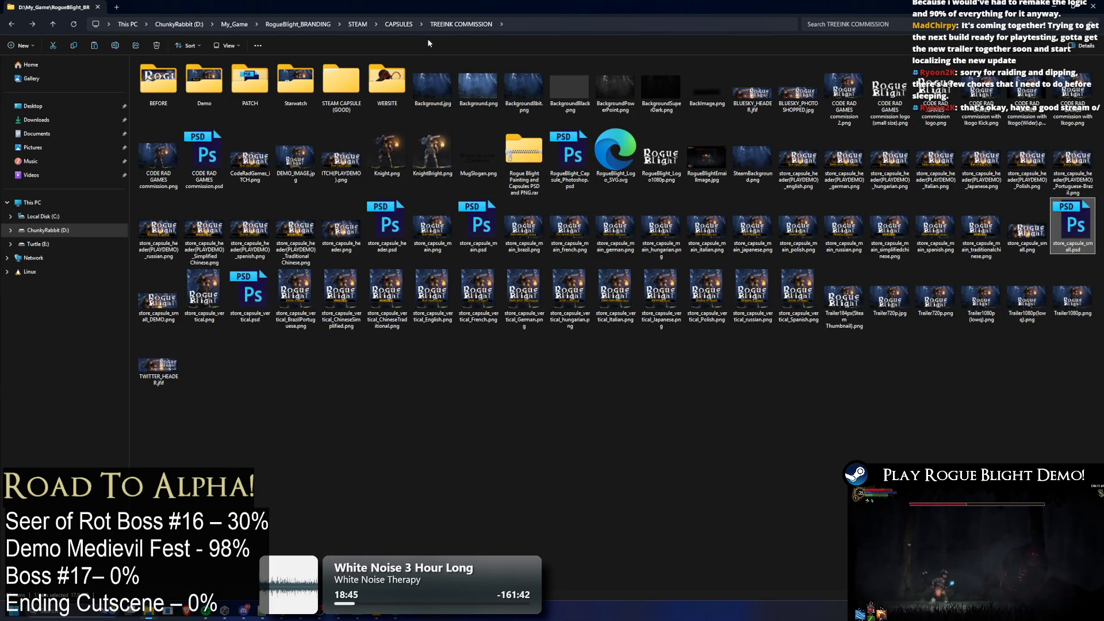
From CAPSULES, inspect the library assets in Steam_Game_Template3 and Steam_Game_Template2
click(437, 24)
click(398, 24)
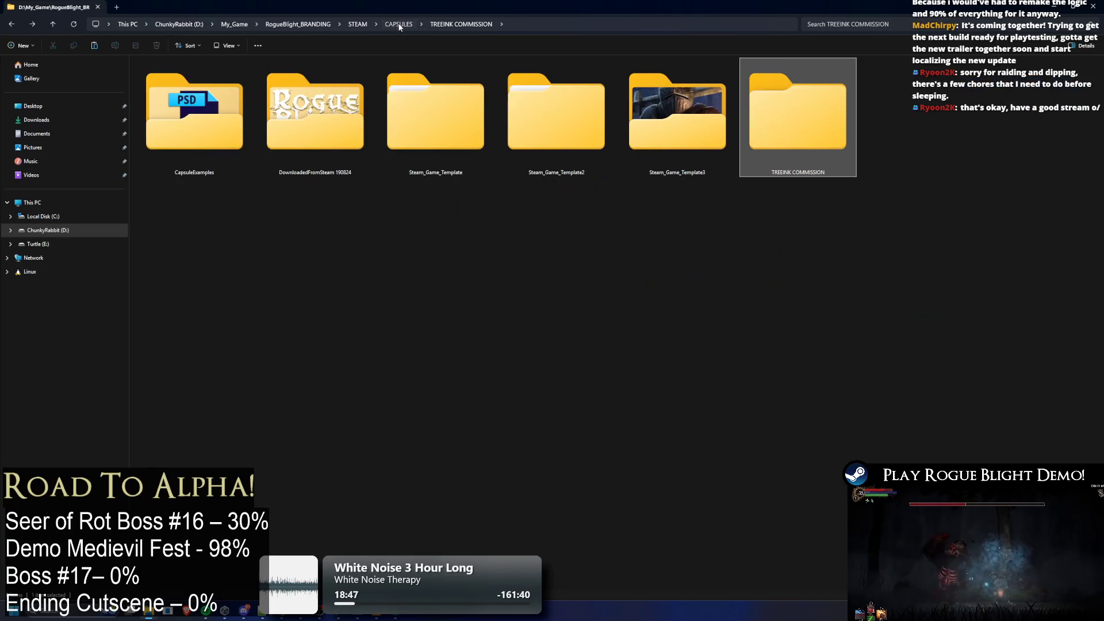
double_click(655, 115)
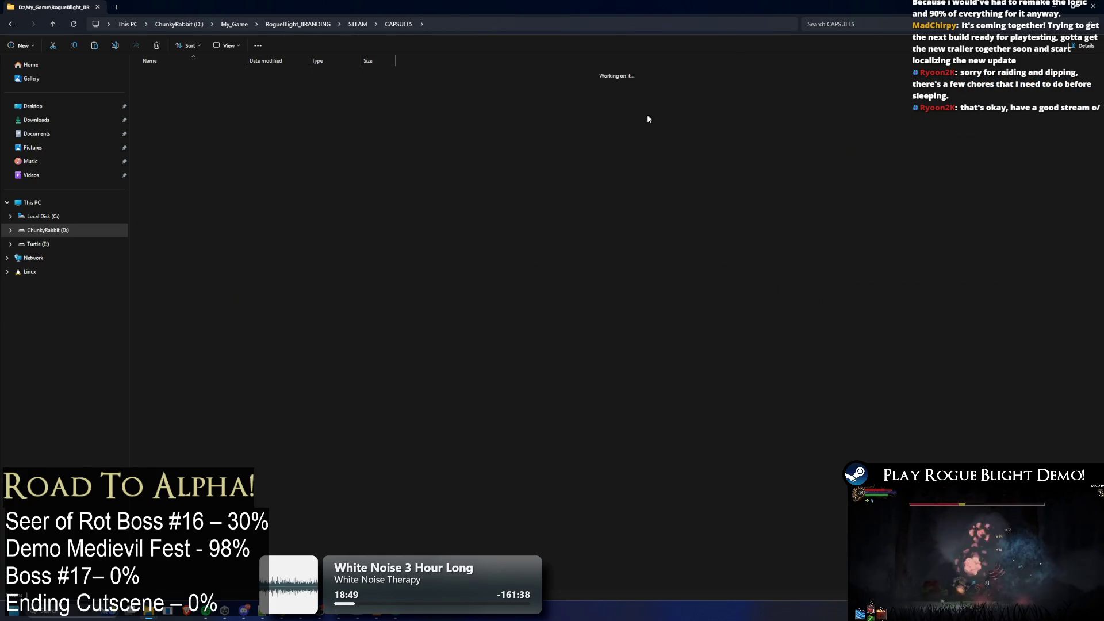
double_click(198, 122)
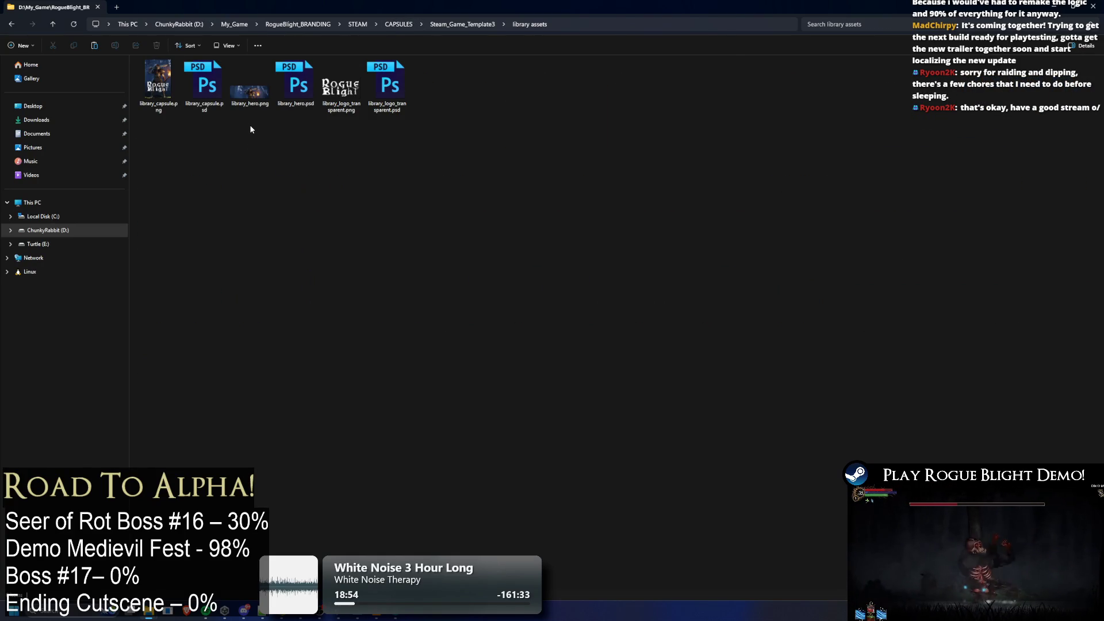
key(alt+Left)
key(alt+Left)
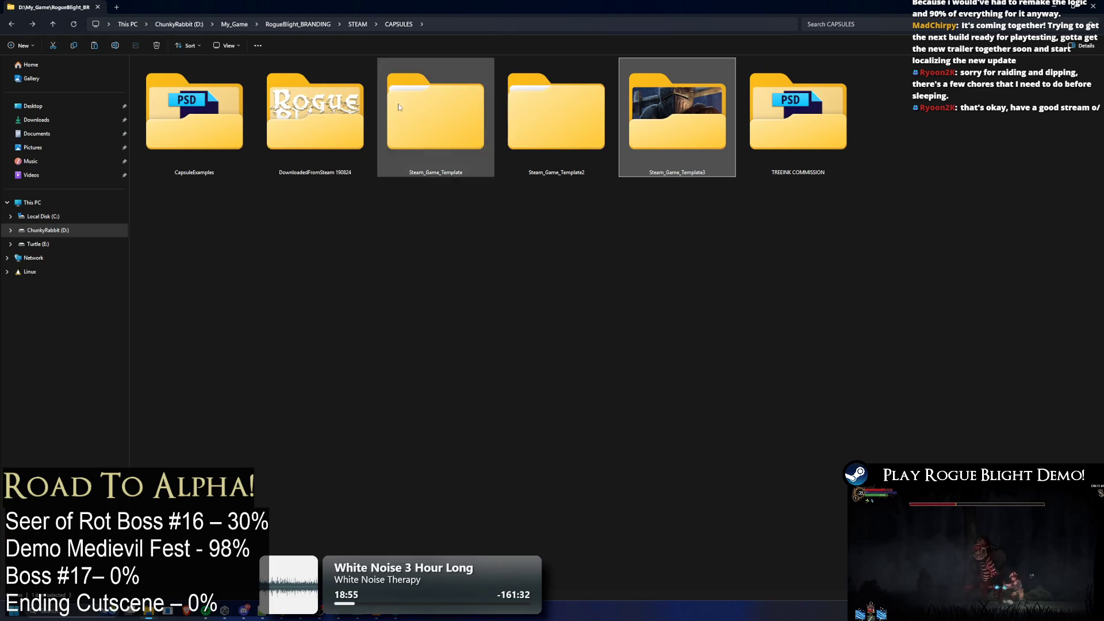
double_click(588, 116)
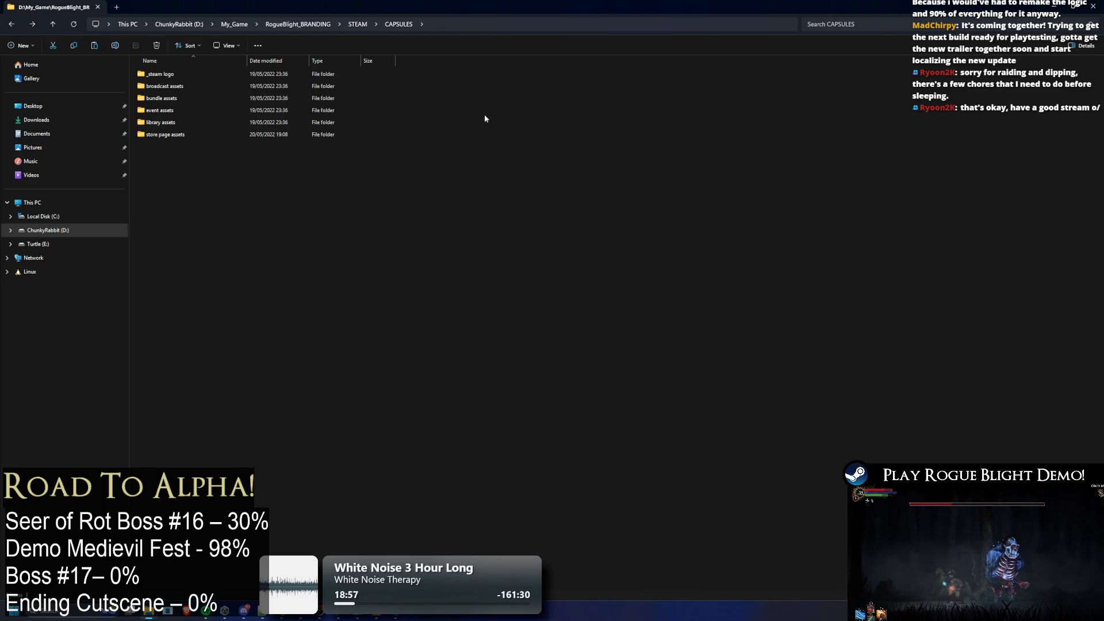
double_click(167, 123)
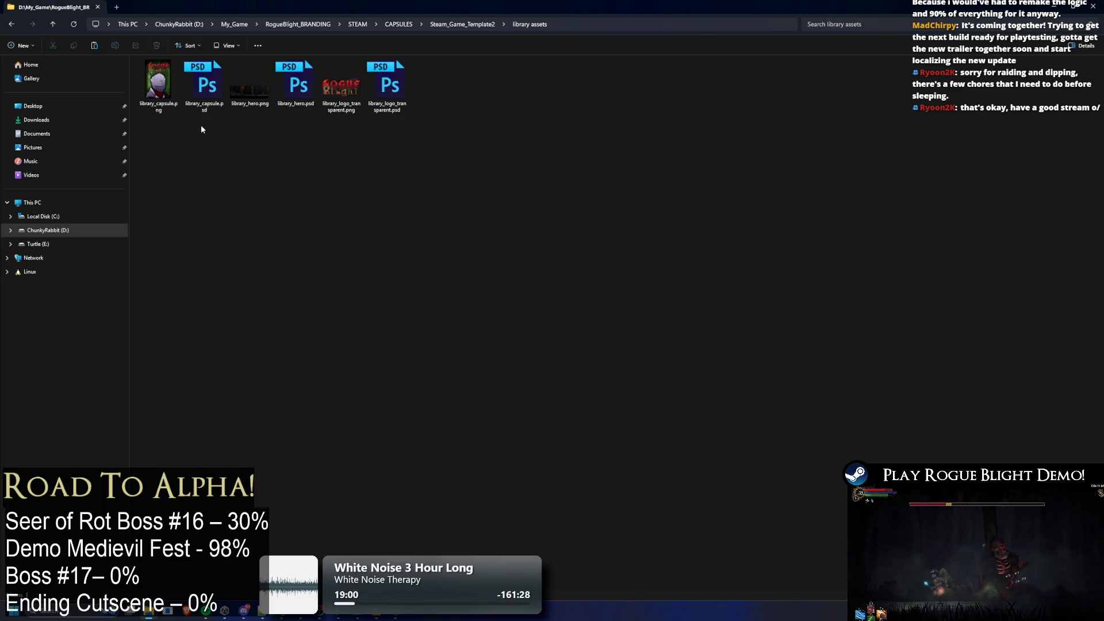
key(alt+Left)
key(alt+Left)
Peek into the TREEINK COMMISSION and CapsuleExamples folders from CAPSULES
double_click(827, 124)
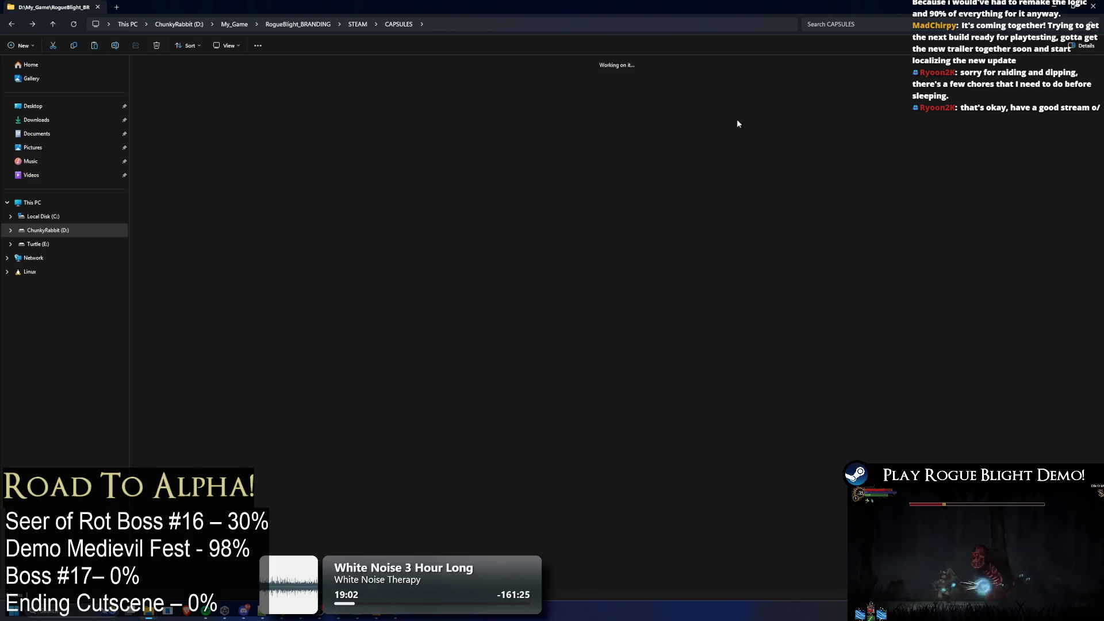
key(alt+Left)
double_click(189, 115)
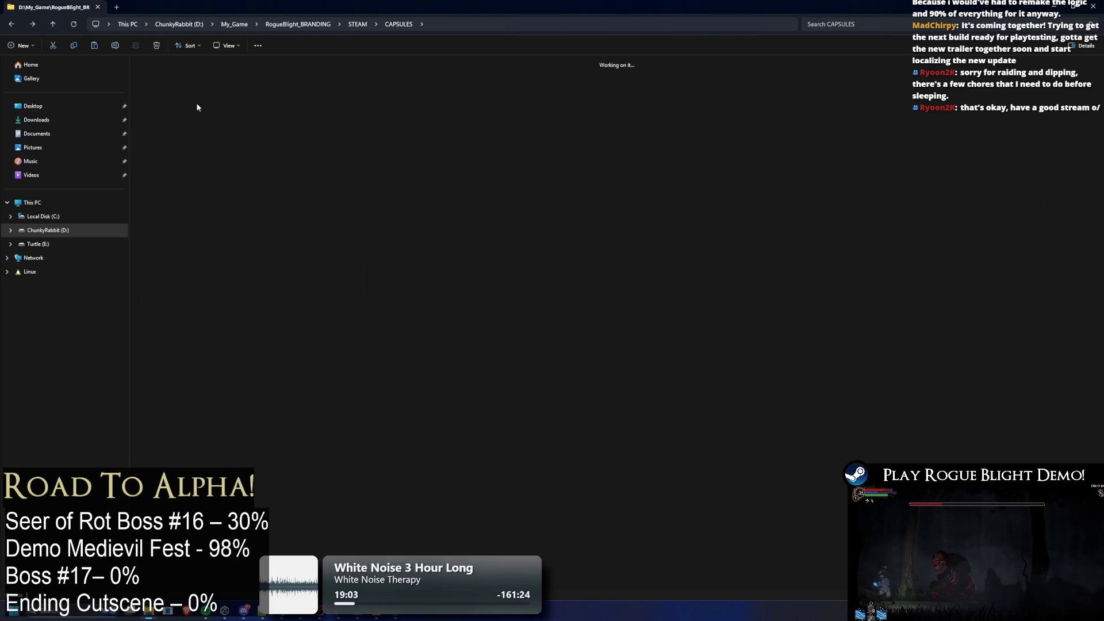
key(alt+Left)
double_click(194, 115)
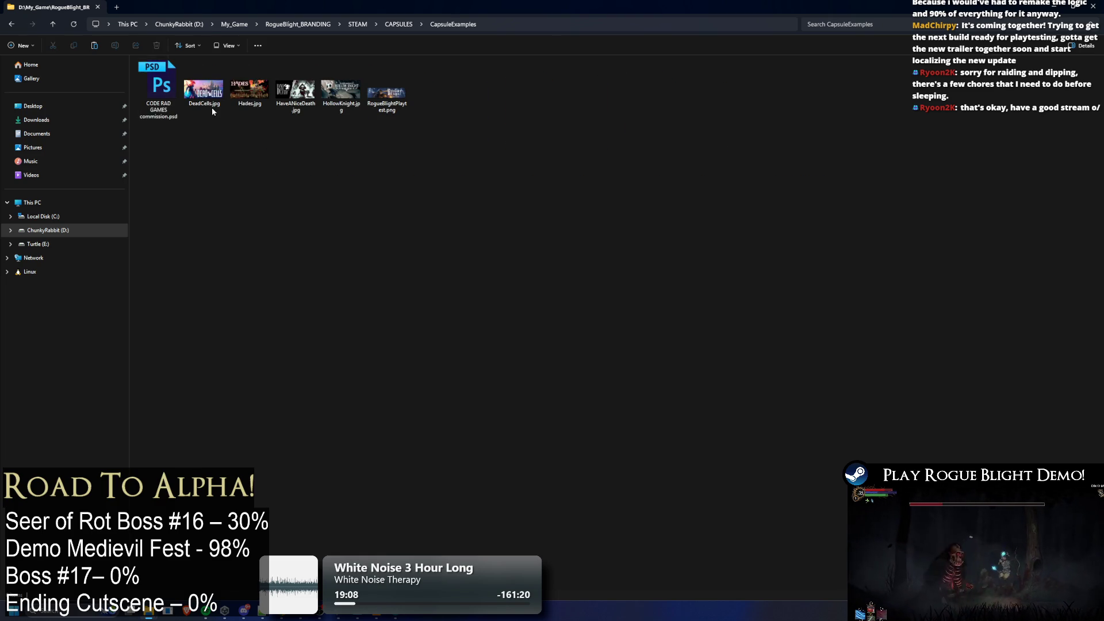
key(alt+Left)
Open DownloadedFromSteam 190824 > new, review its files, and open Header.psb in Photoshop
click(297, 110)
double_click(298, 109)
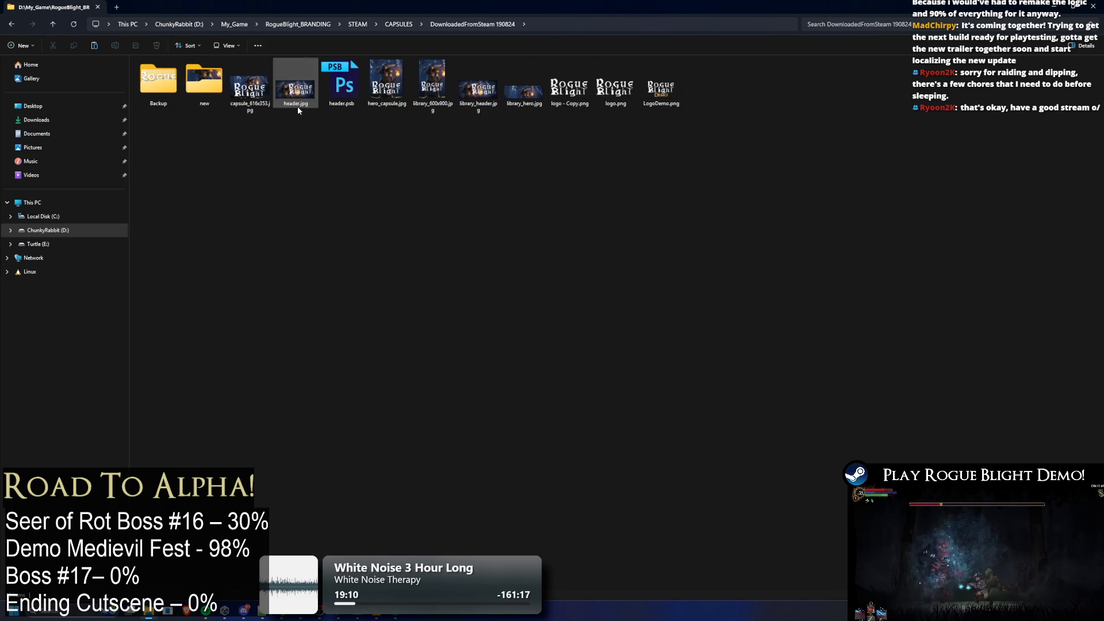
key(alt+Left)
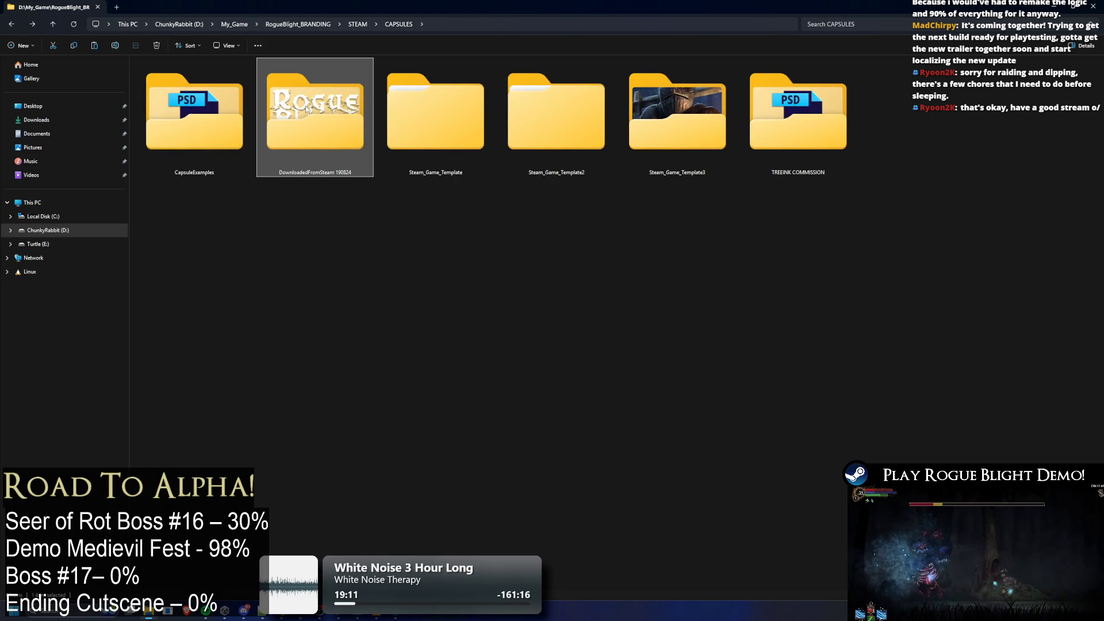
double_click(306, 106)
double_click(211, 91)
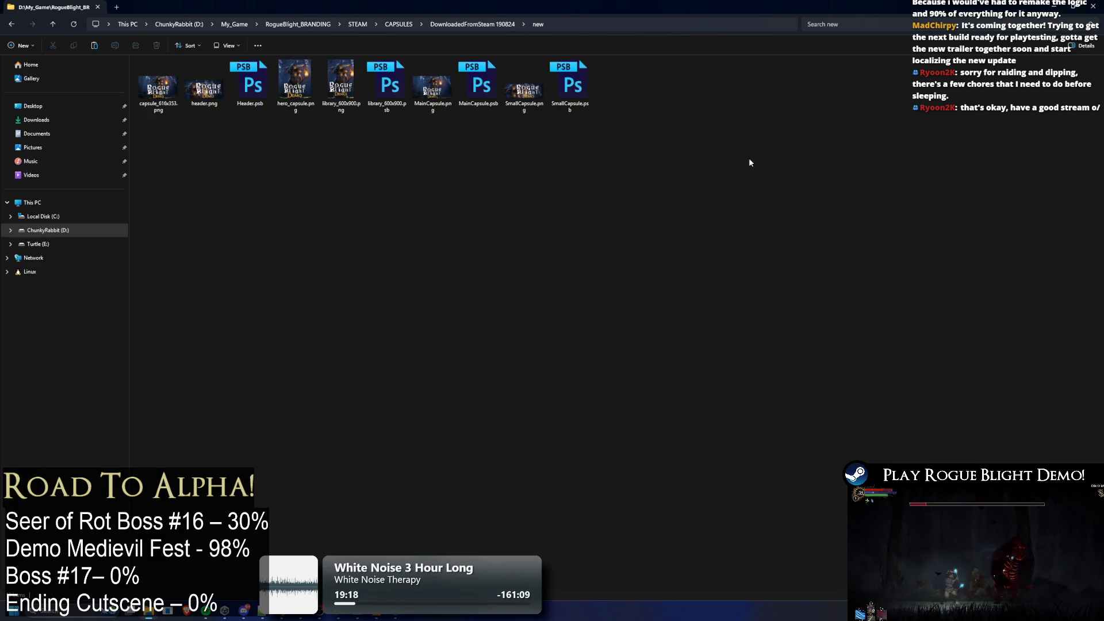
key(ctrl+a)
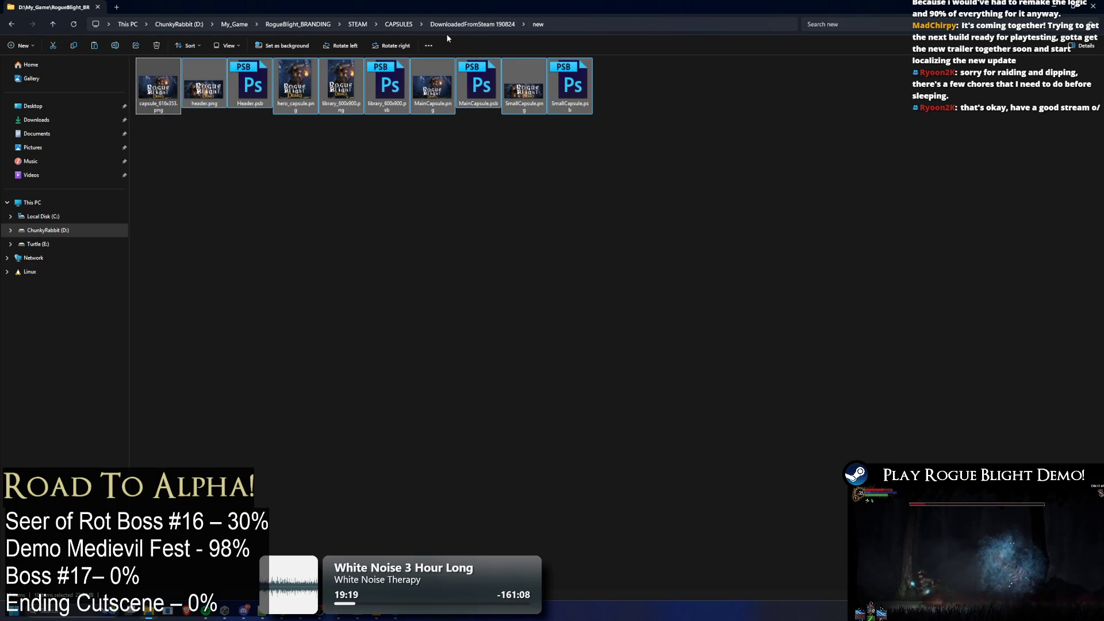
click(601, 173)
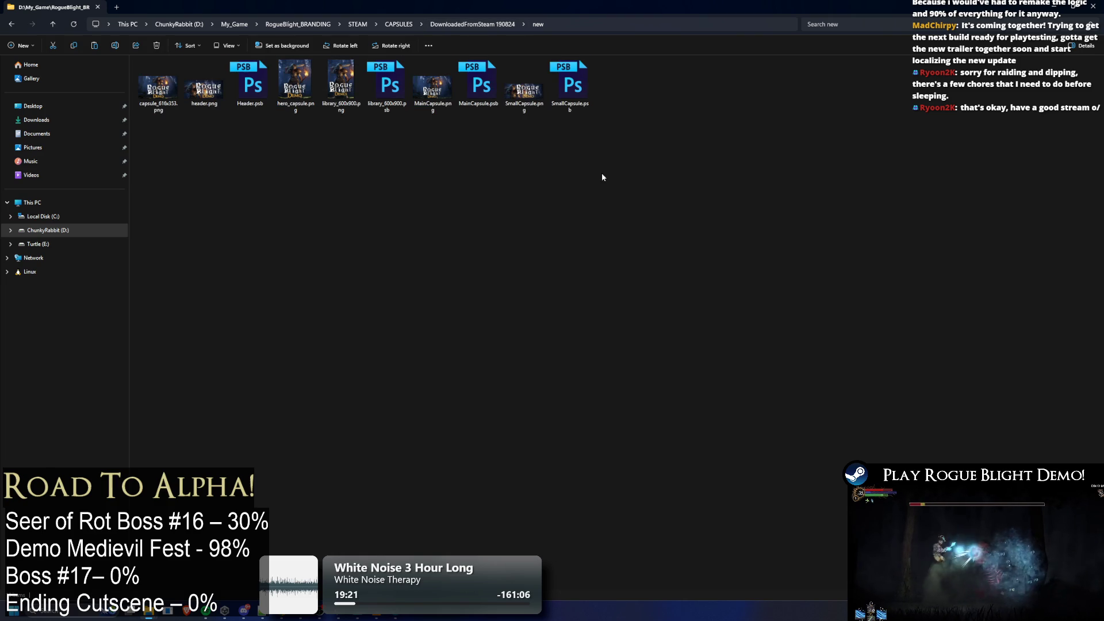
double_click(248, 87)
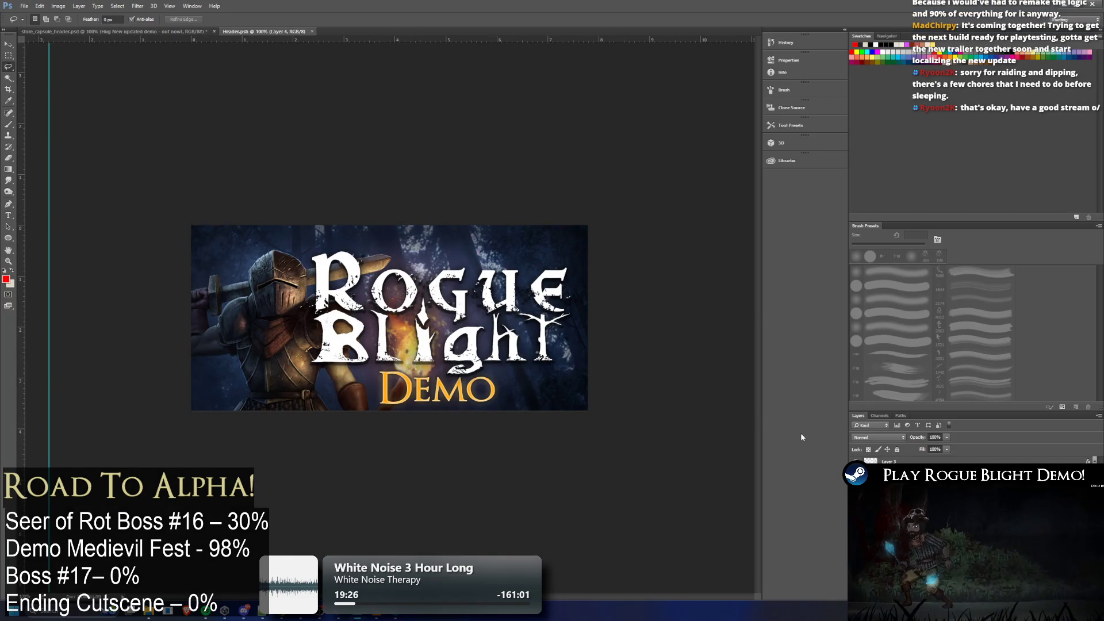
Paste into Header.psb, then select and commit the DEMO text on the Demo layer
key(ctrl+v)
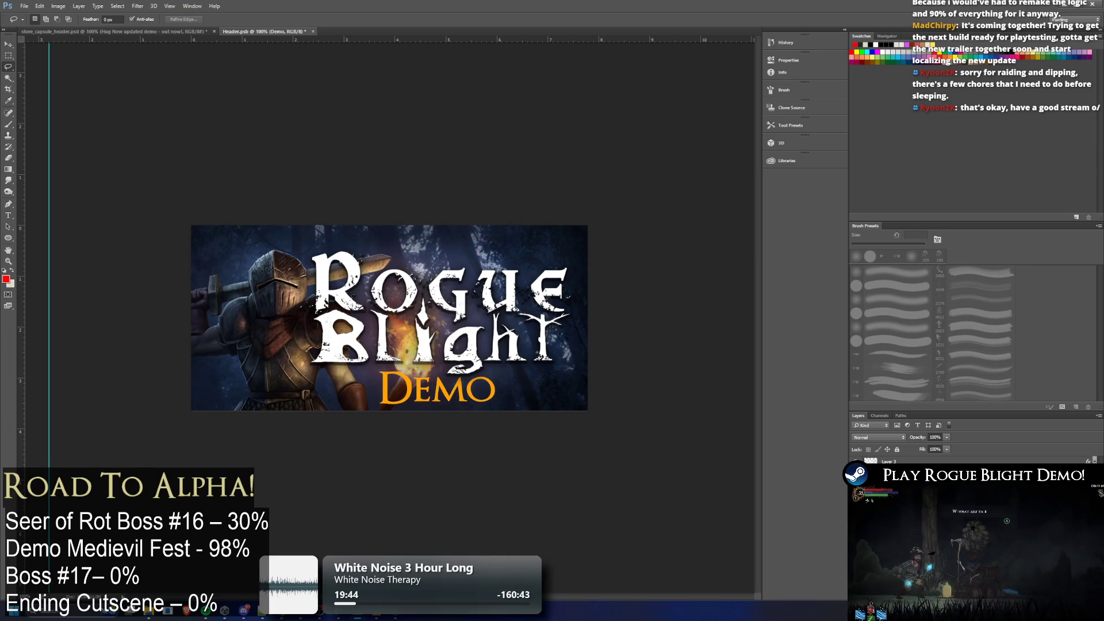
key(ctrl+backslash)
key(ctrl+2)
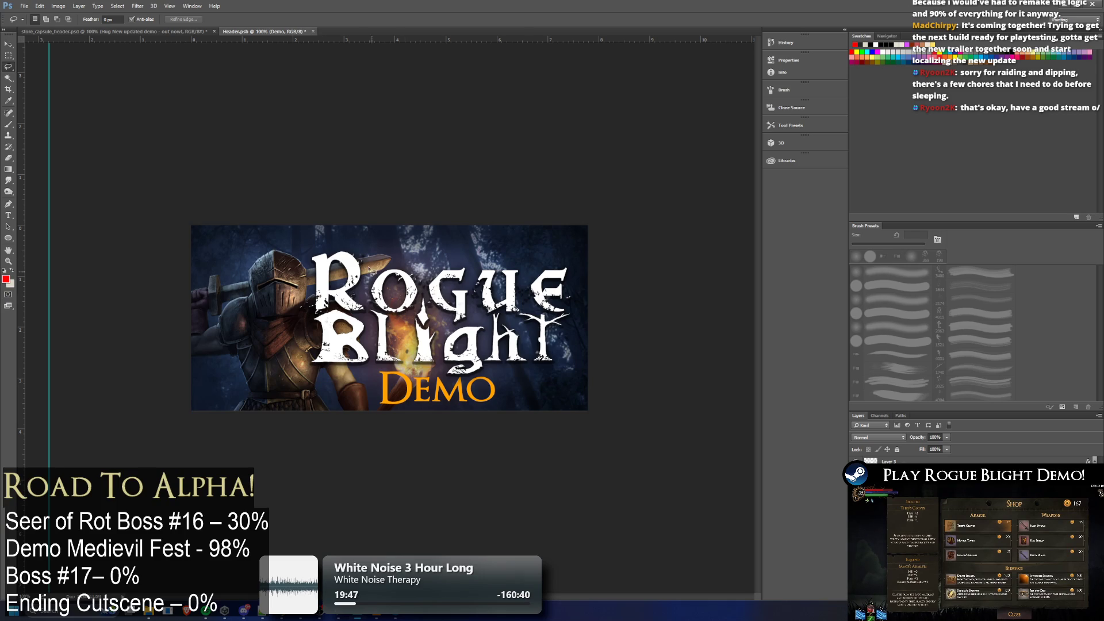
click(8, 214)
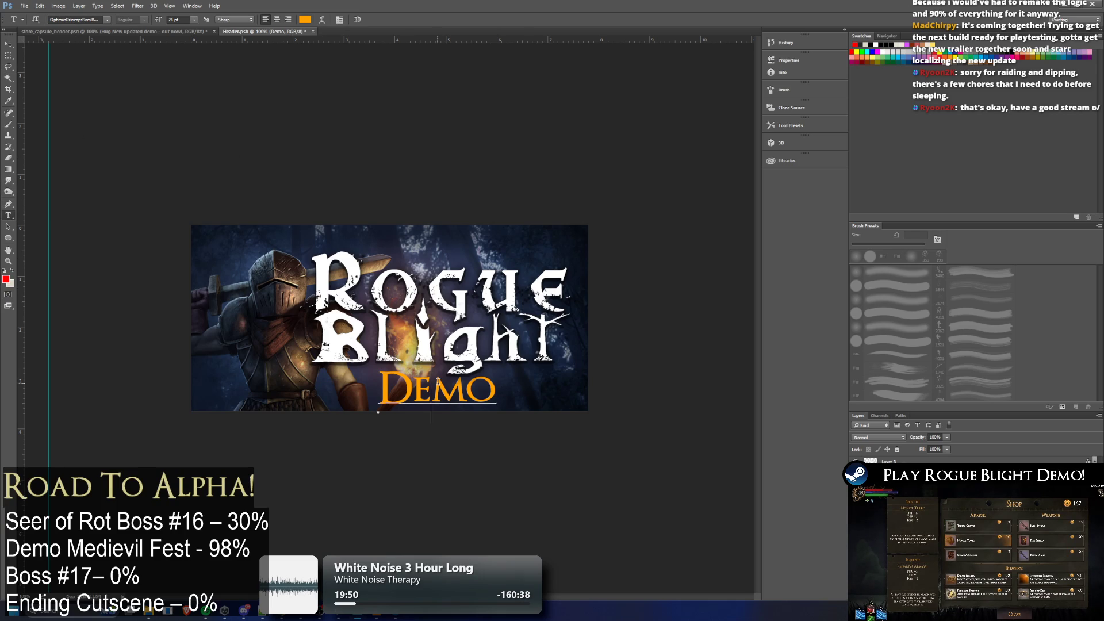
double_click(498, 385)
key(ctrl+Return)
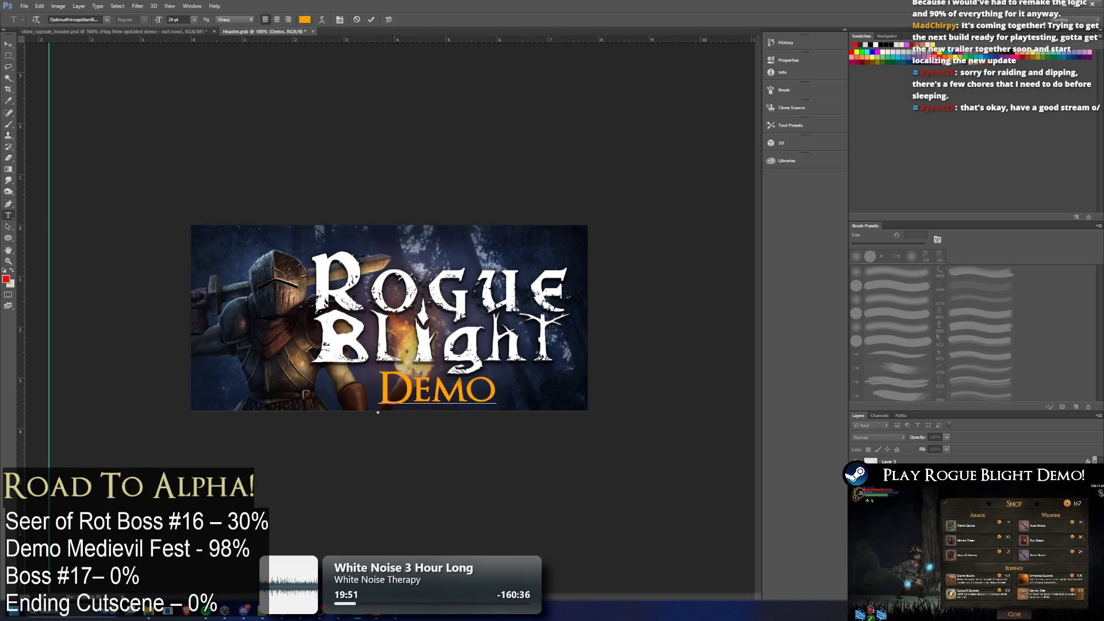
key(ctrl+Return)
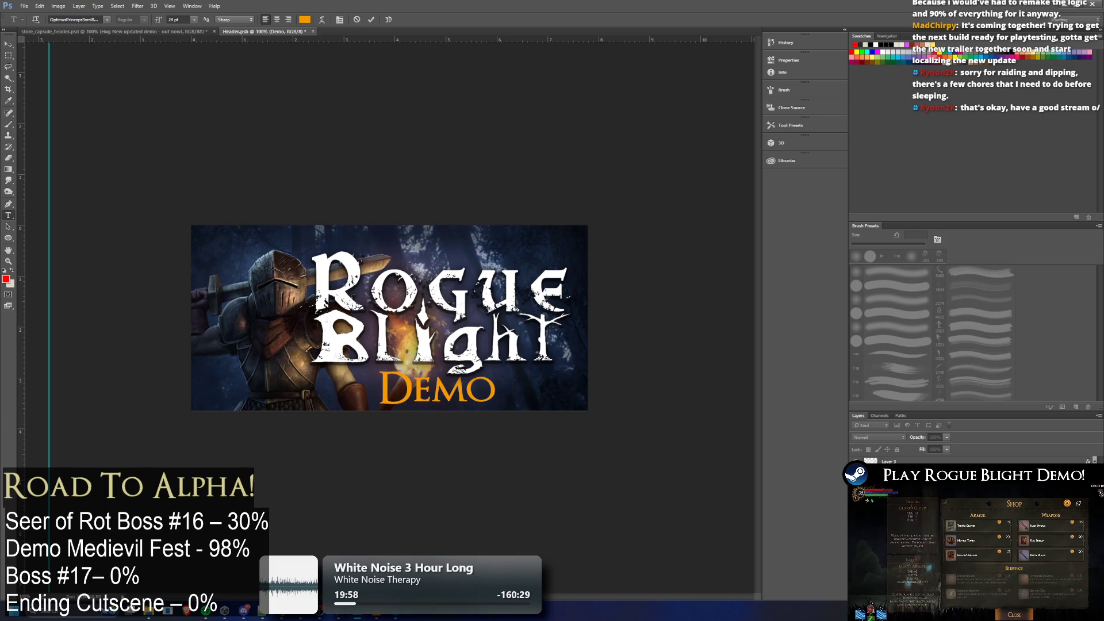
Try red and green for the DEMO text, then revert to gold and commit
key(alt+BackSpace)
key(Escape)
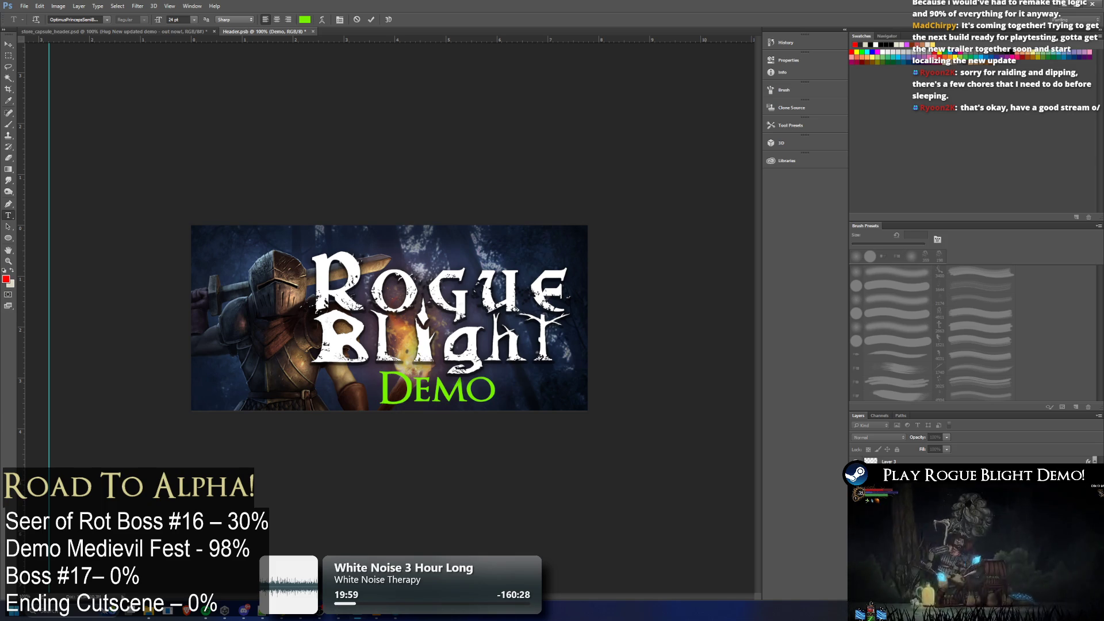
key(ctrl+z)
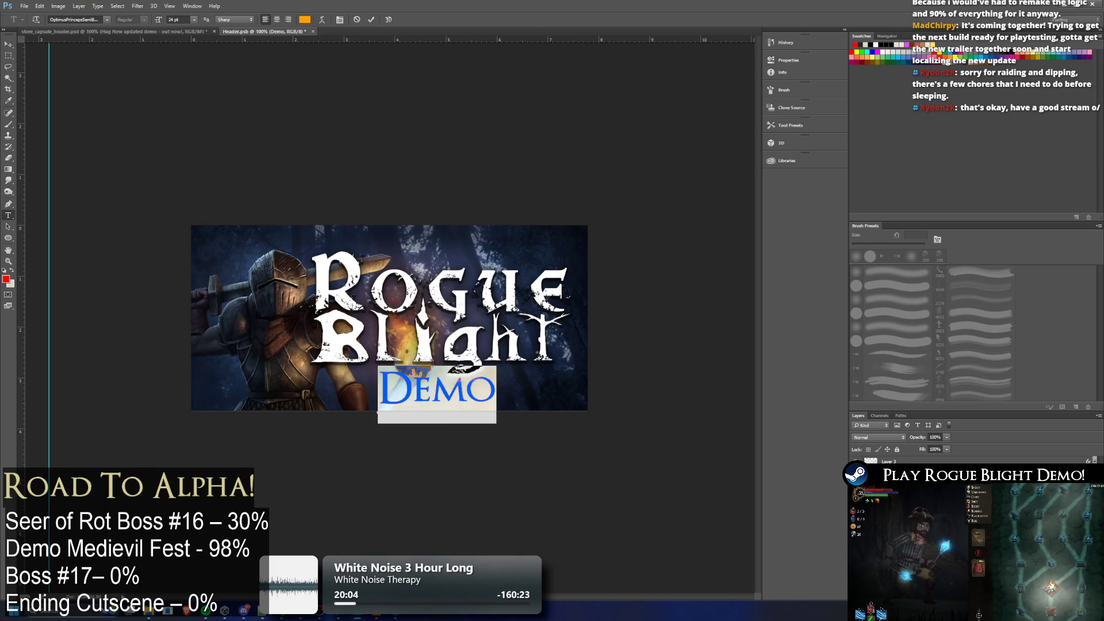
key(ctrl+Return)
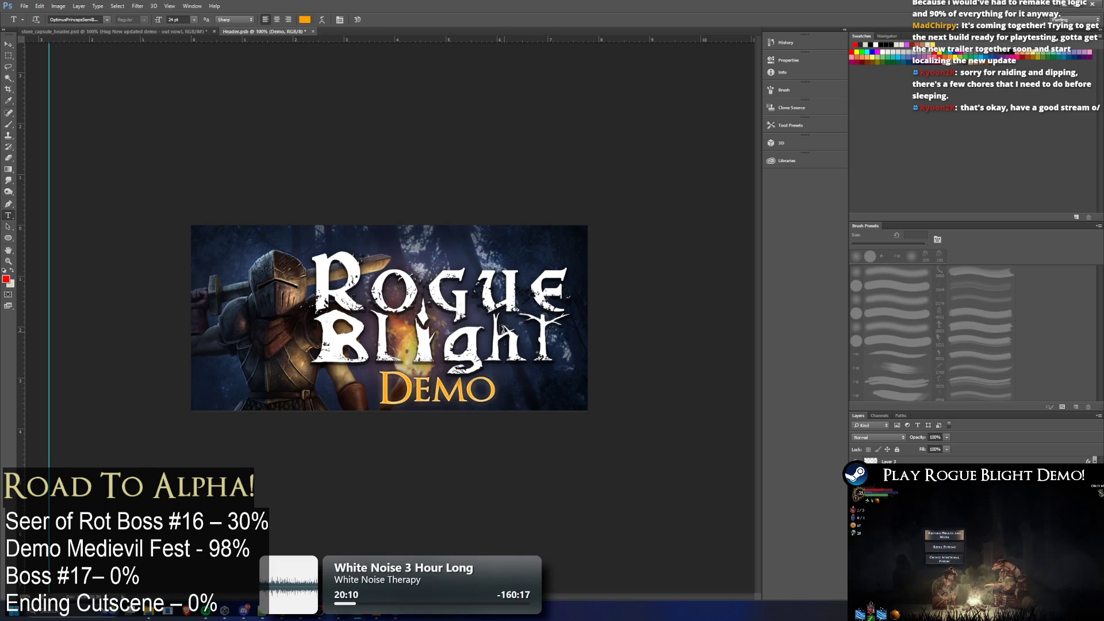
Deselect the Demo layer, dismiss its options menu, and switch to store_capsule_header.psd
click(928, 517)
right_click(907, 477)
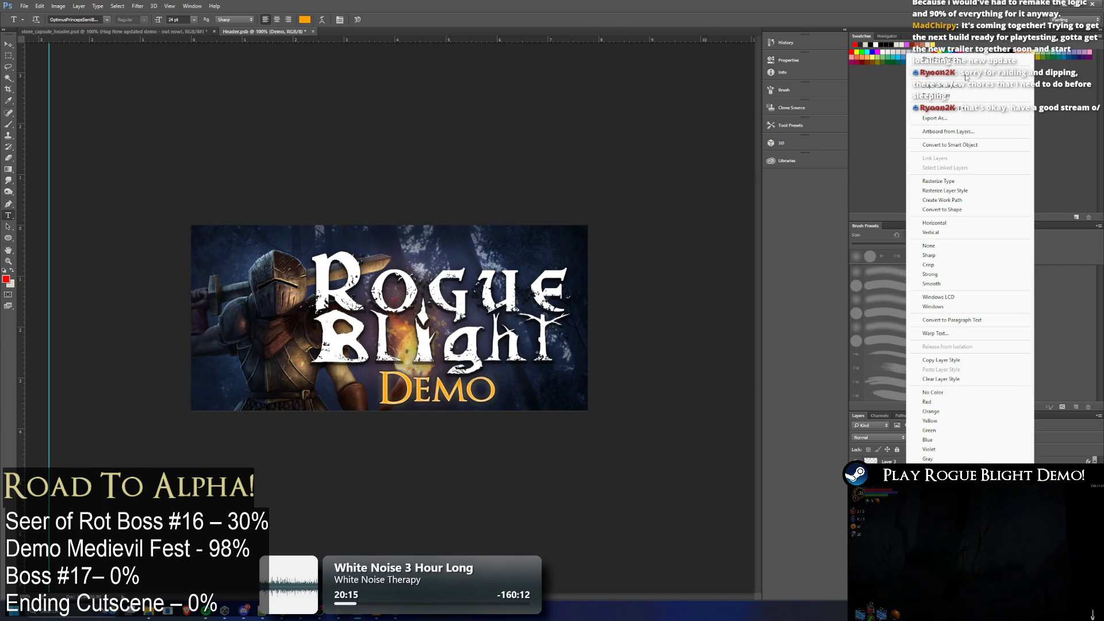
click(677, 133)
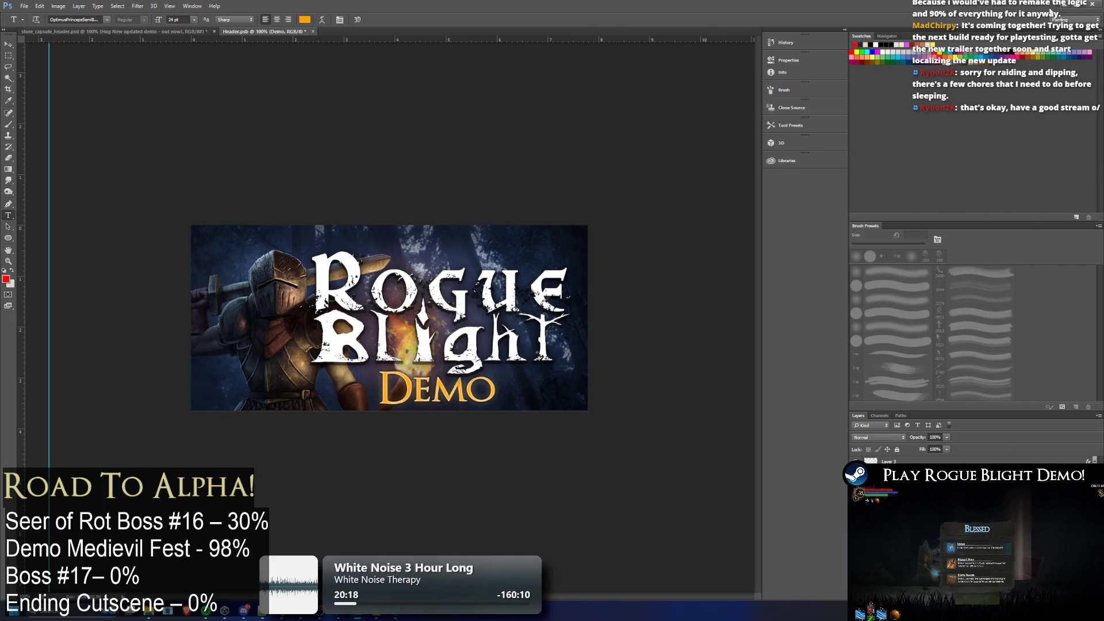
click(114, 31)
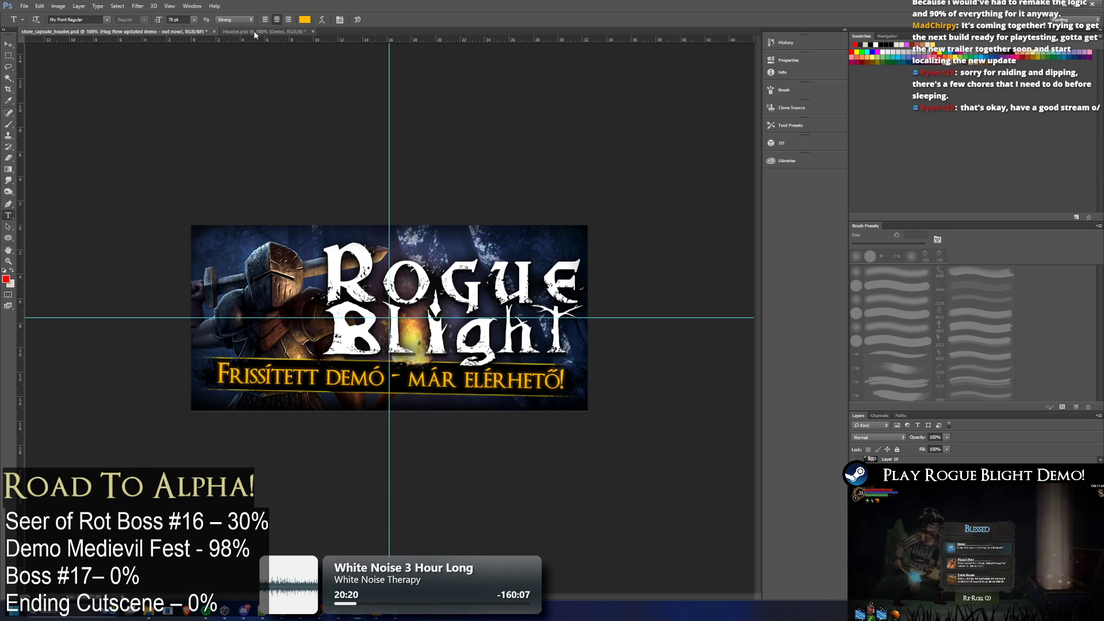
Close the Hungarian store_capsule_header without saving and return to File Explorer
click(214, 32)
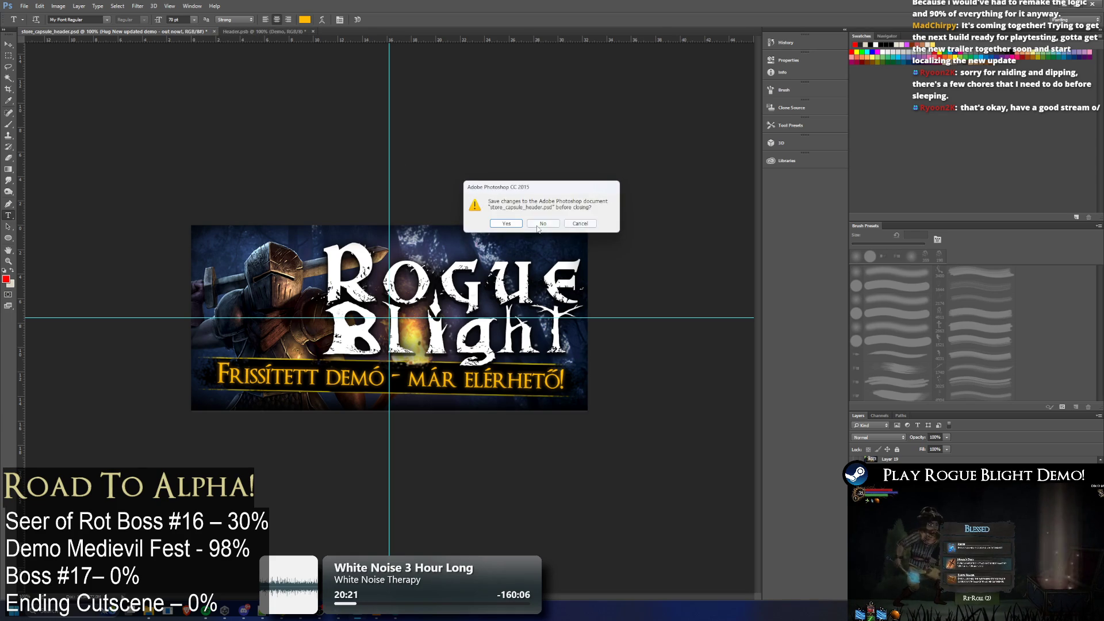
click(580, 225)
key(alt+Tab)
key(alt+Left)
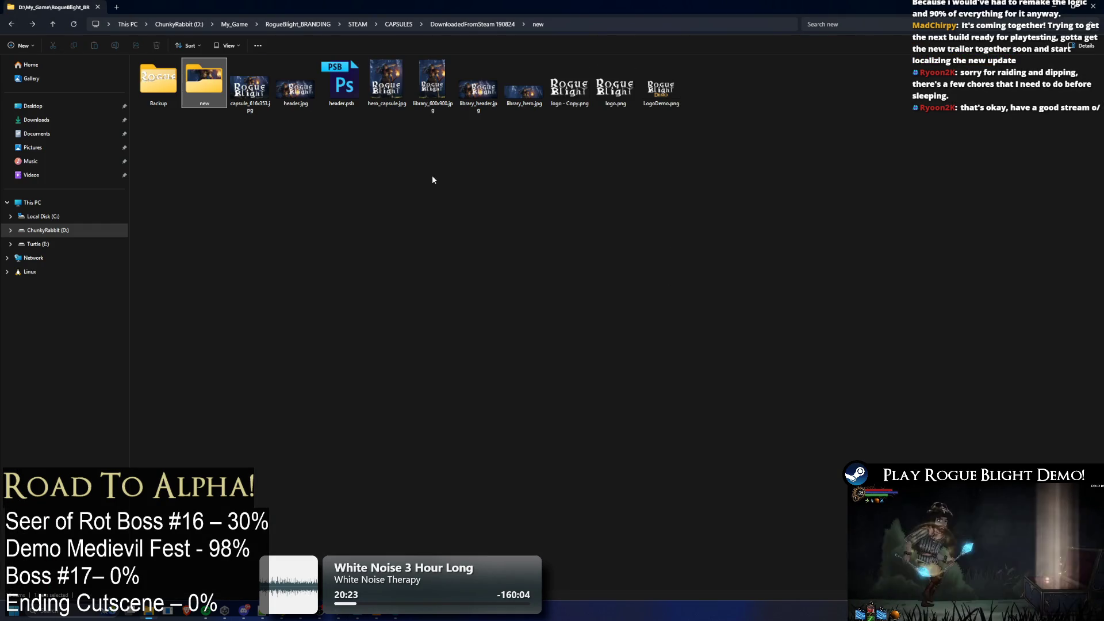
key(alt+Left)
key(alt+Right)
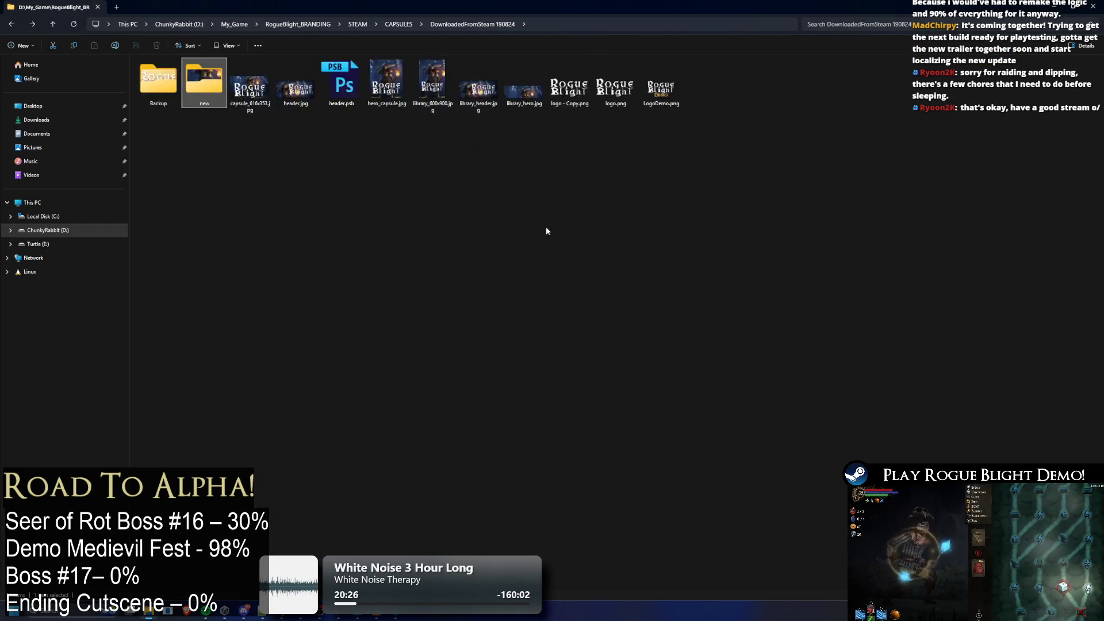
key(alt+Right)
key(super+Down)
key(super+Down)
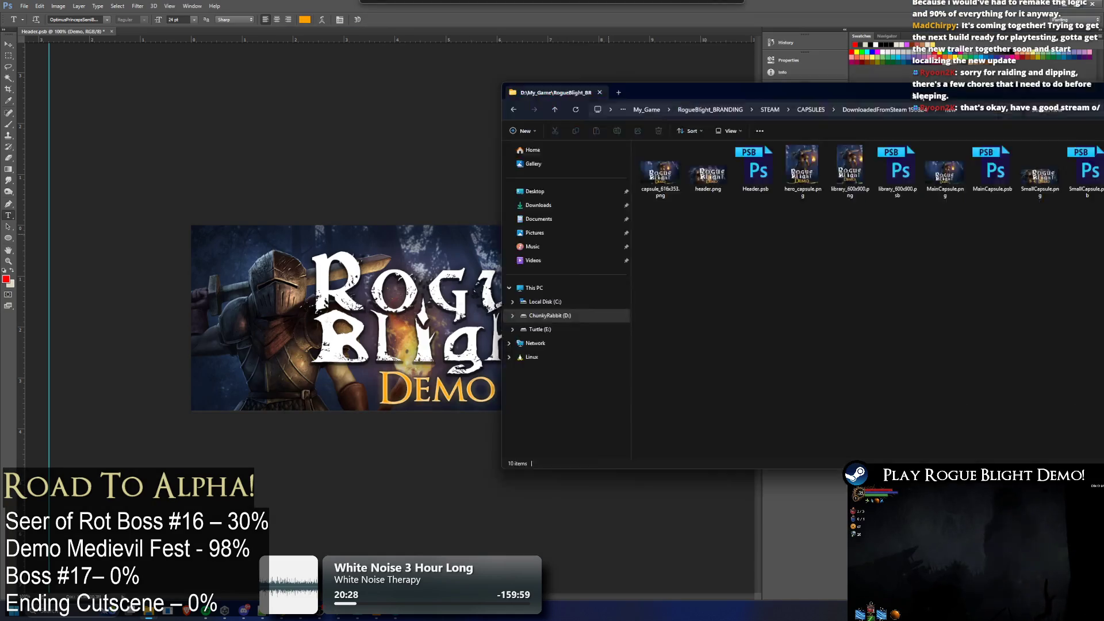
Open store_capsule_header.psd from STEAM CAPSULE (GOOD) > Normal(Demo) in Photoshop
click(155, 613)
click(120, 566)
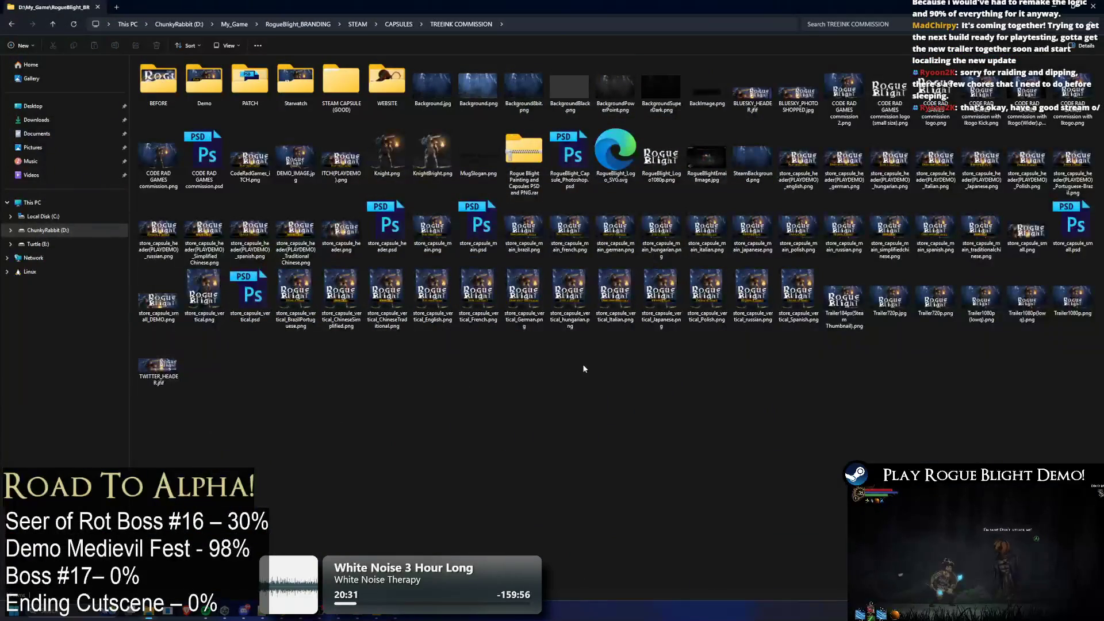
double_click(355, 84)
double_click(184, 98)
mouse_move(615, 7)
mouse_down()
mouse_move(600, 9)
mouse_move(626, 255)
mouse_up()
double_click(626, 256)
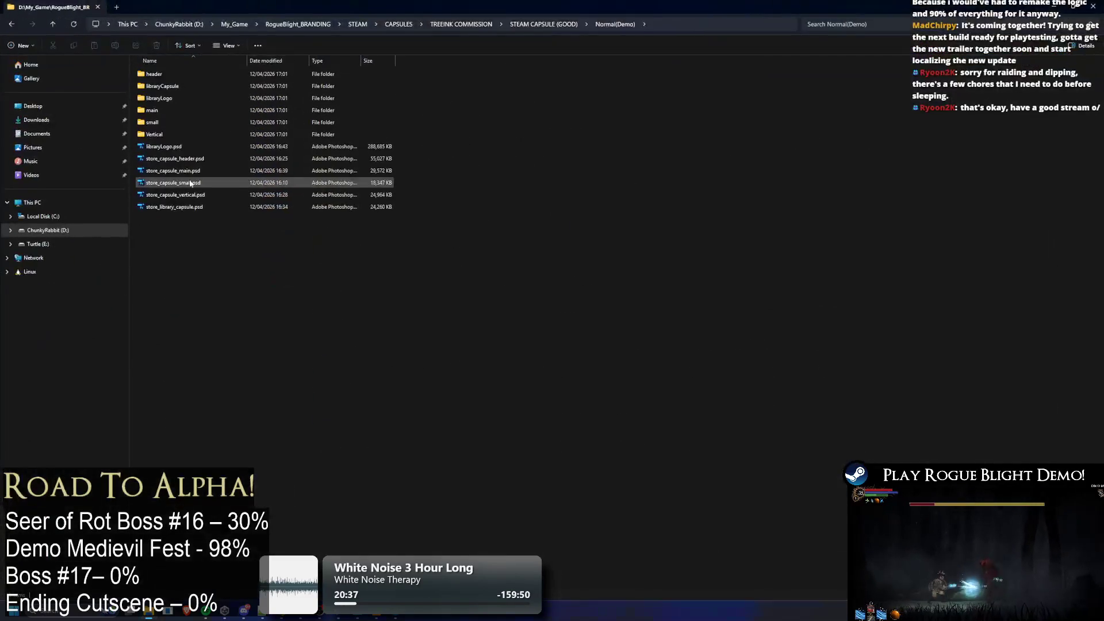
click(194, 161)
double_click(194, 161)
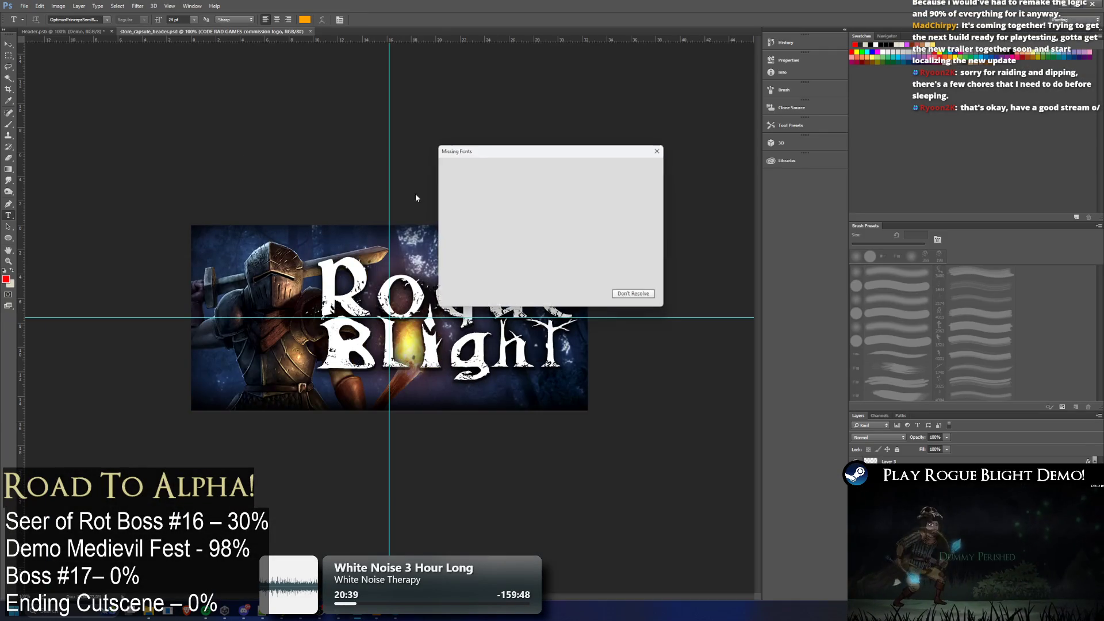
Skip resolving missing fonts, compare with Header.psb, and open the layer group's options
click(611, 297)
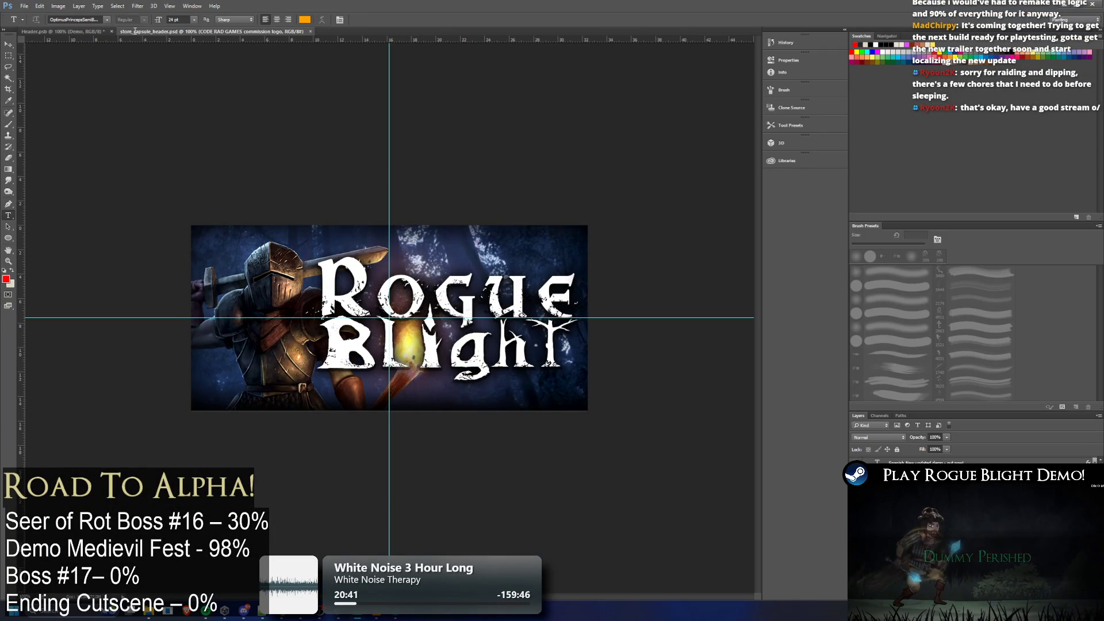
click(63, 32)
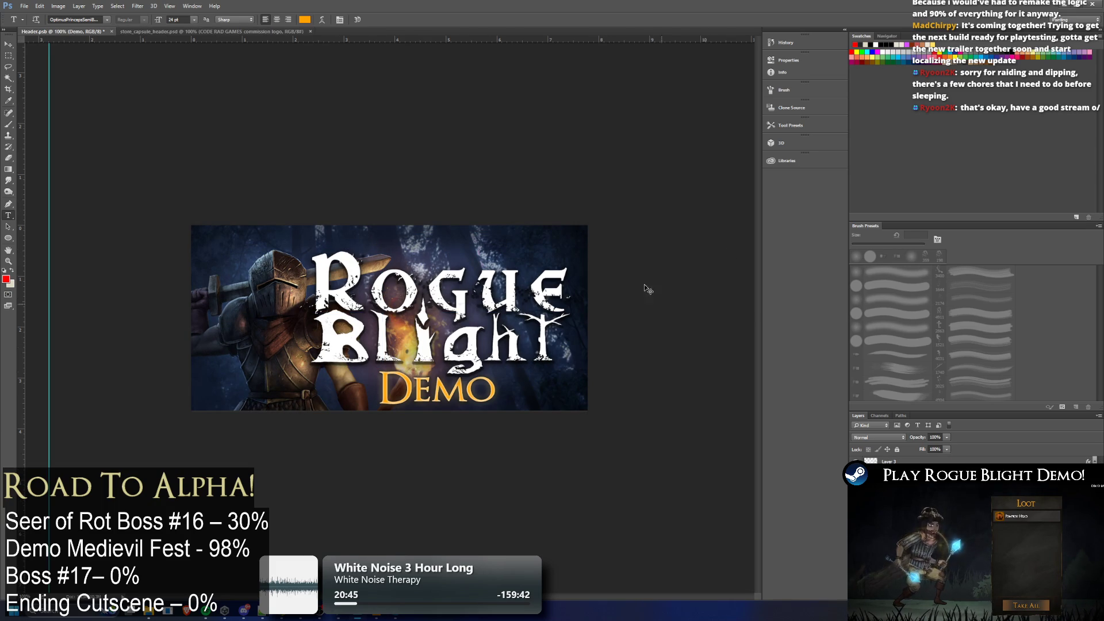
click(216, 33)
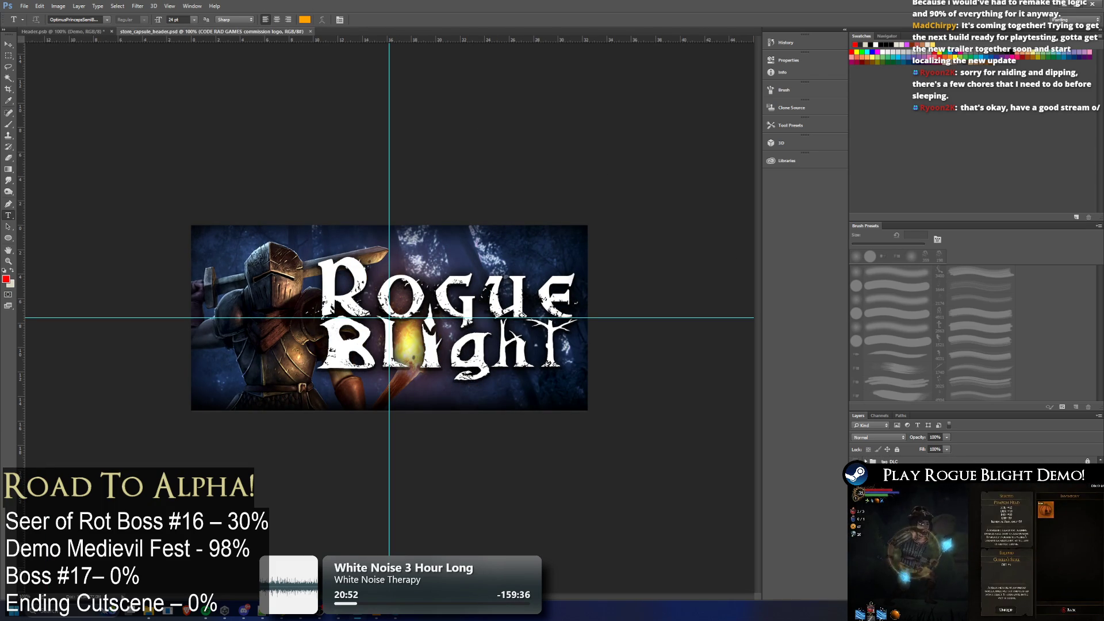
right_click(885, 462)
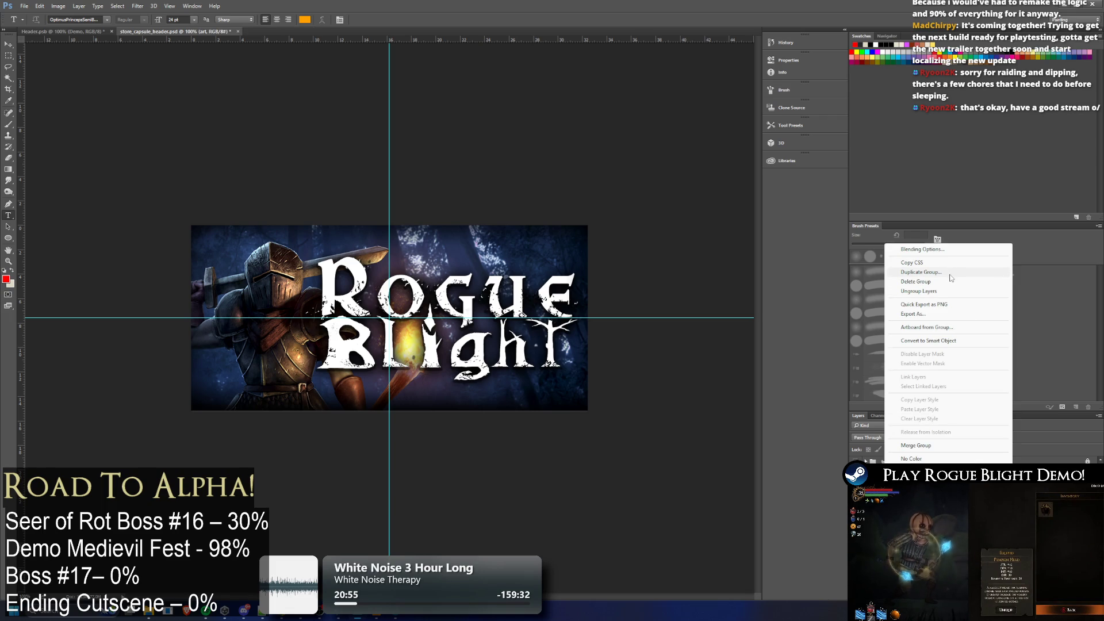
Duplicate Header.psb's Demo text layer into store_capsule_header.psd, keeping the name Demo
click(72, 35)
click(73, 32)
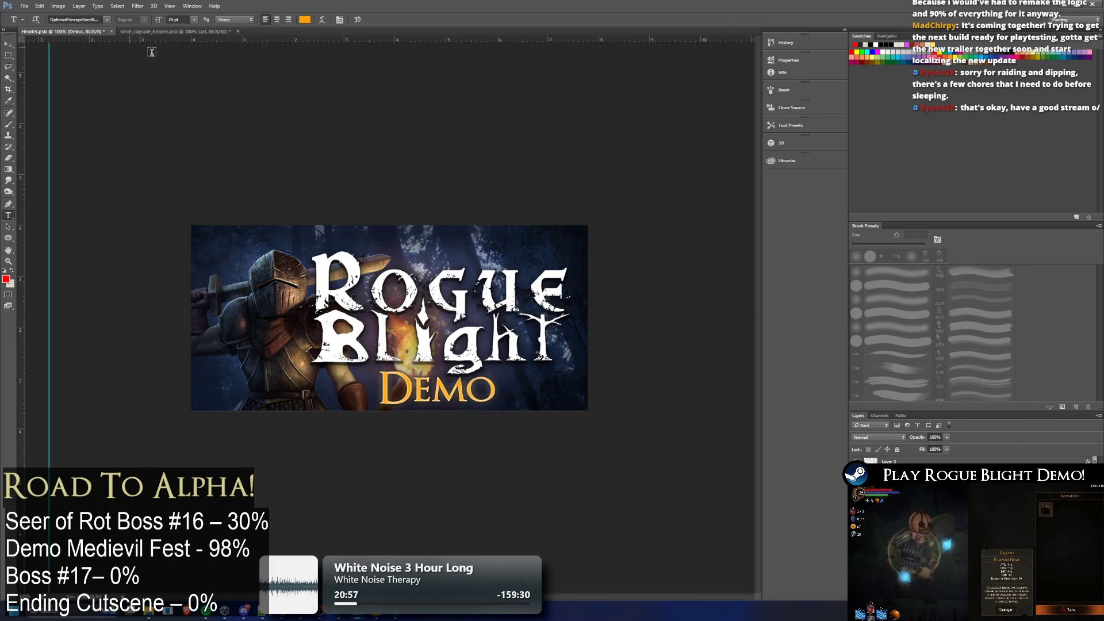
right_click(886, 461)
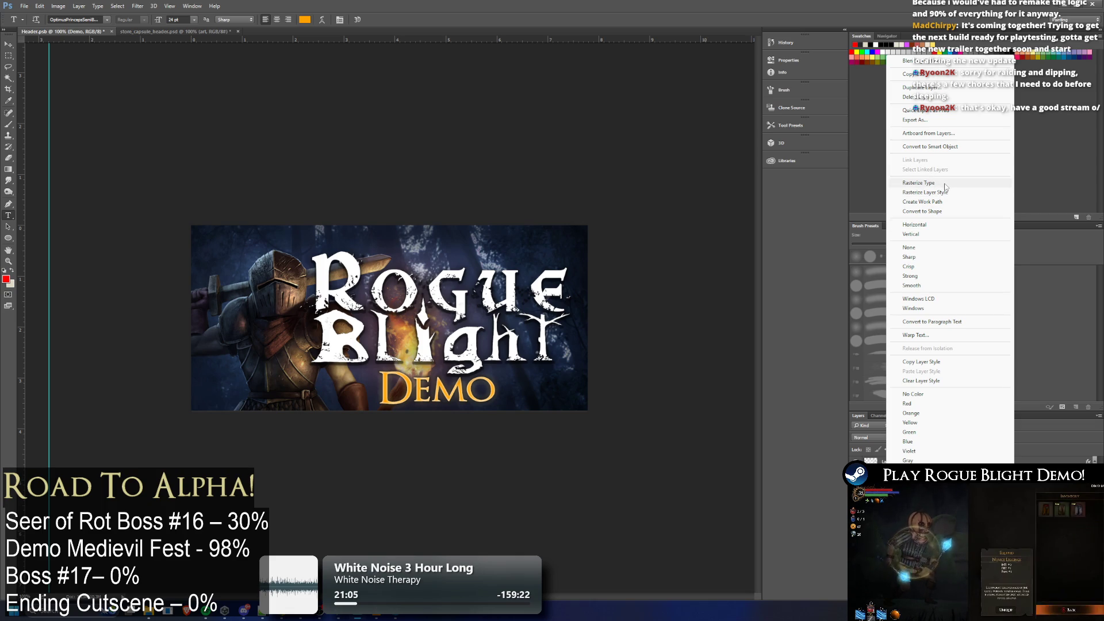
click(897, 87)
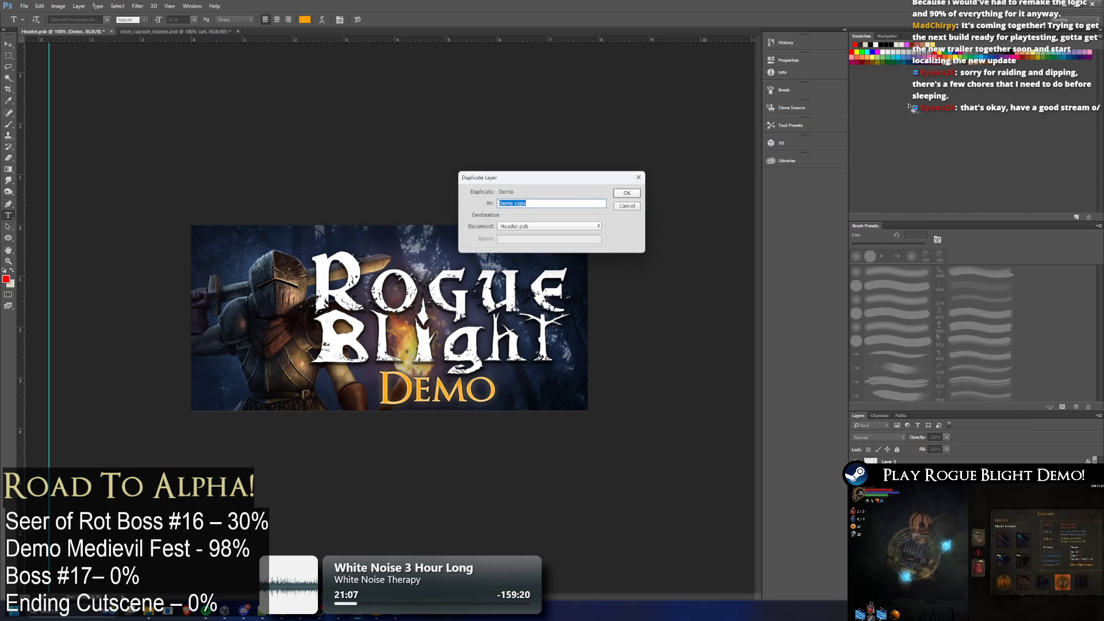
click(528, 226)
click(539, 241)
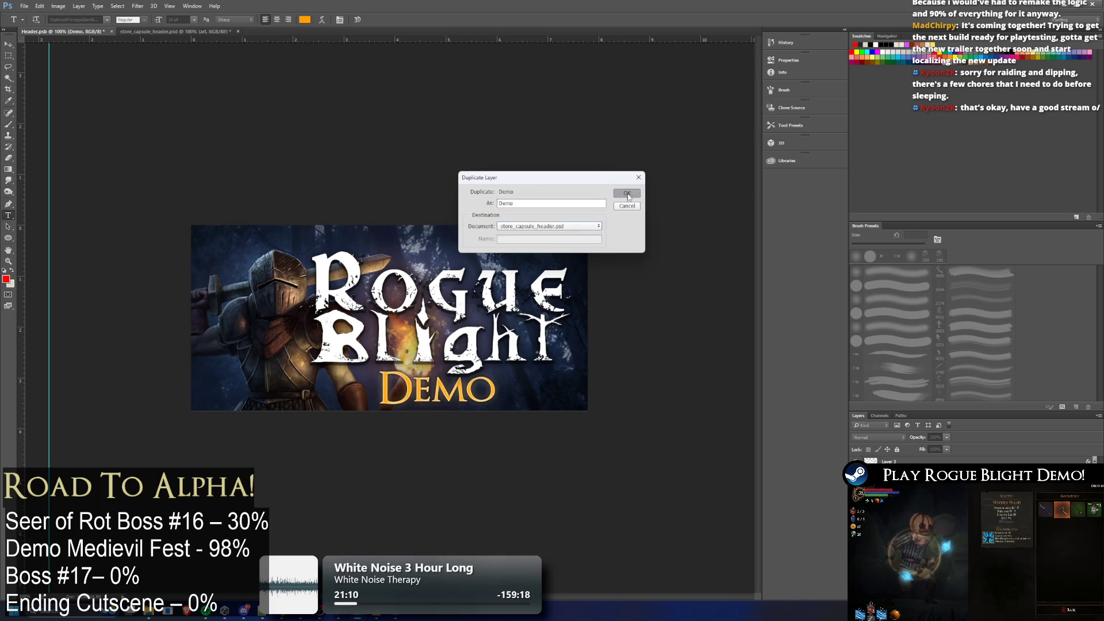
key(Return)
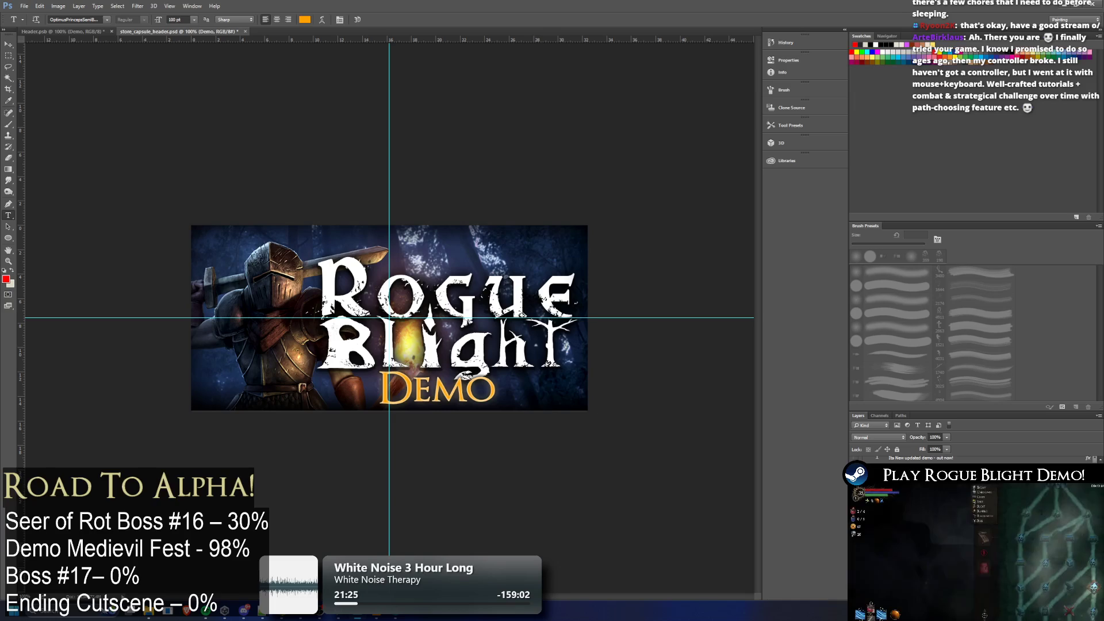
Nudge the Rogue Blight logo layer up two steps and the Demo text up one step
key(alt+bracketleft)
key(v)
key(Up)
key(Up)
key(Up)
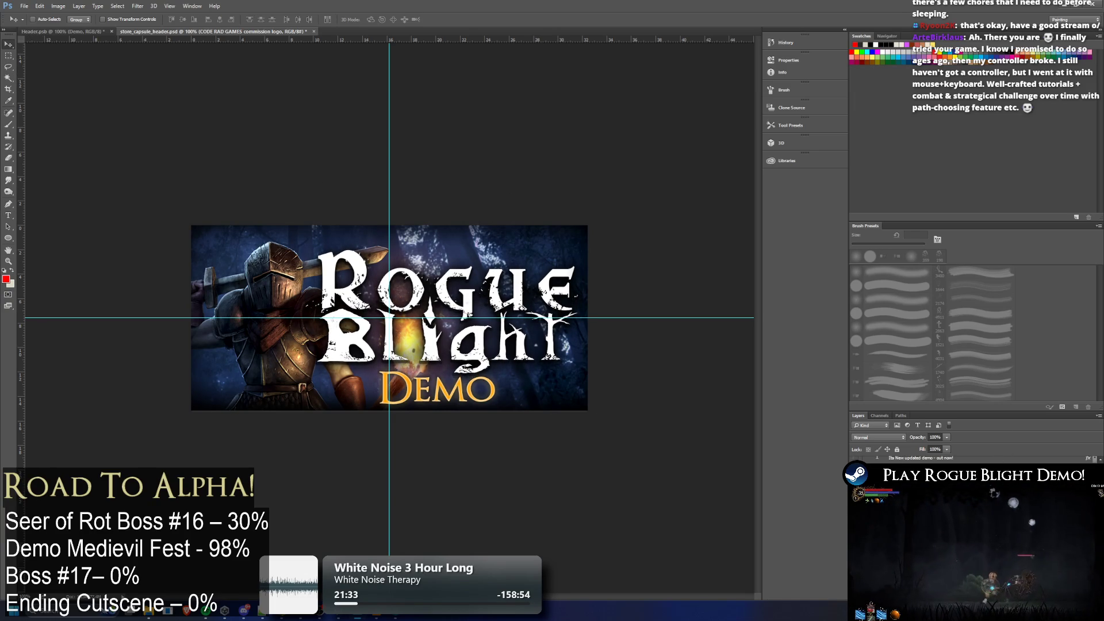
key(Up)
key(Up)
key(Up)
key(Up)
key(Up)
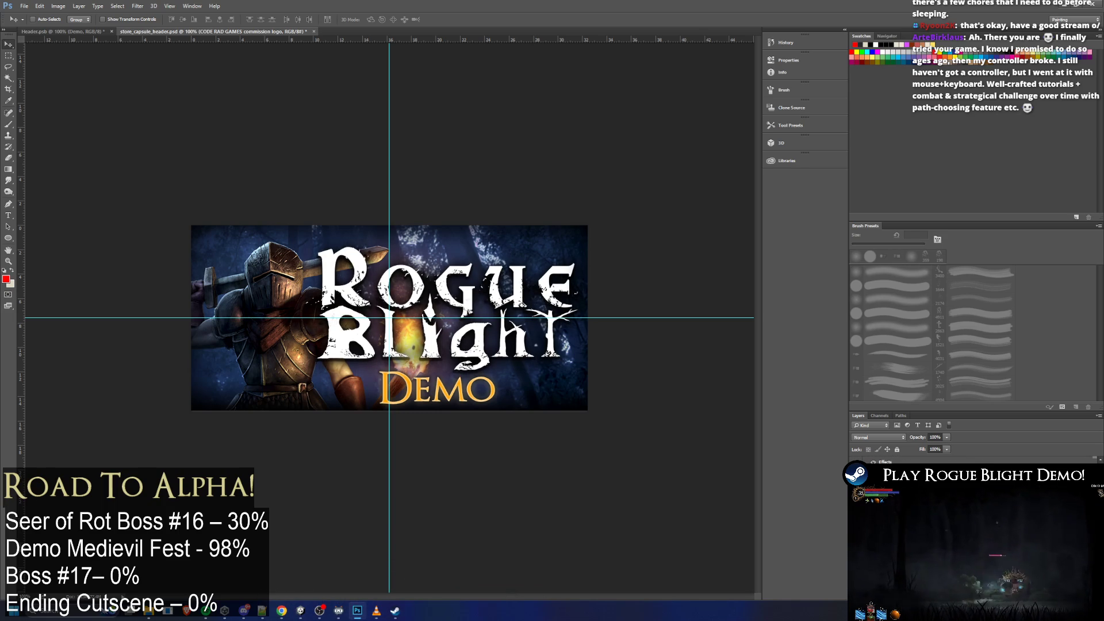
ctrl+click(548, 359)
key(Up)
key(Up)
key(Up)
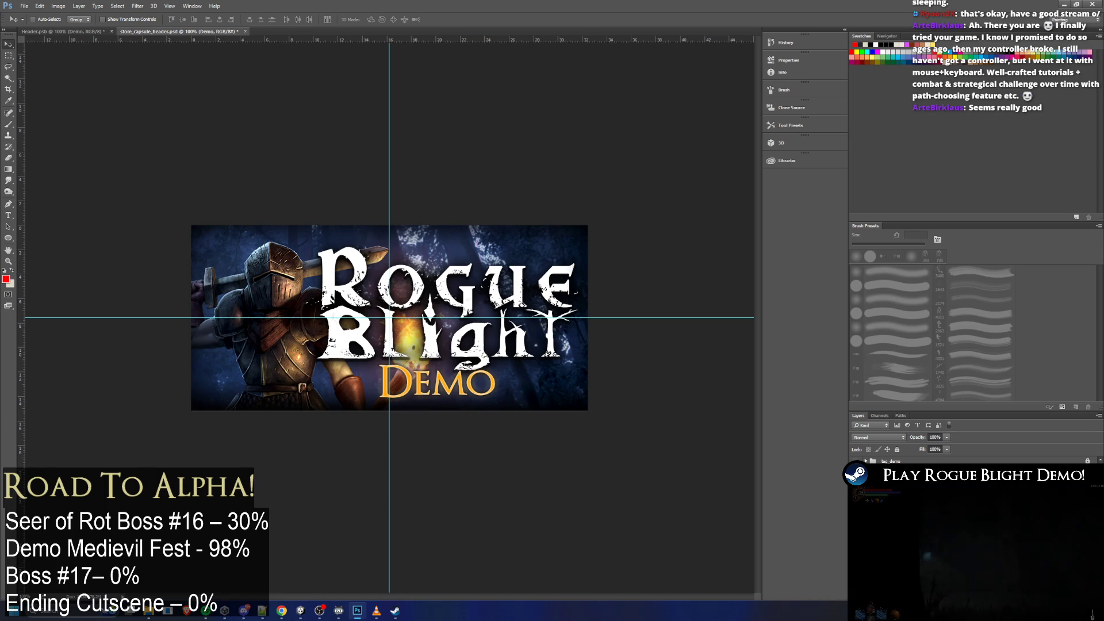
key(h)
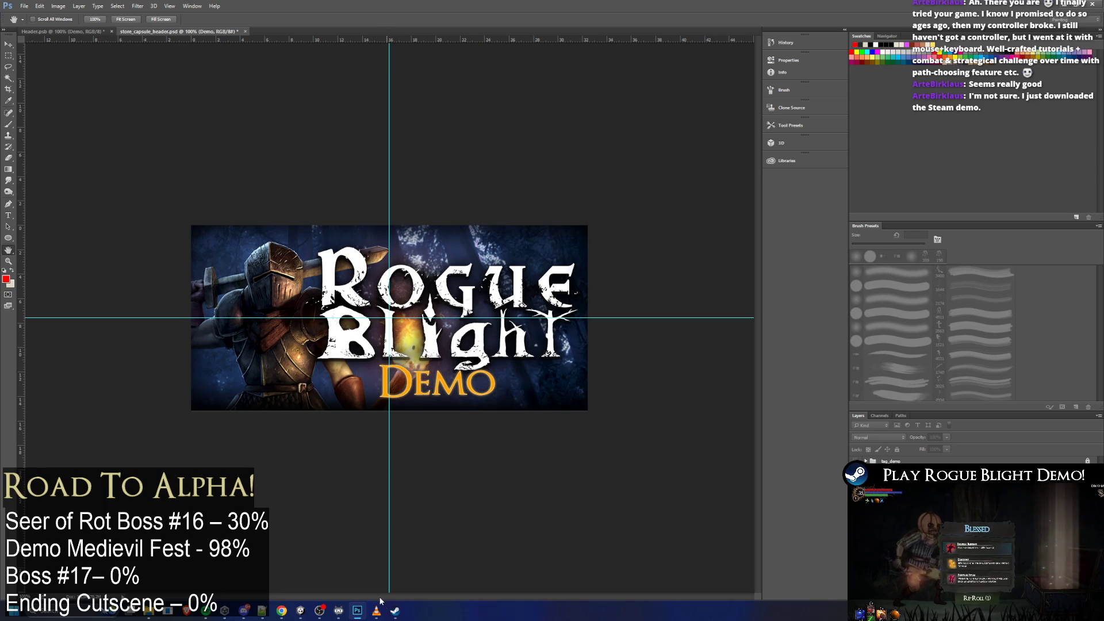
Open the Rogue Blight Demo properties in Steam on the Game Versions & Betas page
click(396, 613)
right_click(105, 107)
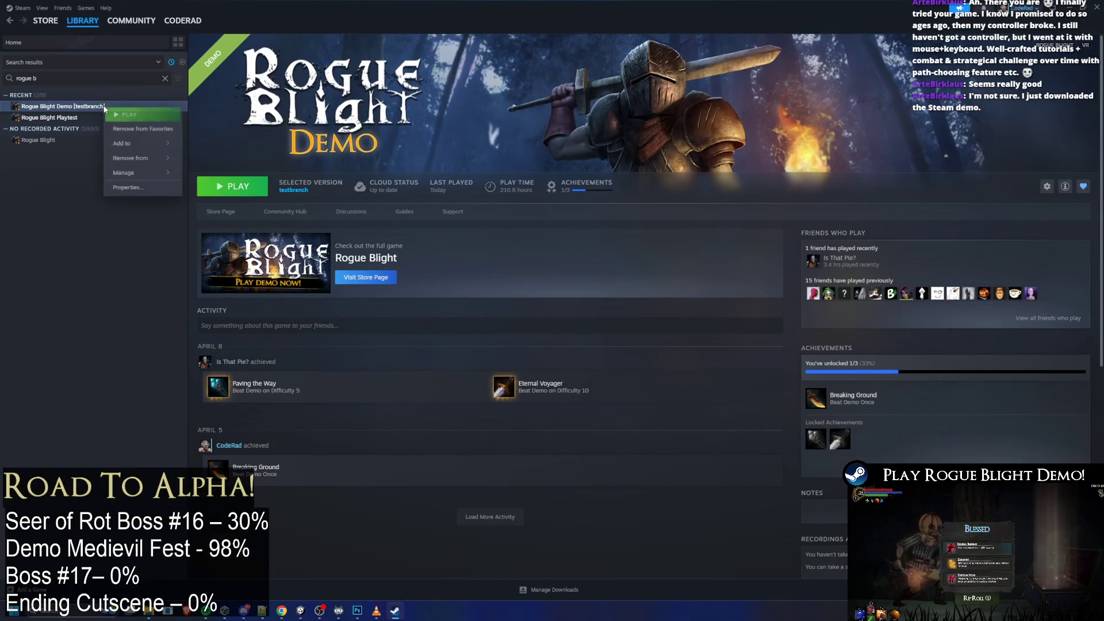
click(165, 187)
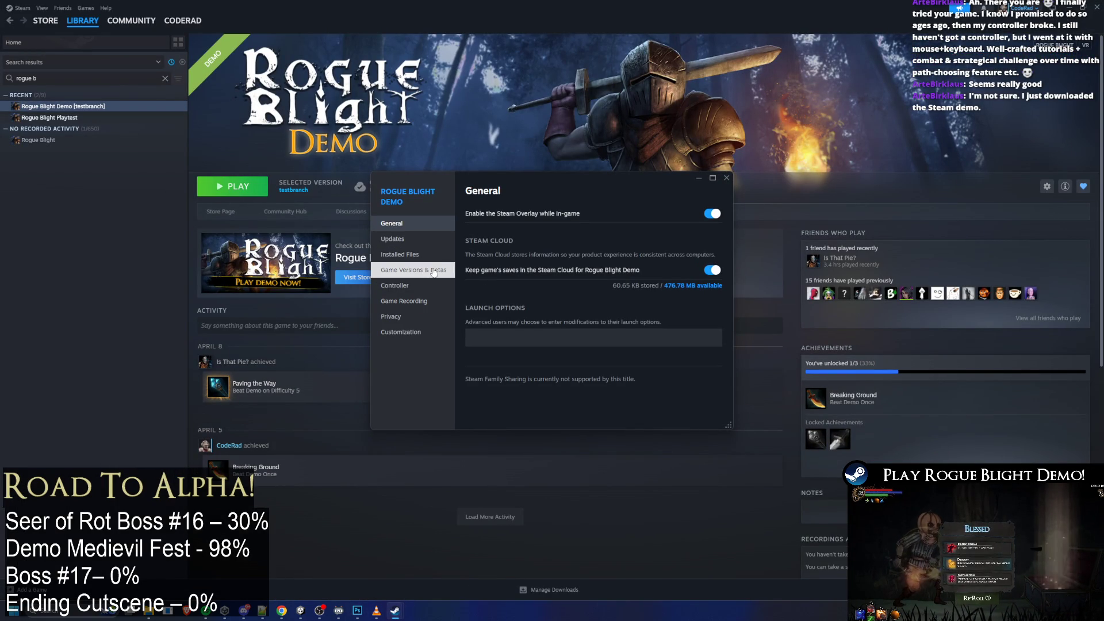
click(725, 178)
right_click(109, 107)
click(156, 195)
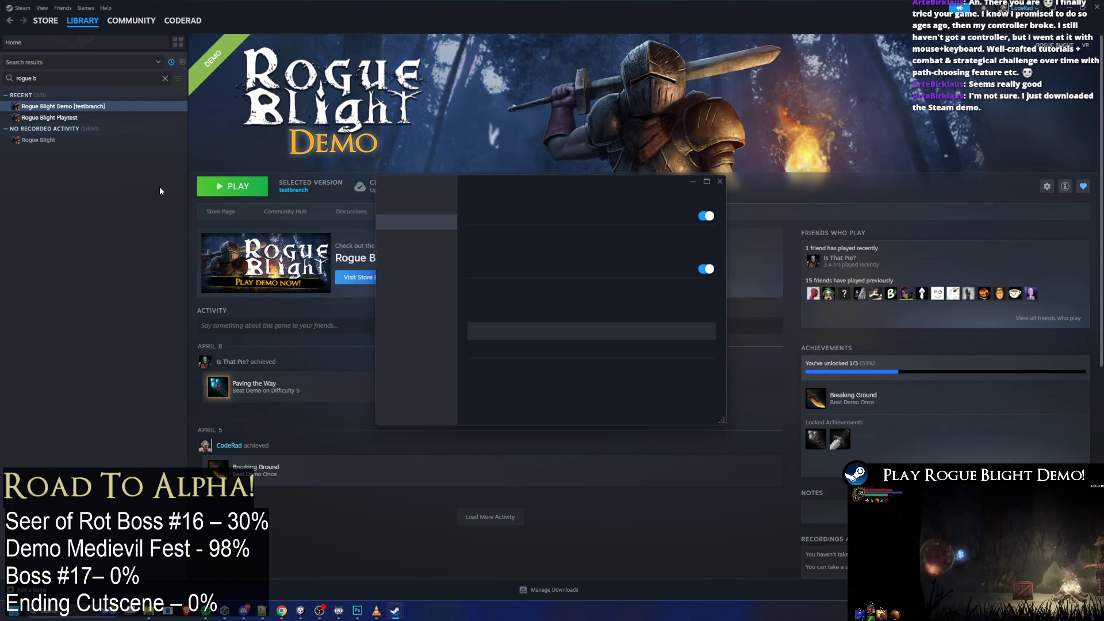
click(427, 272)
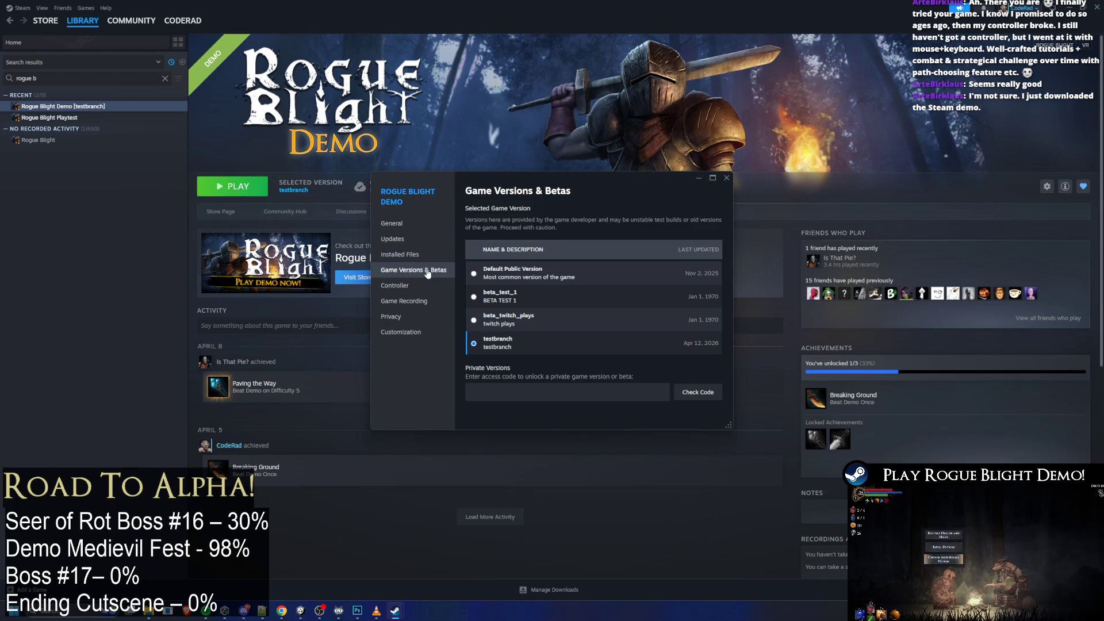
Enter the private beta access code, check it to unlock testbranch, and close properties
text(testbranch12)
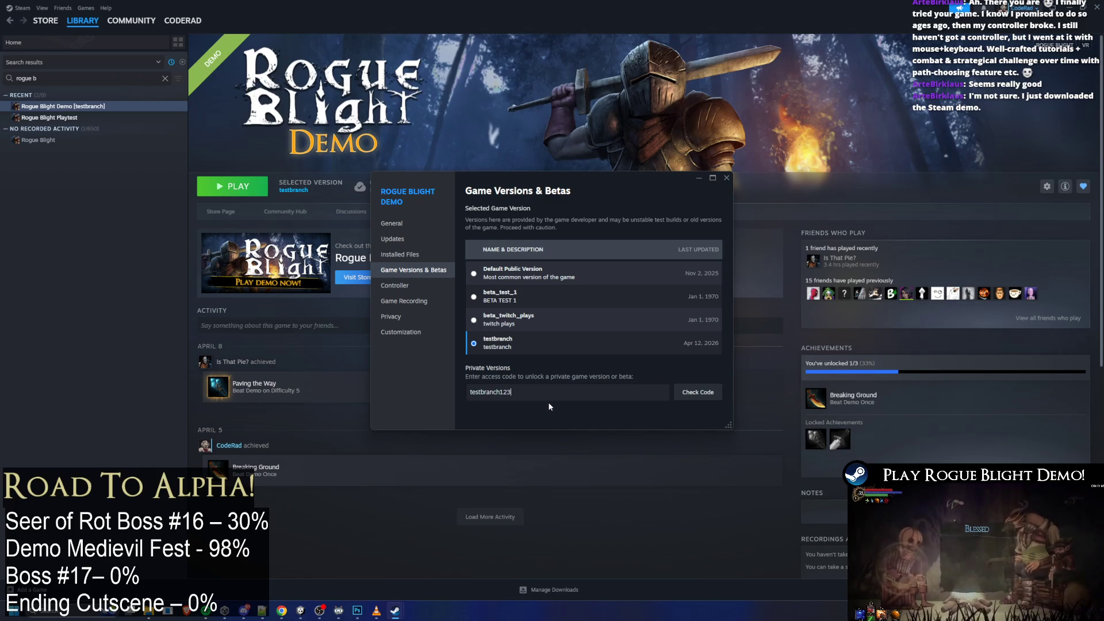
text(3)
key(ctrl+a)
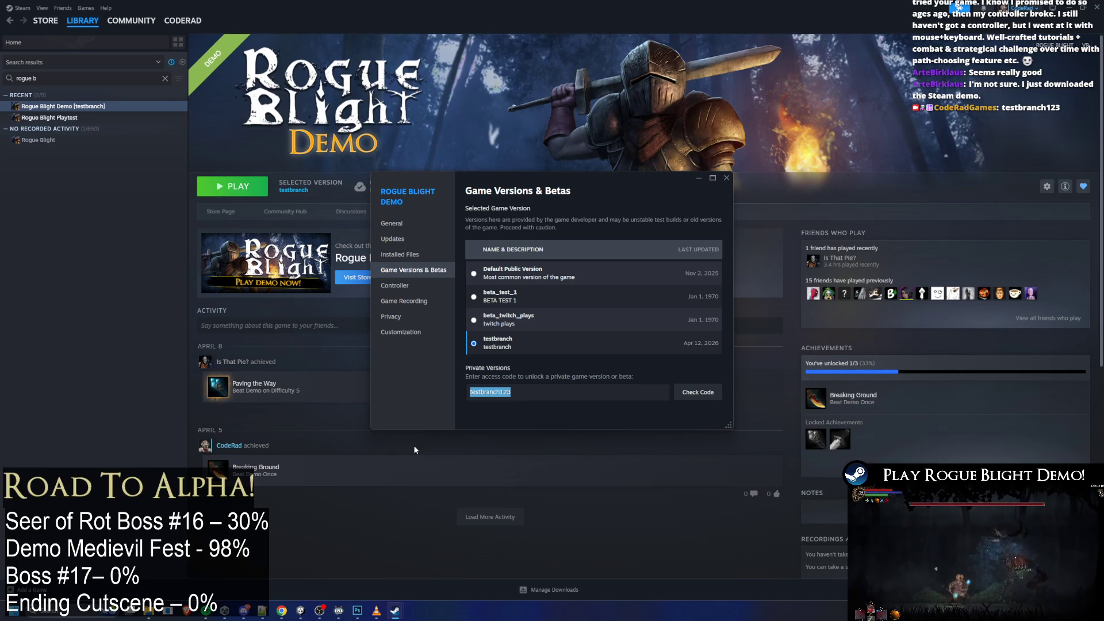
click(704, 393)
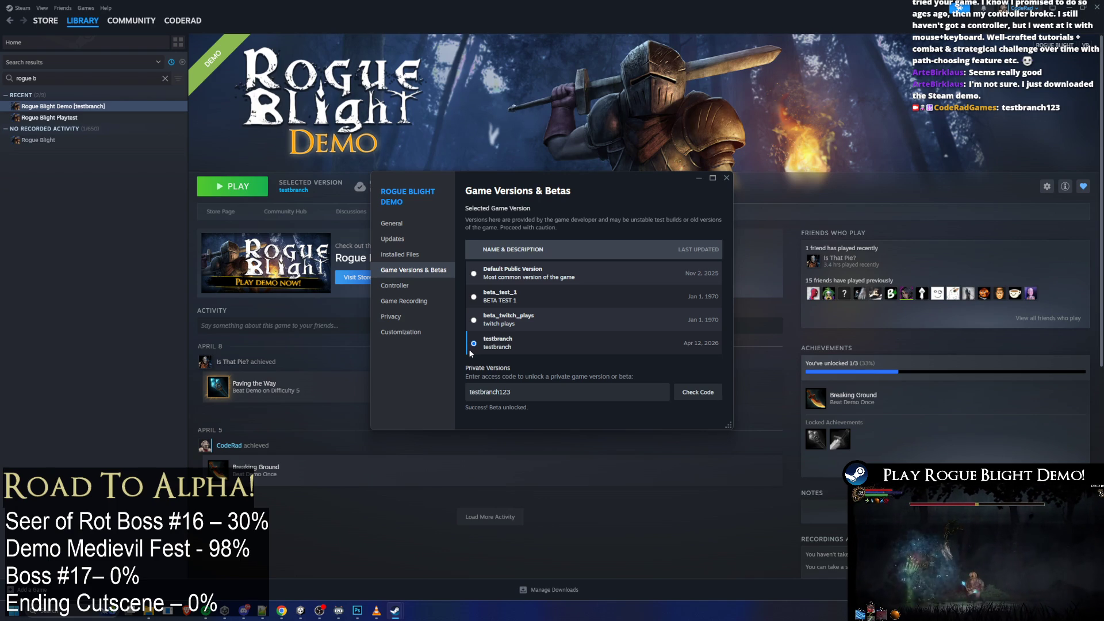
click(727, 177)
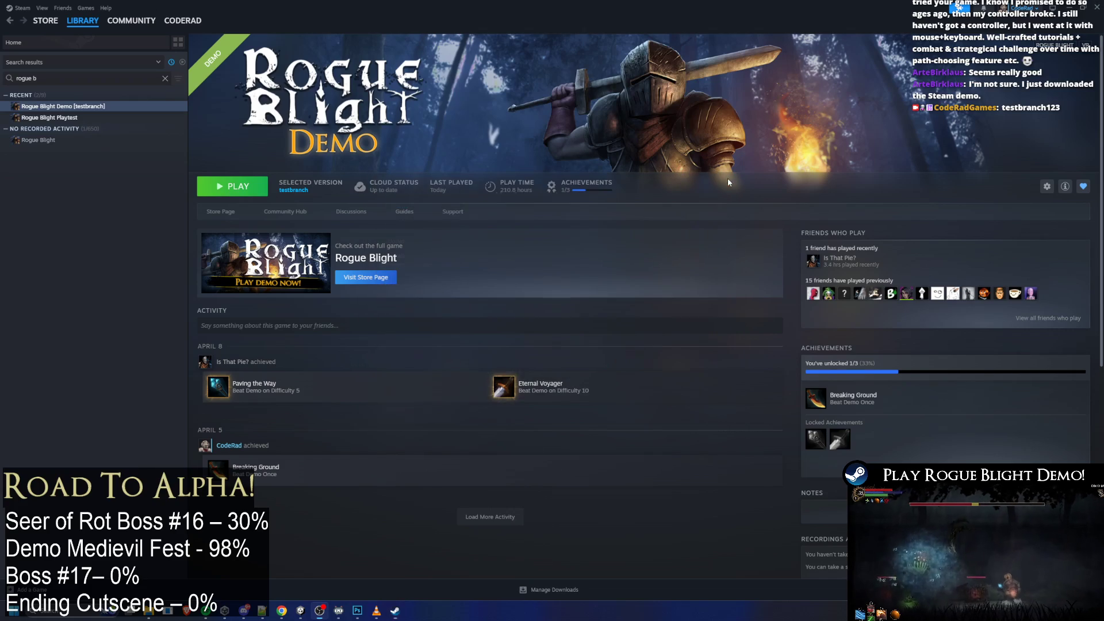
key(alt+Tab)
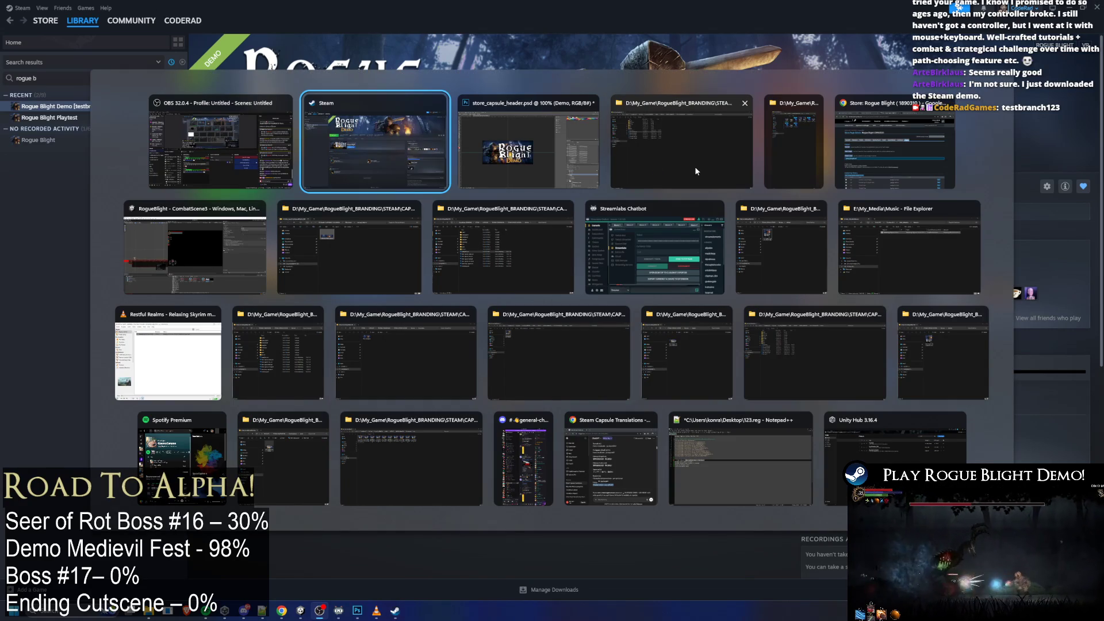
Glance back at Photoshop, then reopen the Rogue Blight Demo properties in Steam
key(alt+Tab)
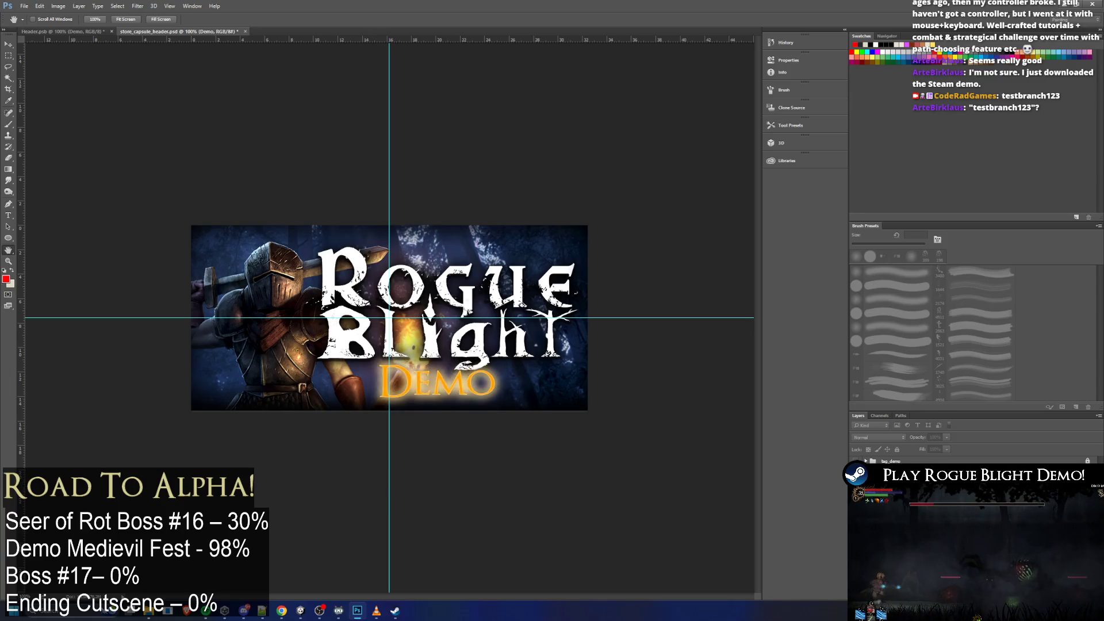
click(395, 611)
right_click(63, 107)
click(97, 187)
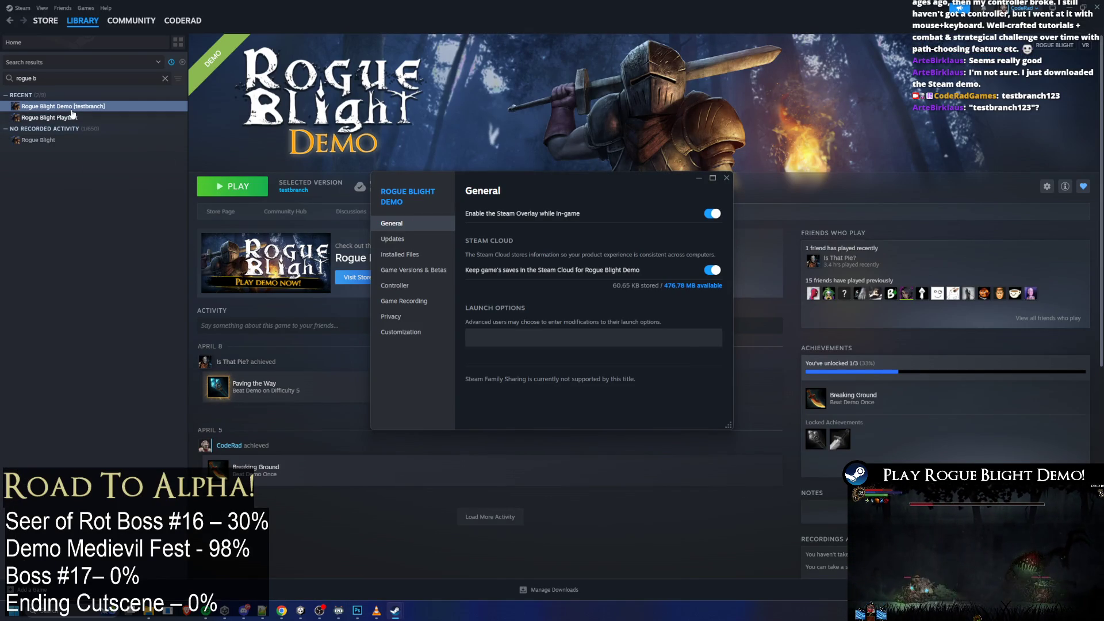
Try Default Public Version, set Rogue Blight Demo back to testbranch, then minimise Steam
click(430, 272)
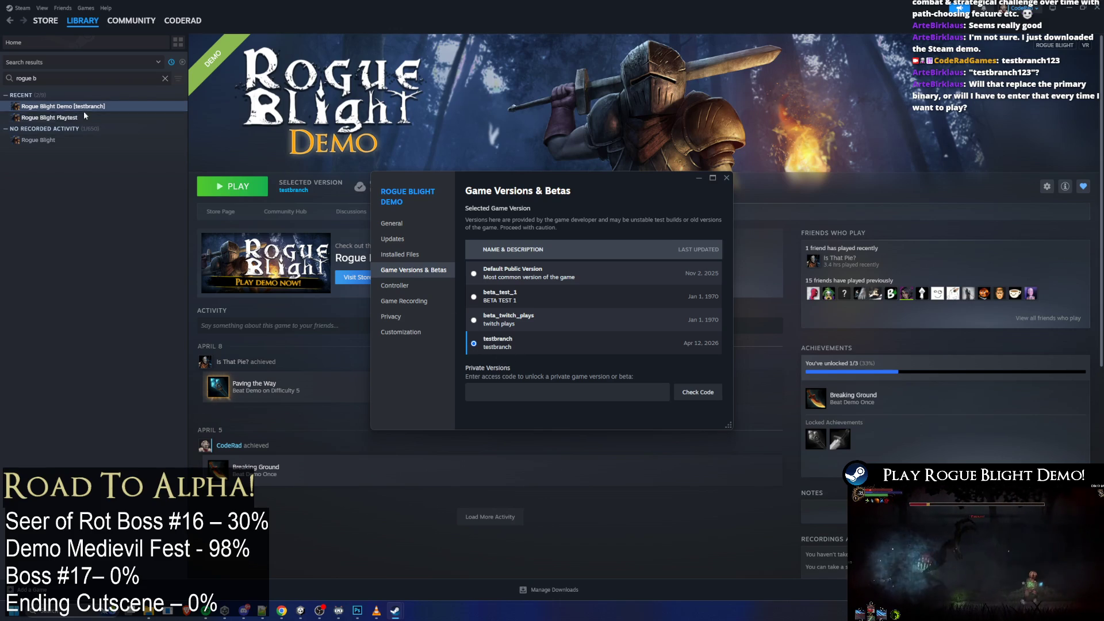
click(474, 273)
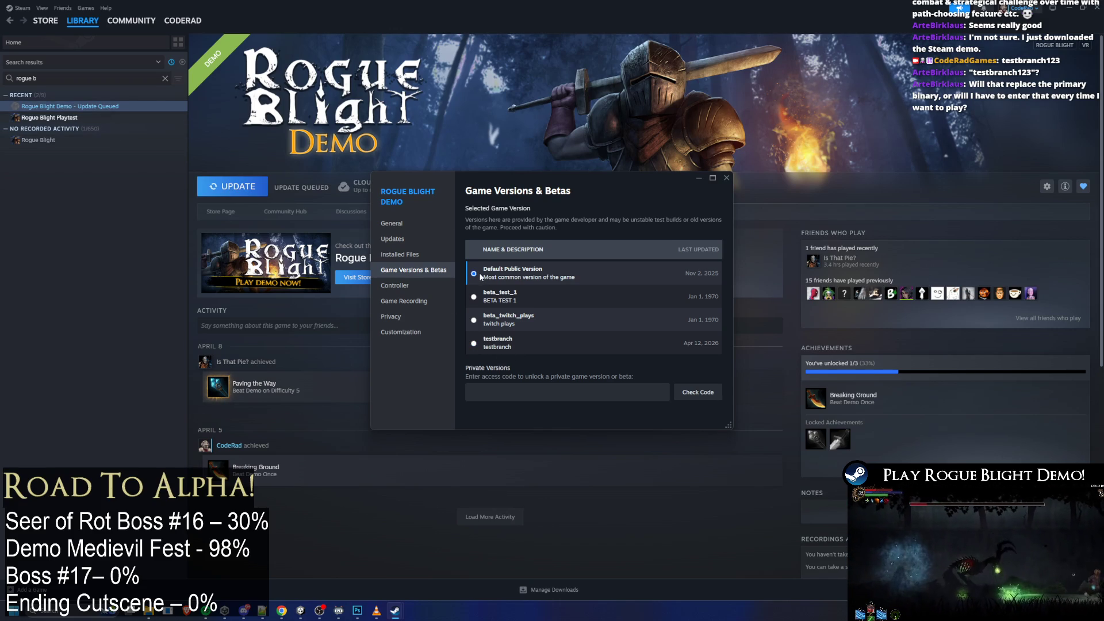
click(498, 345)
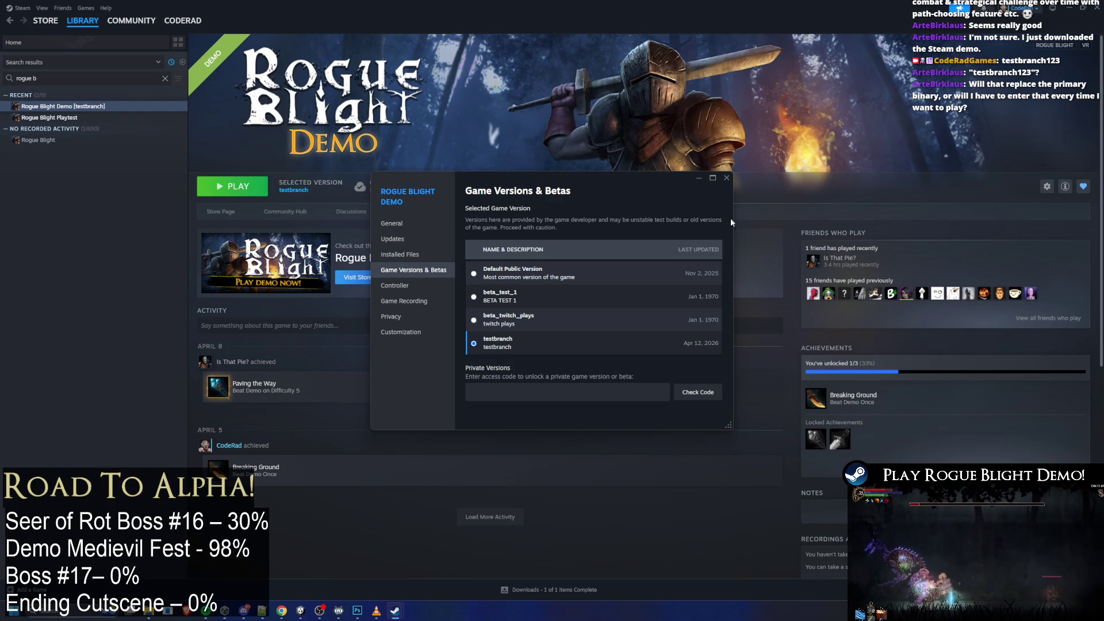
click(726, 179)
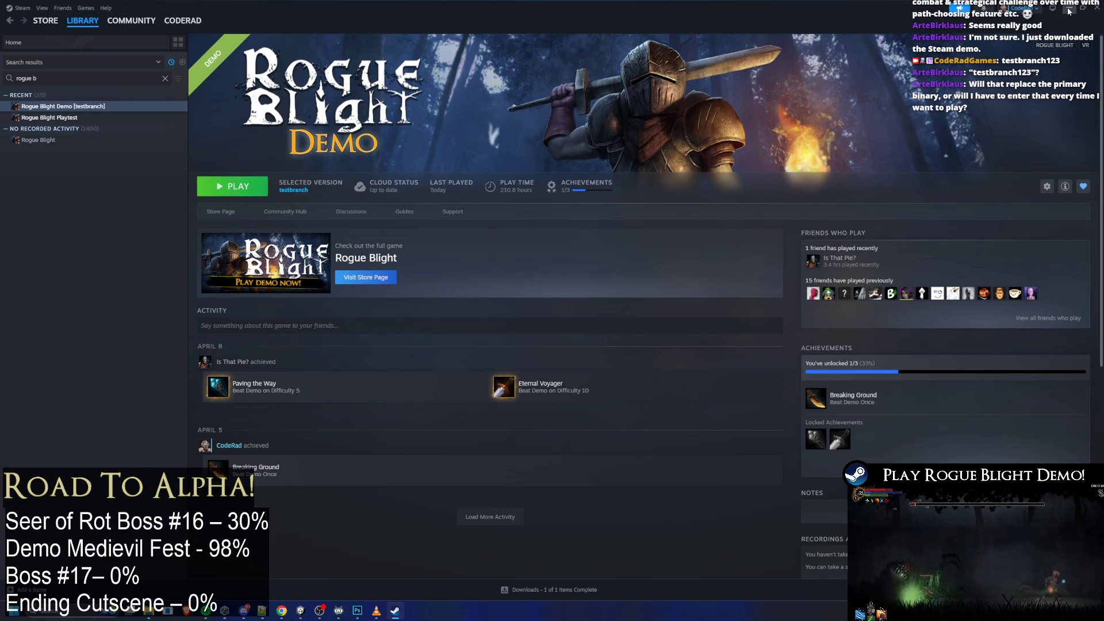
key(alt+Tab)
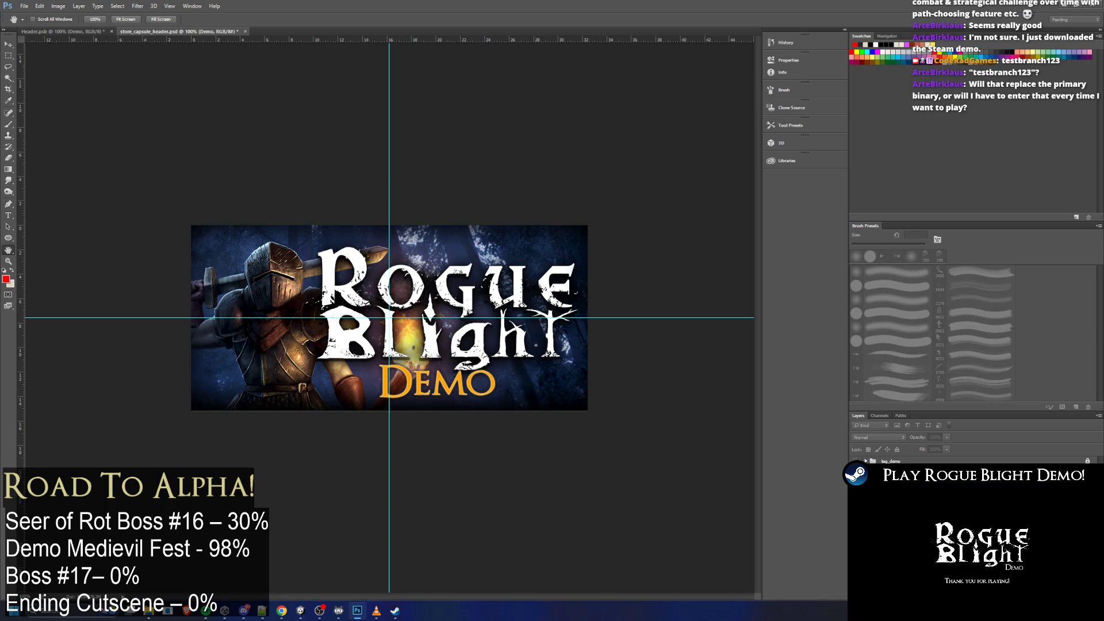
click(395, 610)
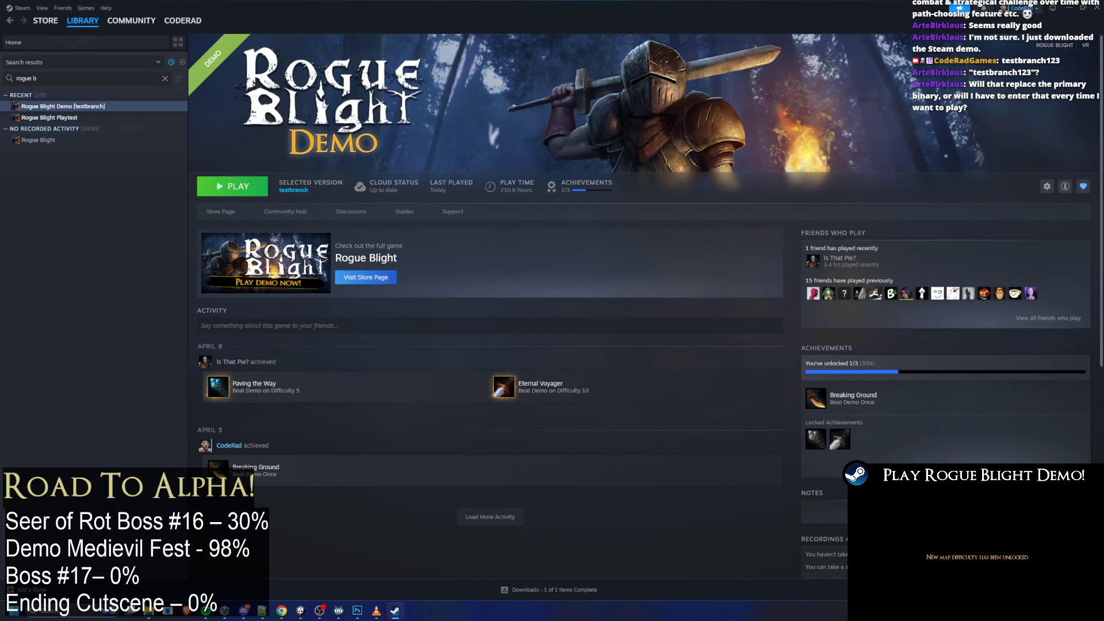
click(1068, 12)
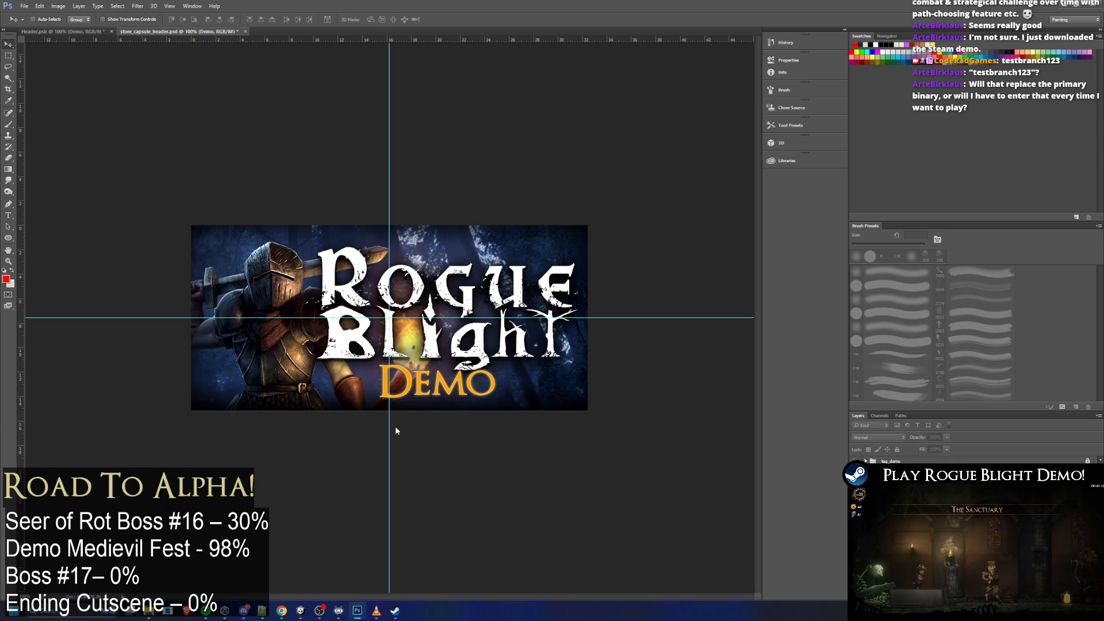
Recolour the DEMO text white with the Type tool, then undo back to orange-gold
click(8, 215)
double_click(438, 379)
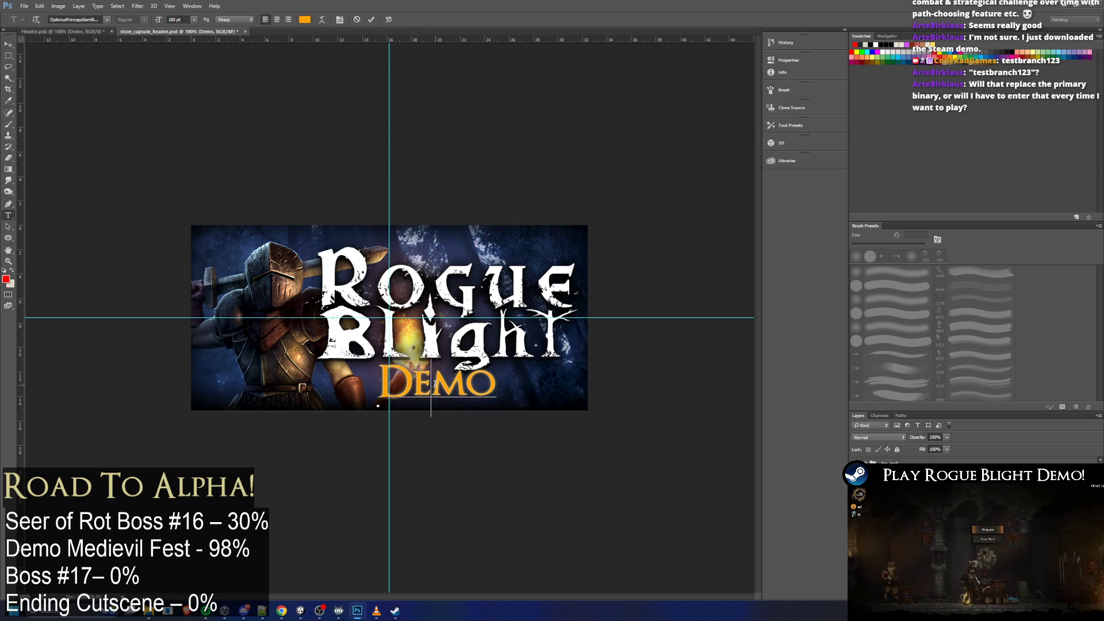
click(438, 367)
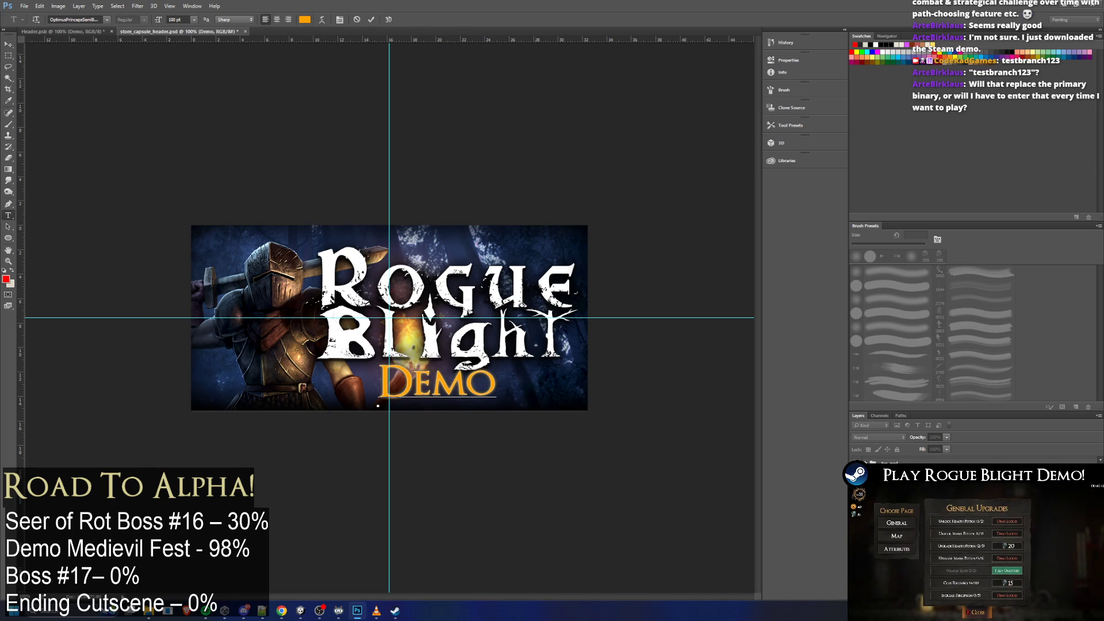
click(441, 393)
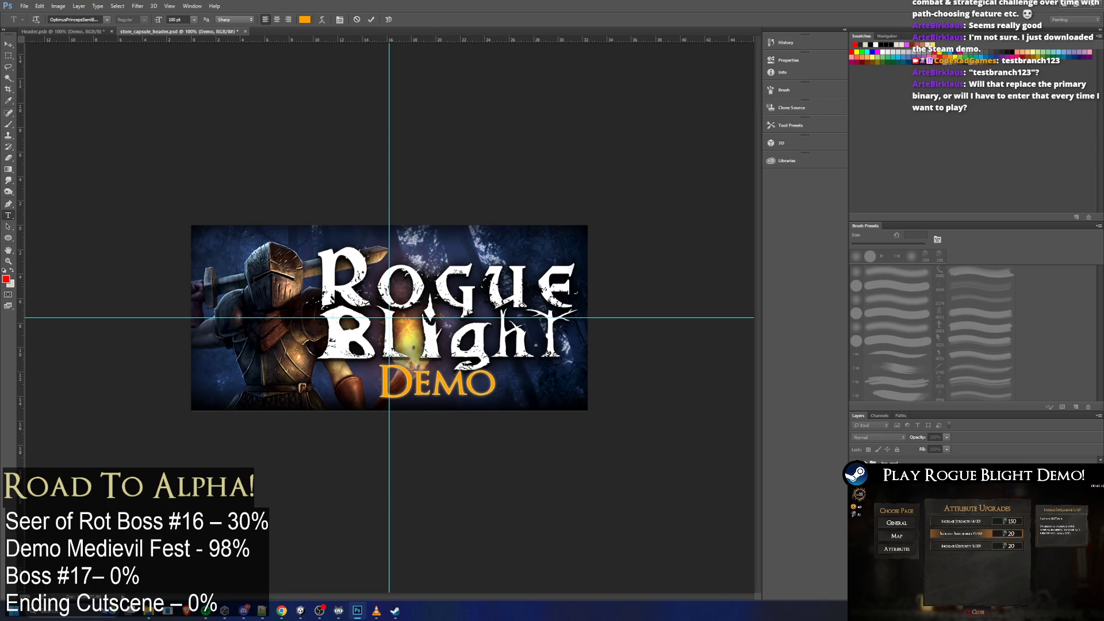
key(ctrl+a)
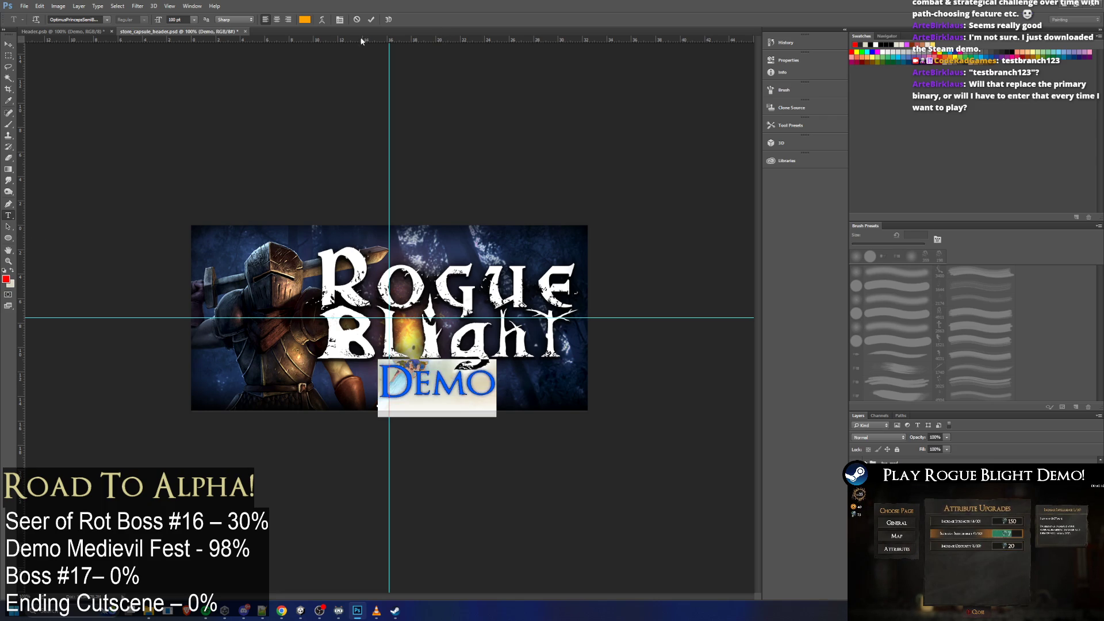
key(Right)
key(Escape)
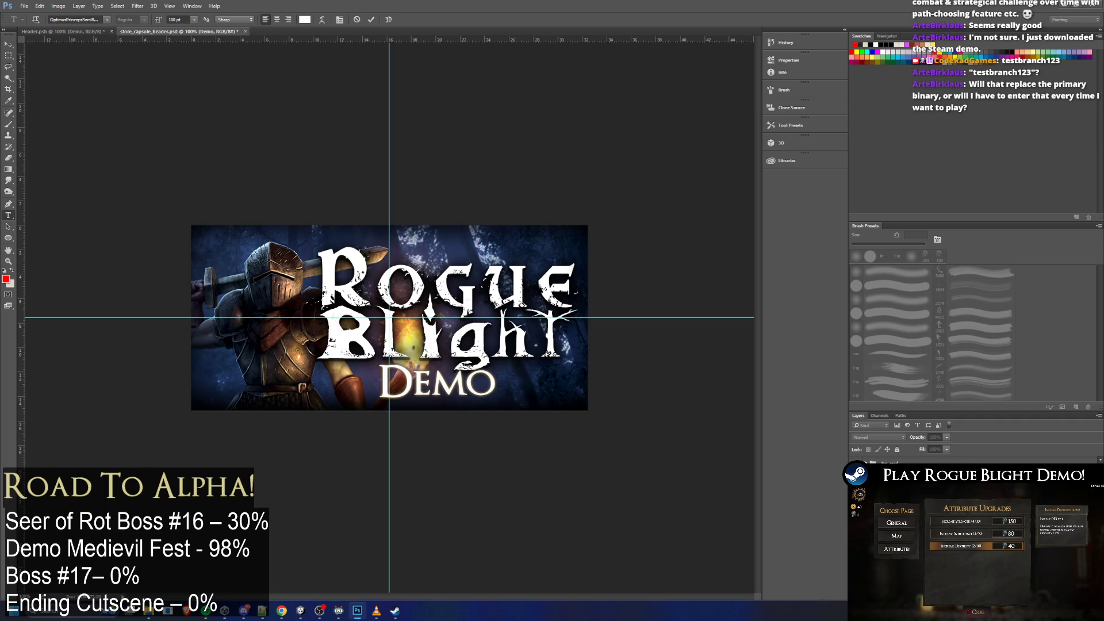
key(ctrl+z)
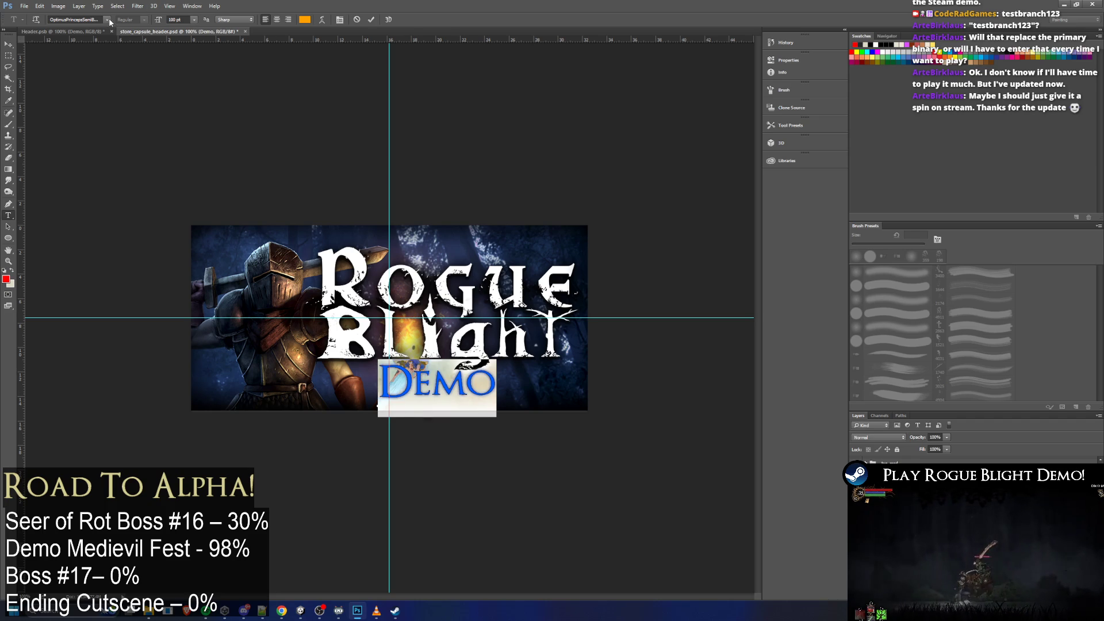
Open the font family dropdown in the Type options bar for the DEMO text
click(92, 21)
Set the DEMO text's font to My Font Regular
text(rogue)
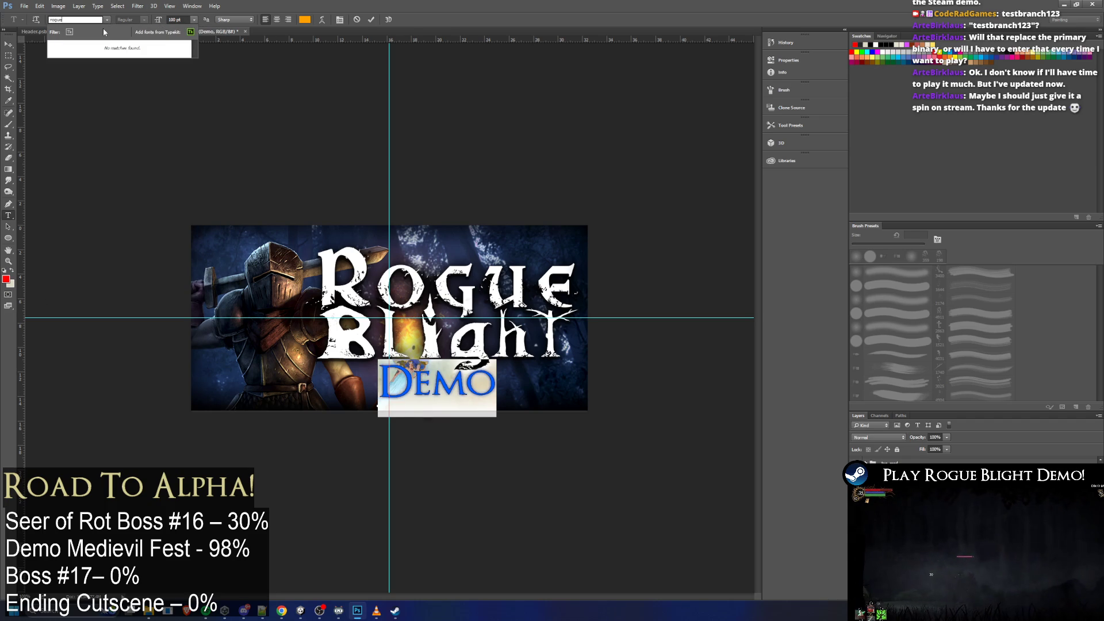
key(BackSpace)
key(BackSpace)
key(BackSpace)
text(my font)
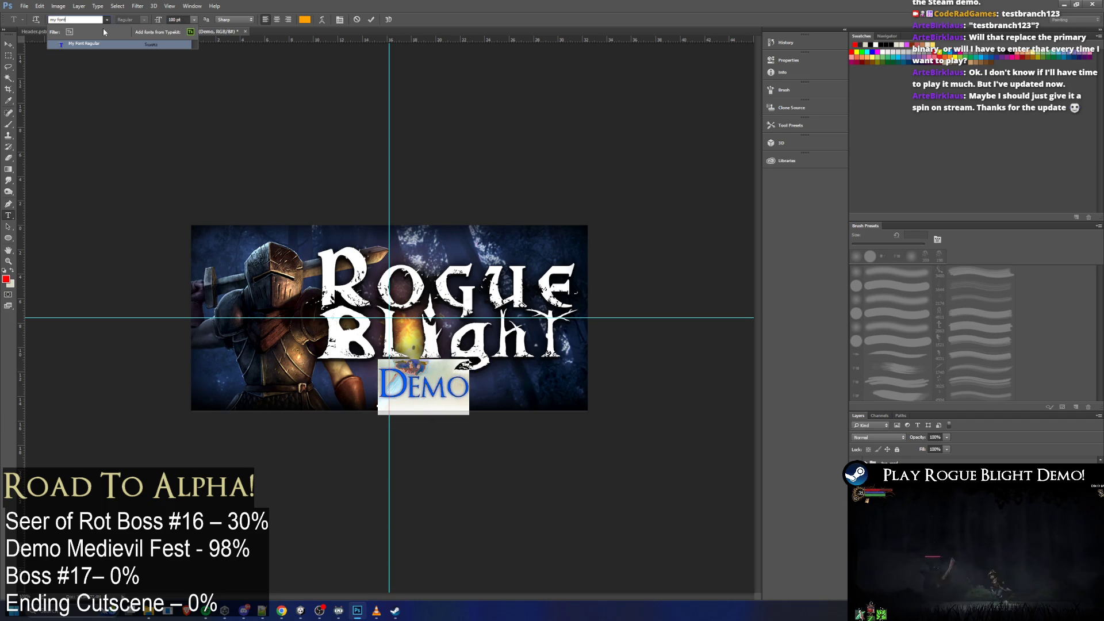
key(Return)
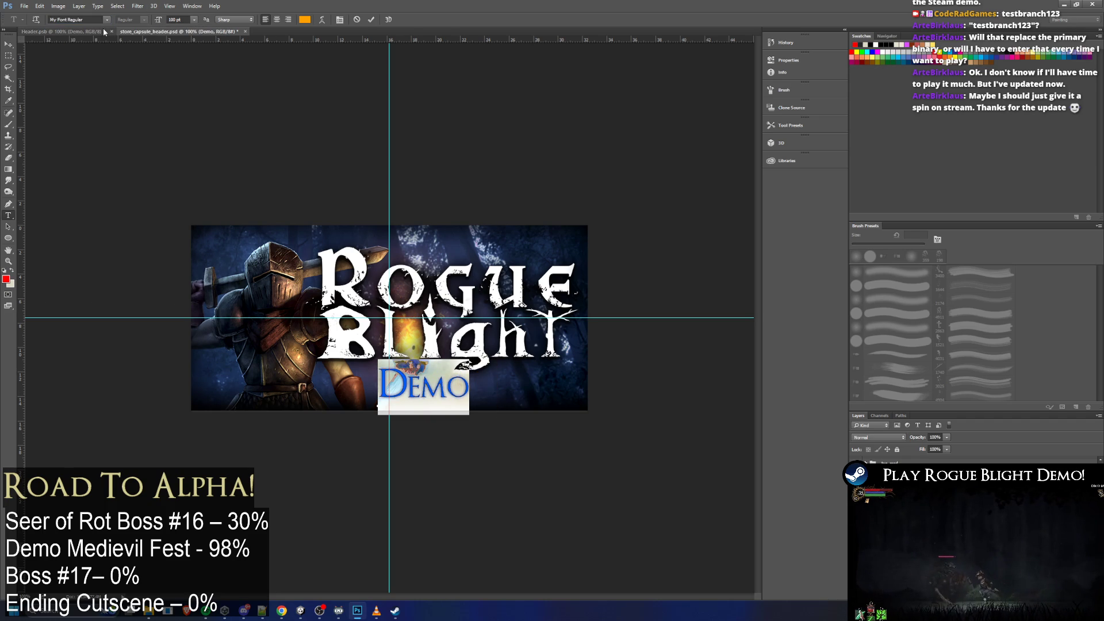
click(453, 419)
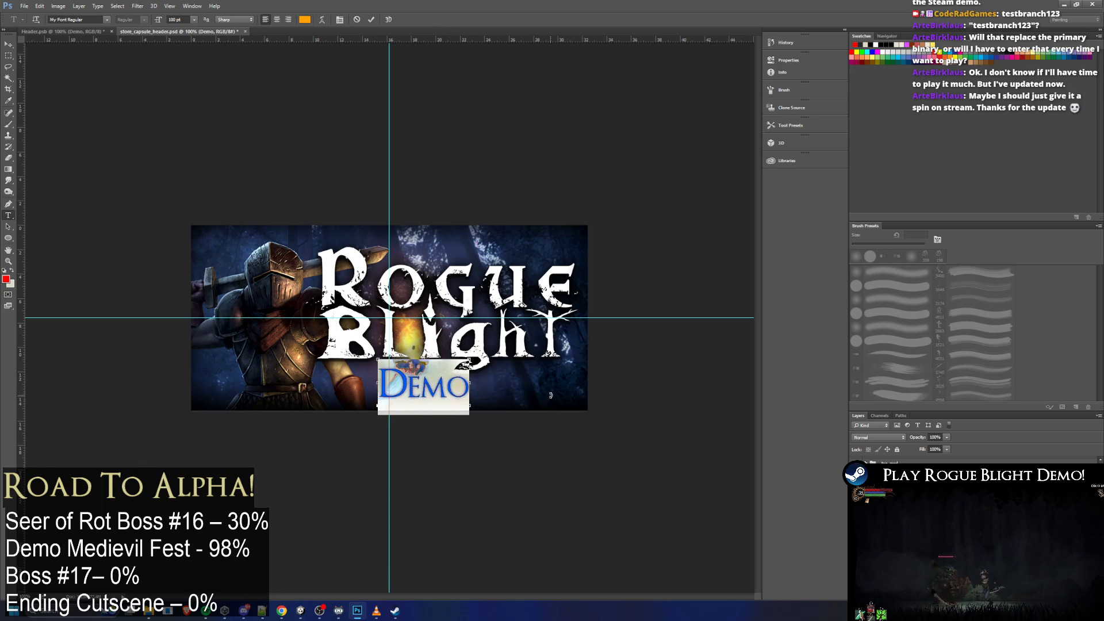
key(ctrl+Return)
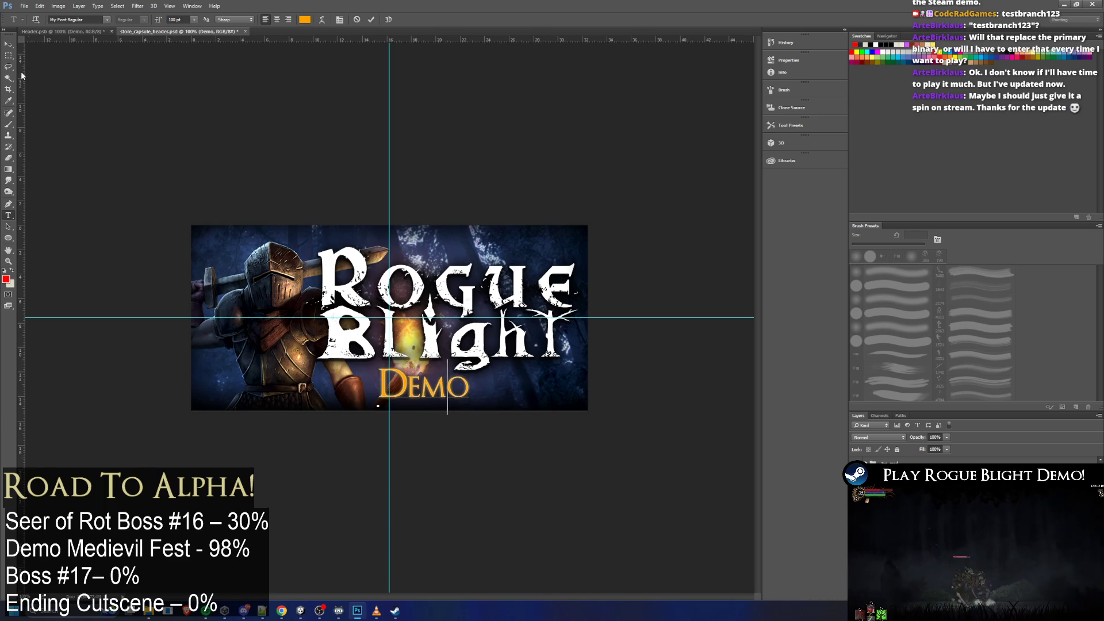
key(l)
key(ctrl+z)
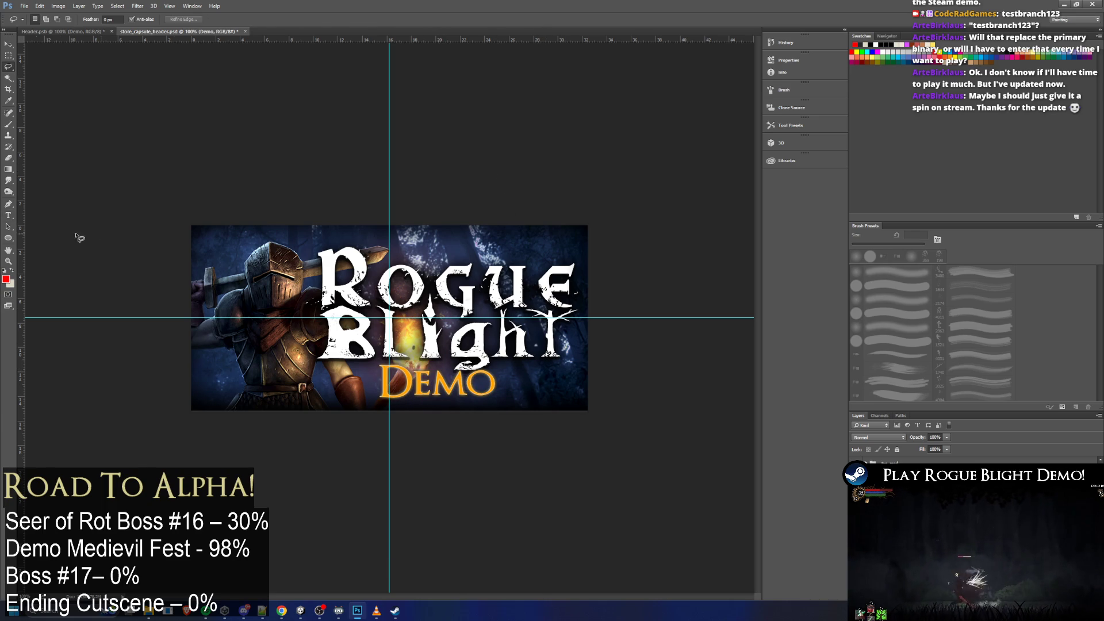
Enlarge the DEMO text to 120 pt and shift it slightly left under the logo
click(8, 215)
drag(380, 379, 514, 380)
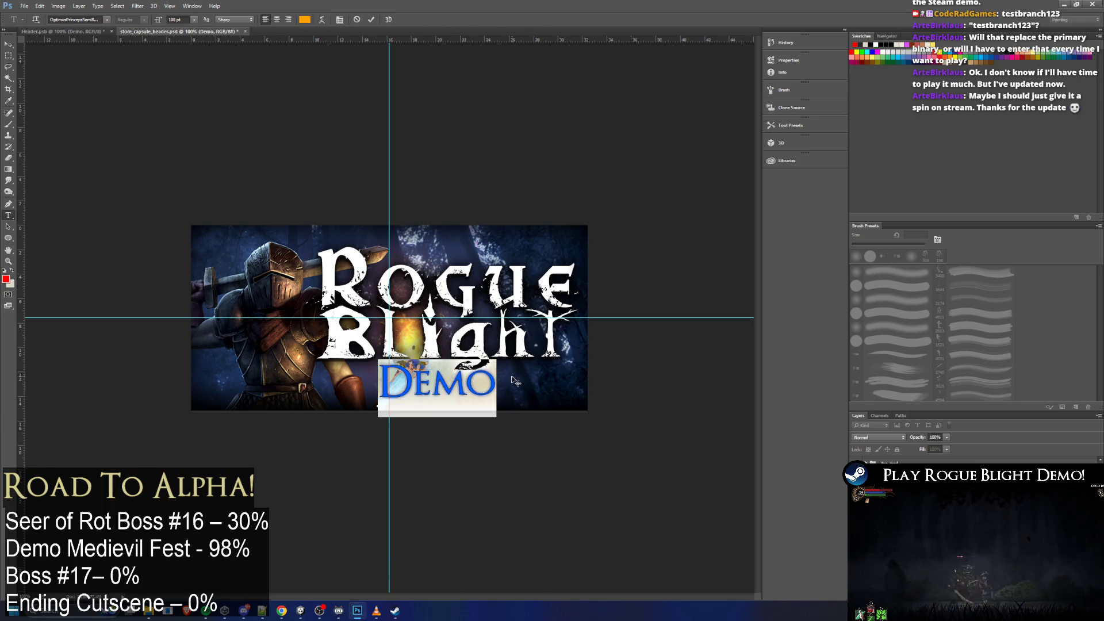
click(194, 19)
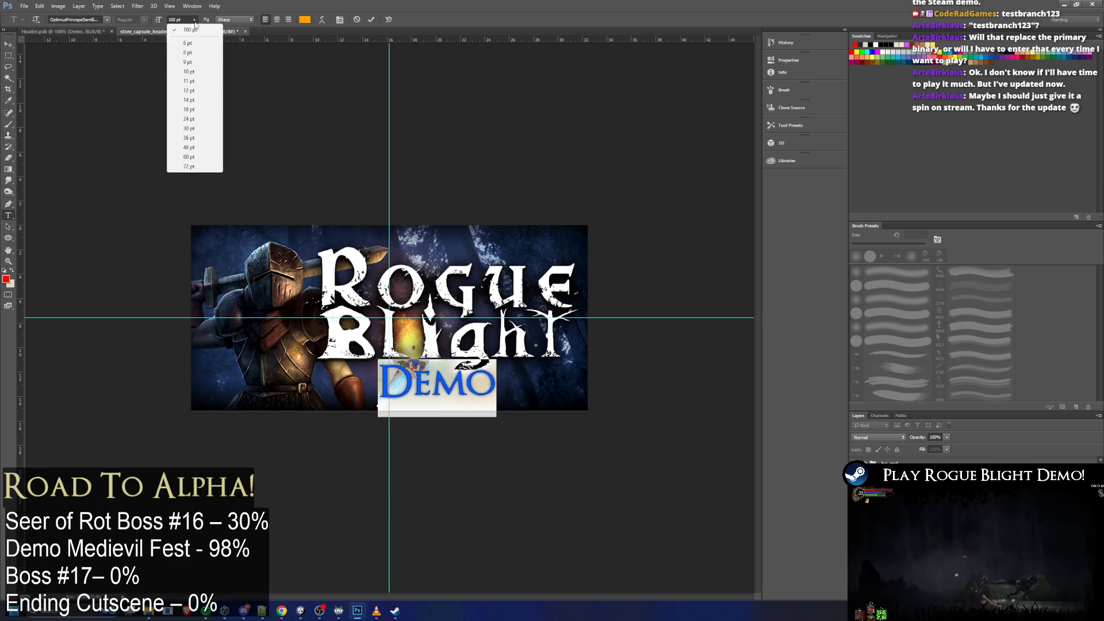
click(186, 166)
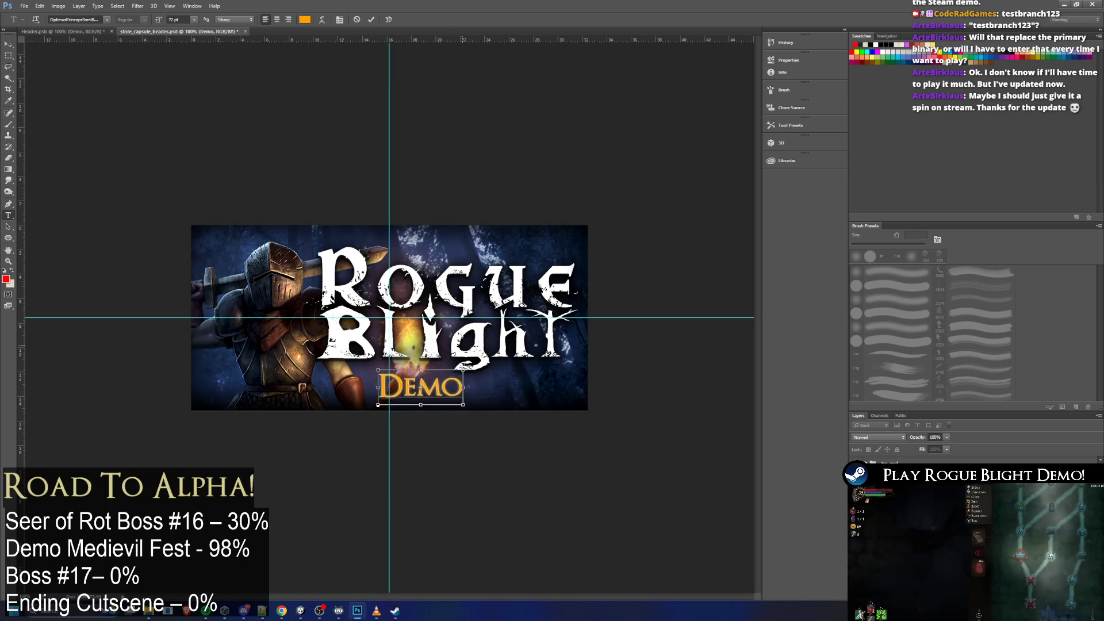
click(187, 19)
text(100)
key(Return)
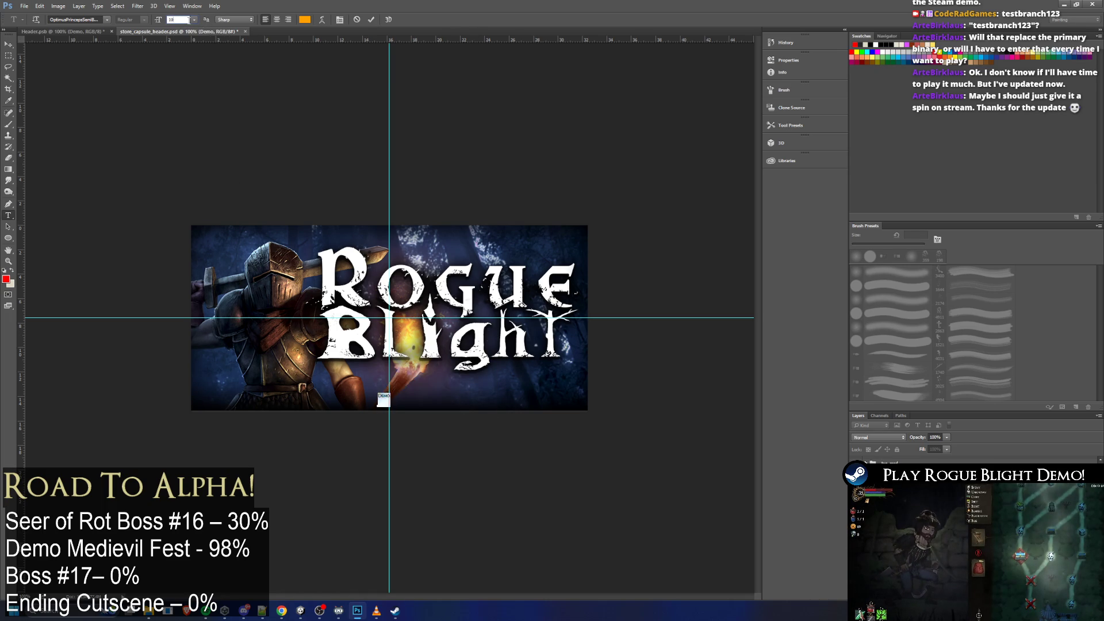
text(120)
key(Return)
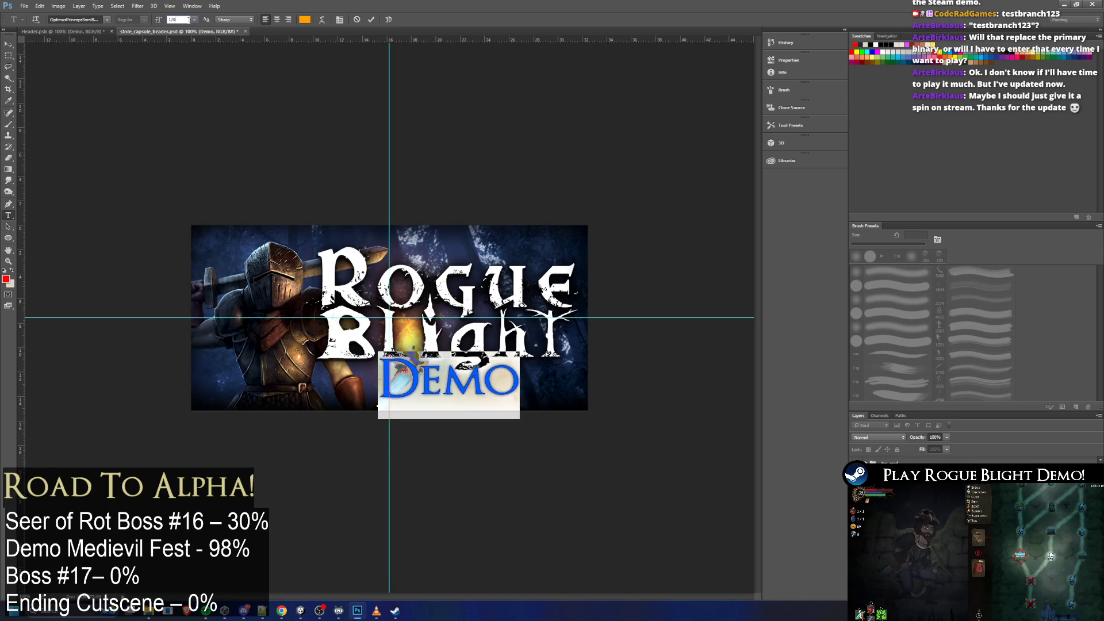
click(8, 44)
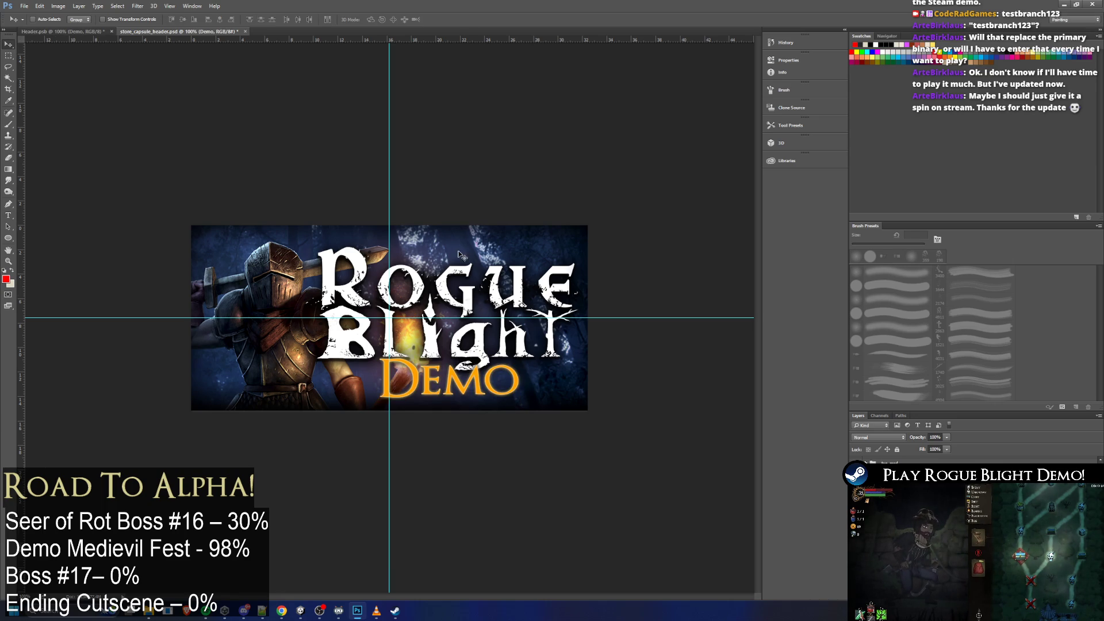
drag(472, 388, 467, 382)
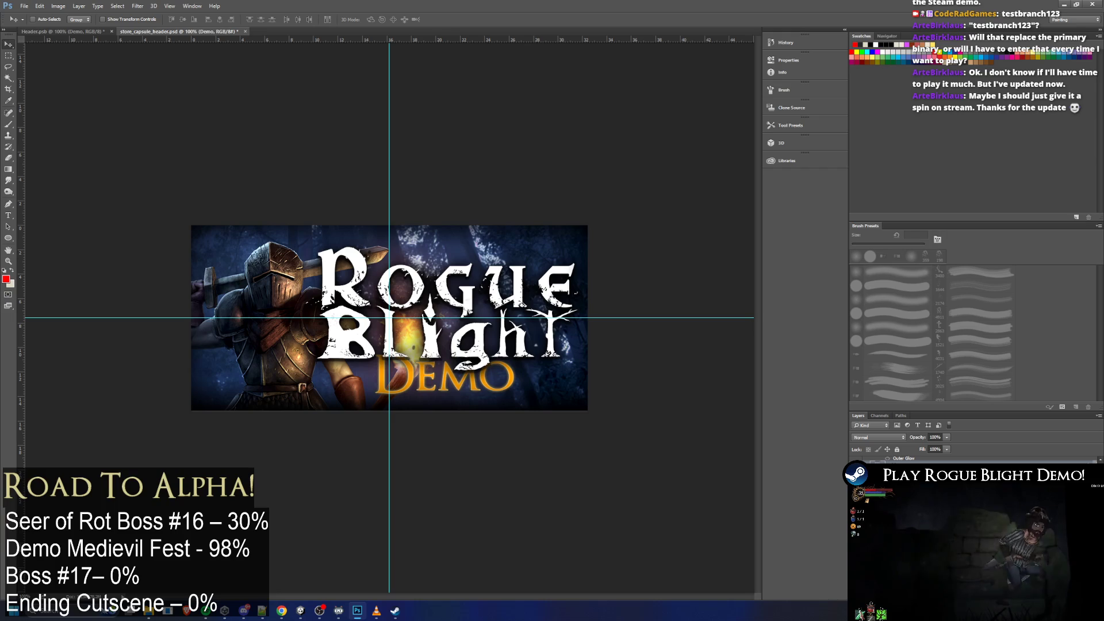
mouse_move(489, 395)
mouse_down()
mouse_move(435, 235)
mouse_move(325, 368)
mouse_move(323, 402)
mouse_move(503, 402)
mouse_move(486, 397)
mouse_up()
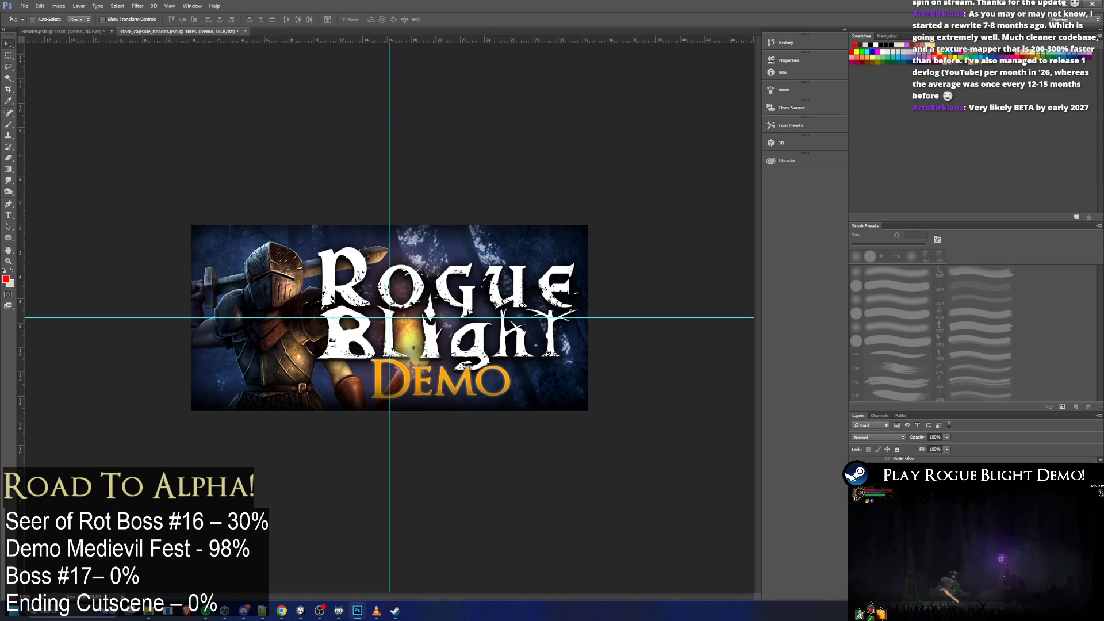
key(alt+bracketleft)
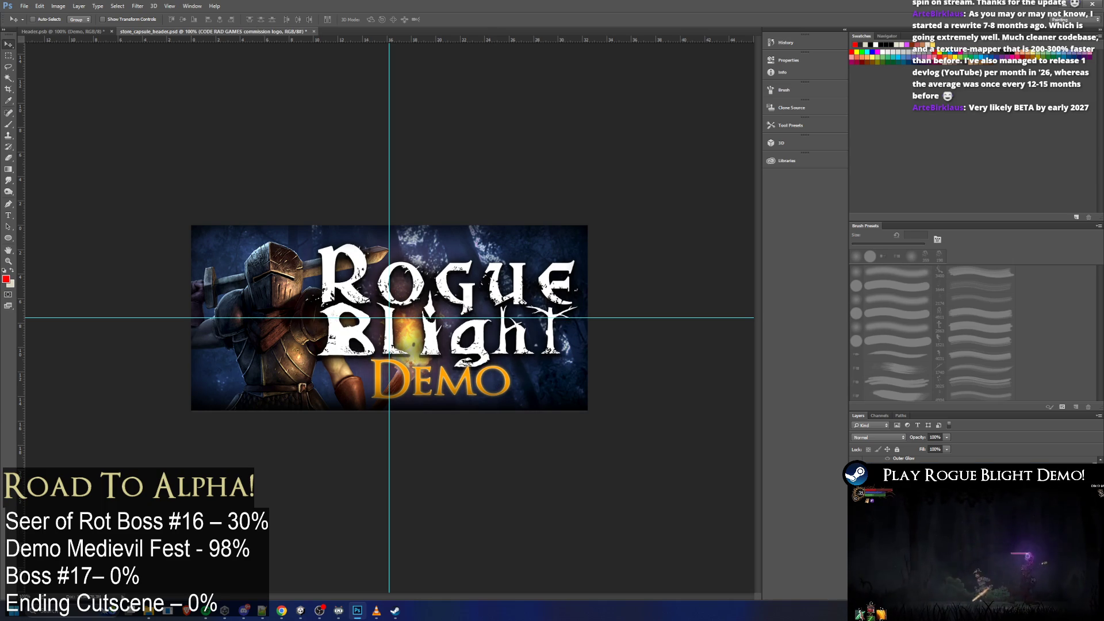
mouse_move(427, 391)
mouse_down()
mouse_move(399, 391)
mouse_move(530, 392)
mouse_move(449, 386)
mouse_up()
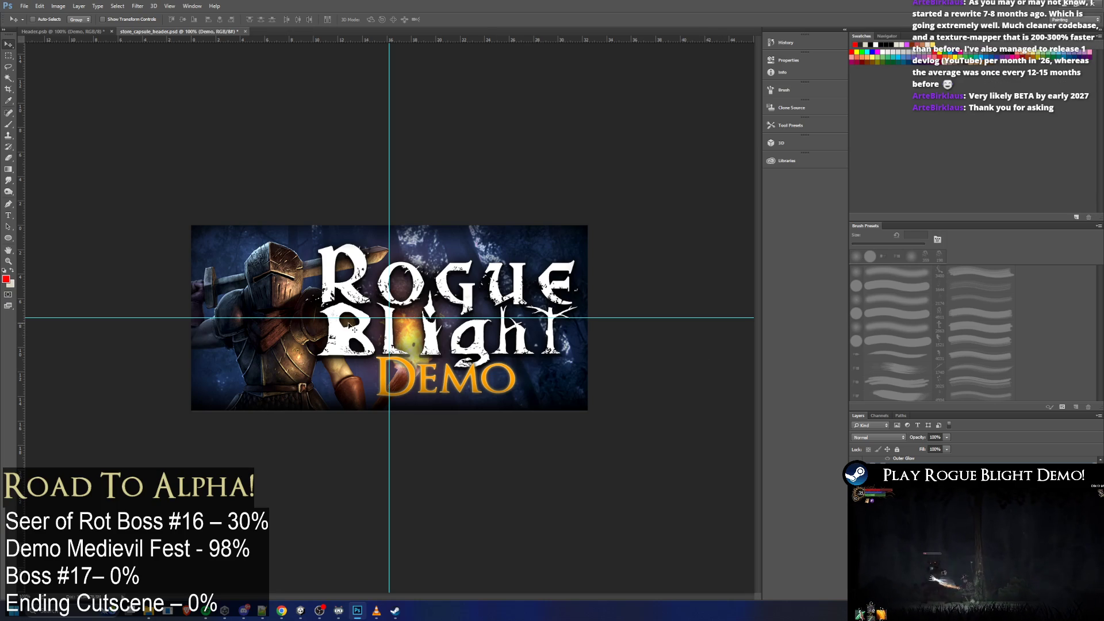
click(9, 215)
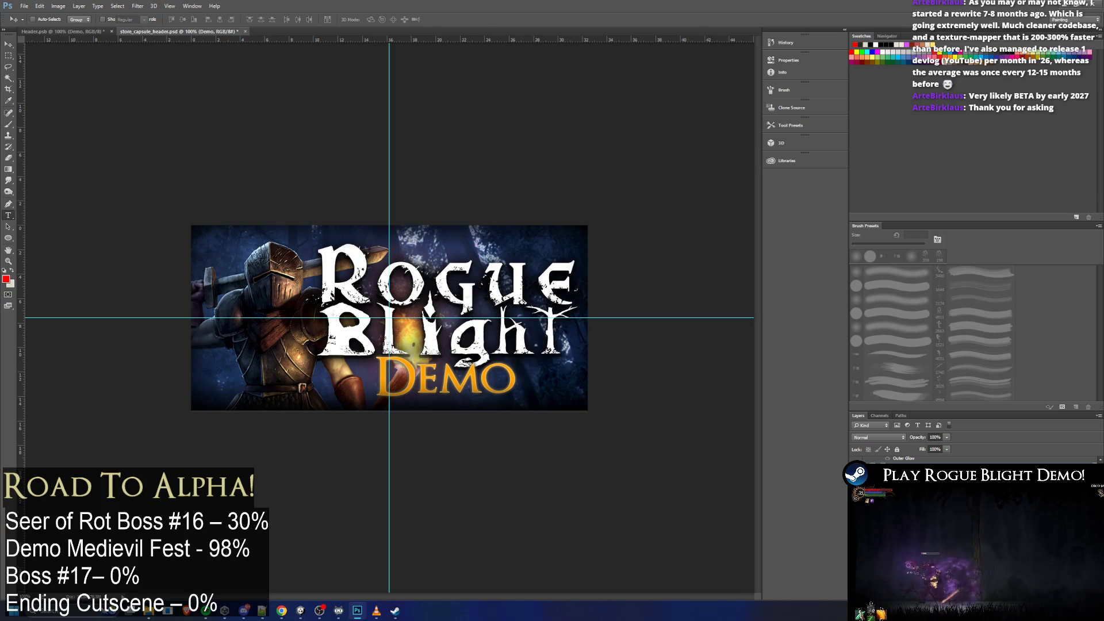
Enter and leave DEMO text editing without changes, then select the entire canvas
click(430, 377)
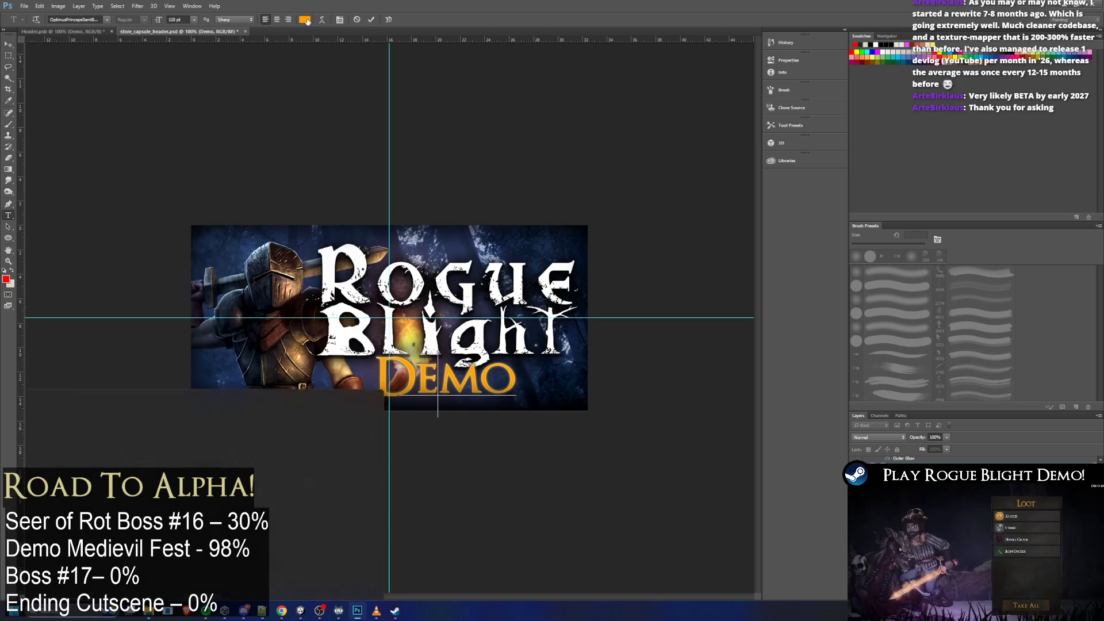
key(ctrl)
key(ctrl+a)
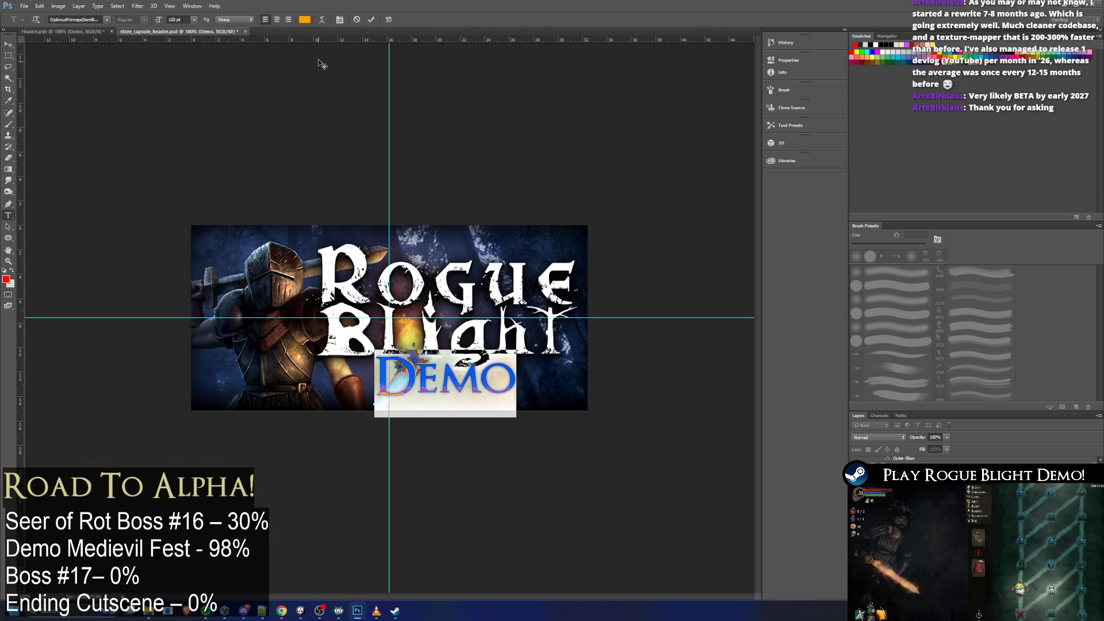
key(ctrl+Return)
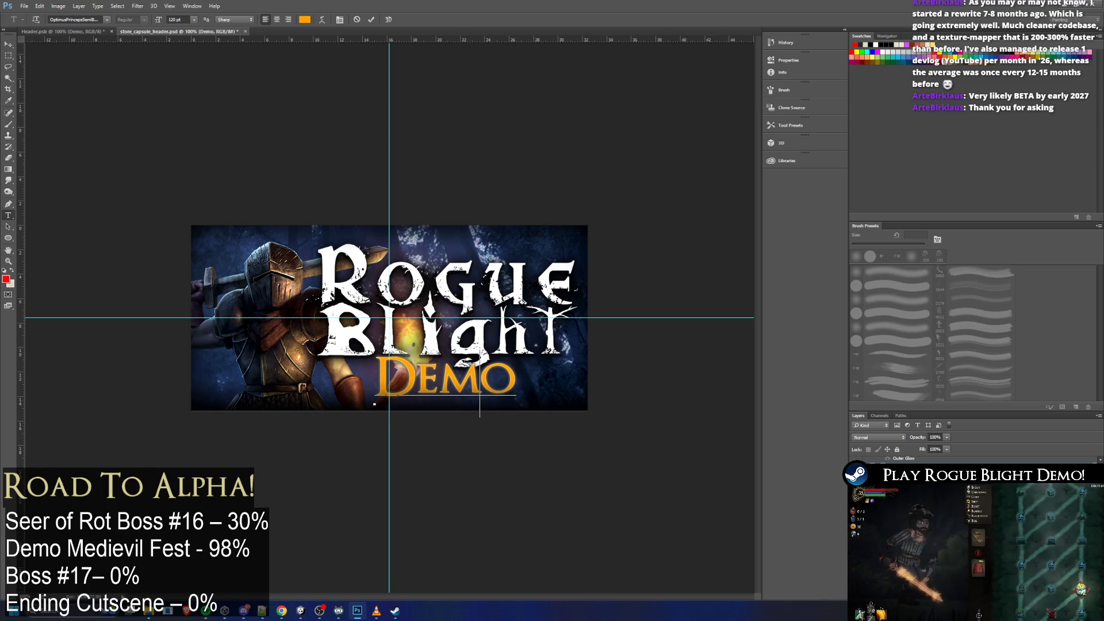
key(ctrl+a)
key(ctrl+Return)
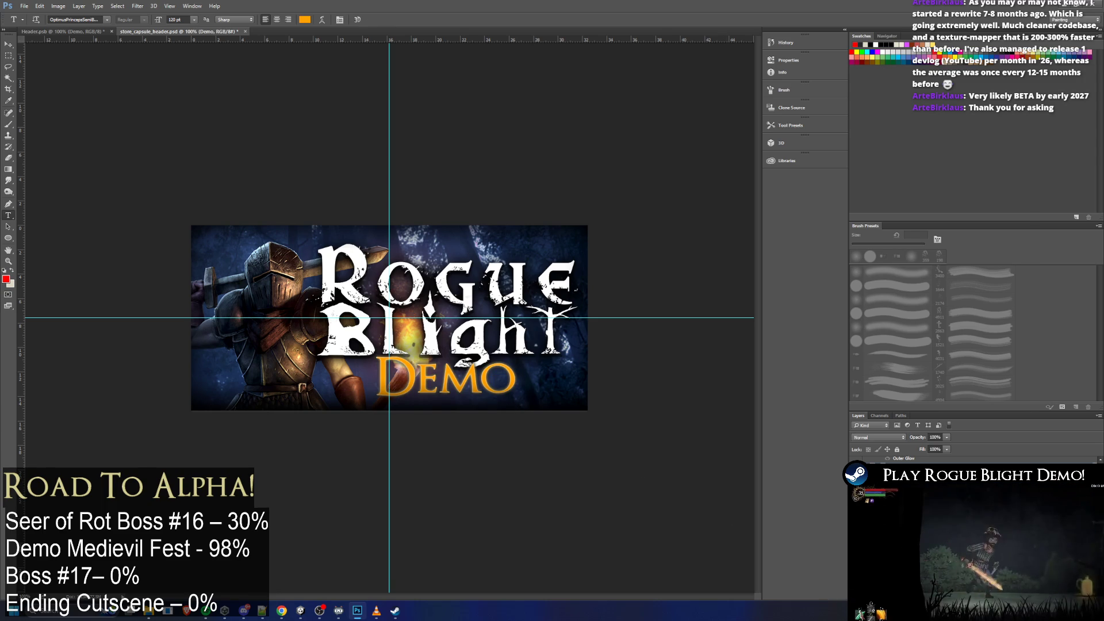
click(514, 380)
key(ctrl+a)
key(ctrl+Return)
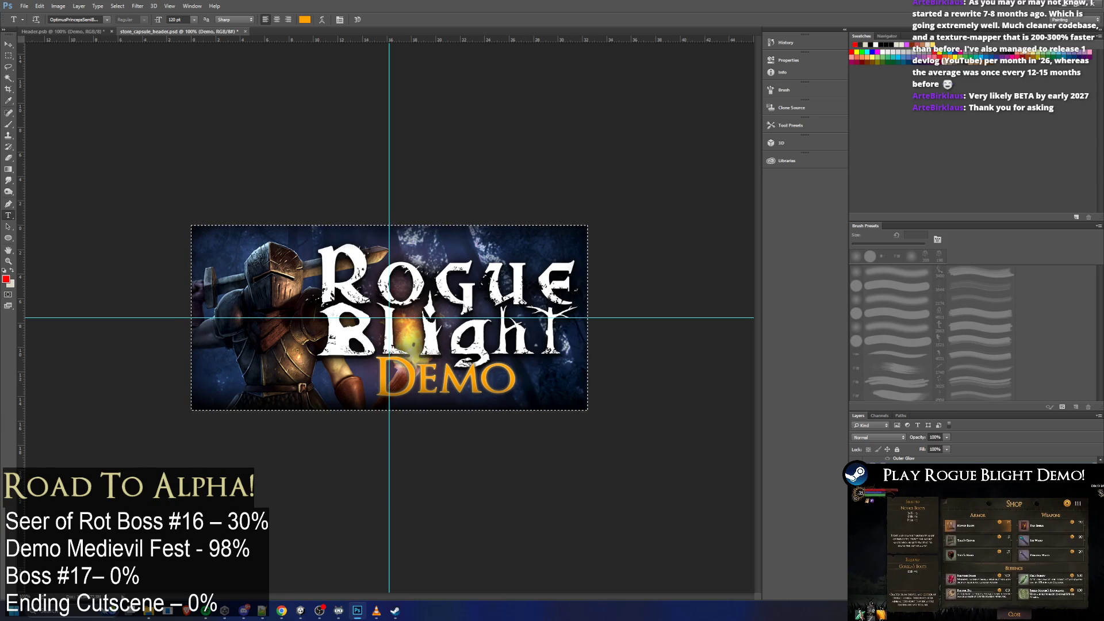
key(h)
key(alt+BackSpace)
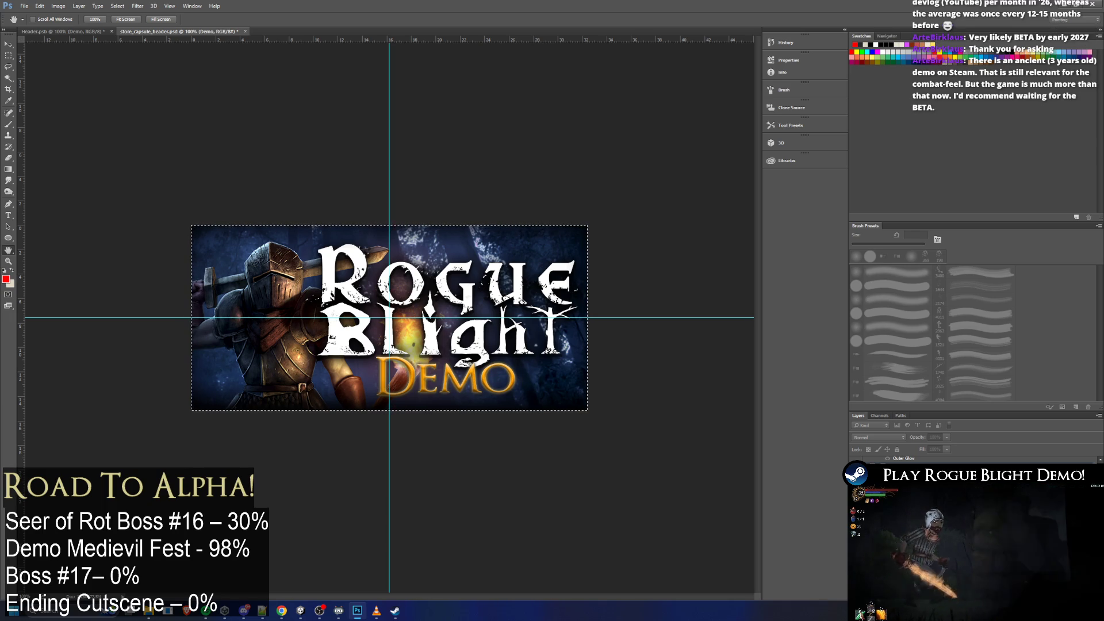
key(t)
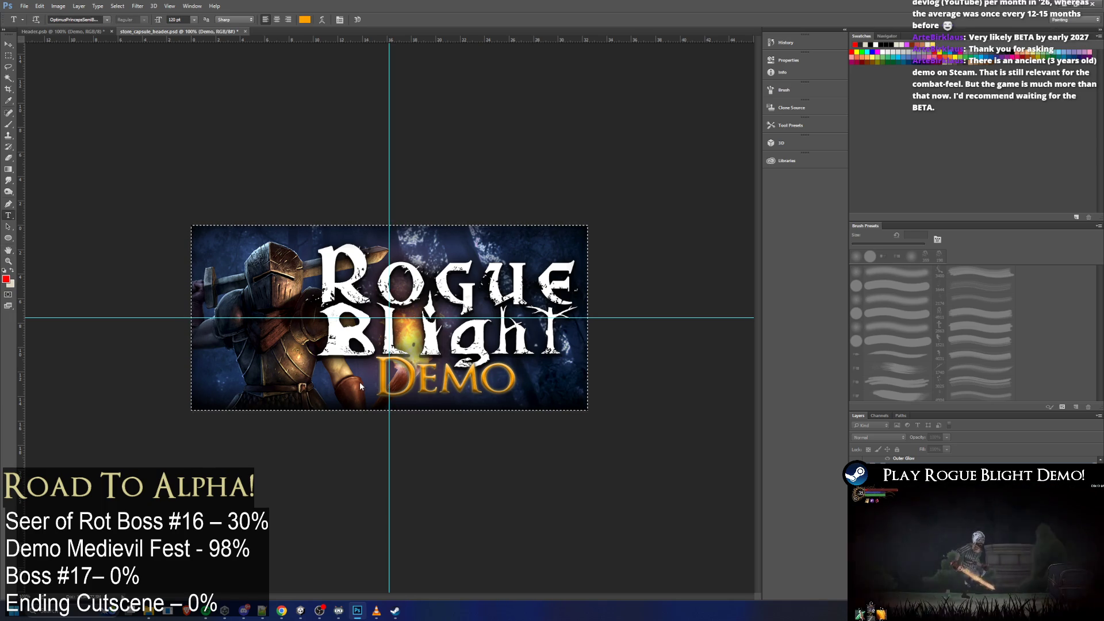
scroll(544, 271, down, 4)
scroll(476, 291, up, 6)
scroll(501, 354, up, 2)
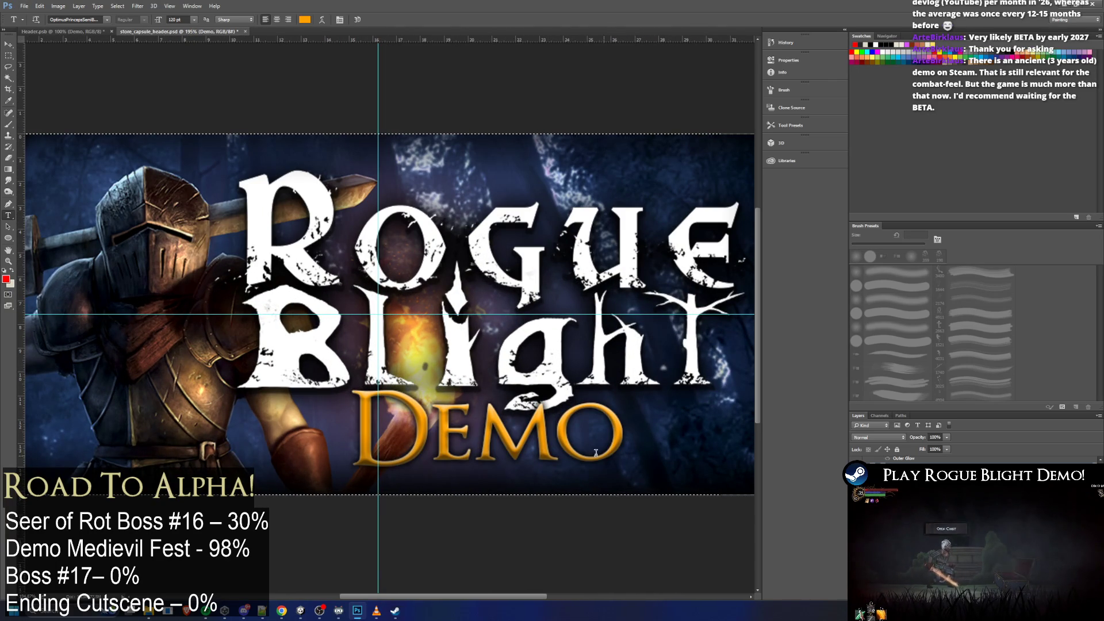
Inspect the Layer Style settings of the DEMO layer's effect
scroll(577, 429, down, 3)
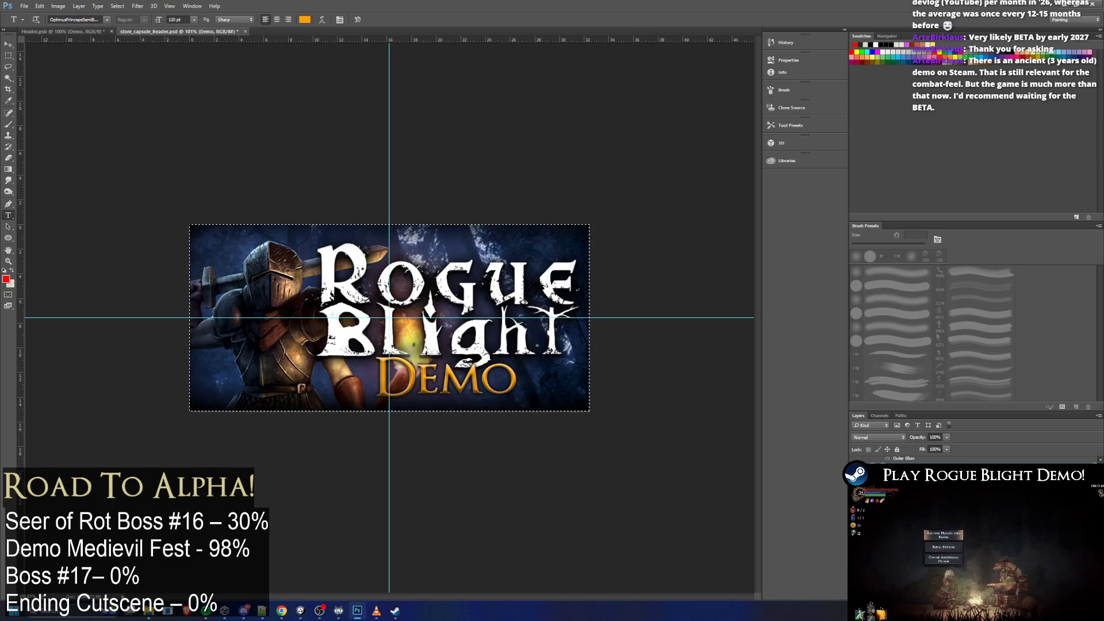
scroll(389, 317, down, 3)
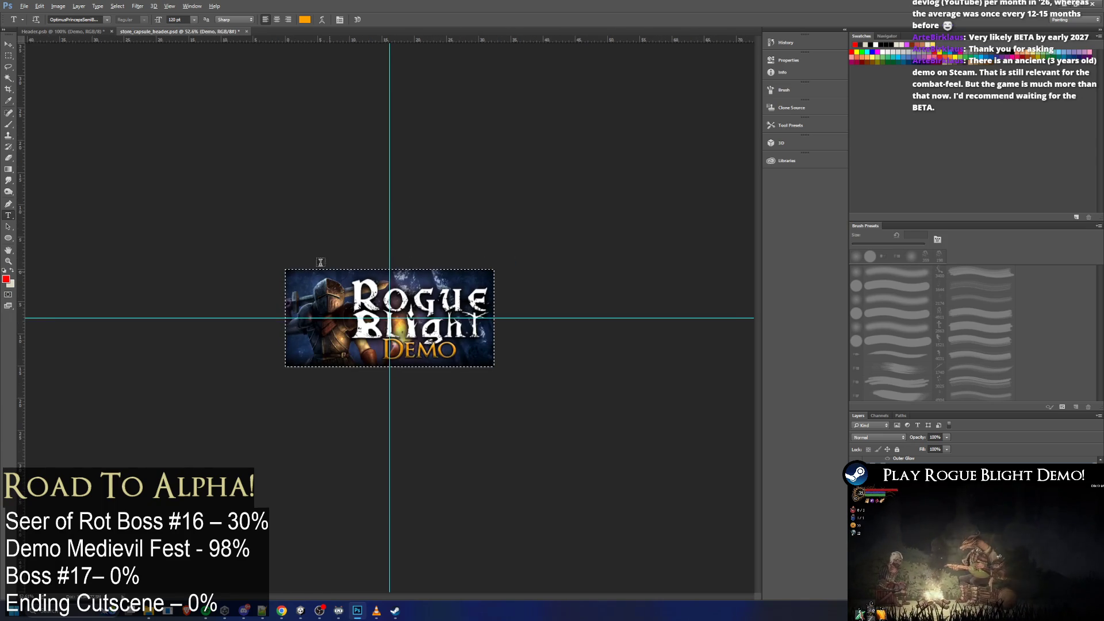
click(8, 67)
scroll(365, 215, down, 1)
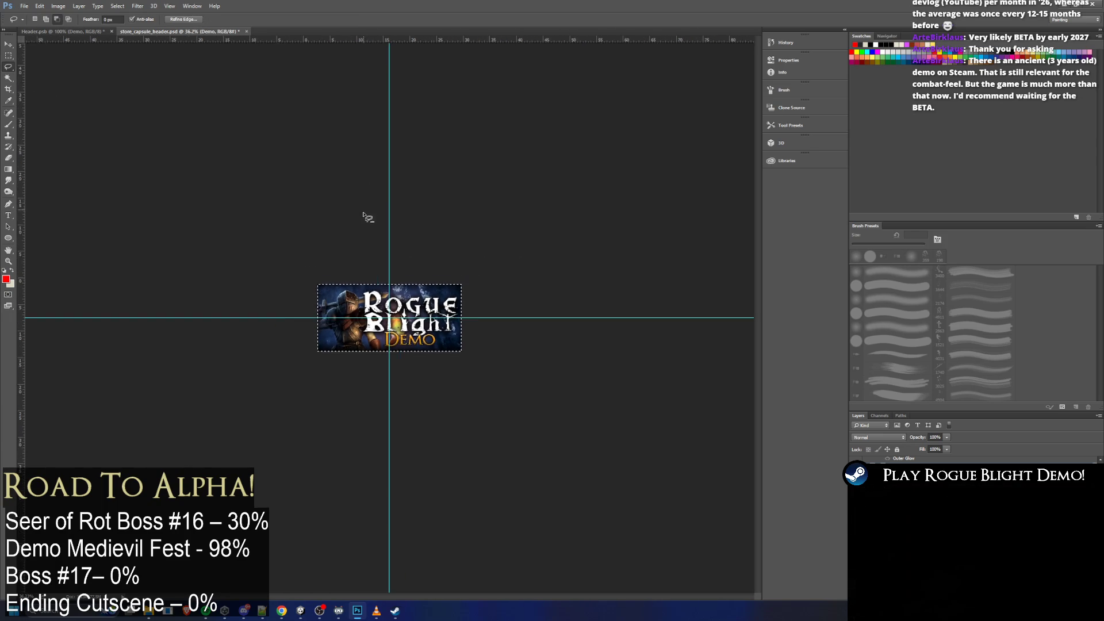
scroll(364, 215, up, 3)
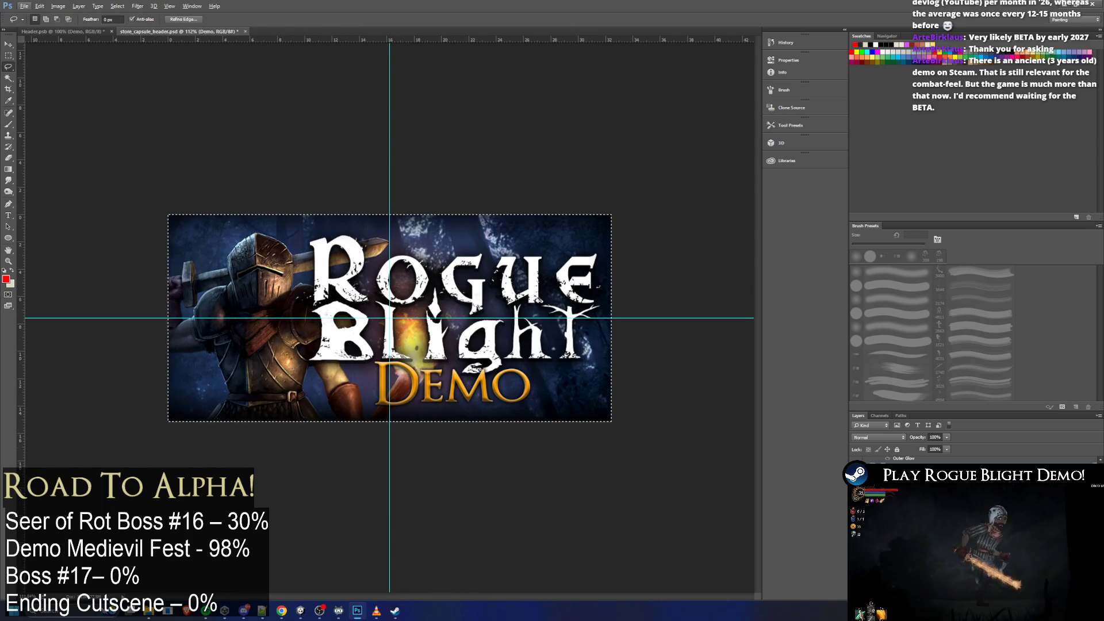
key(alt)
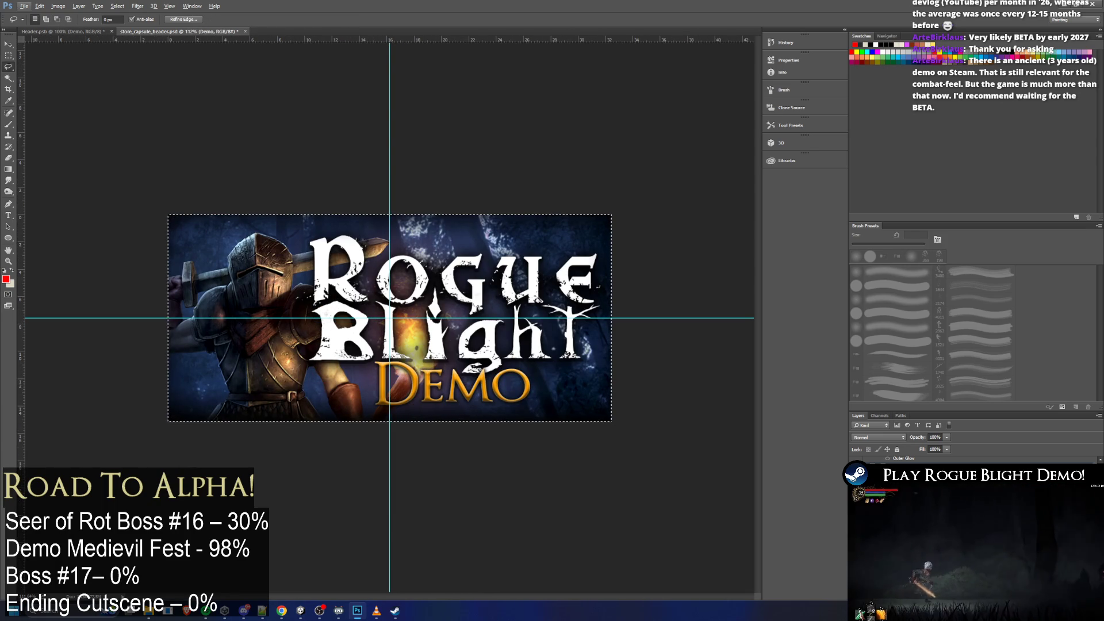
key(alt)
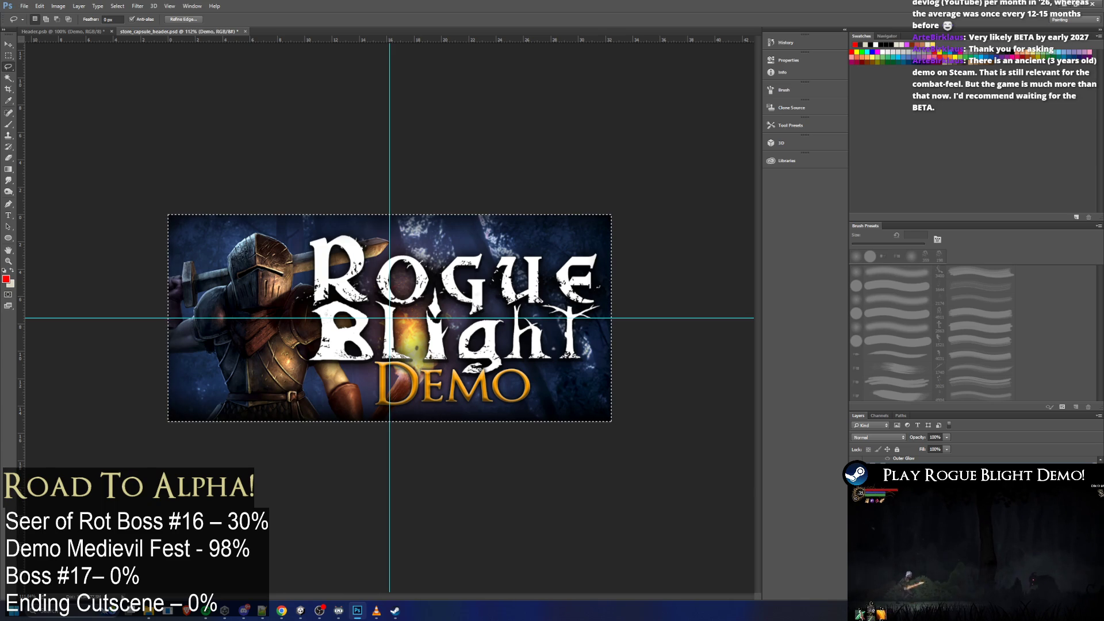
double_click(919, 477)
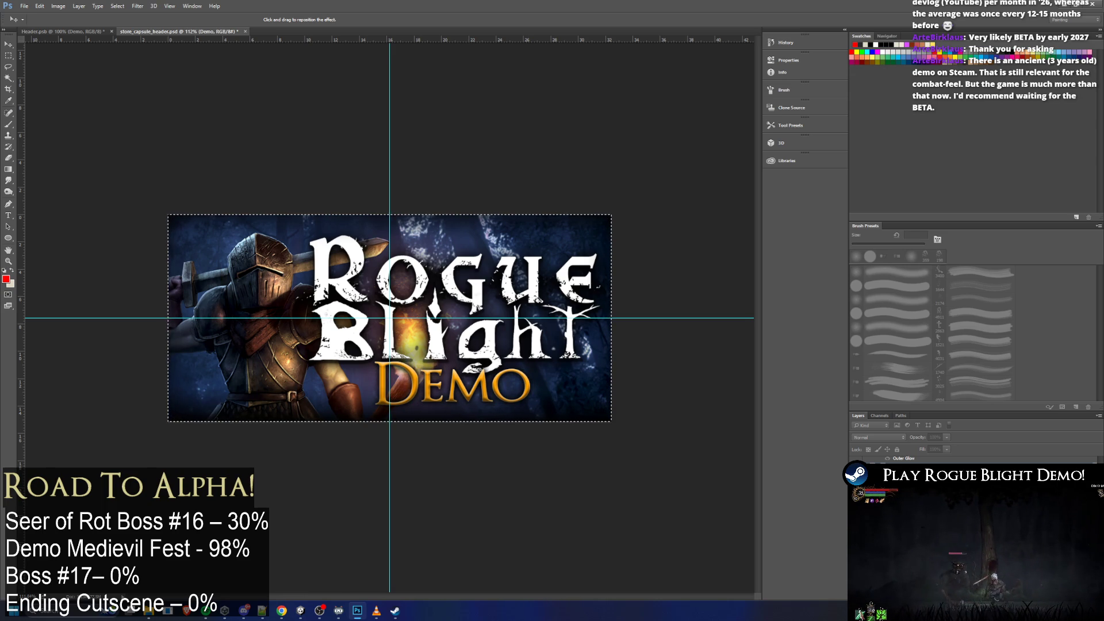
Switch to the Lasso tool, look over the banner, and save store_capsule_header.psd
key(l)
scroll(389, 317, down, 2)
scroll(389, 317, up, 2)
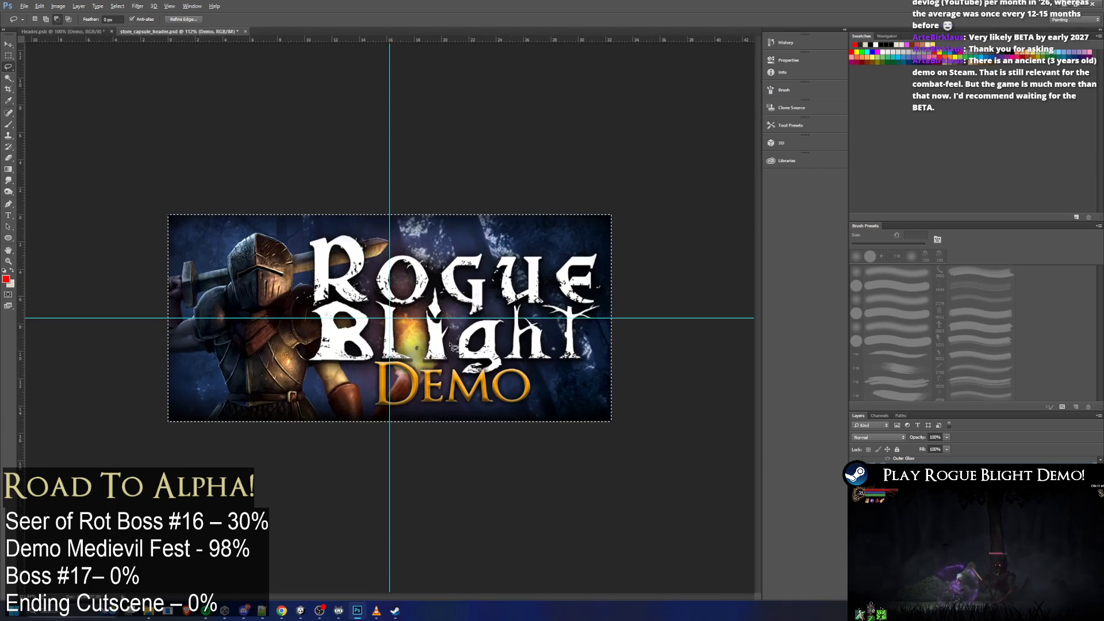
key(space)
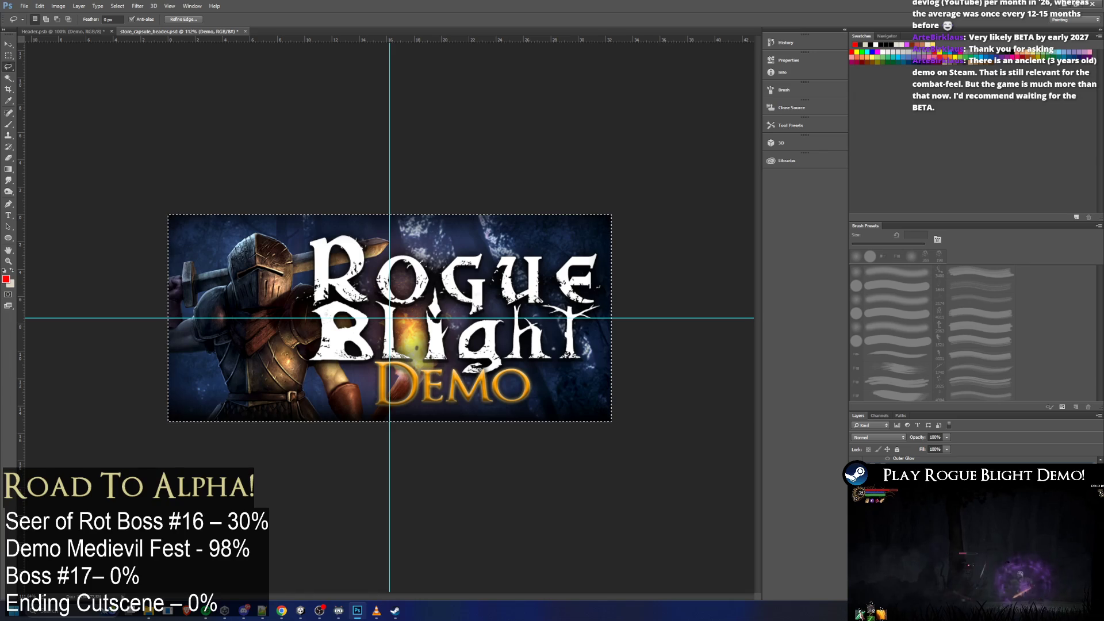
scroll(489, 379, down, 4)
scroll(486, 387, up, 2)
scroll(486, 386, up, 2)
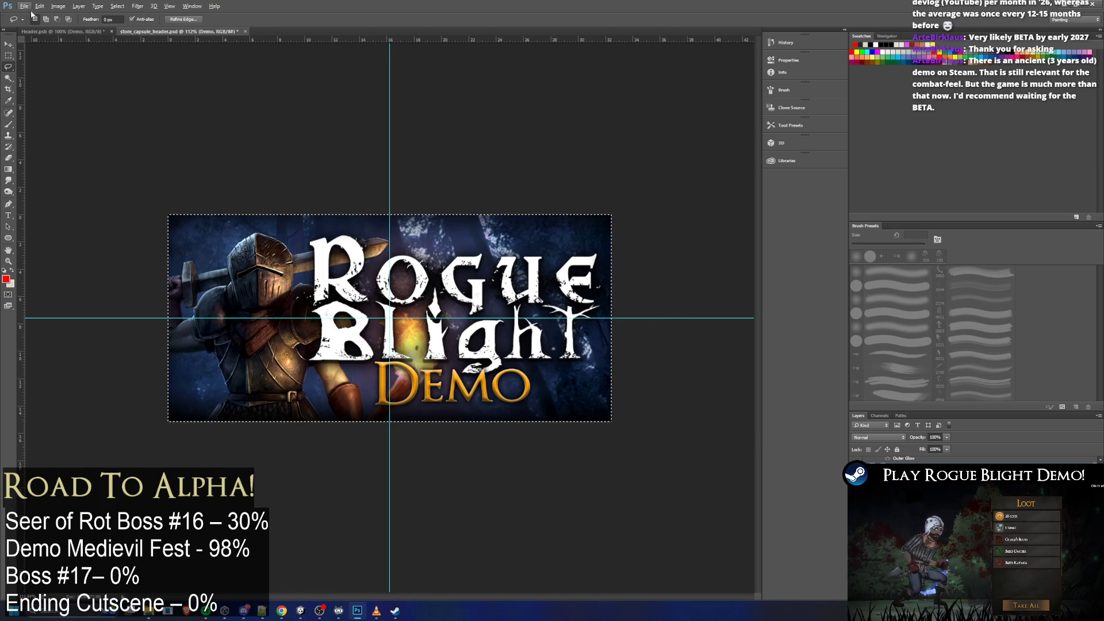
key(ctrl+s)
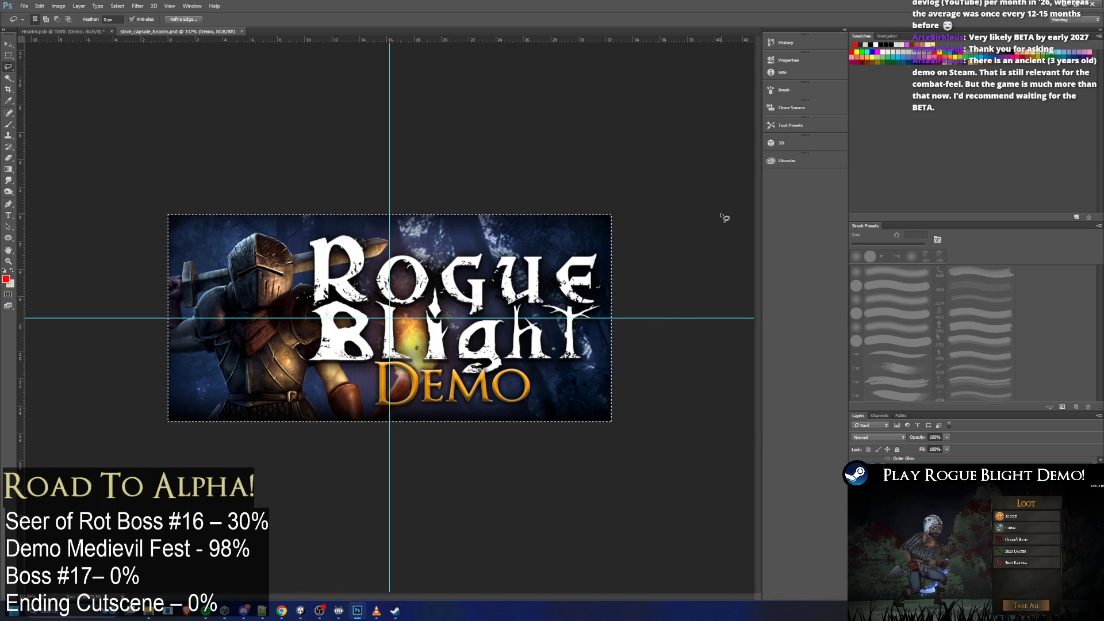
Quick-export the header capsule as PNG over store_capsule_header_english.png in the header folder
click(24, 5)
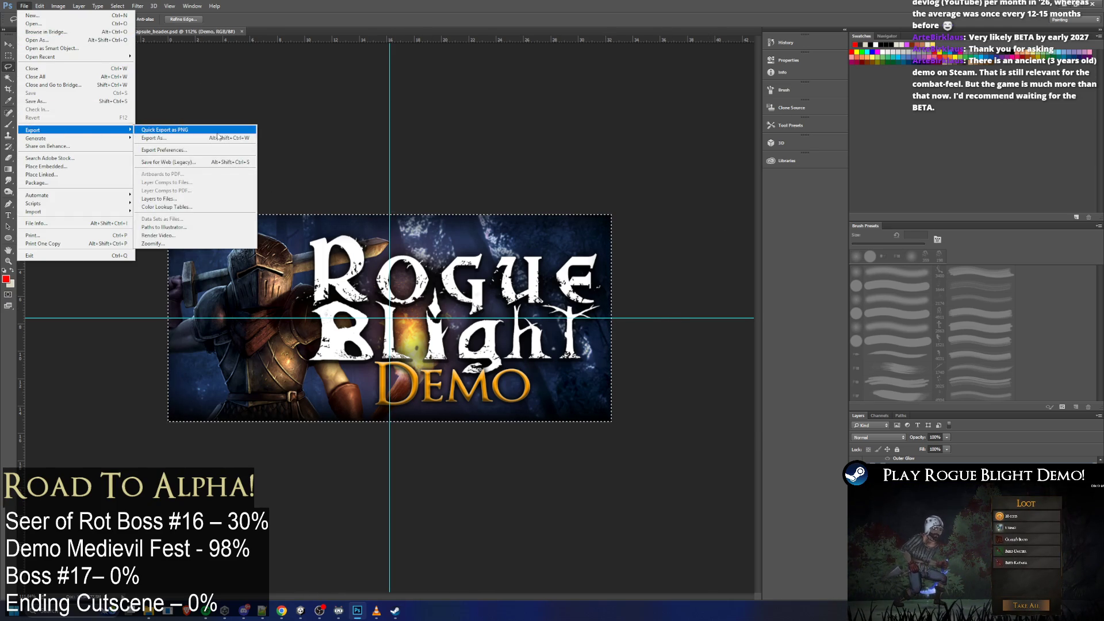
click(458, 160)
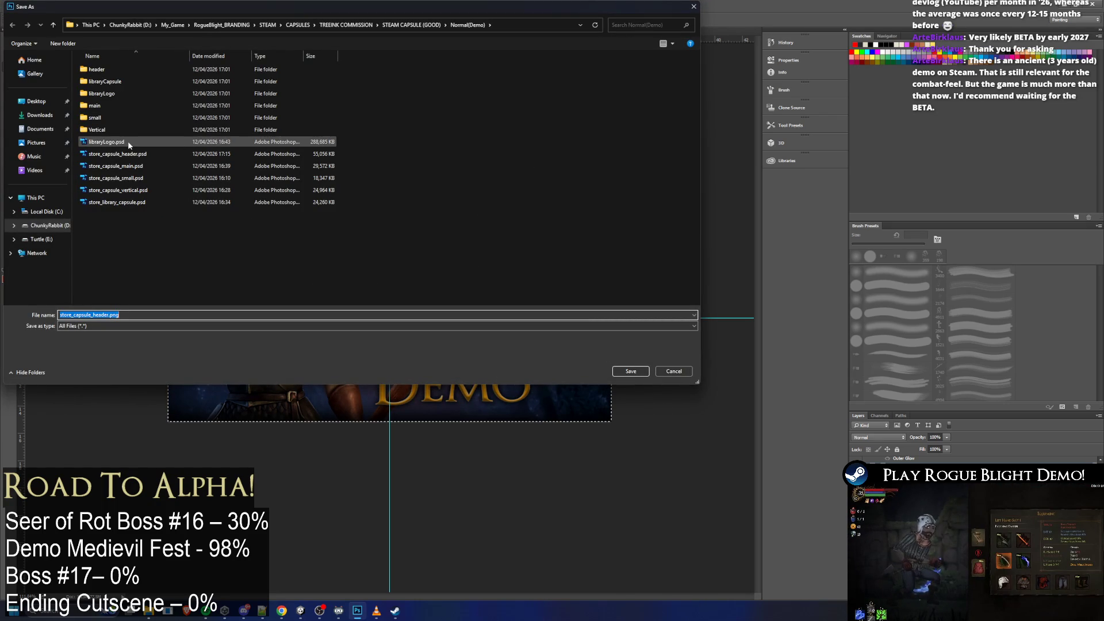
double_click(132, 69)
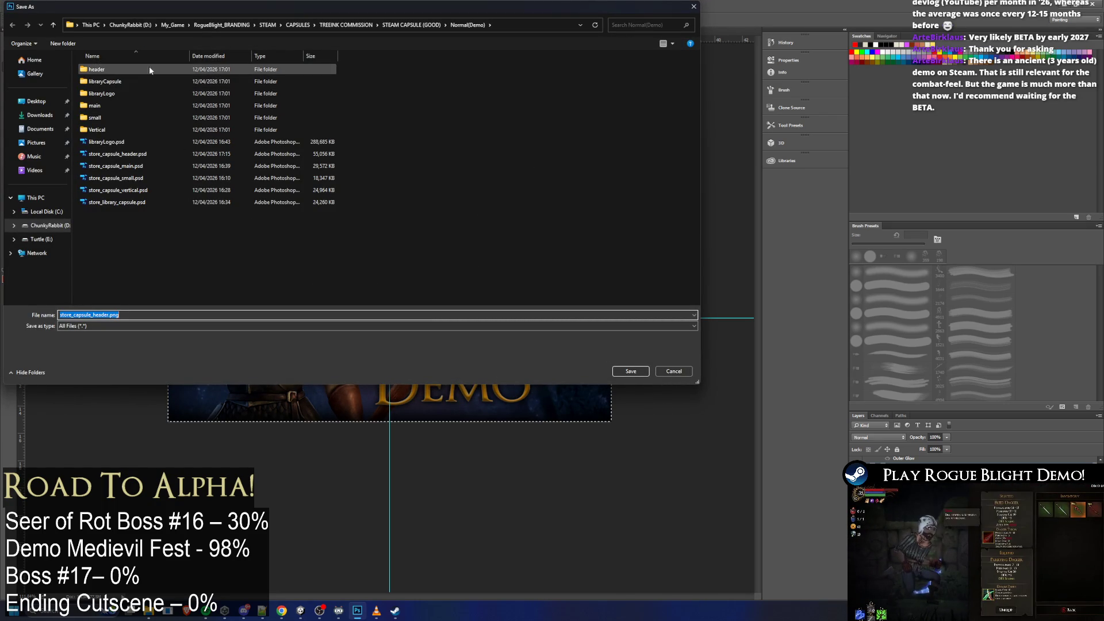
click(106, 82)
click(106, 83)
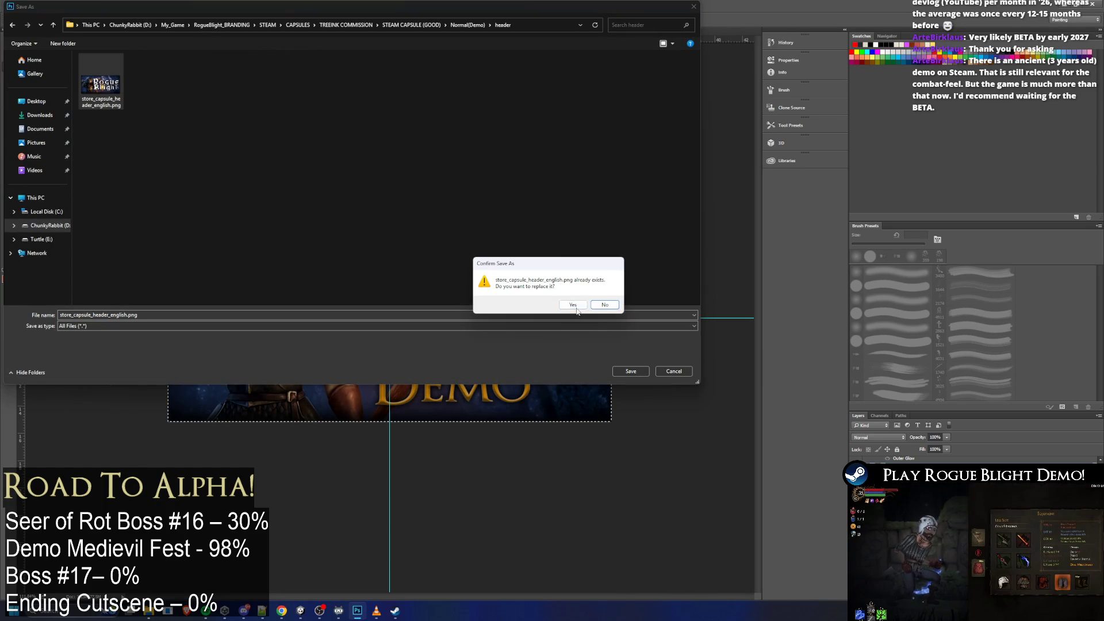
click(573, 305)
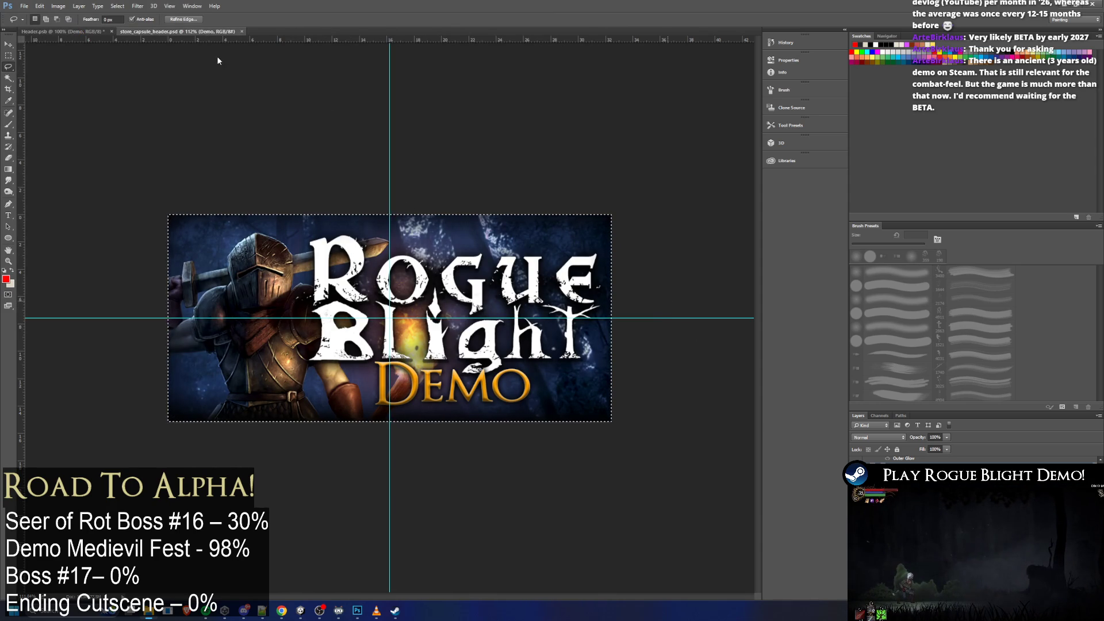
Switch between Header.psb and store_capsule_header.psd, then bring up the open-windows list
click(69, 31)
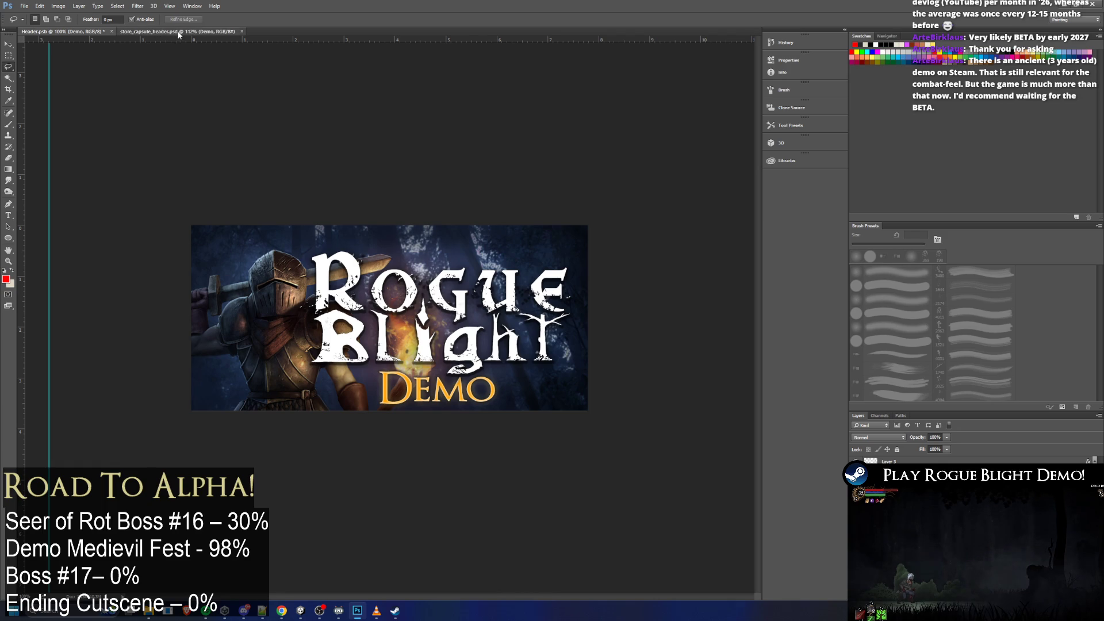
click(178, 33)
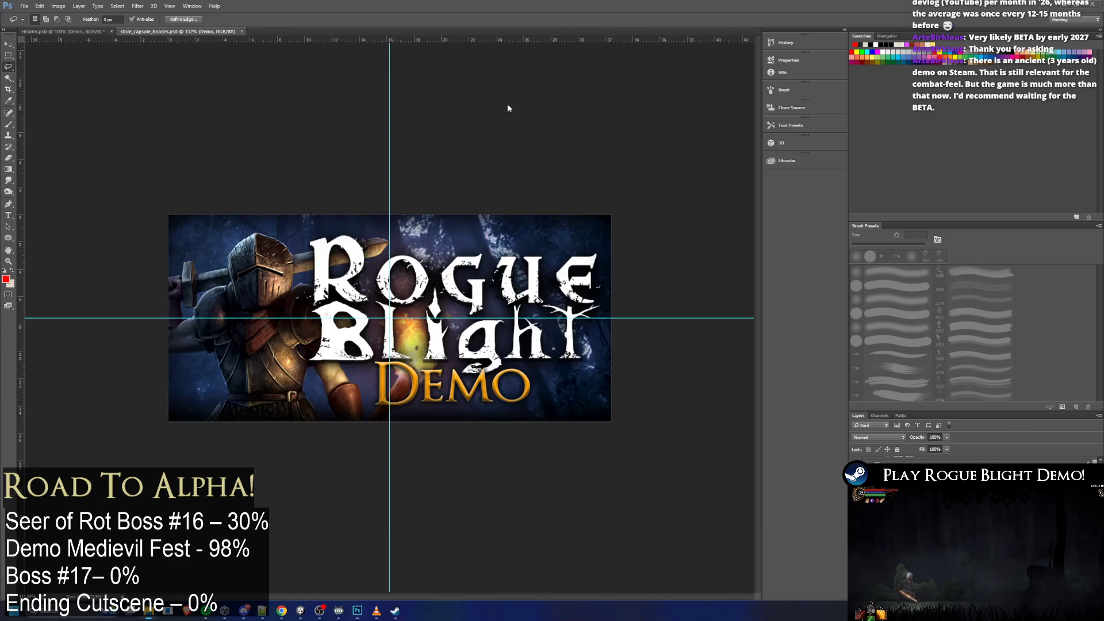
key(alt+Tab)
click(732, 146)
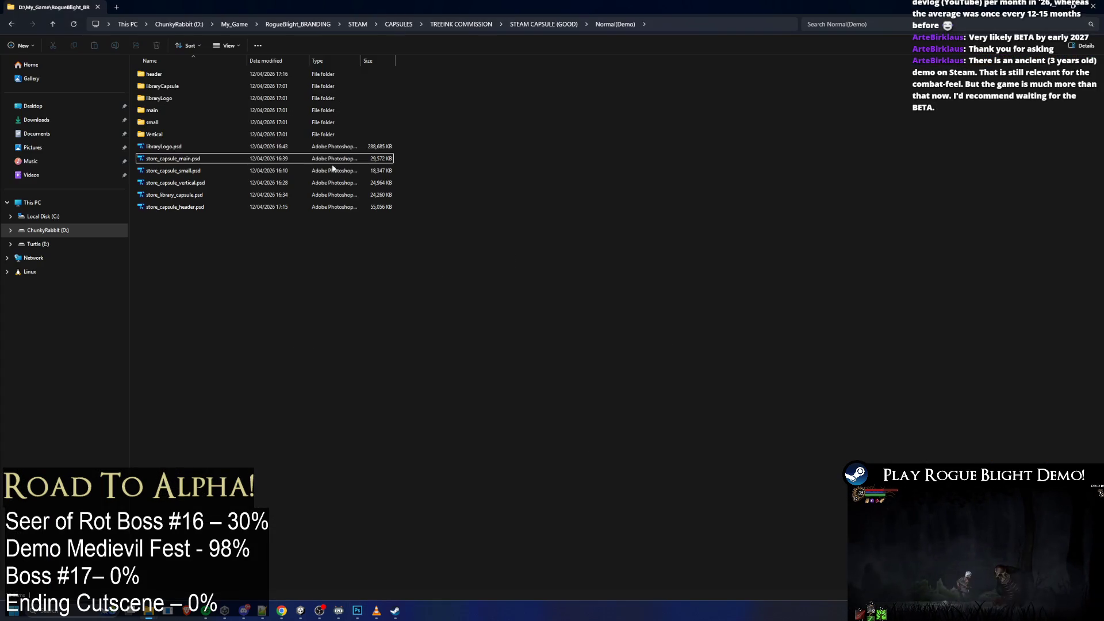
double_click(180, 75)
key(alt+Left)
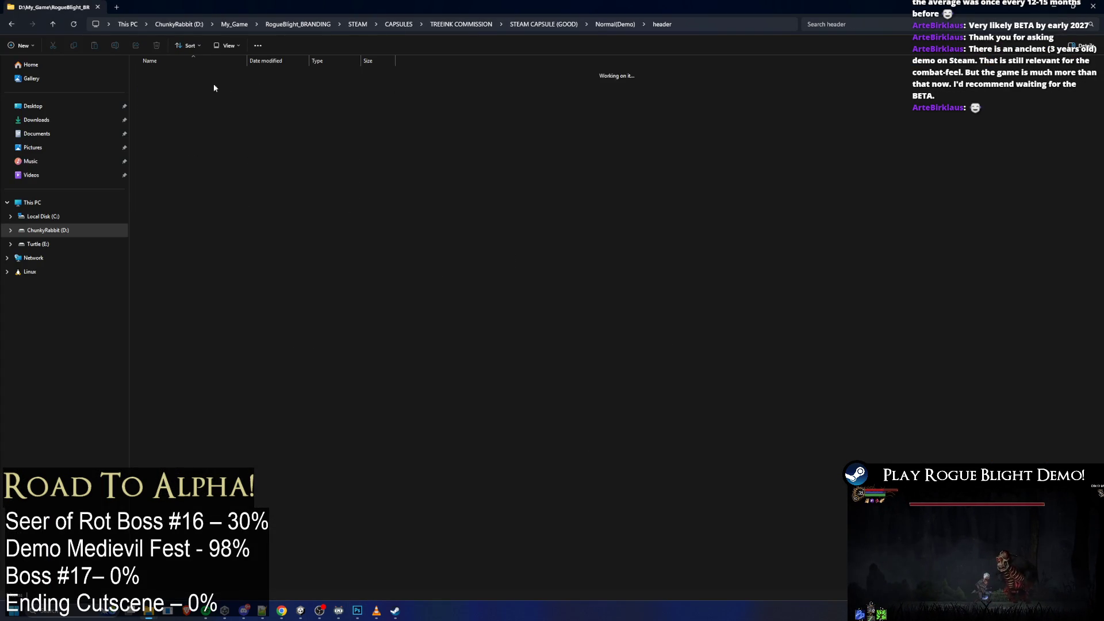
double_click(261, 75)
key(alt+Tab)
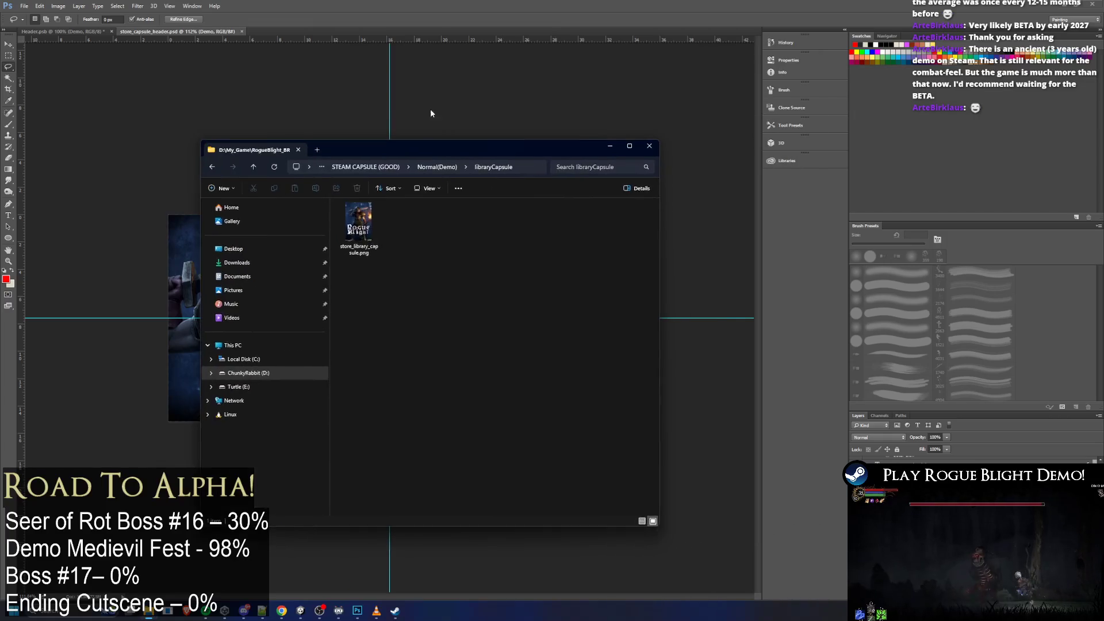
key(alt+Tab)
key(alt+Tab)
key(Tab)
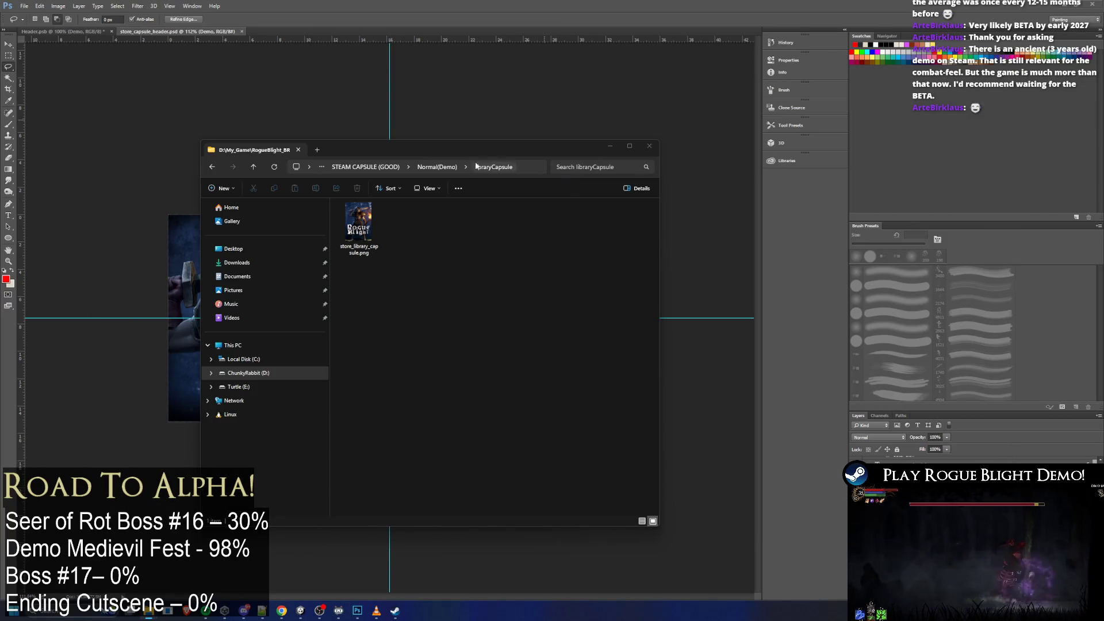
click(452, 167)
double_click(374, 243)
key(BackSpace)
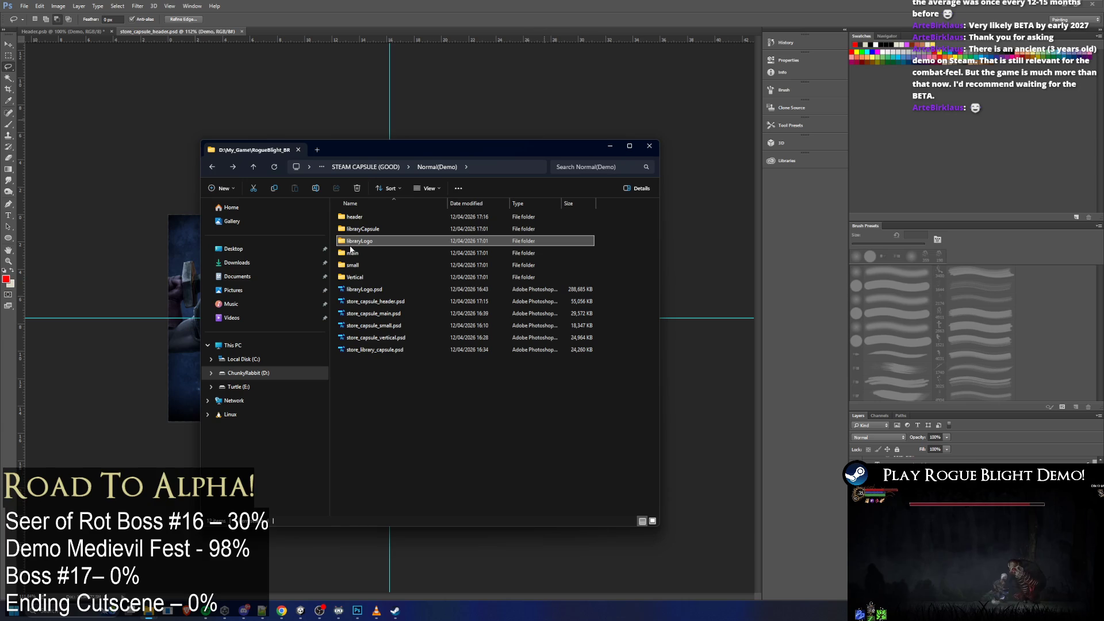
double_click(366, 255)
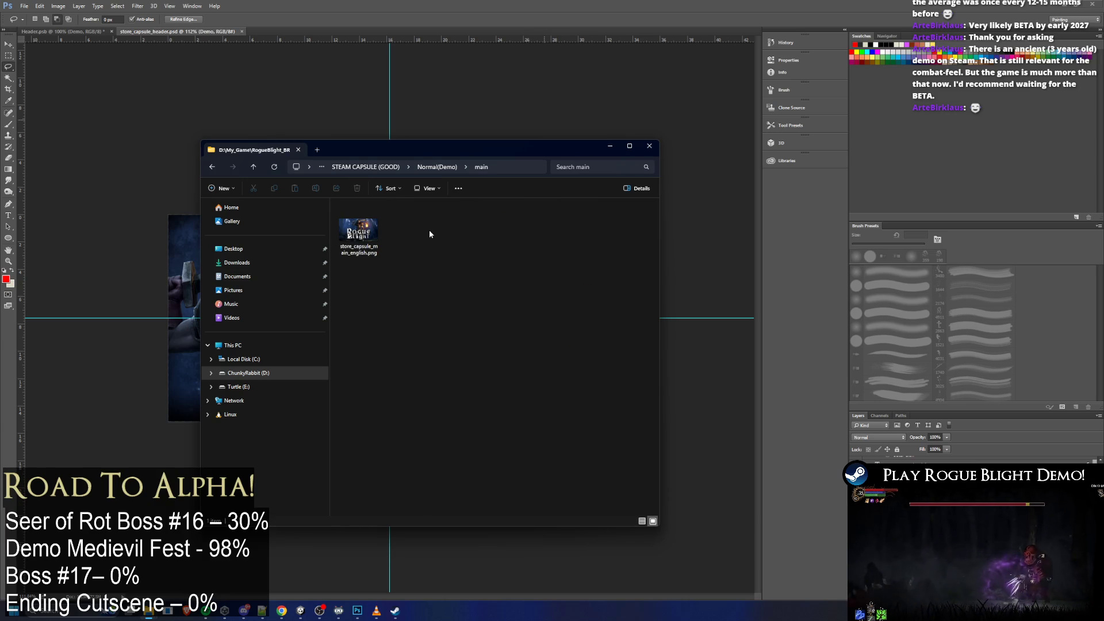
key(BackSpace)
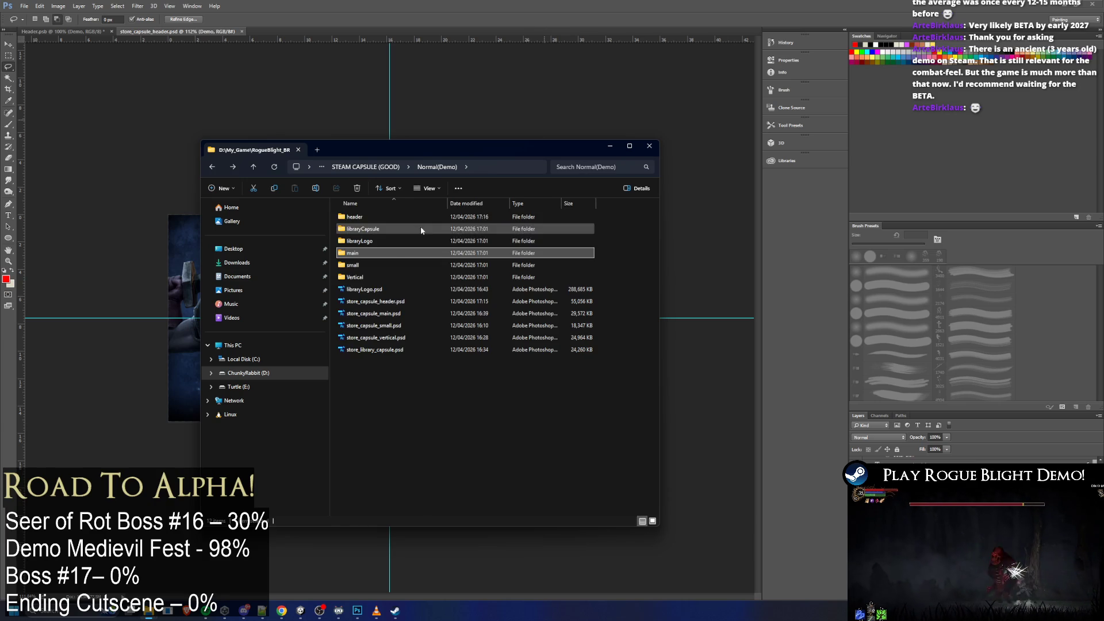
double_click(397, 263)
key(BackSpace)
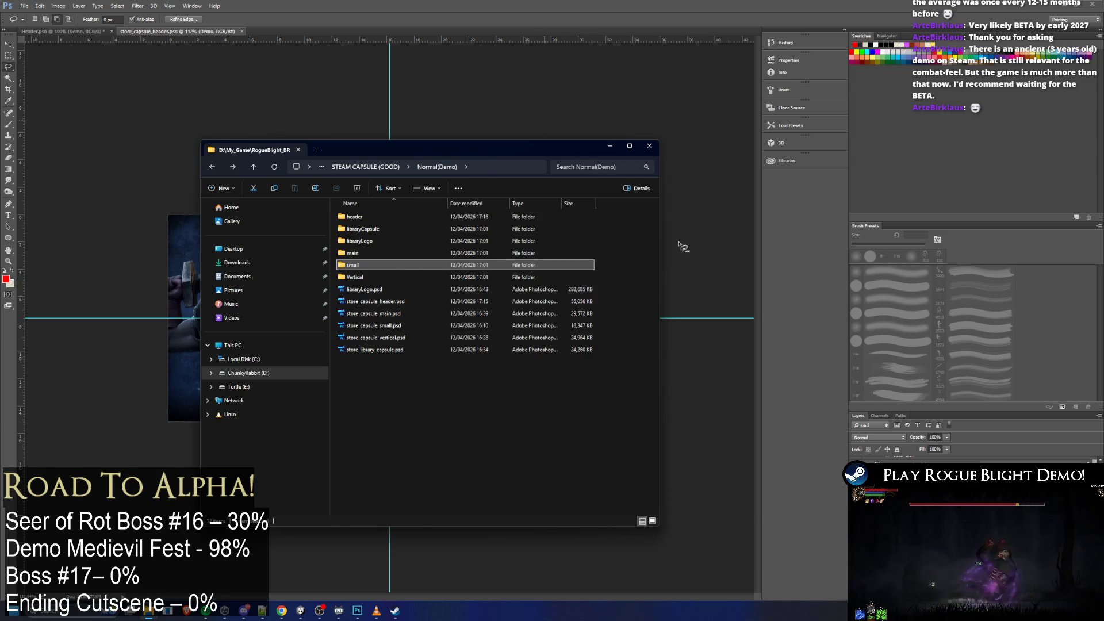
click(609, 146)
key(ctrl+Tab)
key(ctrl+Tab)
key(ctrl+a)
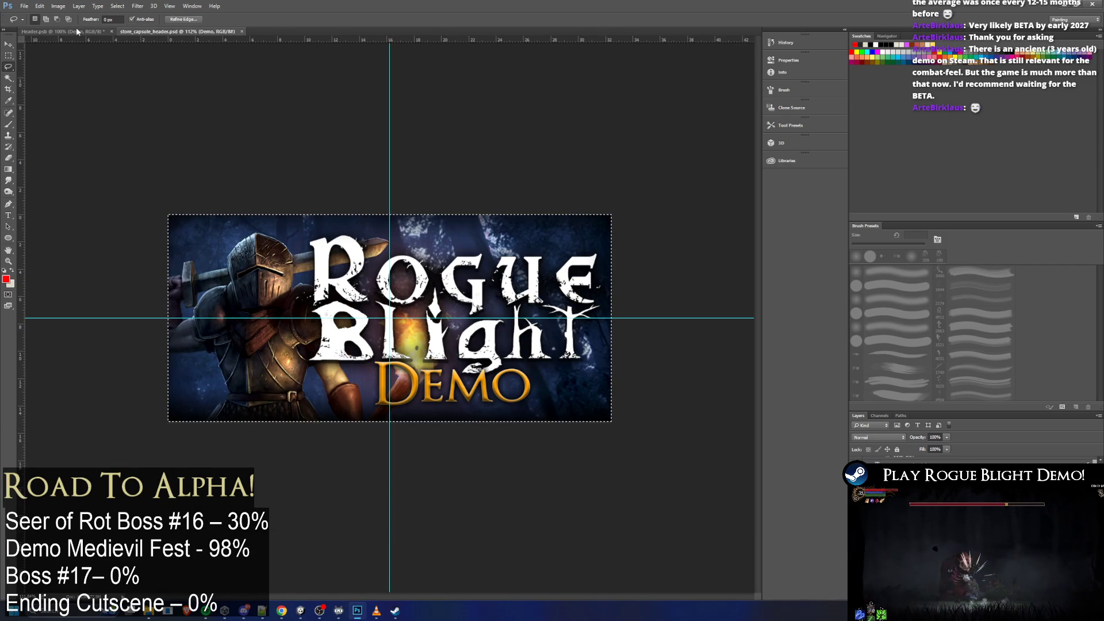
click(76, 31)
click(178, 31)
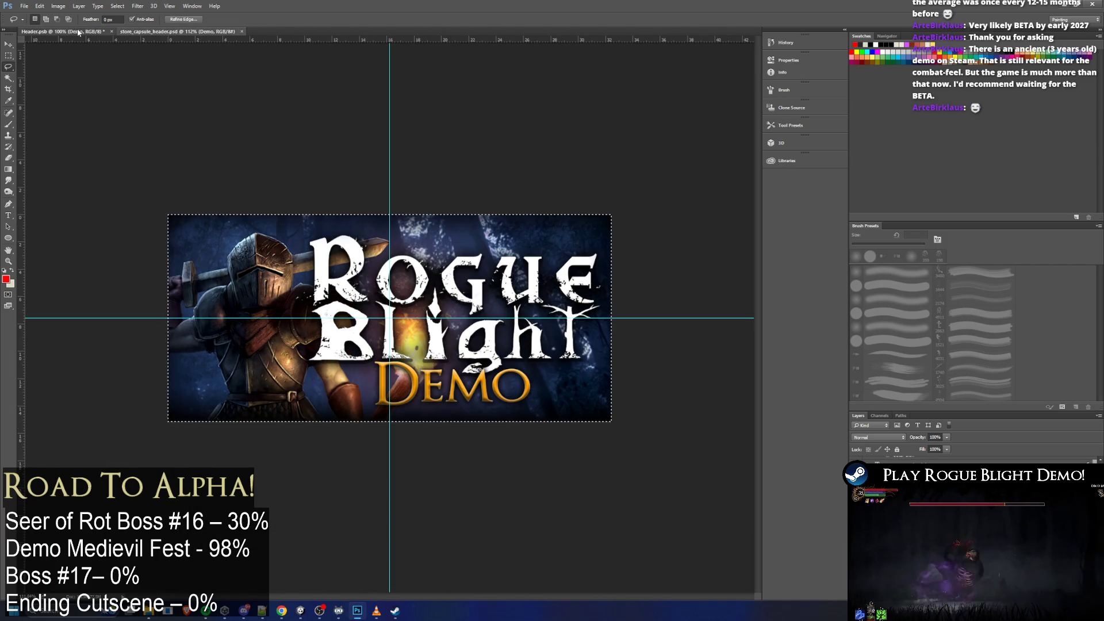
key(ctrl+Tab)
click(185, 30)
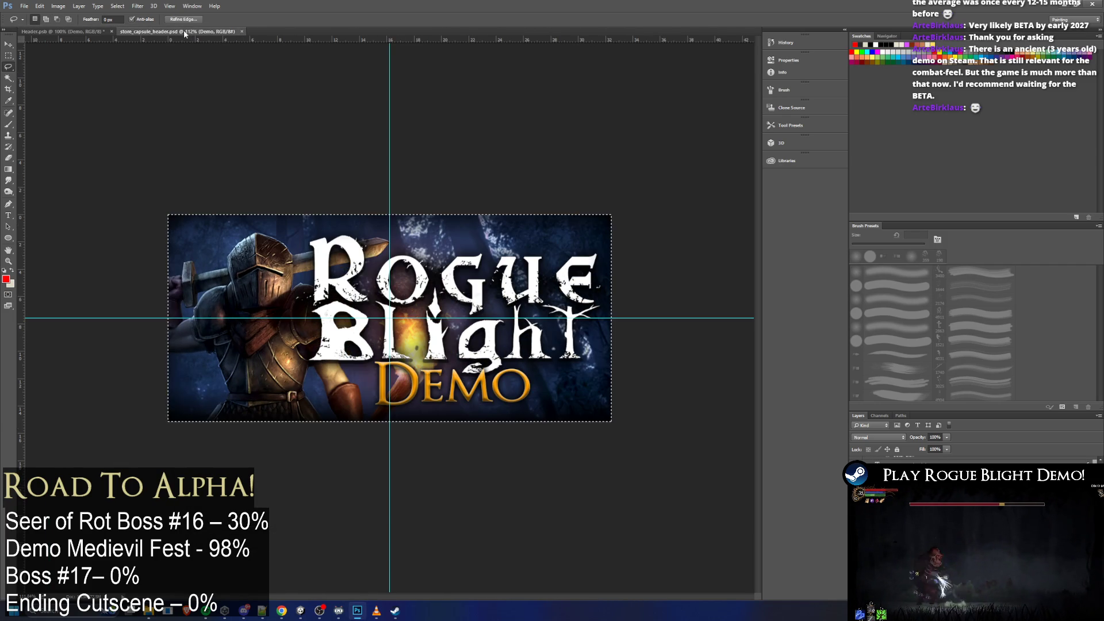
click(71, 32)
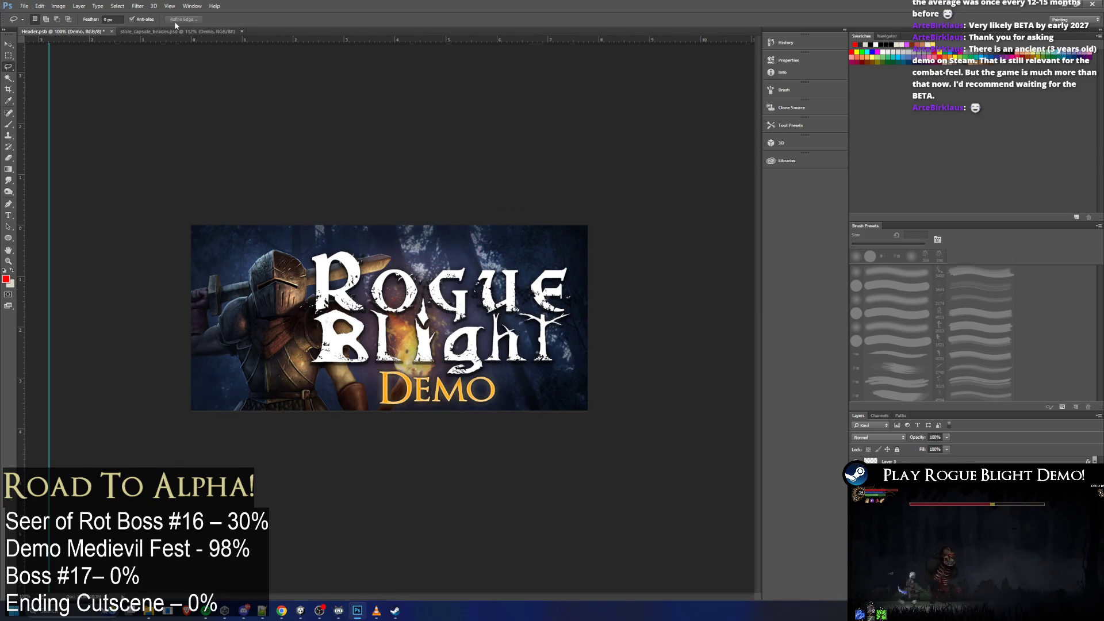
click(178, 31)
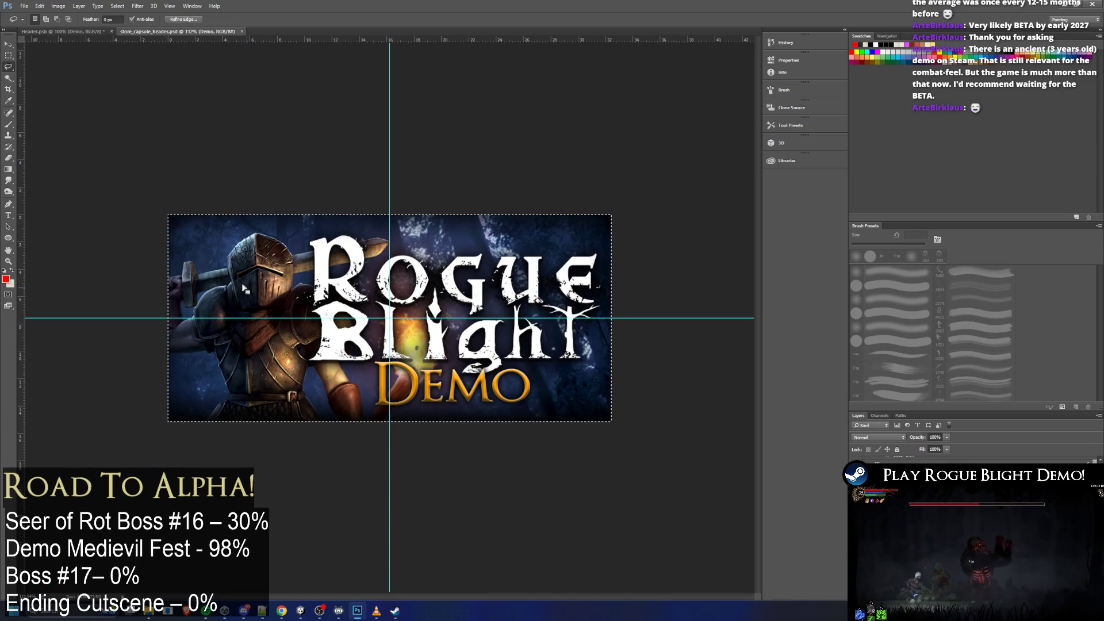
click(79, 33)
click(181, 32)
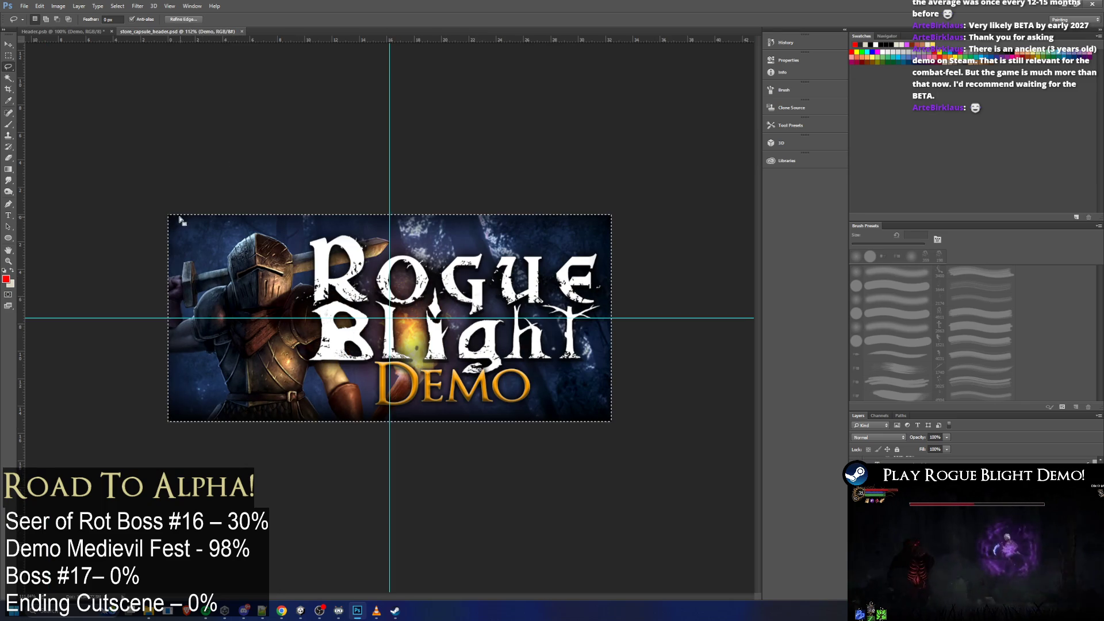
click(60, 32)
click(191, 32)
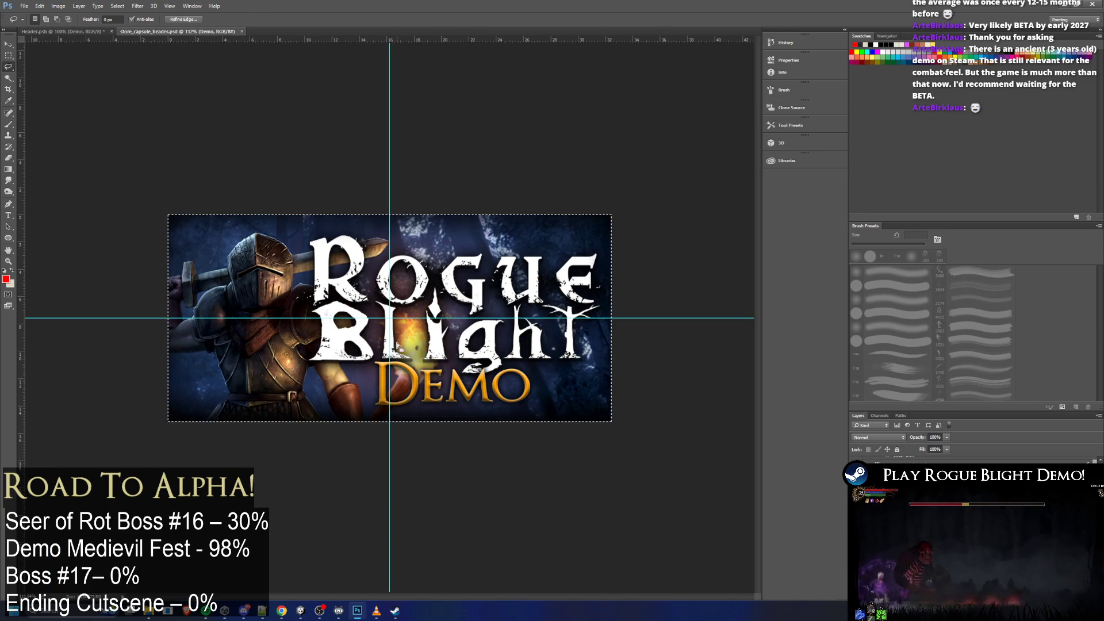
click(69, 33)
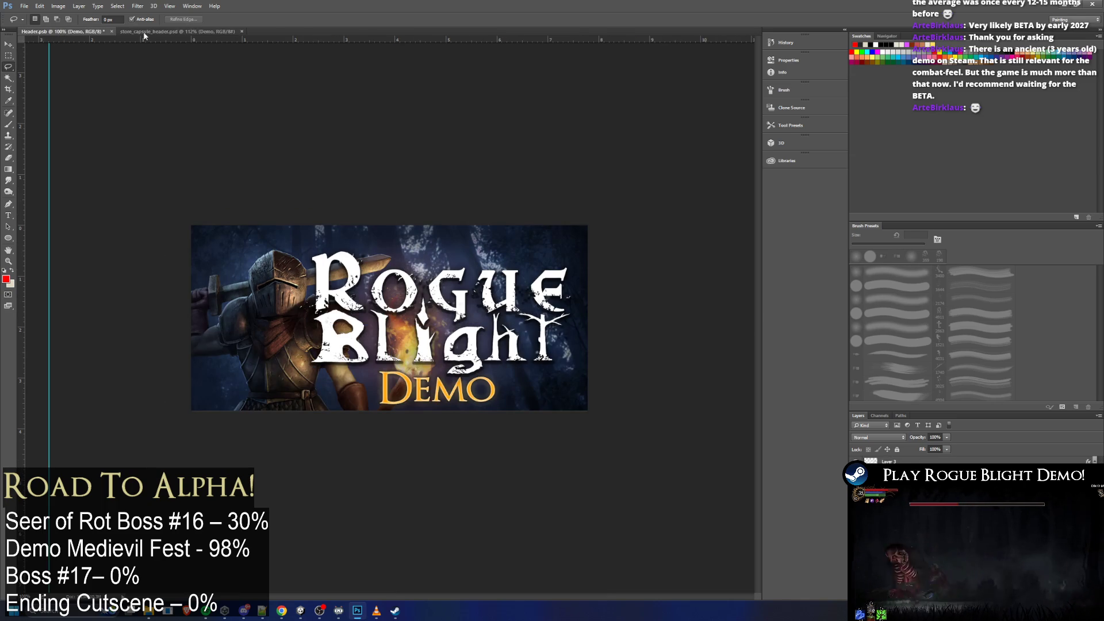
click(179, 32)
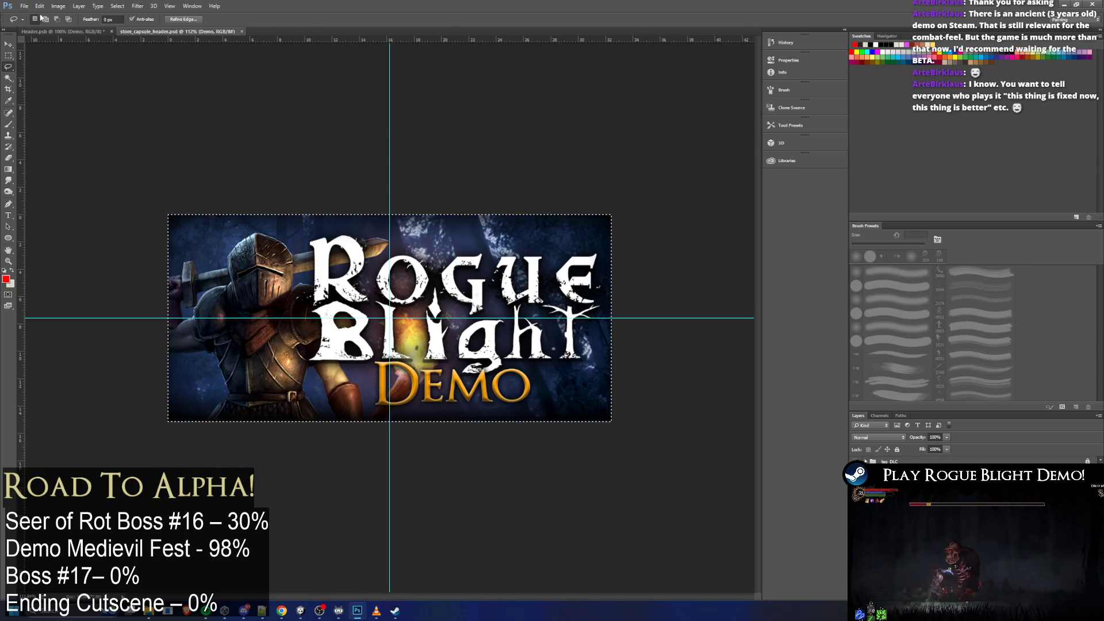
Quick-export the DEMO header as PNG, replacing store_capsule_header_english.png
click(24, 6)
mouse_move(74, 130)
click(166, 130)
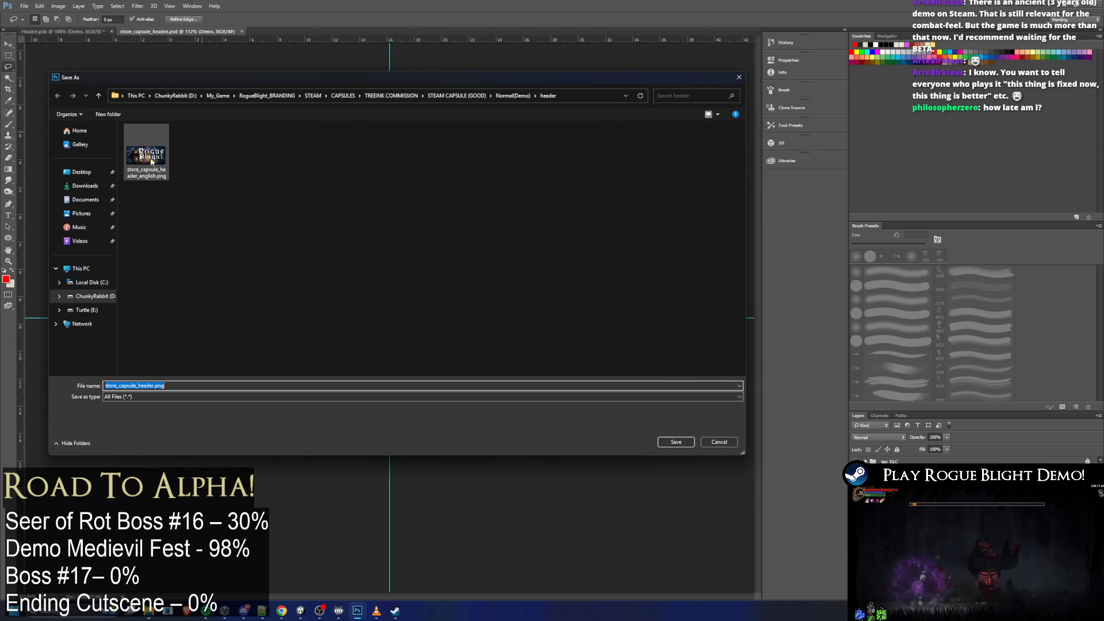
double_click(146, 157)
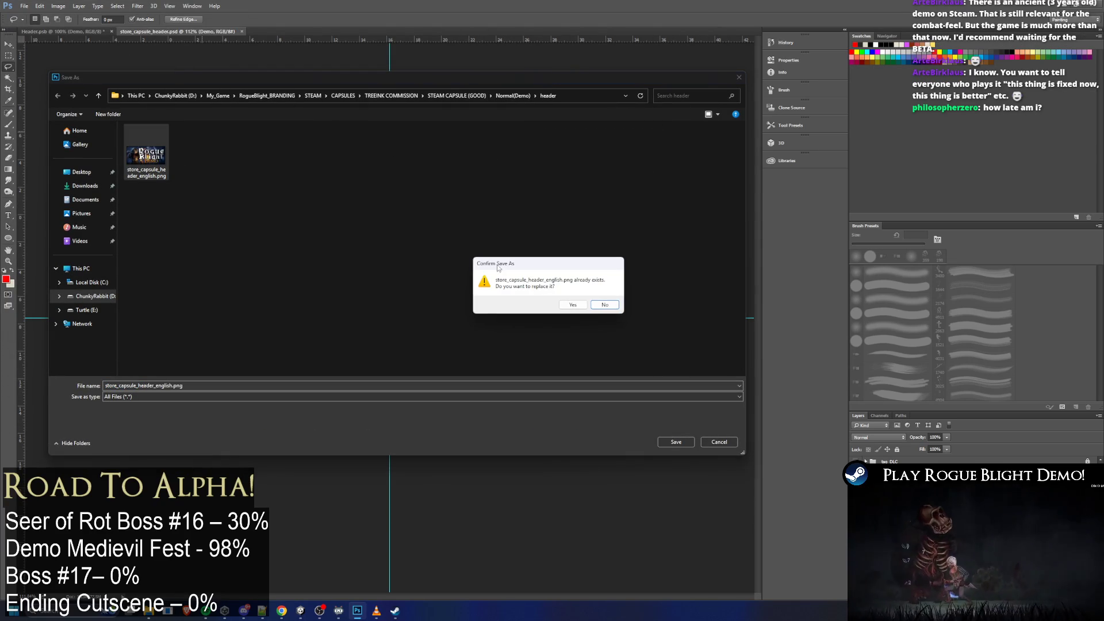
click(574, 306)
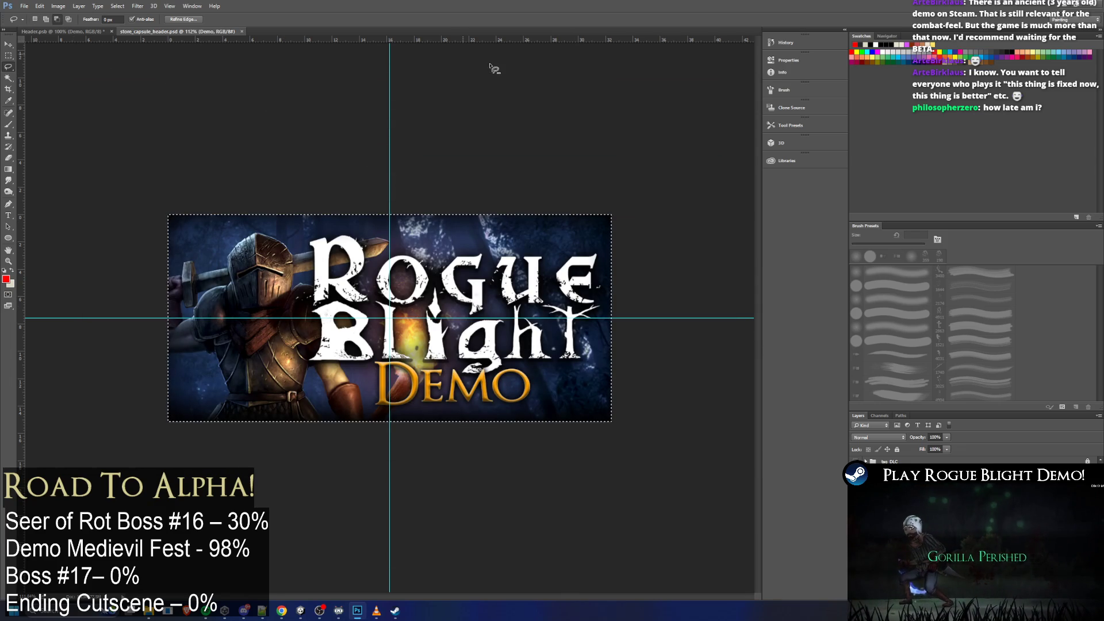
From the Normal(Demo) folder in File Explorer, open store_capsule_vertical.psd in Photoshop
key(alt+Tab)
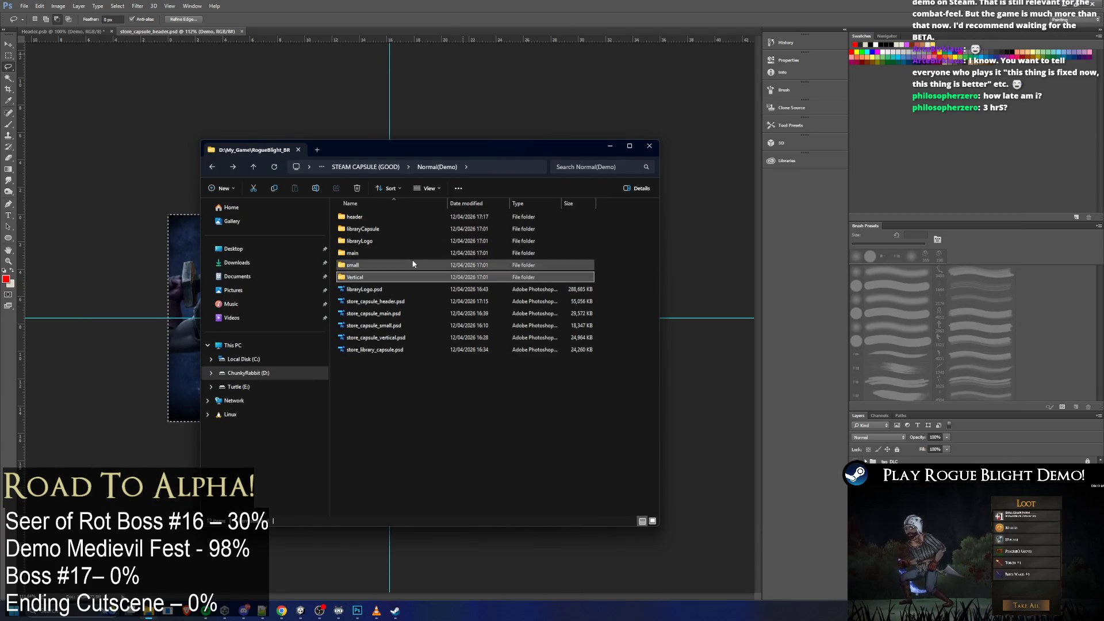
double_click(374, 278)
key(alt+Left)
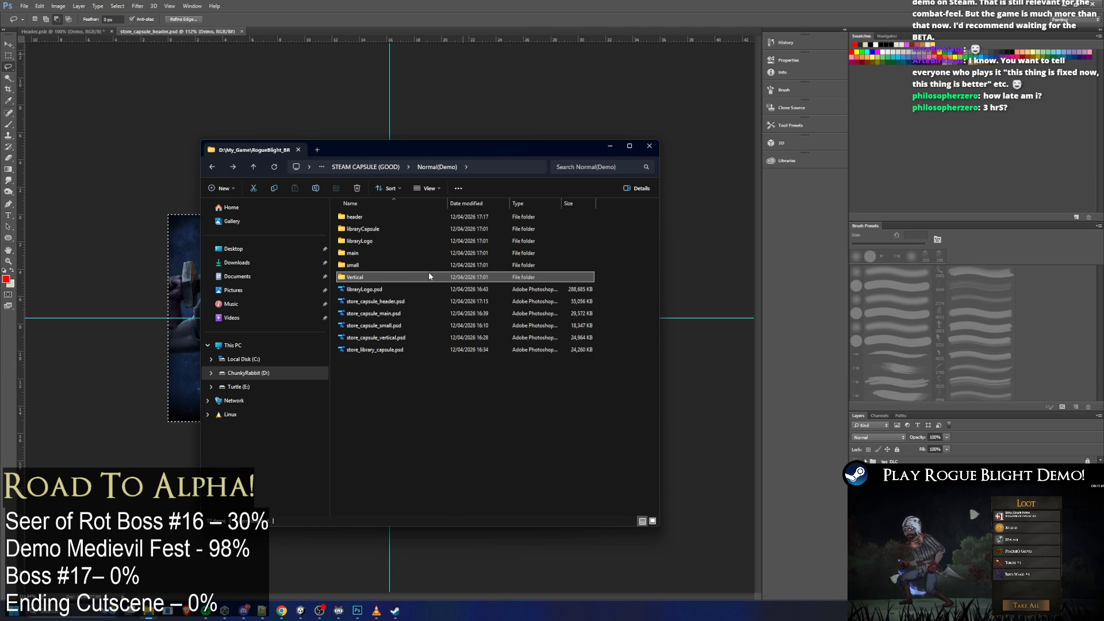
double_click(393, 339)
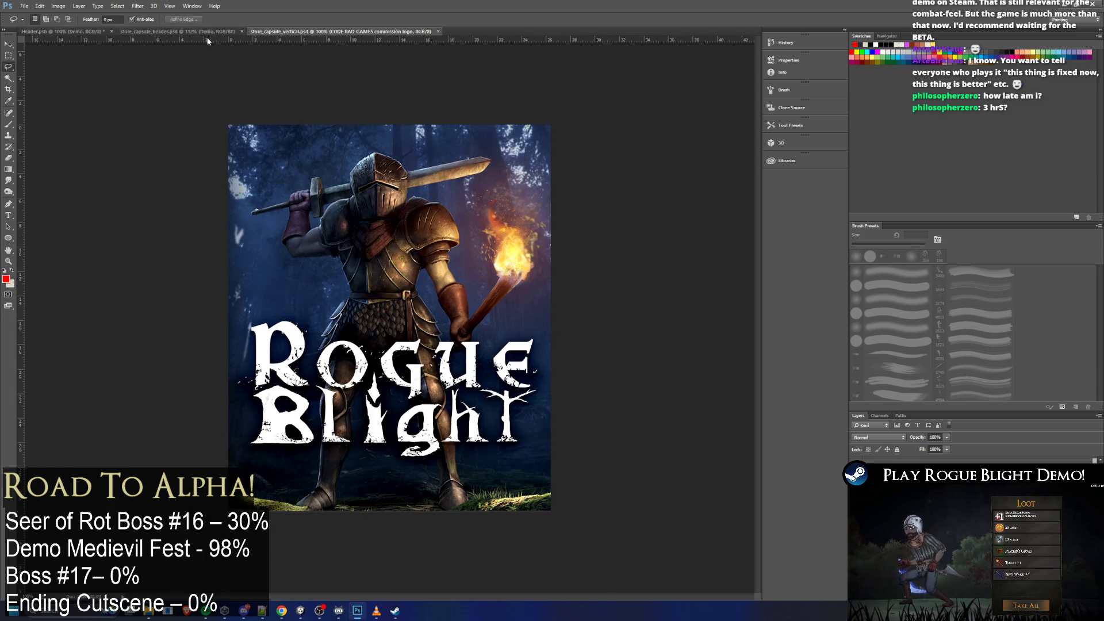
Duplicate the header's Demo layer into store_capsule_vertical.psd
click(137, 31)
right_click(904, 463)
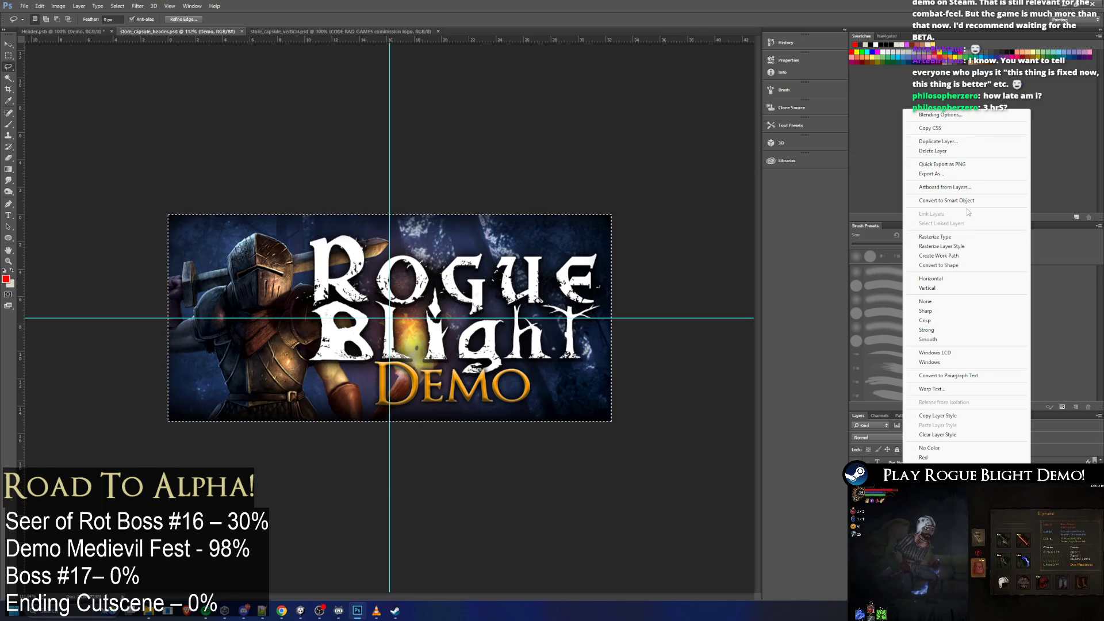
click(960, 141)
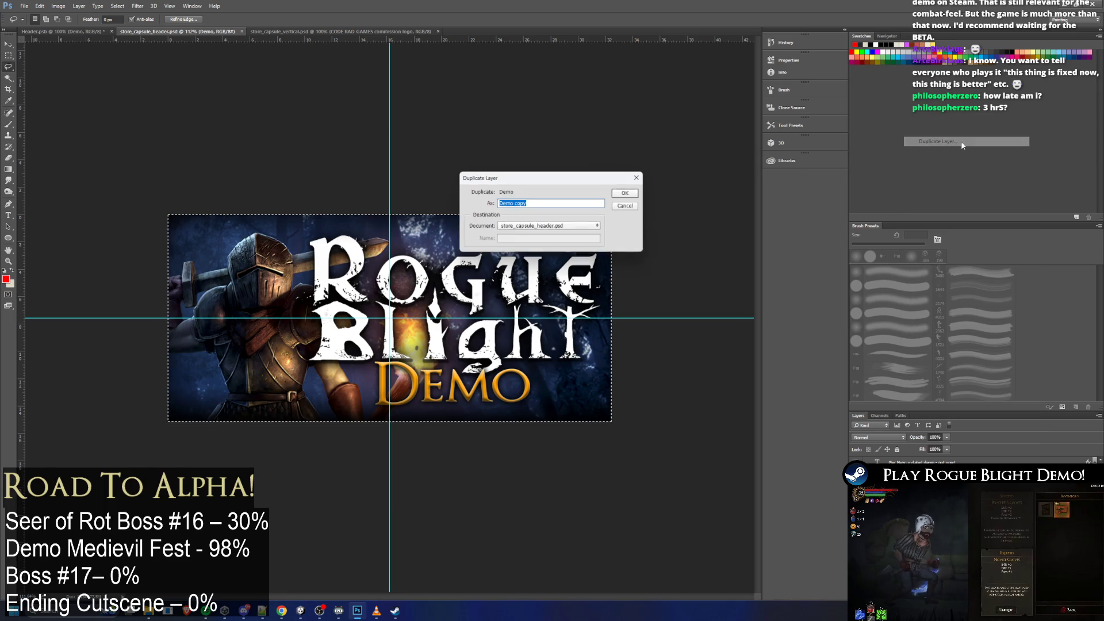
click(571, 227)
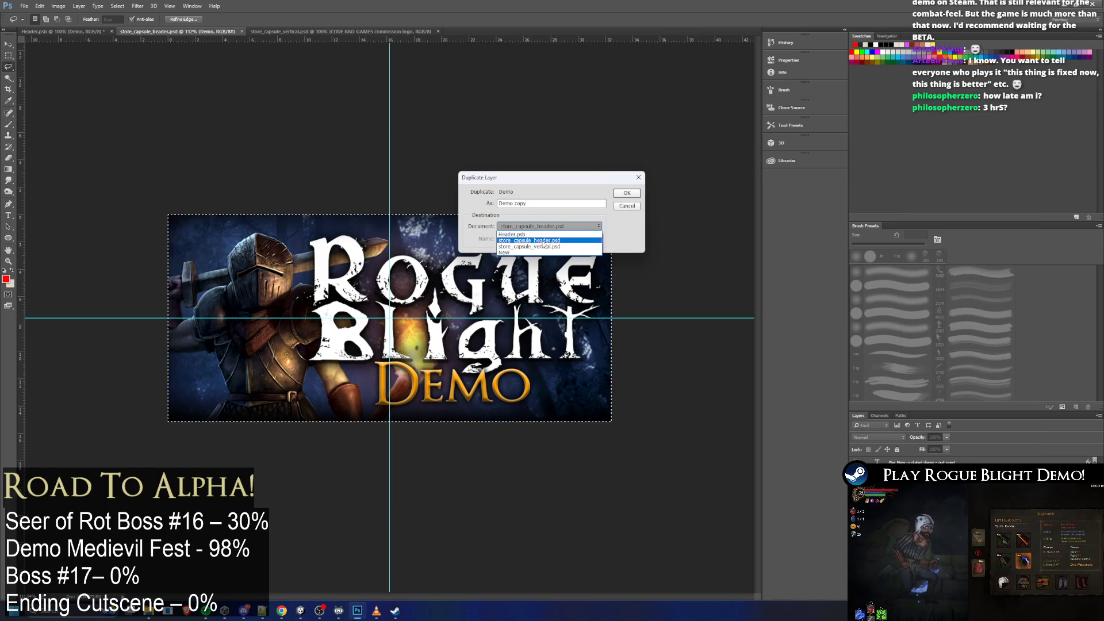
click(551, 246)
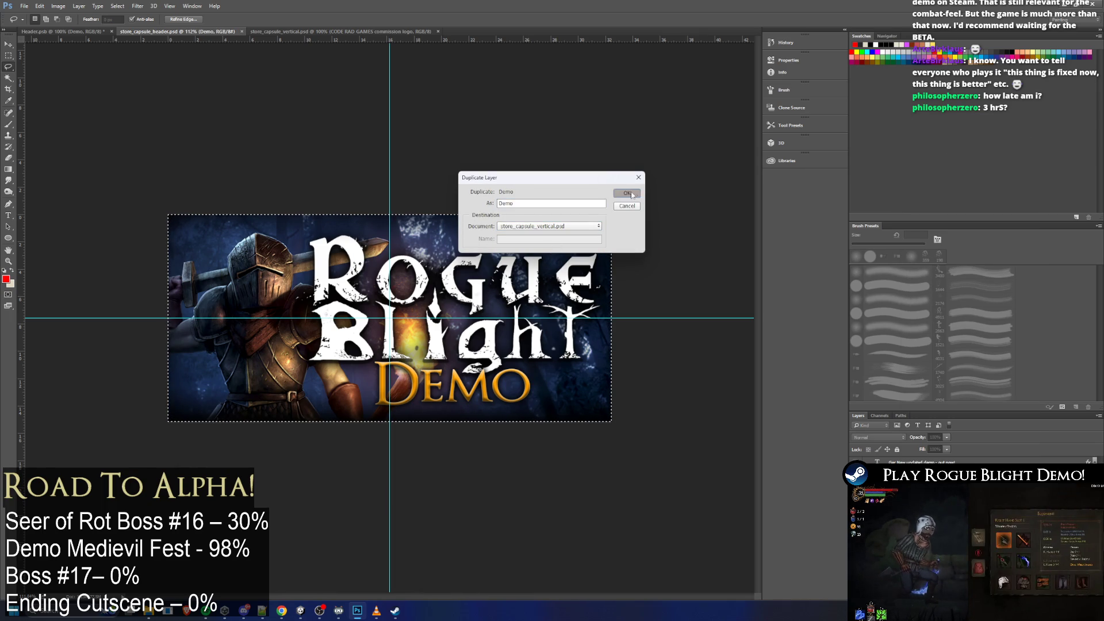
click(627, 193)
Move the DEMO text below the Rogue Blight title and nudge the logo slightly higher
click(313, 32)
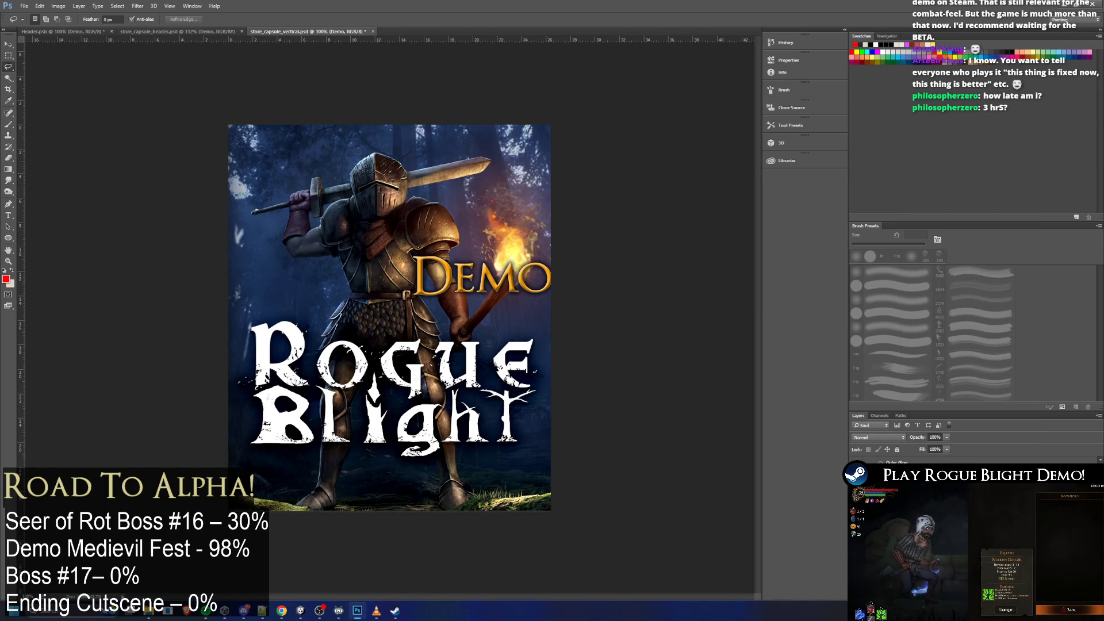
key(v)
mouse_move(477, 270)
mouse_down()
mouse_move(456, 279)
mouse_move(389, 454)
mouse_up()
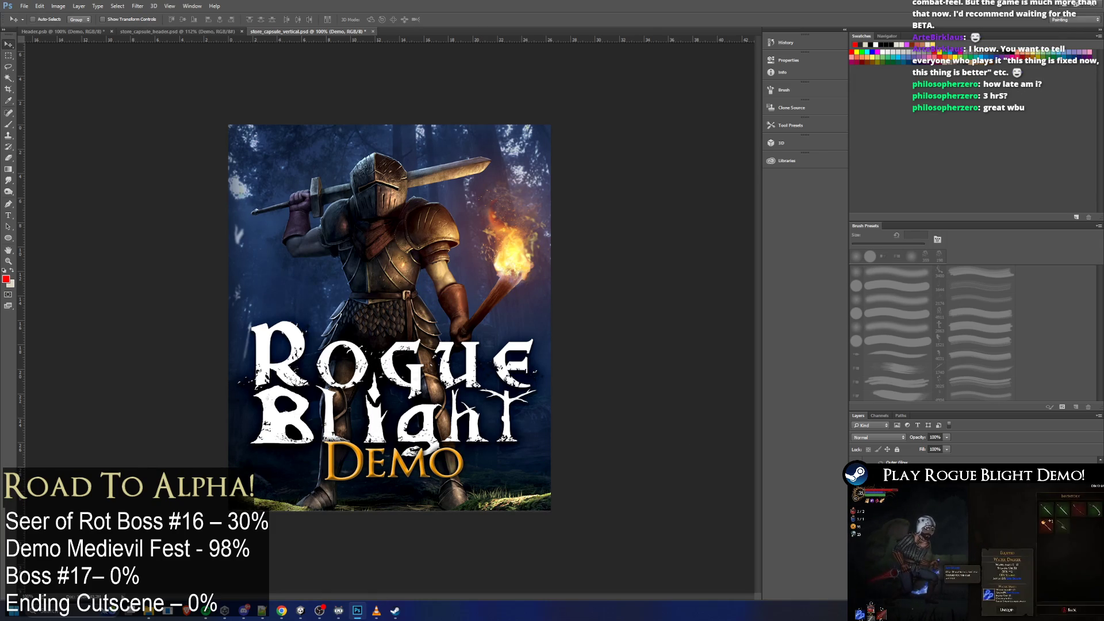
click(914, 458)
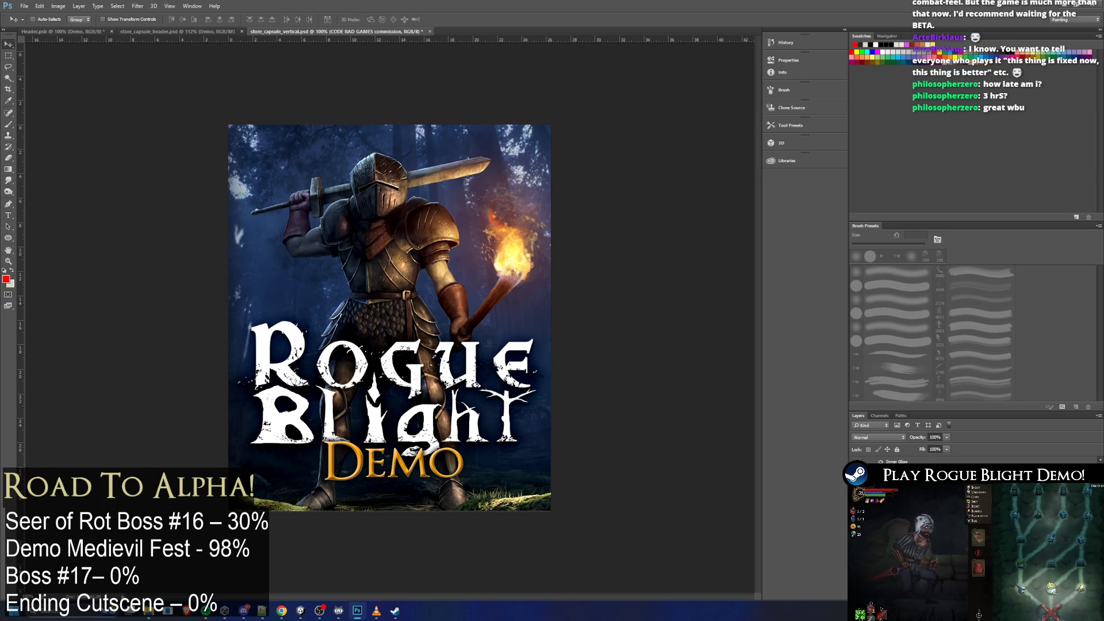
key(Up)
key(Up)
key(Up)
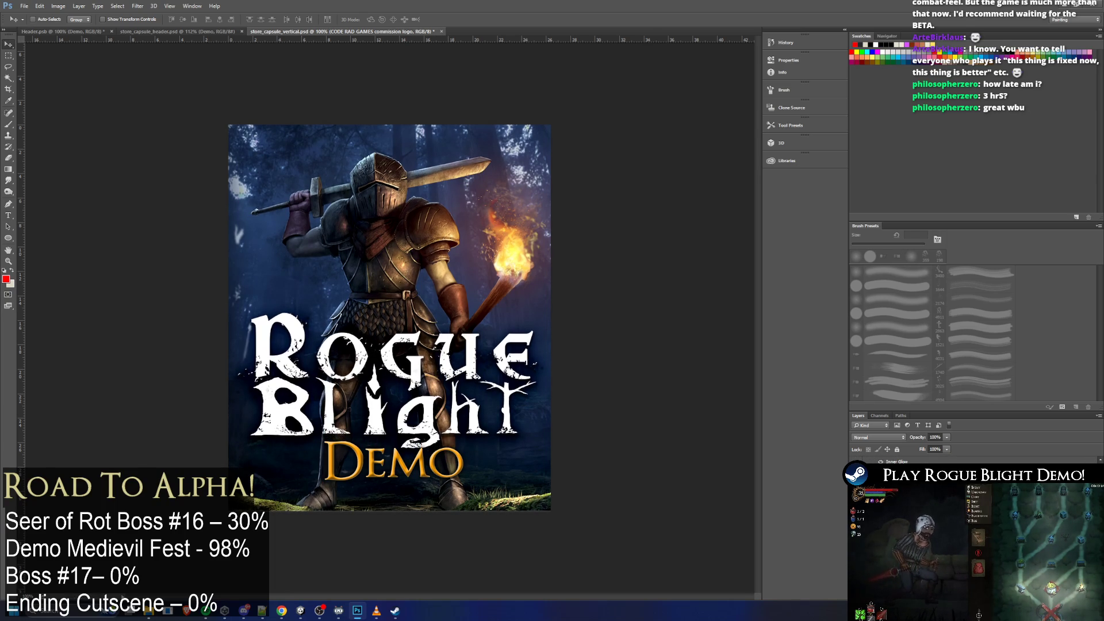
key(Up)
key(Up)
key(Up)
key(Down)
key(Down)
key(Down)
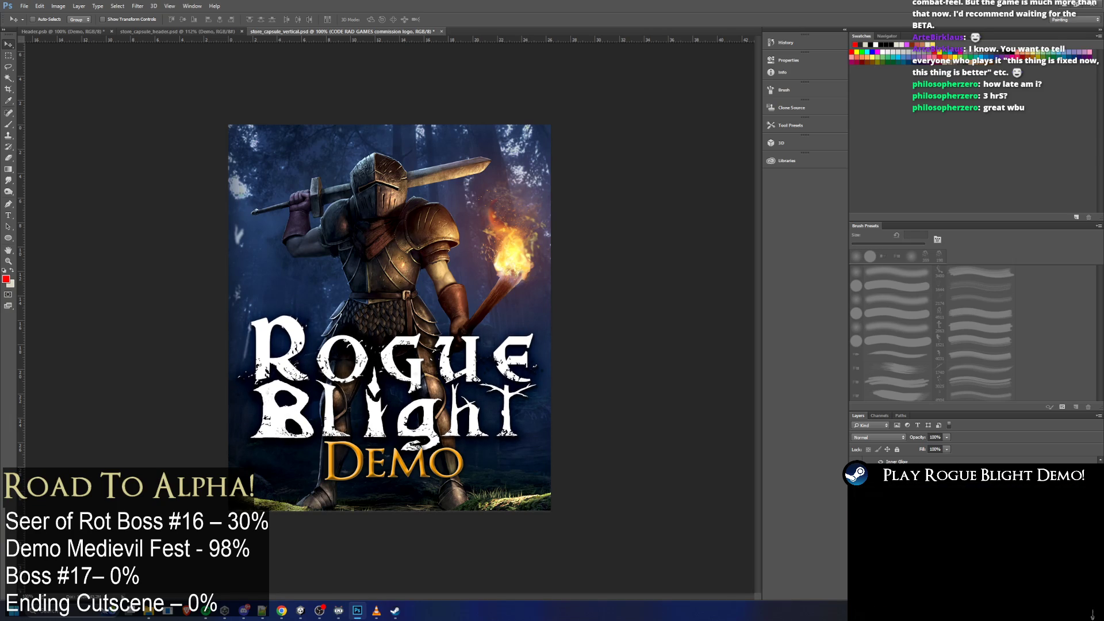
key(alt)
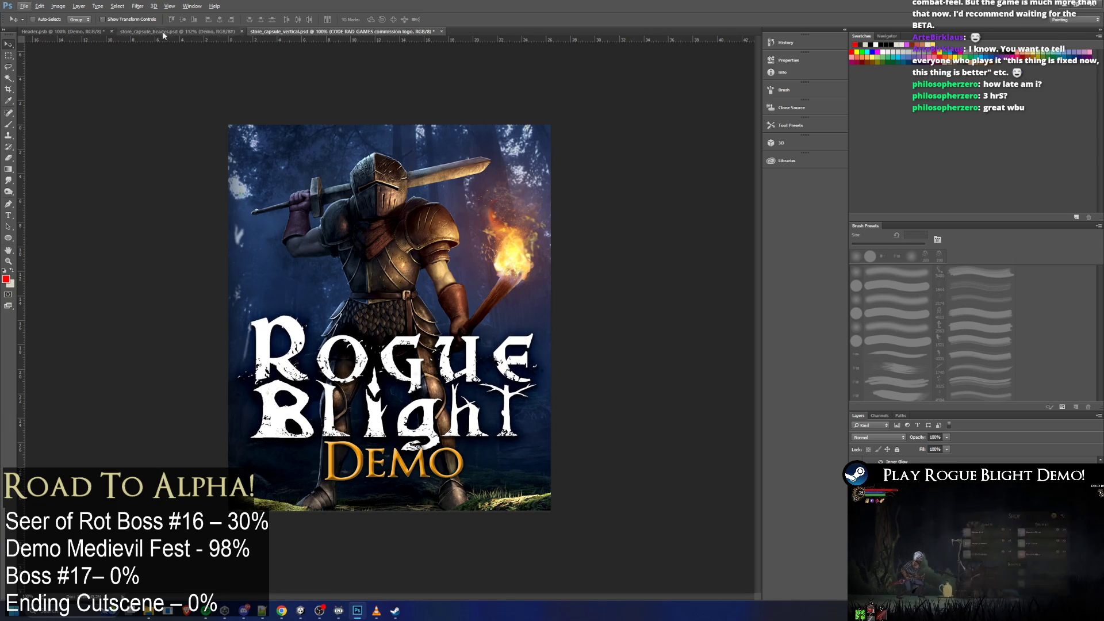
Quick-export the vertical capsule as PNG over store_capsule_vertical_english.png in the Vertical folder
click(23, 7)
mouse_move(81, 130)
click(162, 130)
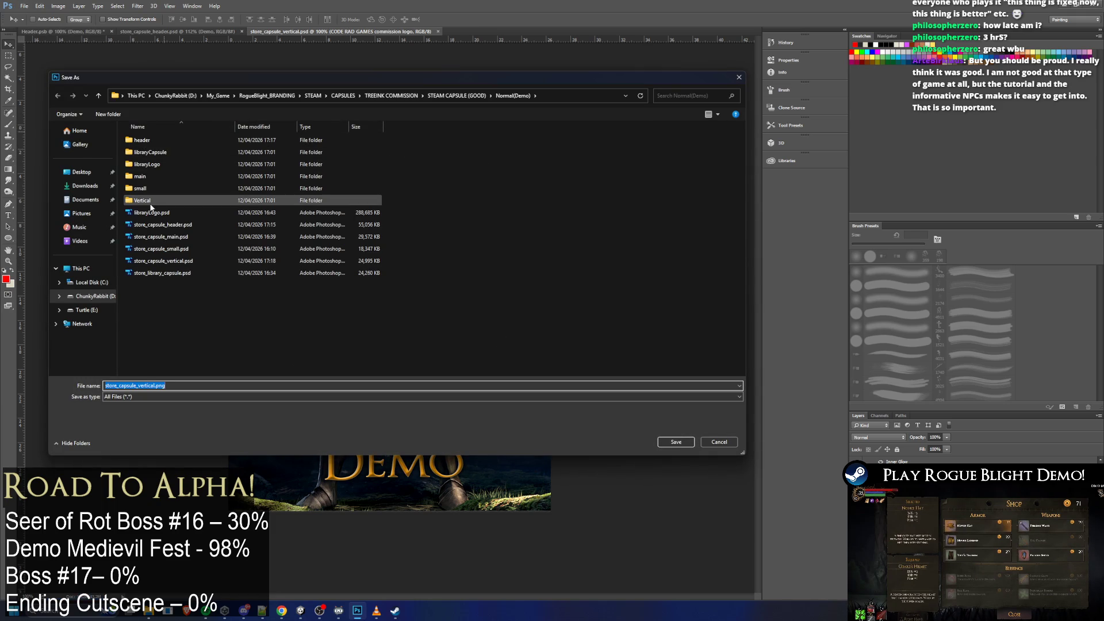
double_click(142, 200)
double_click(148, 151)
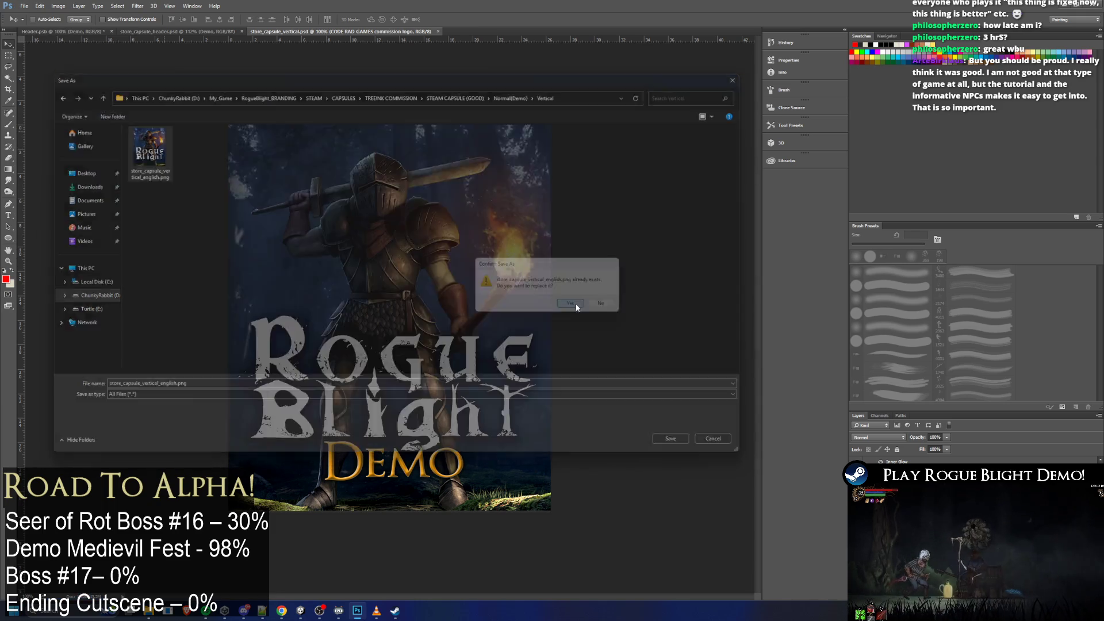
click(577, 305)
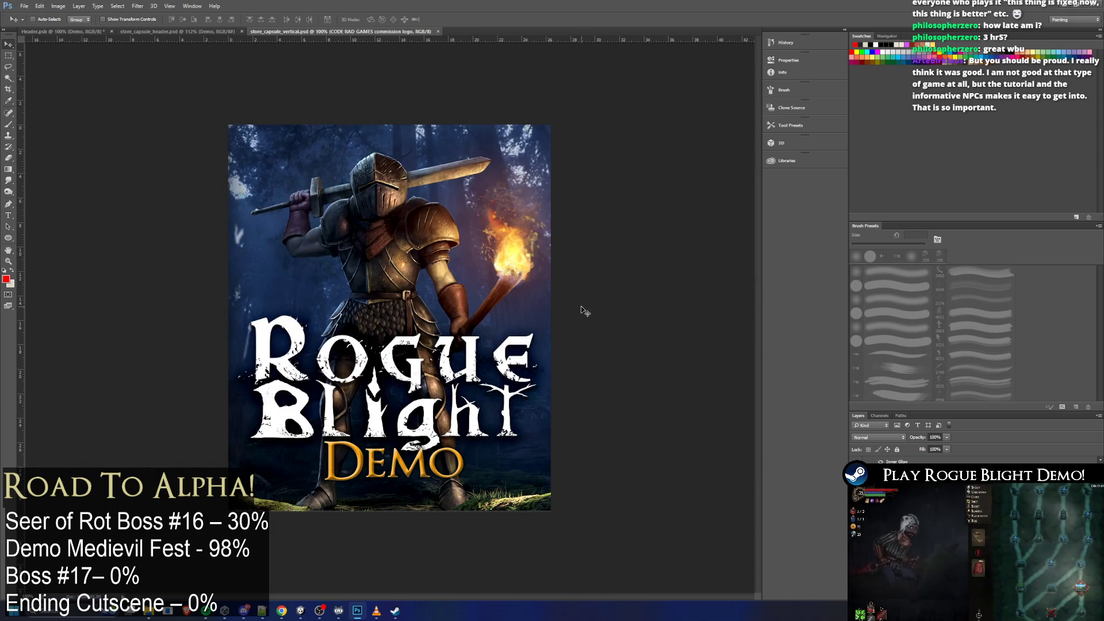
Check the exported PNG in File Explorer, then select the Demo text layer in Photoshop
key(super+e)
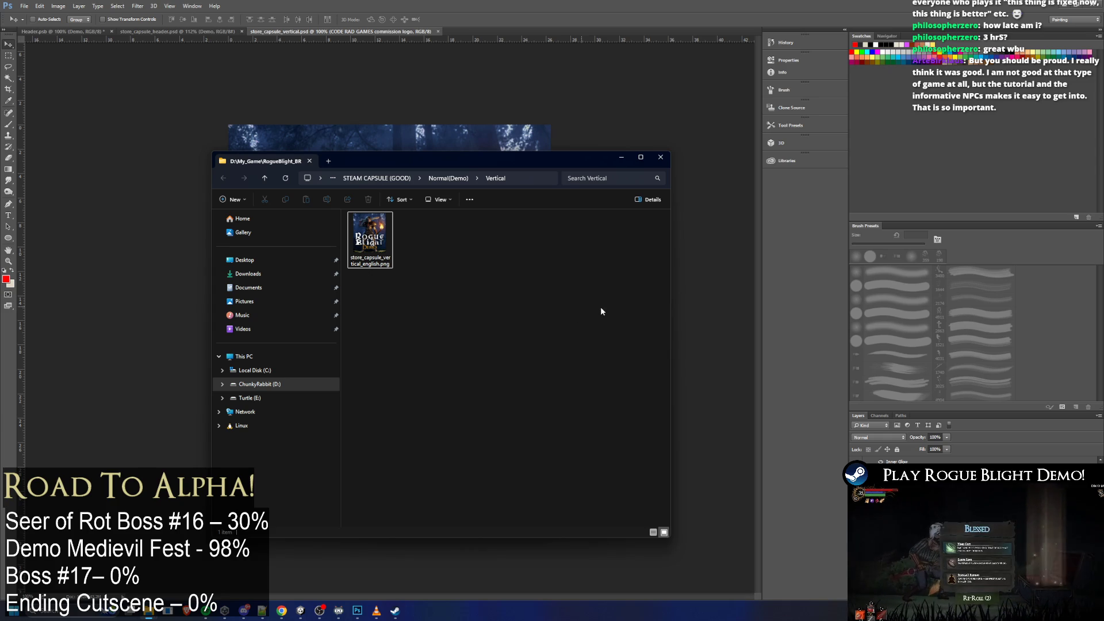
click(640, 4)
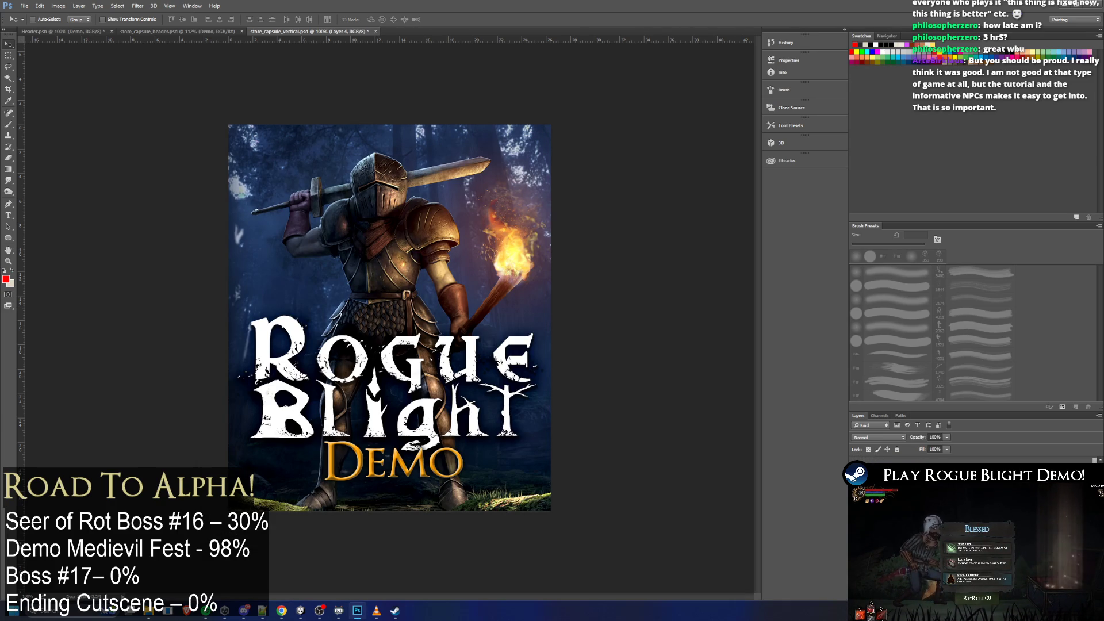
click(419, 445)
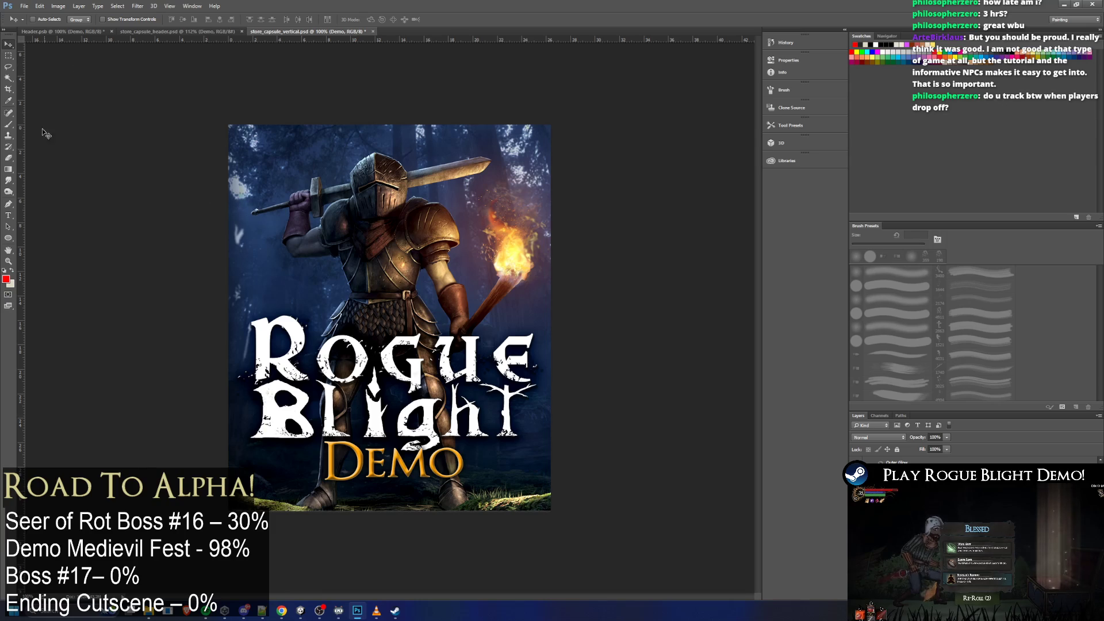
Set the DEMO text to 140 pt and shift it slightly left and down under the title
key(t)
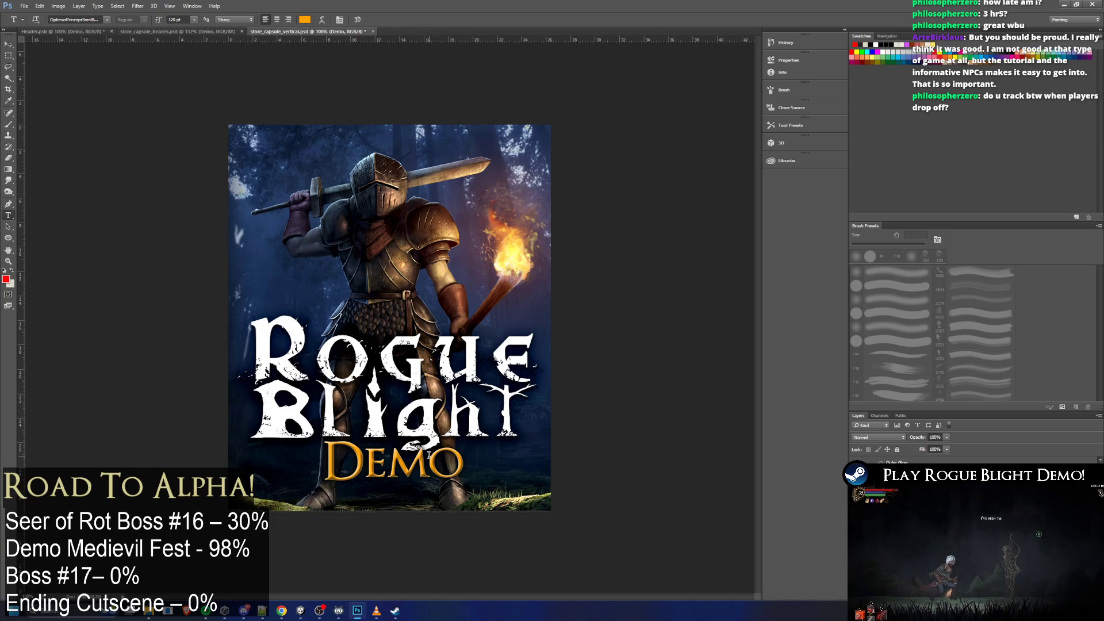
double_click(406, 450)
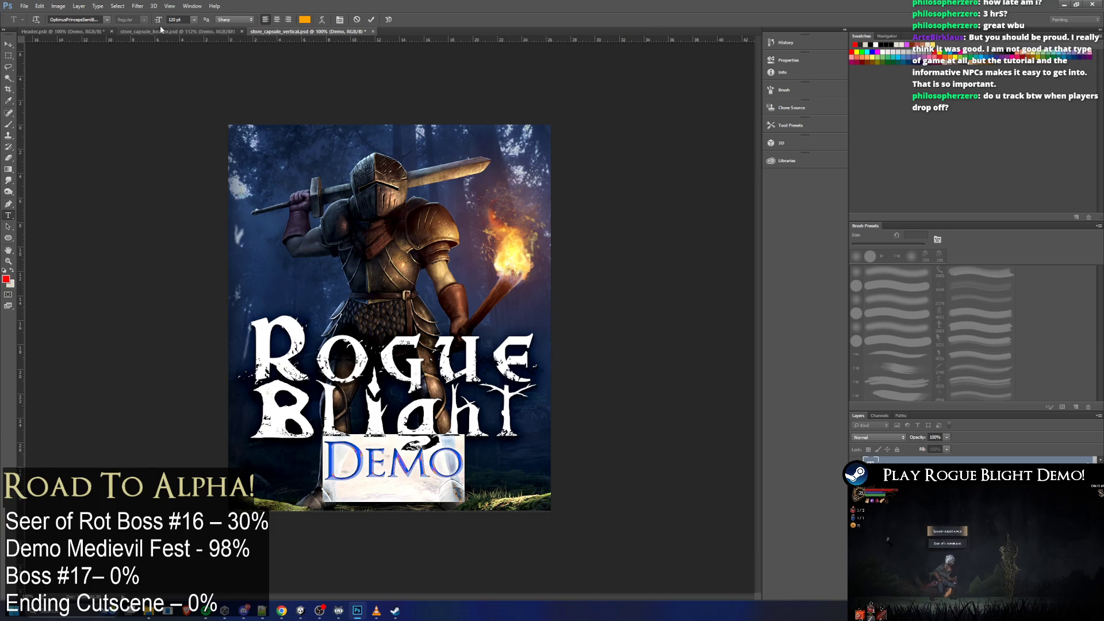
click(194, 21)
click(178, 19)
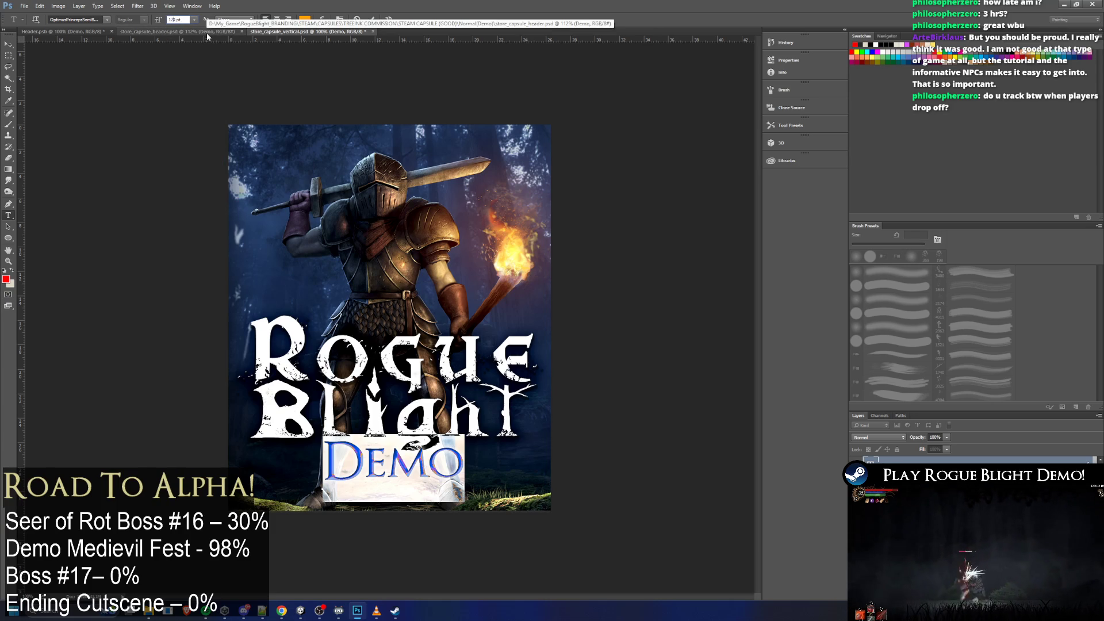
key(shift+Up)
key(shift+Up)
key(shift+Up)
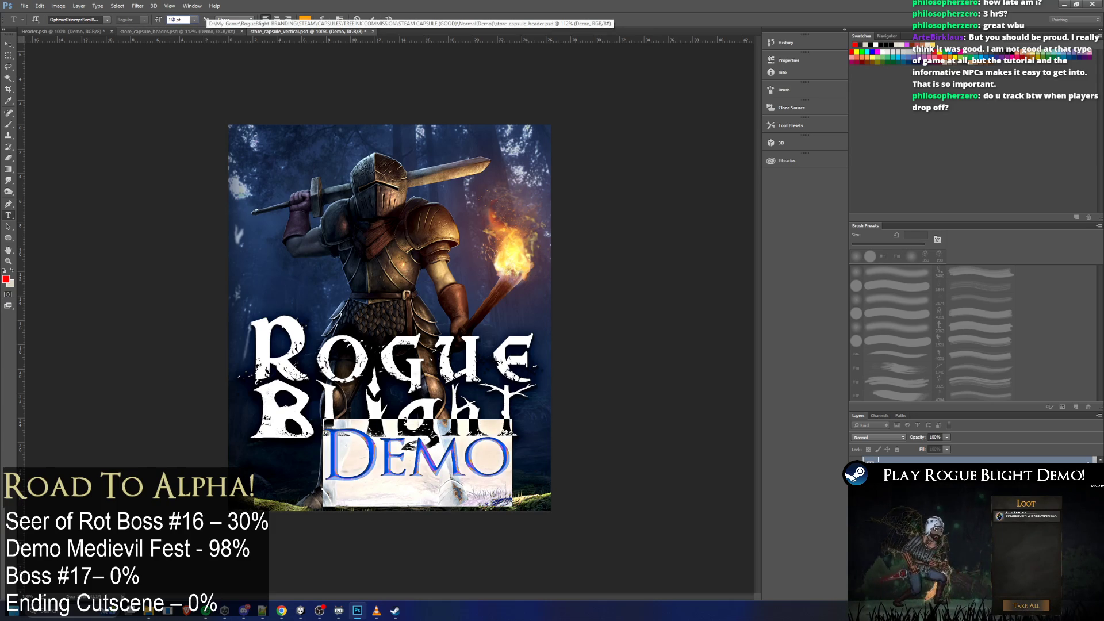
text(140)
key(Return)
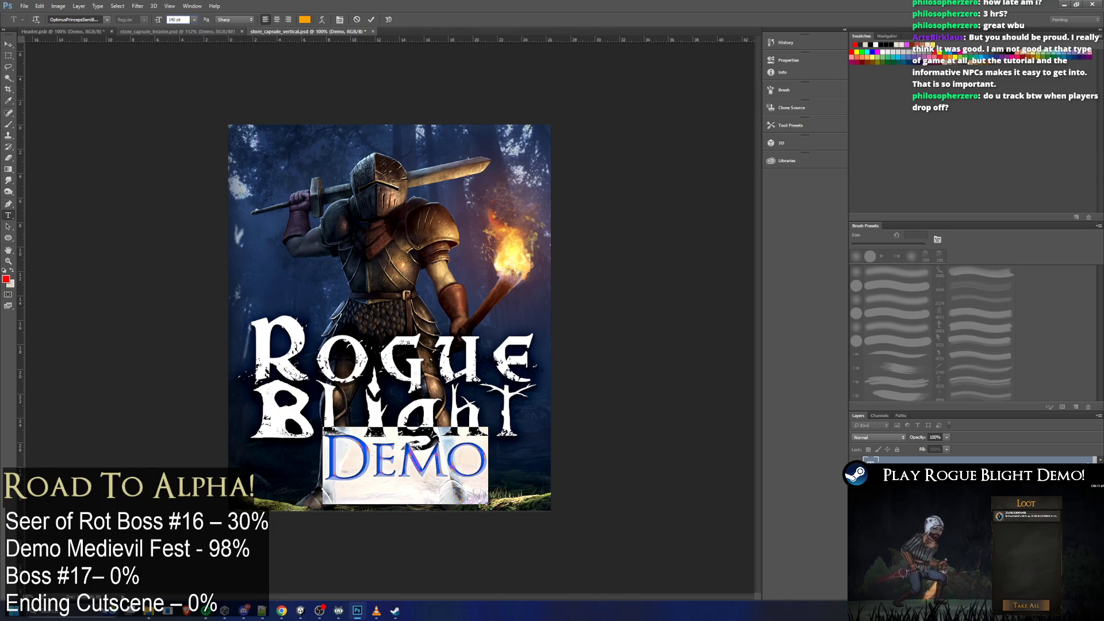
click(10, 45)
drag(444, 466, 426, 473)
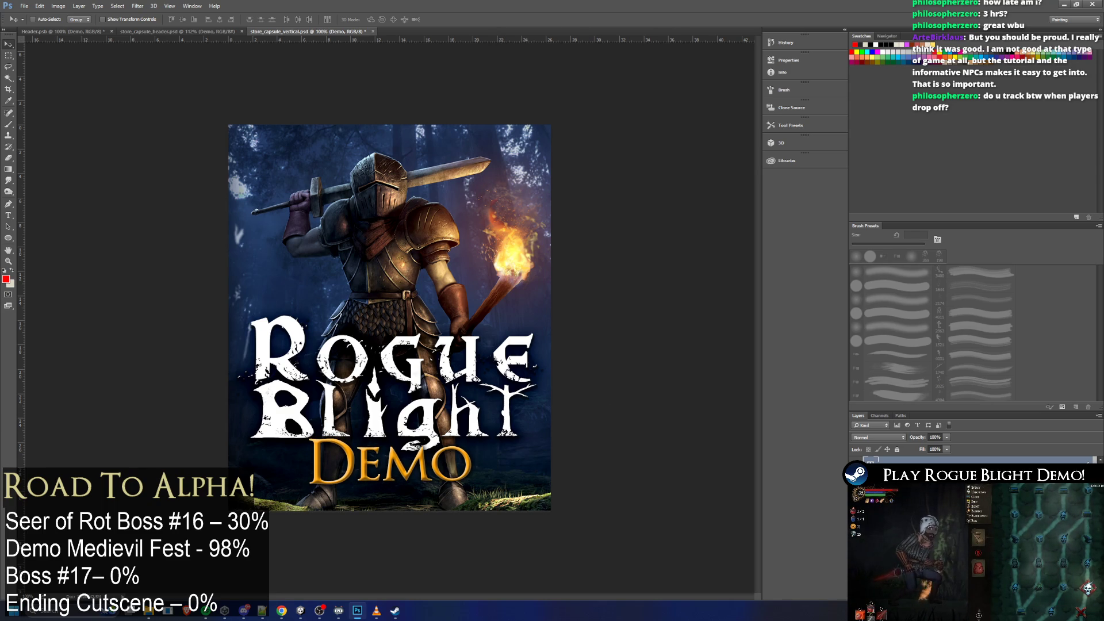
Nudge the logo and DEMO up, save, and re-export over store_capsule_vertical_english.png
key(Up)
key(Up)
key(Up)
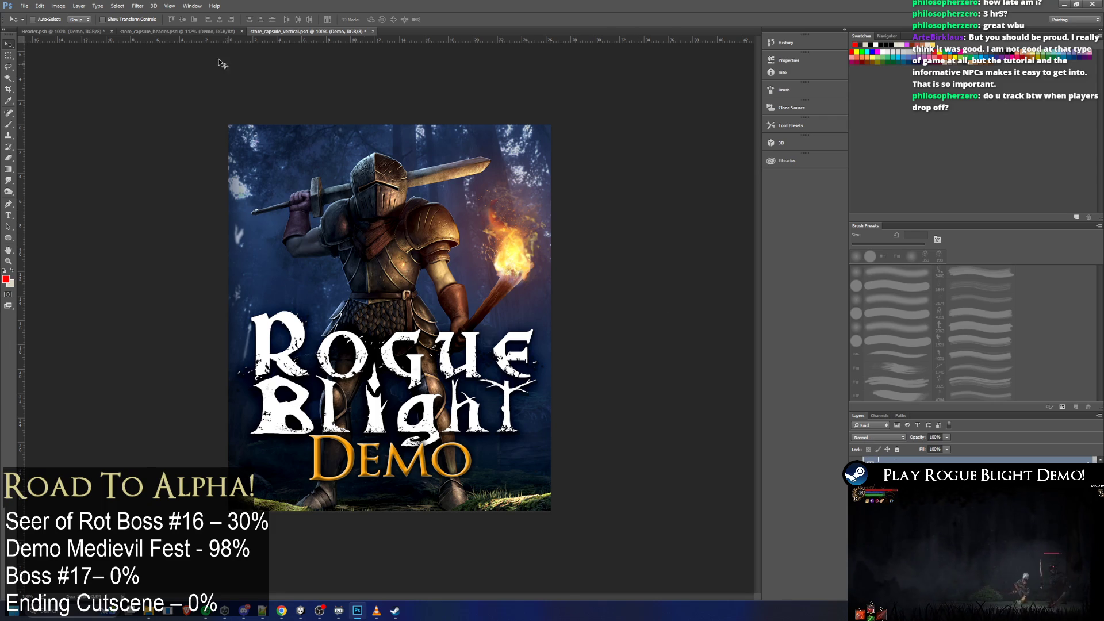
key(ctrl+s)
click(24, 9)
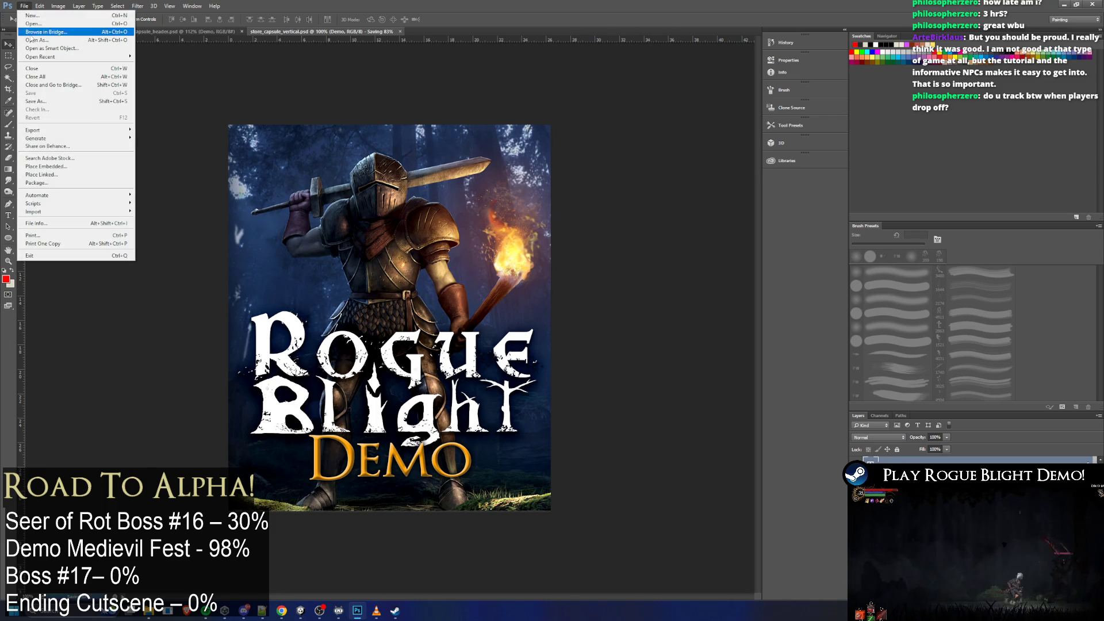
mouse_move(60, 134)
click(154, 138)
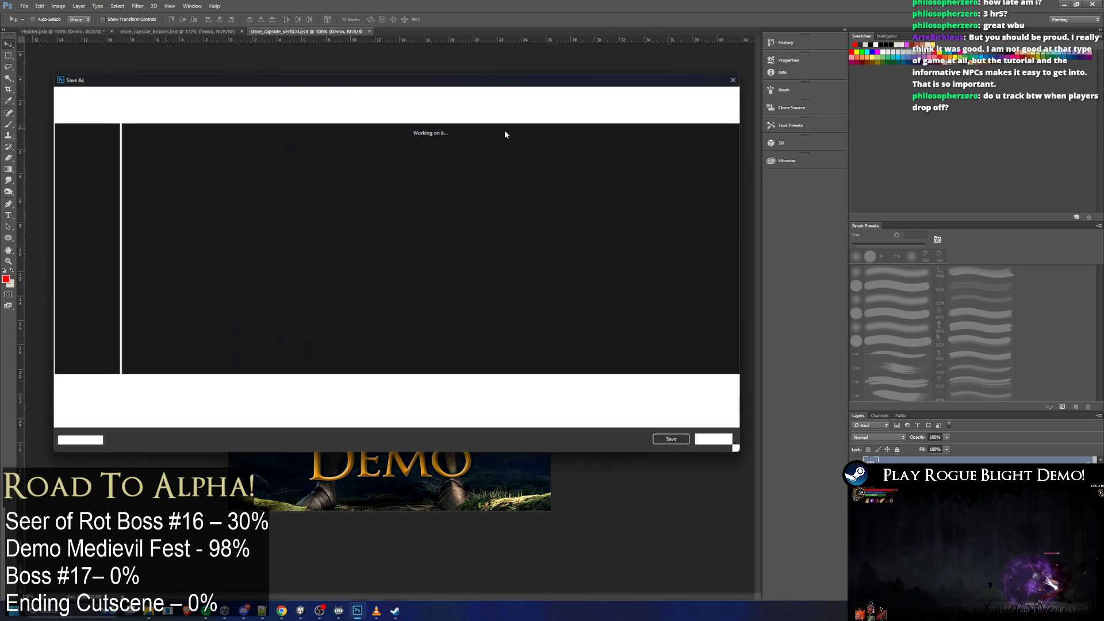
key(Return)
click(568, 306)
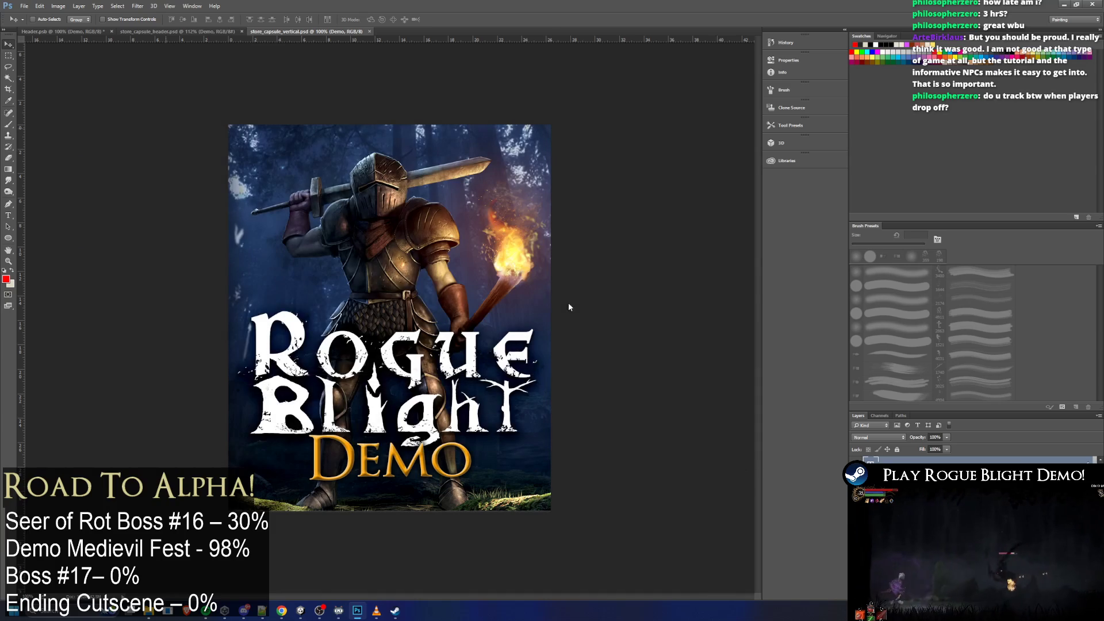
Check the main, libraryLogo and libraryCapsule folders in File Explorer, then hide it
key(alt+Tab)
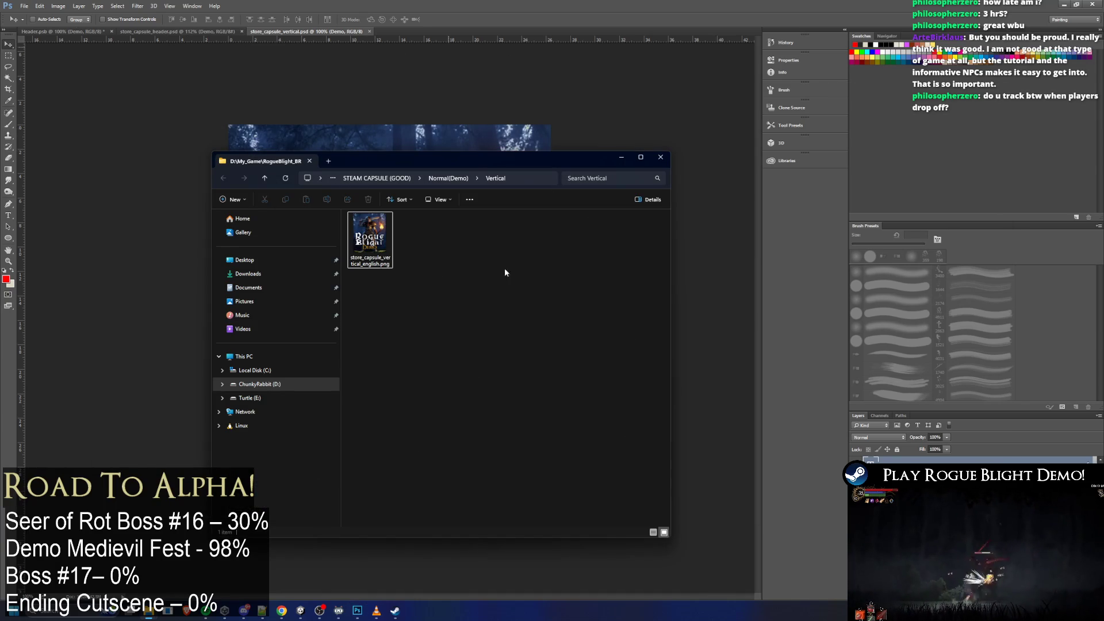
click(434, 179)
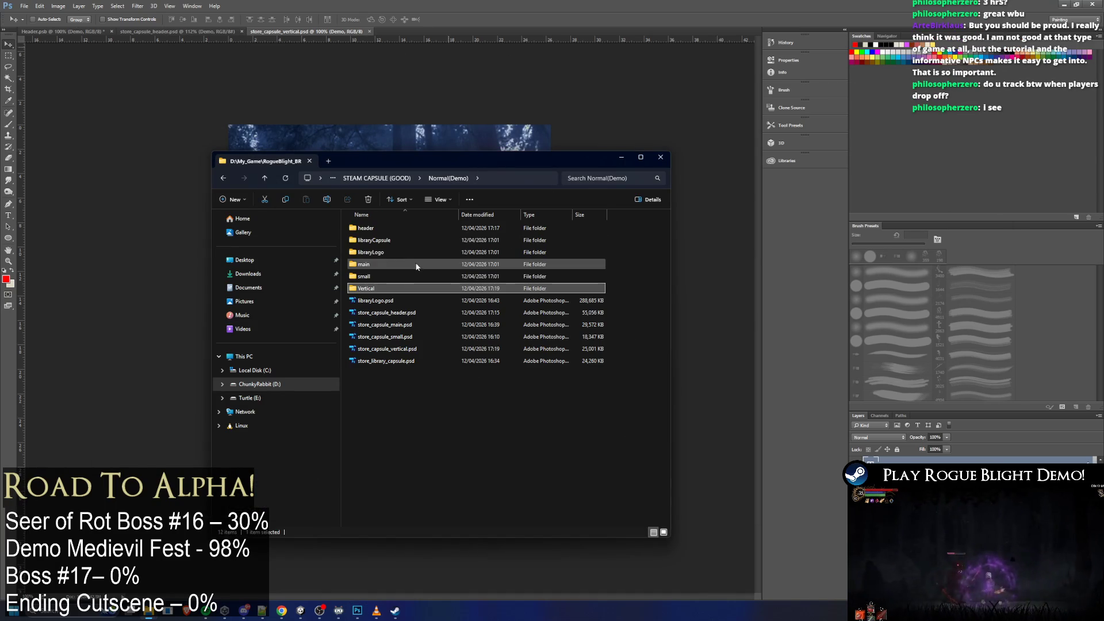
double_click(422, 264)
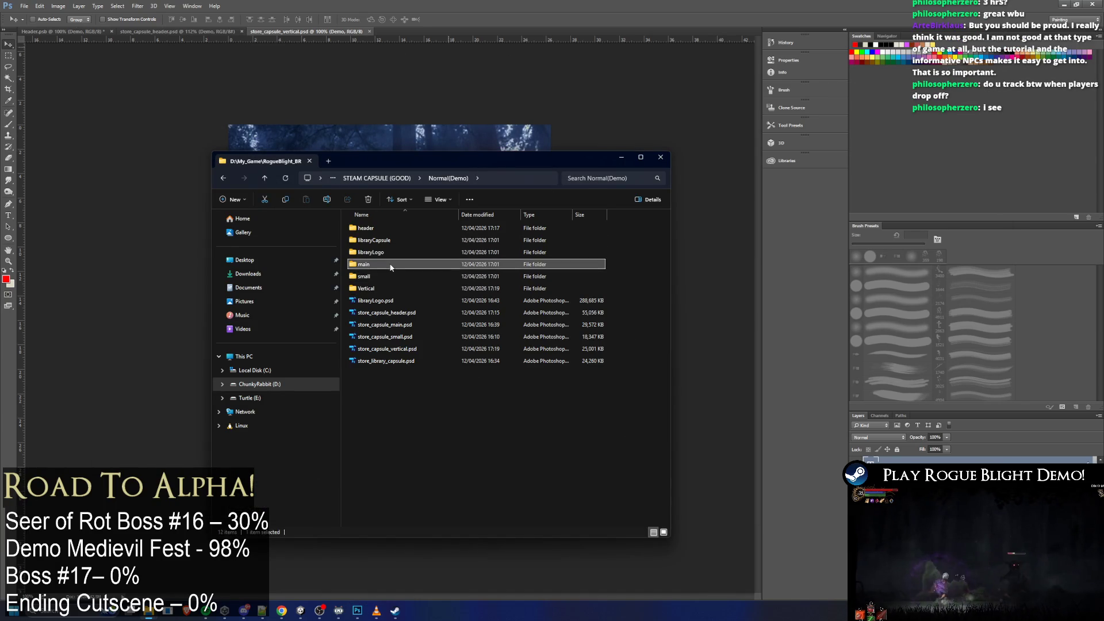
key(alt+Left)
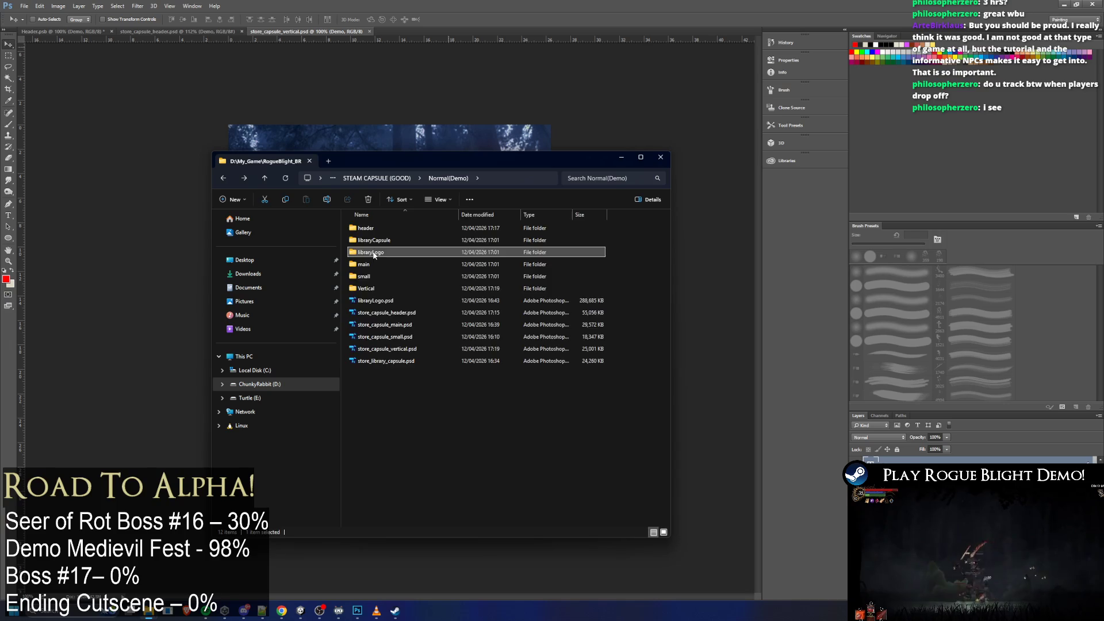
double_click(429, 251)
key(alt+Left)
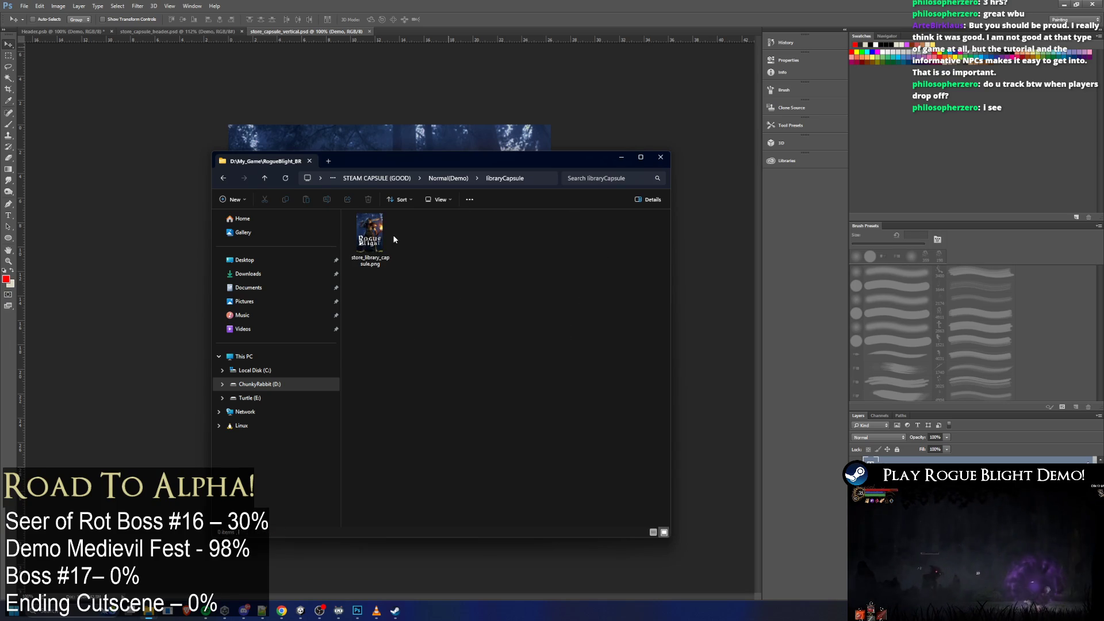
key(alt+Left)
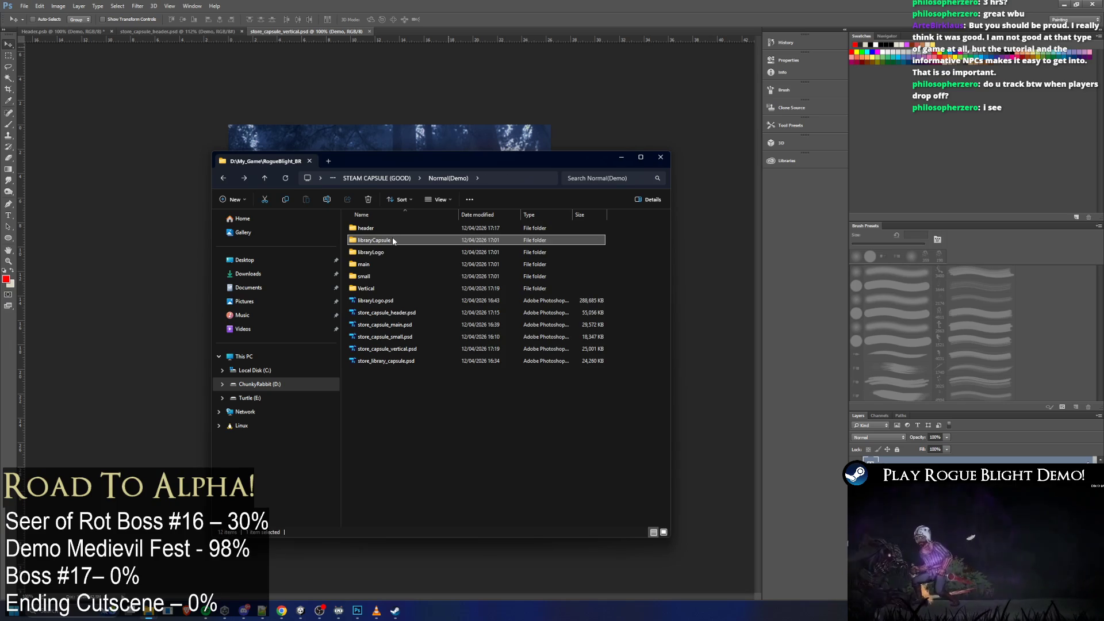
click(620, 156)
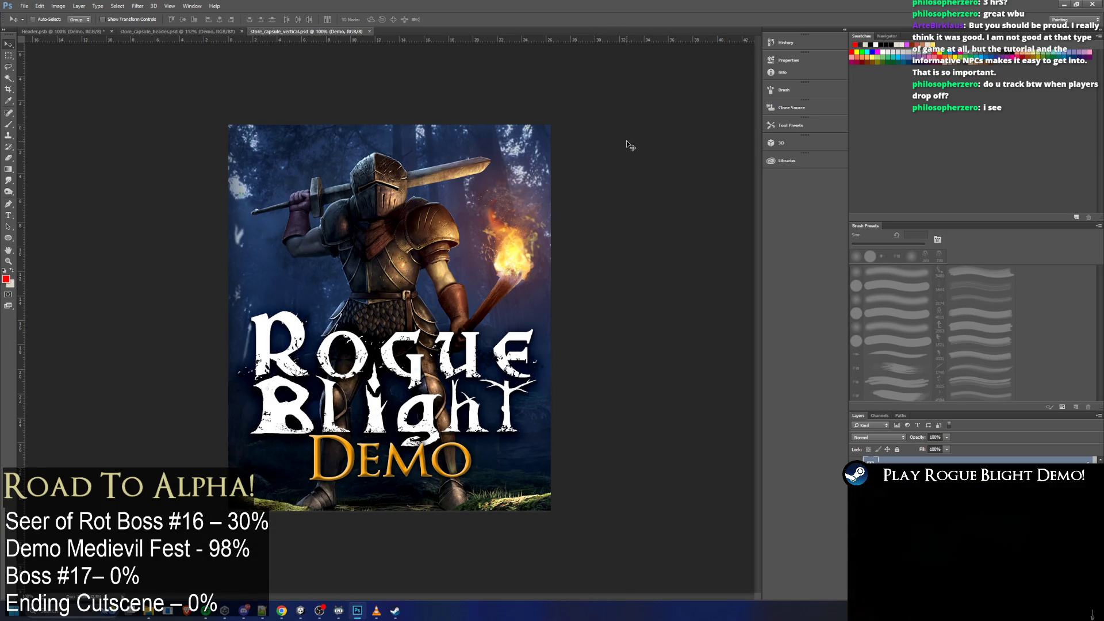
key(alt+Tab)
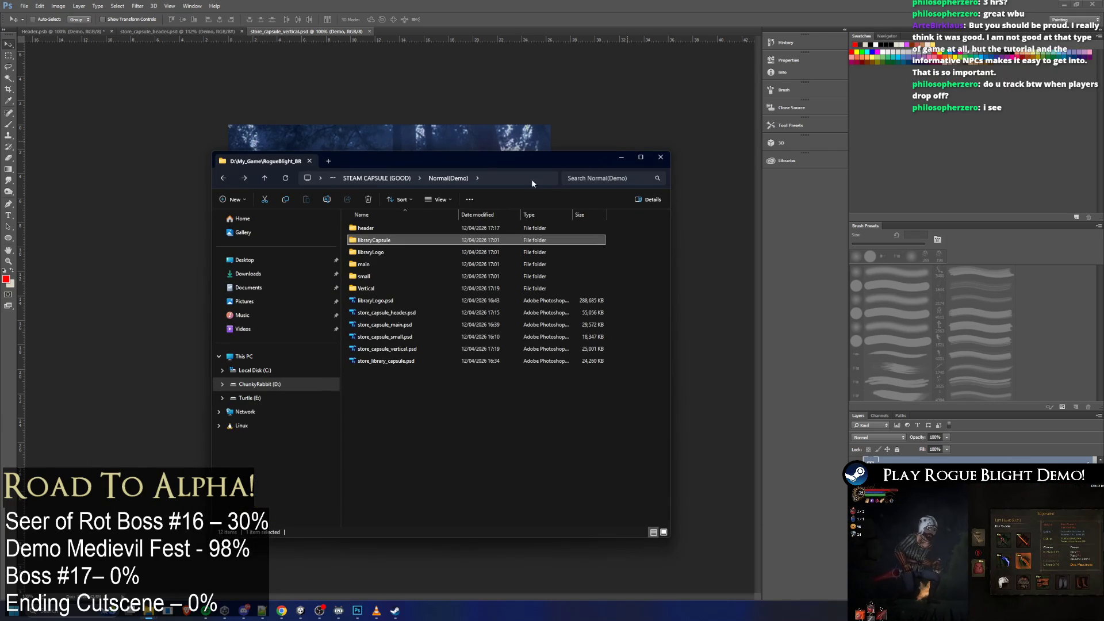
click(619, 157)
Close the Header.psb document, answering its save-changes prompt
click(230, 32)
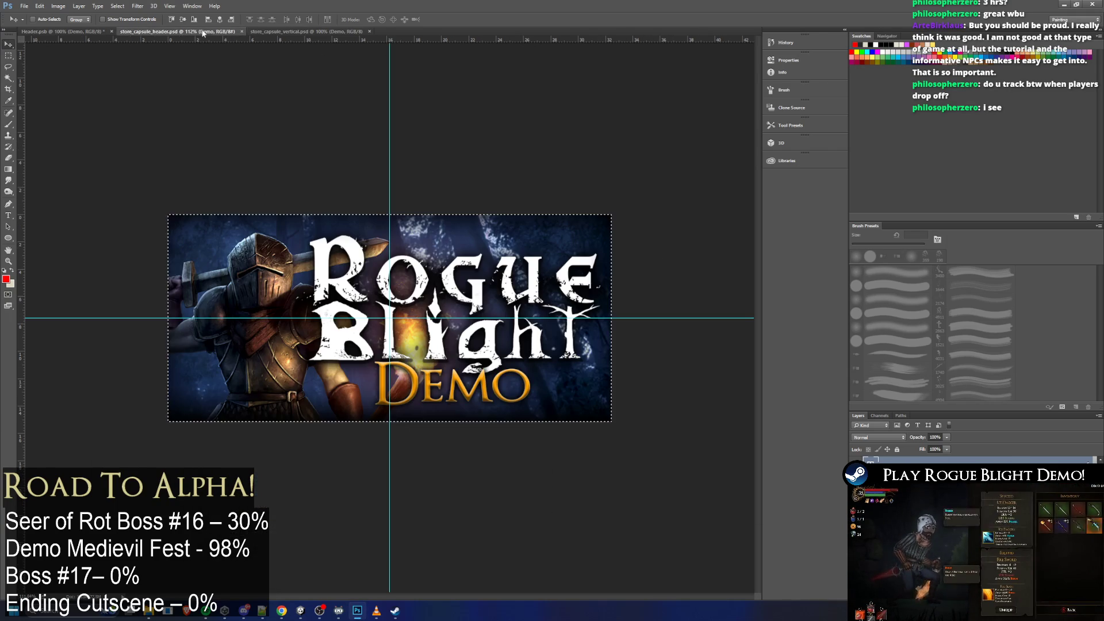
click(104, 32)
click(111, 32)
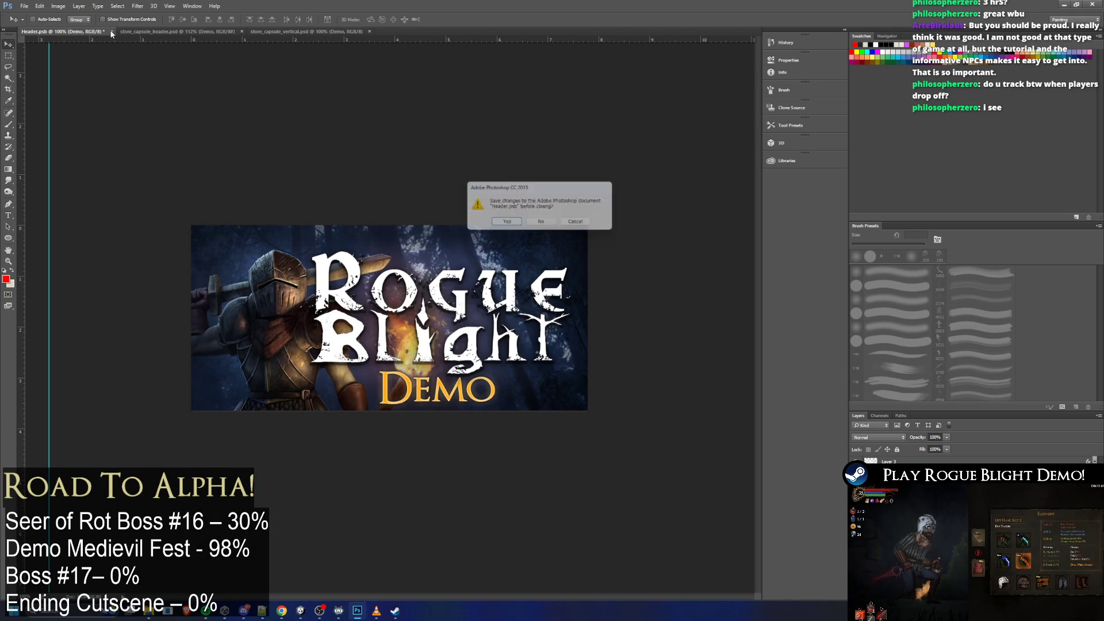
click(535, 223)
Review the libraryLogo and libraryCapsule folders and the PSD files in Normal(Demo)
key(alt+Tab)
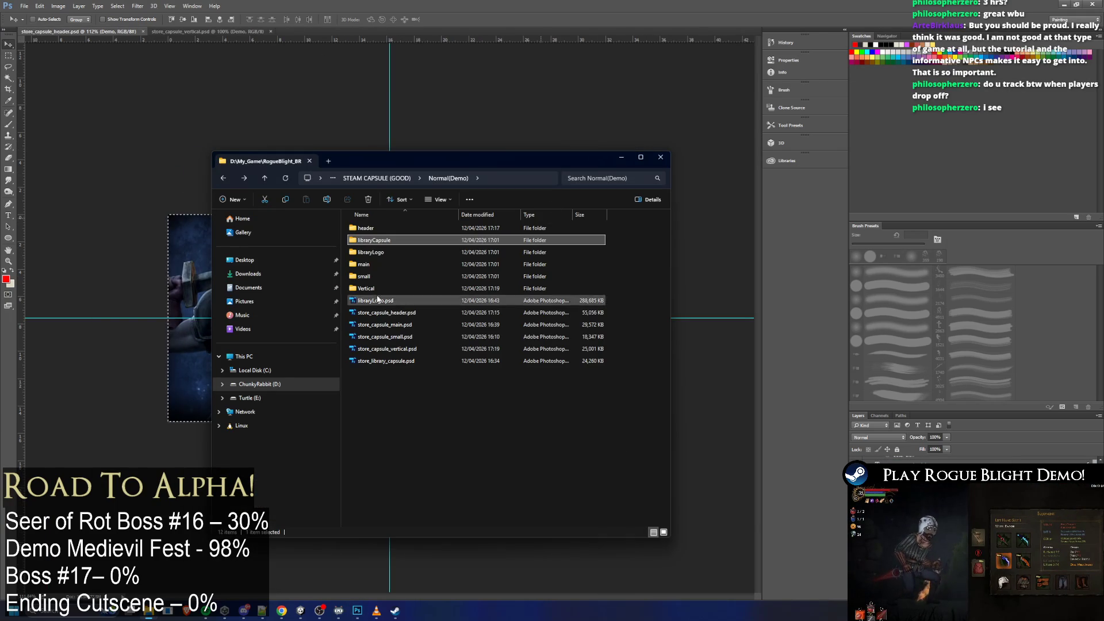
double_click(382, 253)
key(alt+Left)
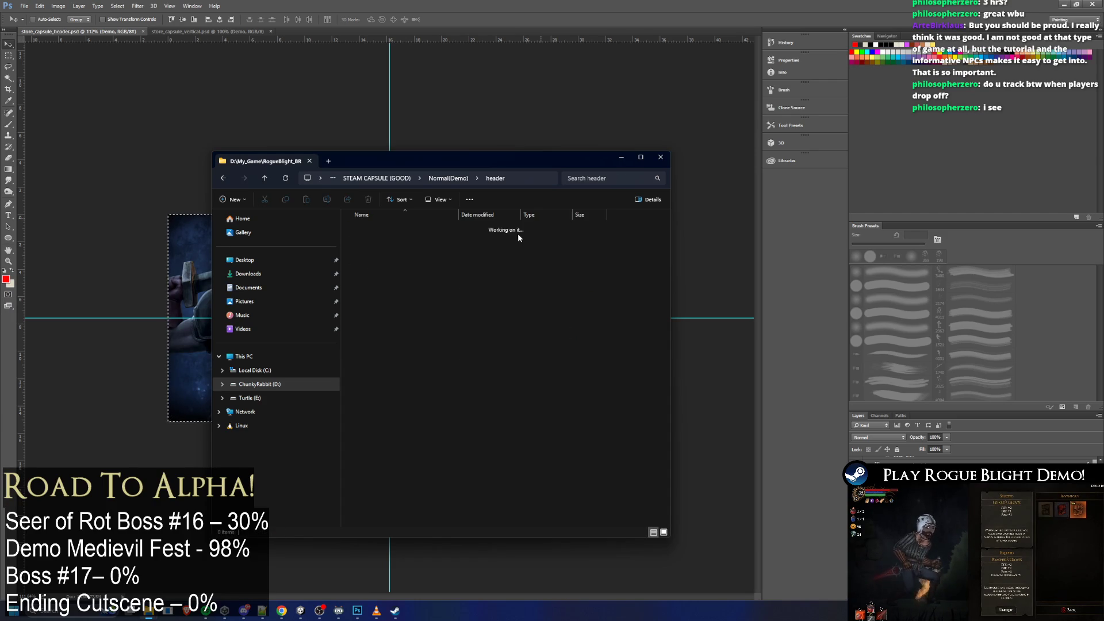
double_click(526, 238)
key(alt+Left)
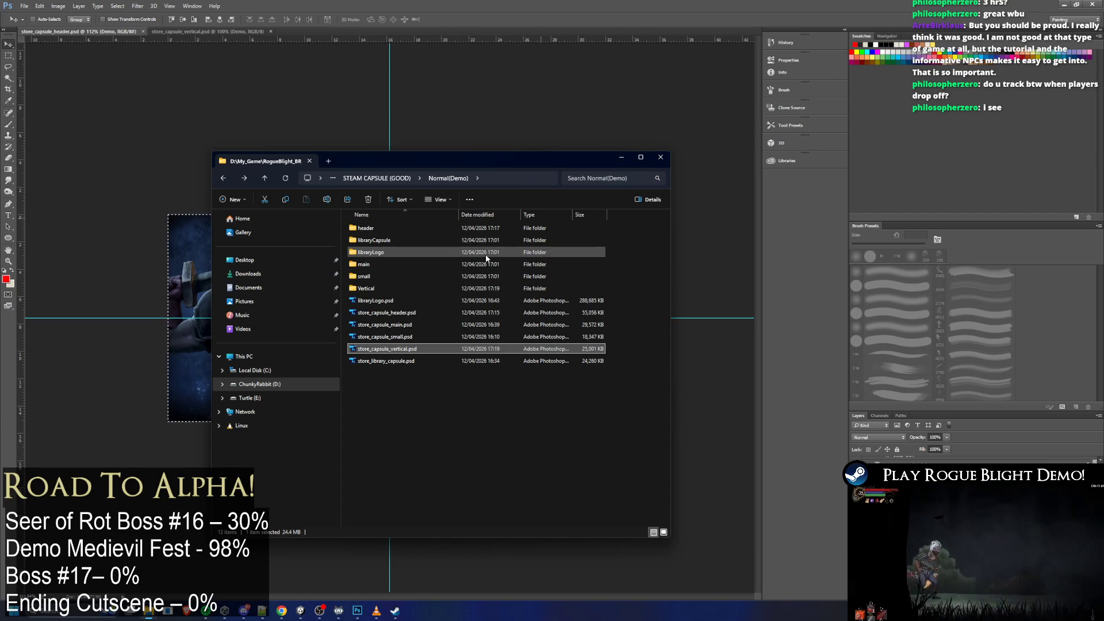
key(Up)
key(Up)
key(Down)
key(Down)
key(Down)
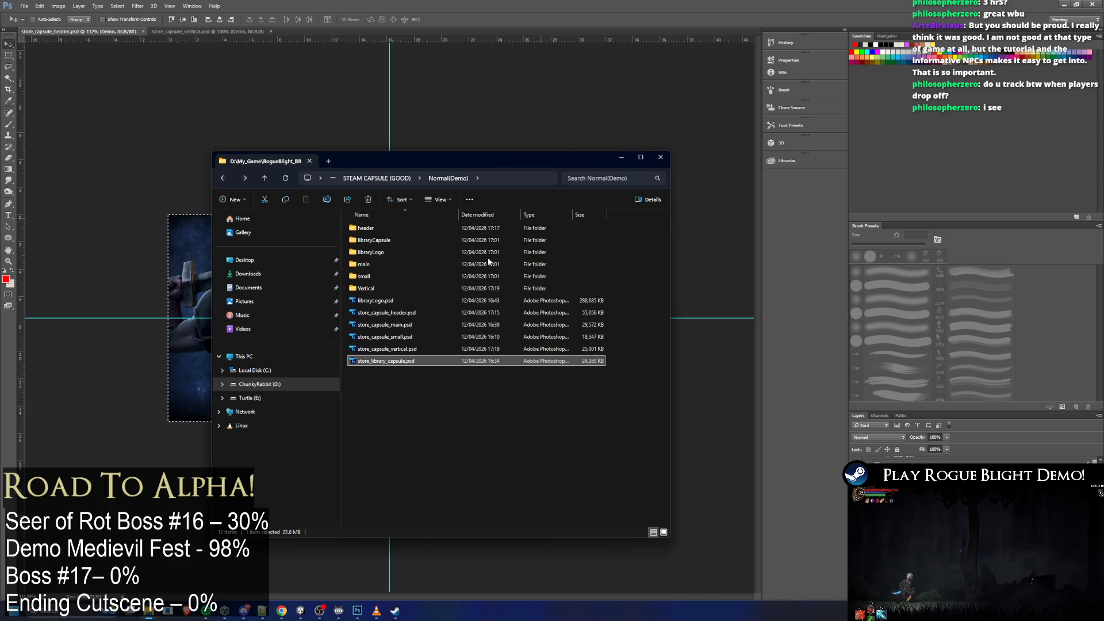
key(Up)
key(Up)
key(Up)
key(Up)
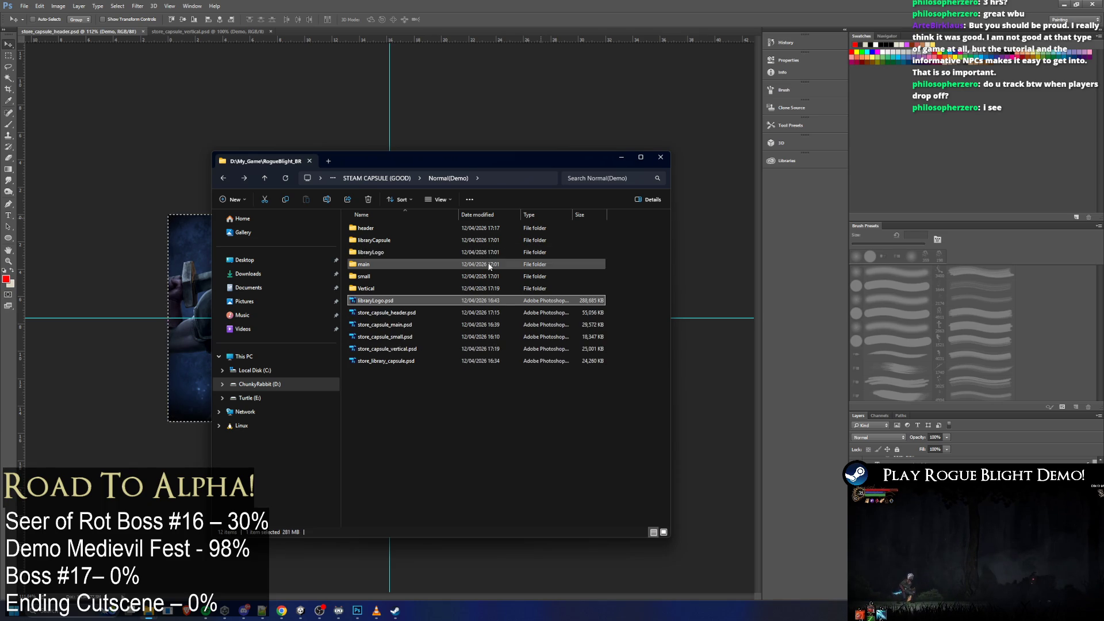
key(Down)
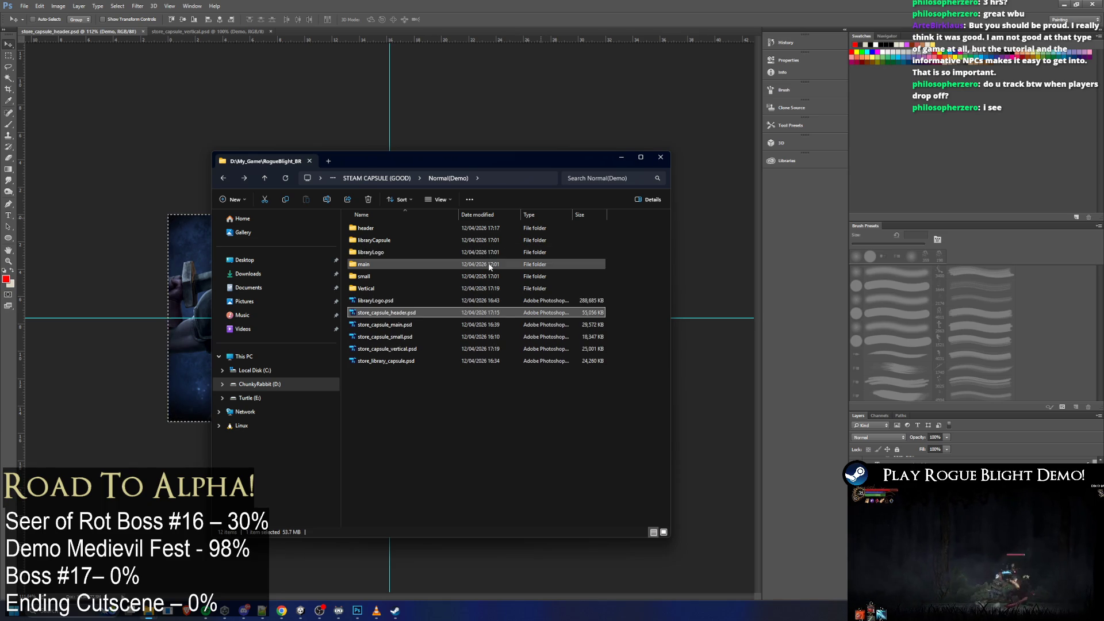
Open store_capsule_main.psd in Photoshop
key(Return)
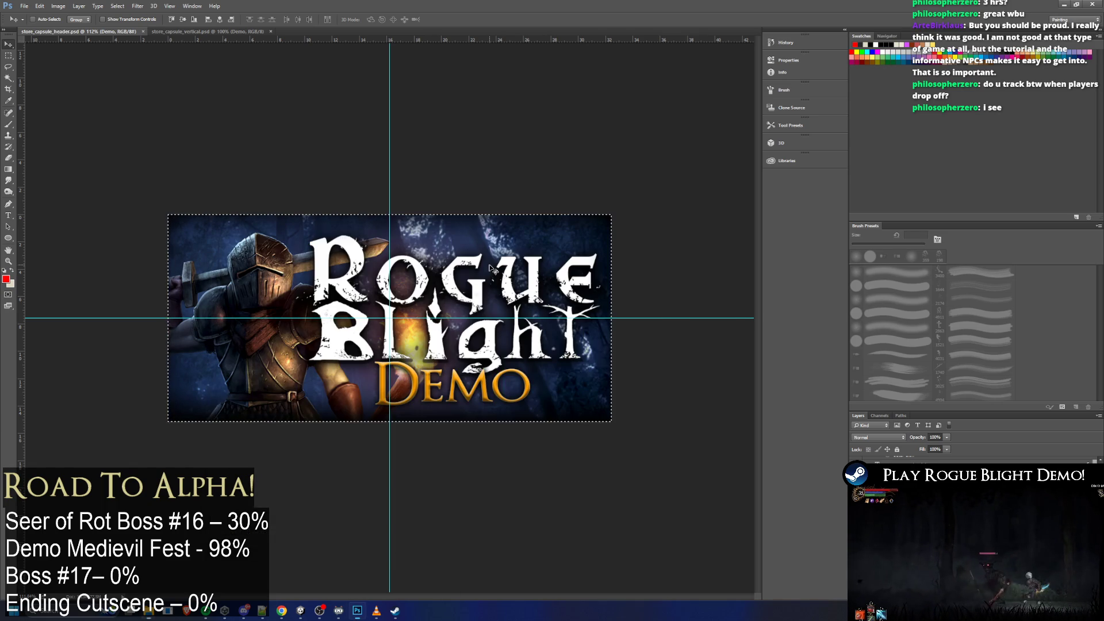
key(ctrl+o)
key(Down)
key(Return)
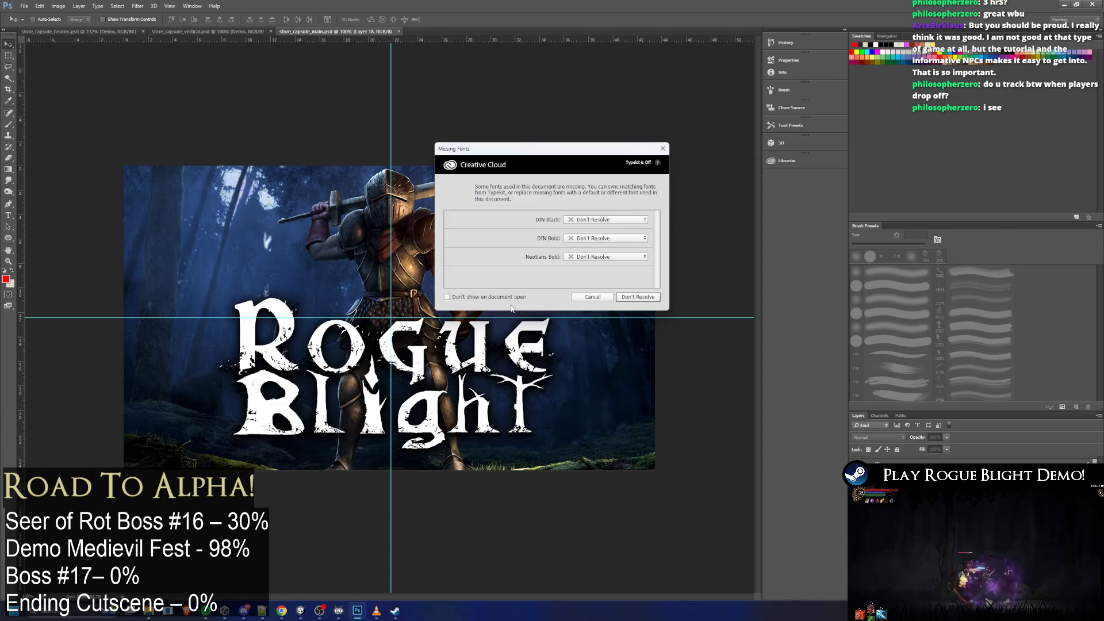
Leave missing fonts unresolved and duplicate the vertical capsule's Demo layer into store_capsule_main.psd
click(636, 296)
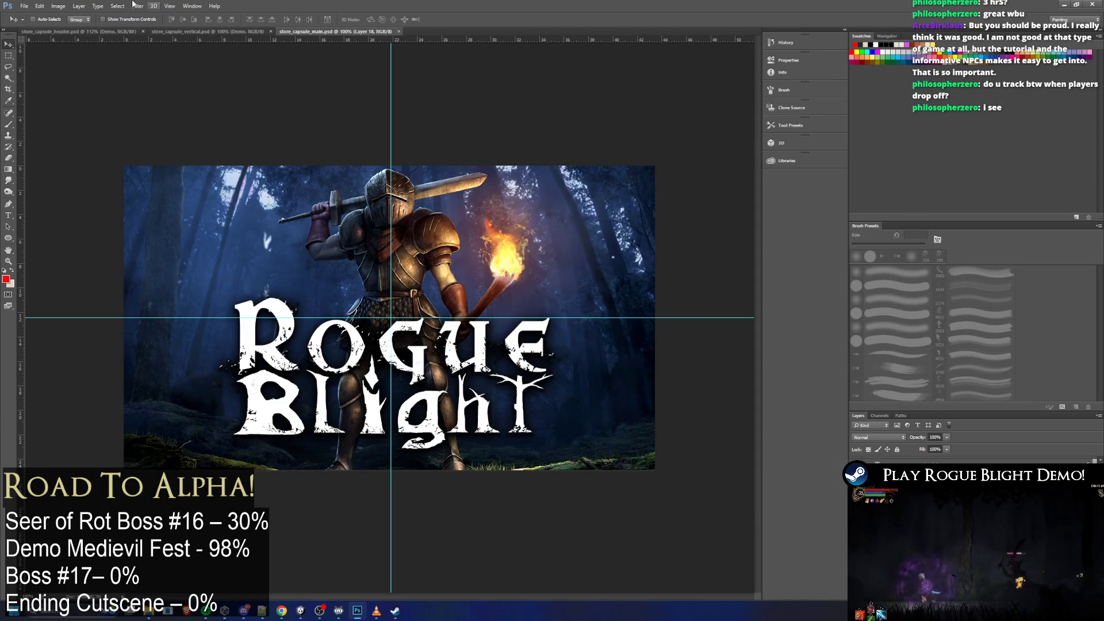
click(171, 32)
right_click(898, 489)
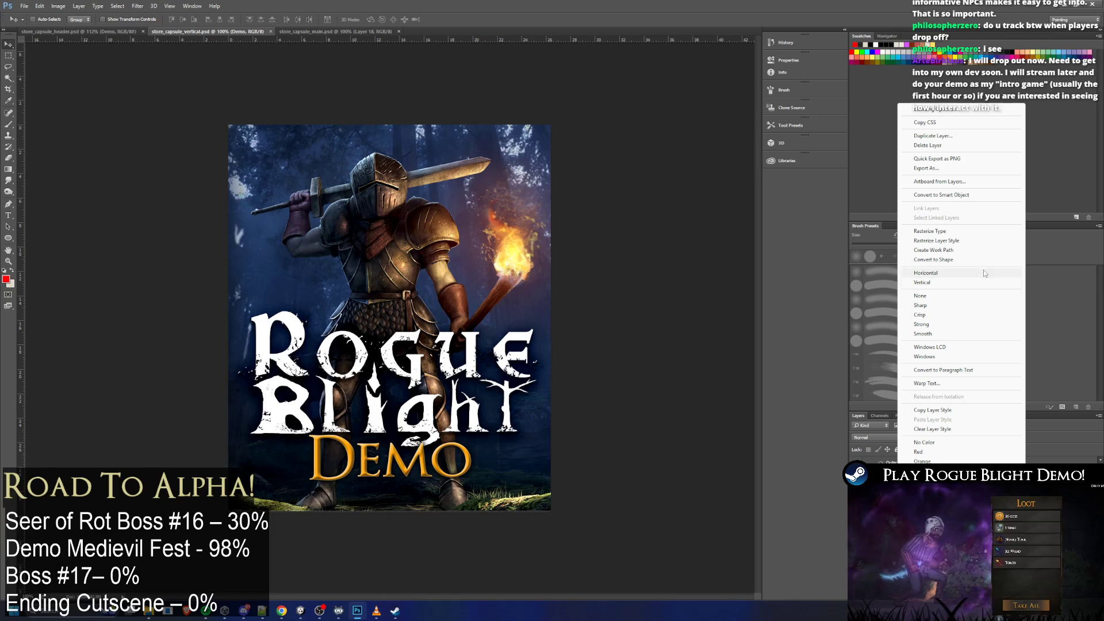
click(934, 135)
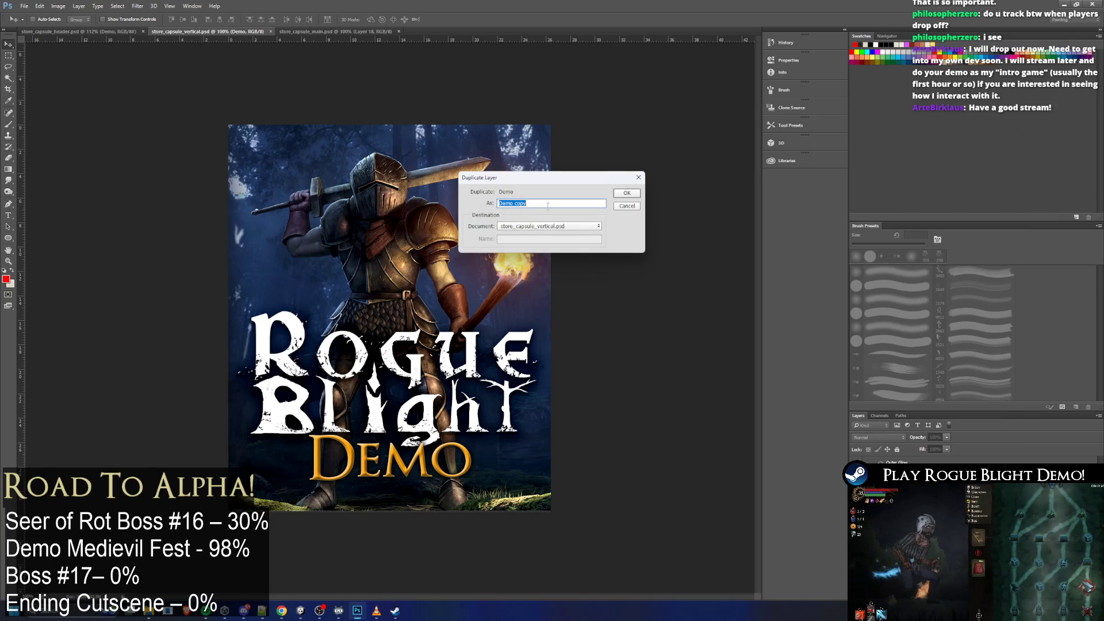
click(552, 227)
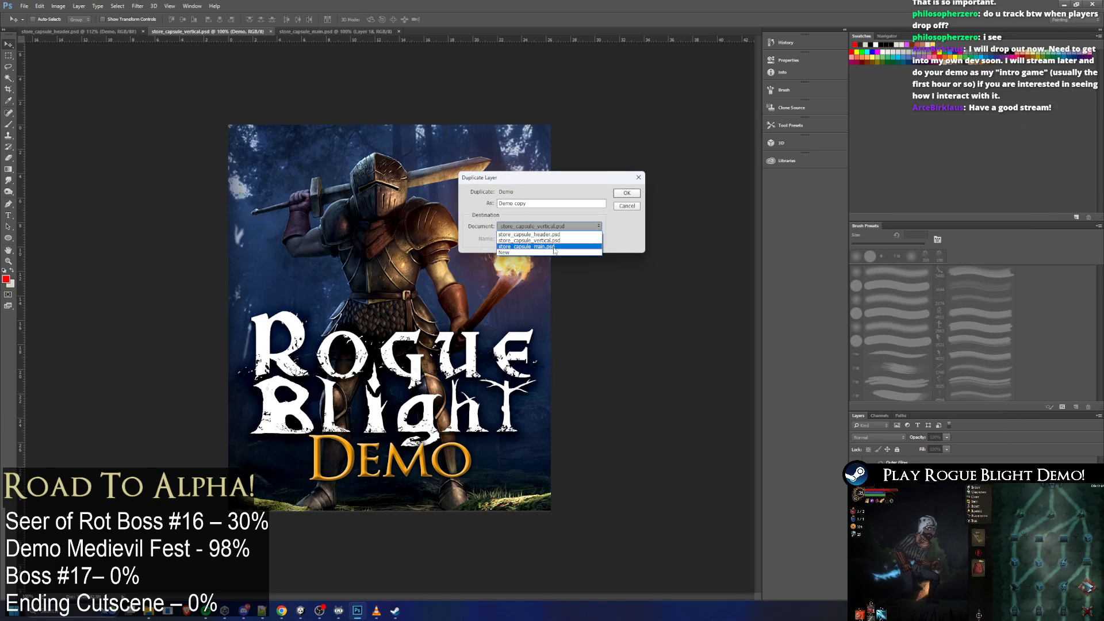
click(554, 246)
click(626, 193)
click(337, 32)
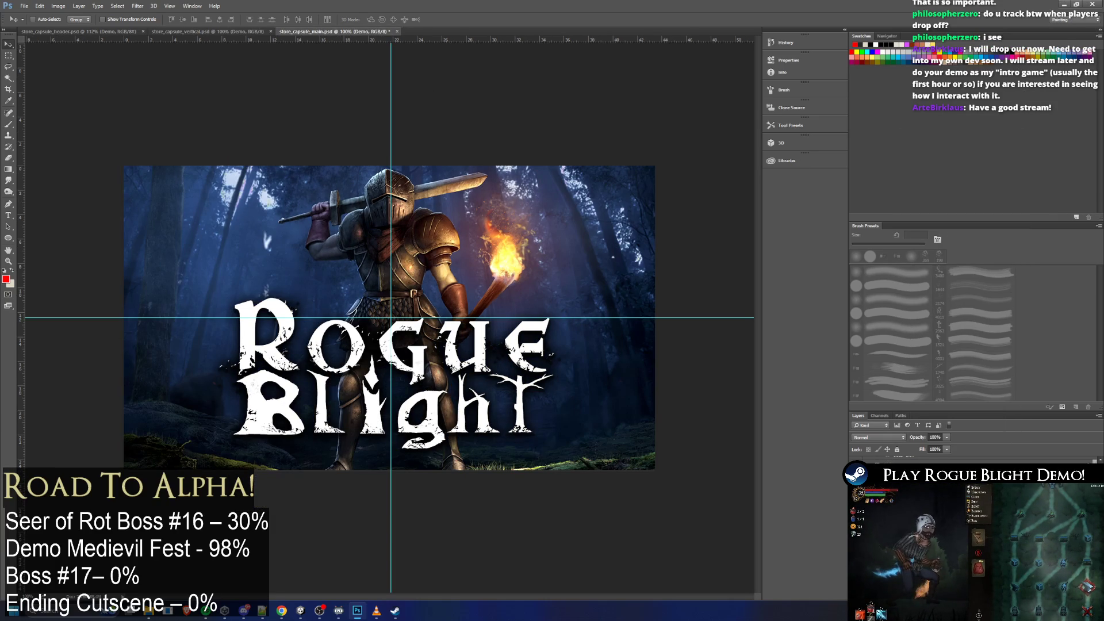
key(ctrl+t)
Drag DEMO under the title, stack it in front, and raise the Rogue Blight logo about 30 px
mouse_move(307, 499)
mouse_down()
mouse_move(411, 438)
mouse_move(455, 445)
mouse_move(443, 433)
mouse_up()
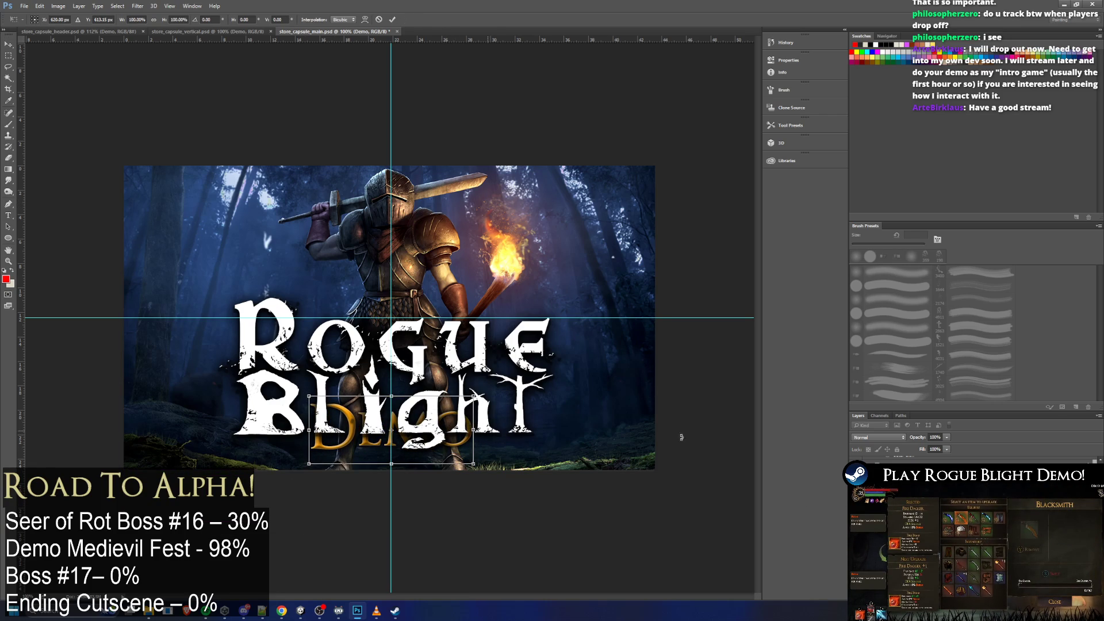
key(Return)
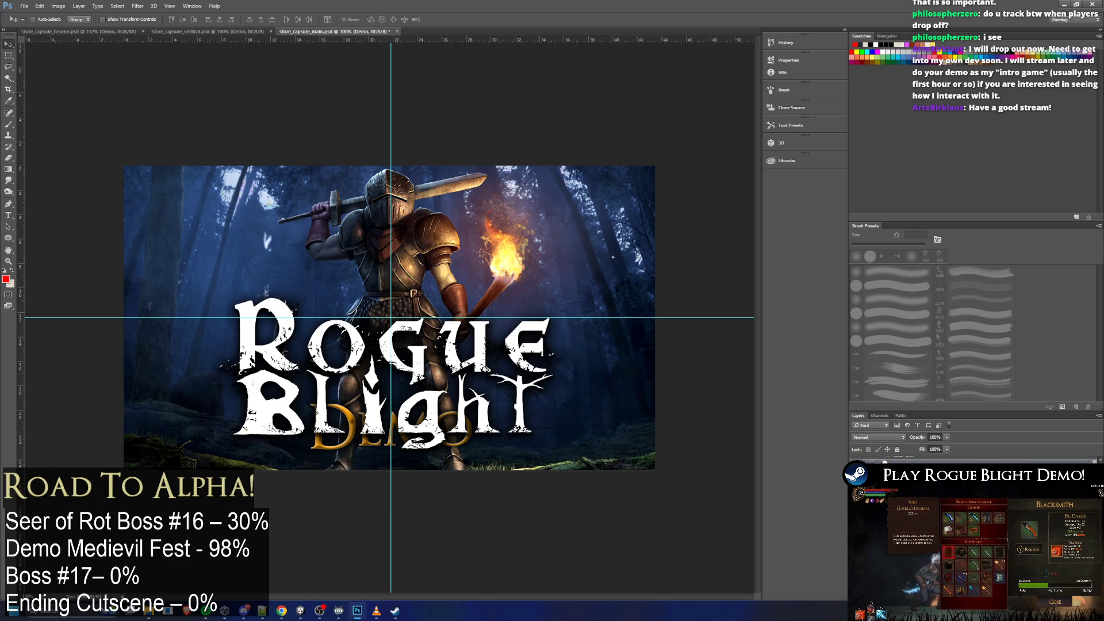
drag(884, 461, 885, 458)
click(897, 483)
scroll(971, 460, down, 3)
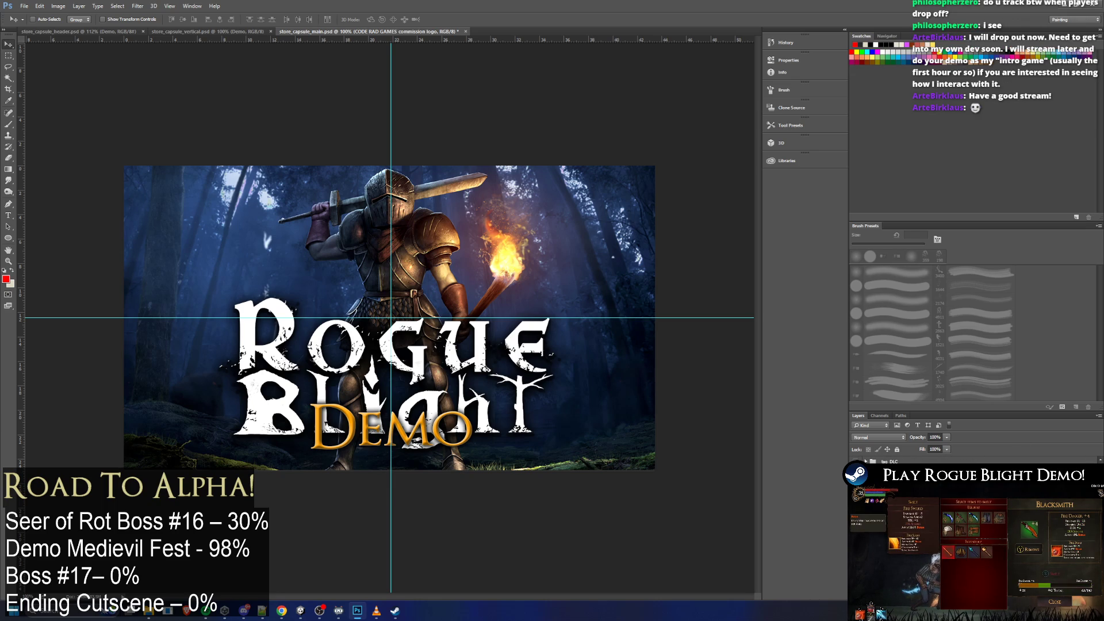
scroll(971, 460, down, 1)
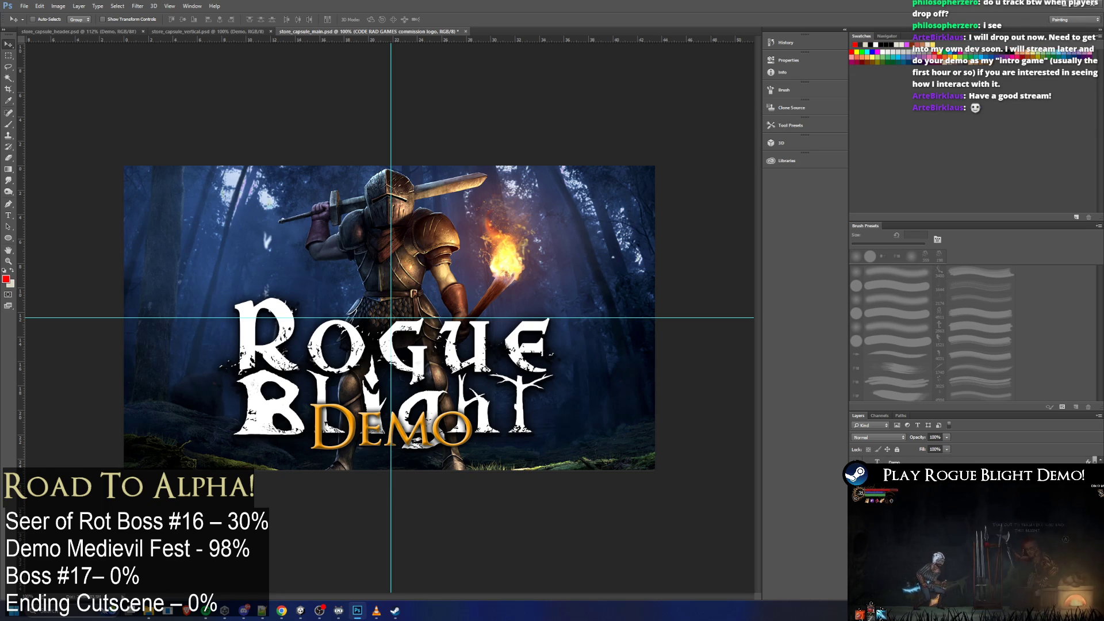
drag(511, 388, 511, 371)
key(Up)
key(Up)
key(Up)
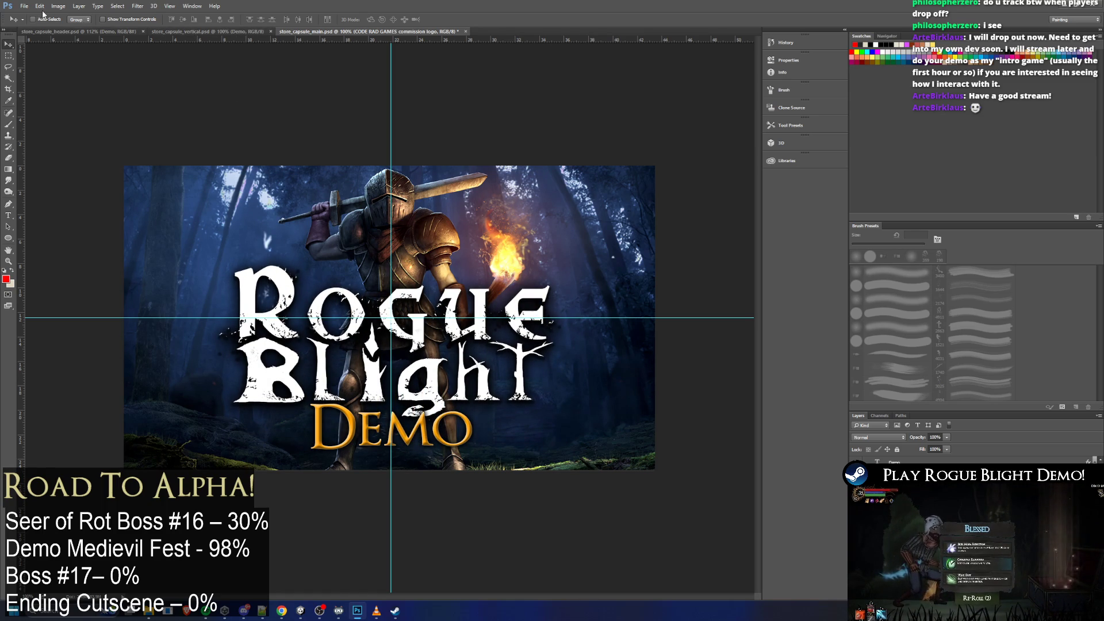
Quick-export the main capsule into the main folder, replacing store_capsule_main_english.png, then view that folder
click(25, 5)
mouse_move(88, 132)
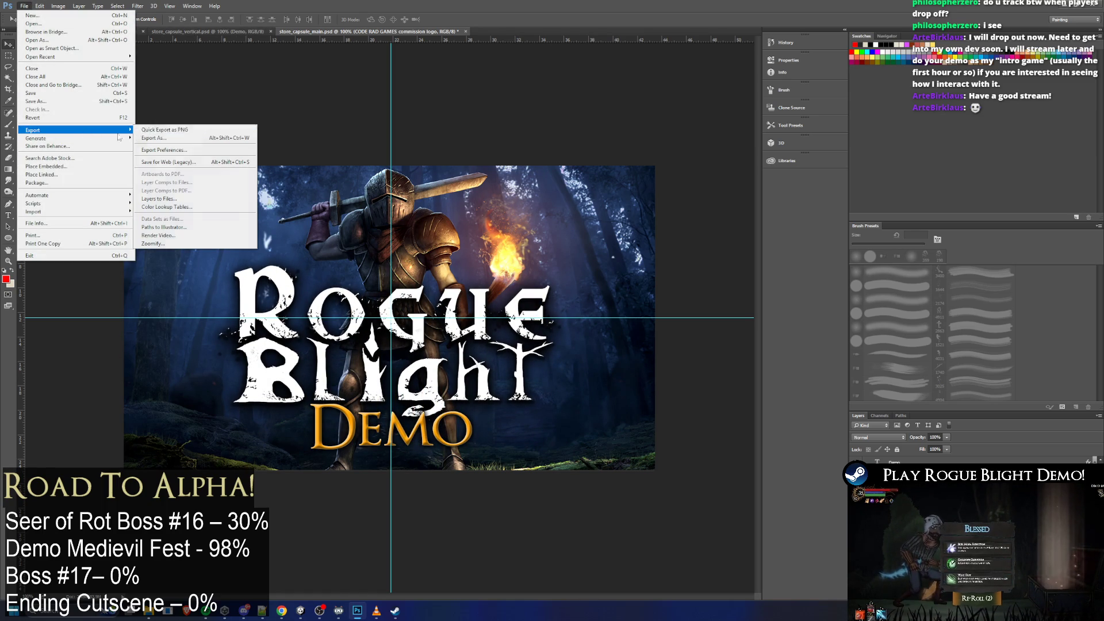
click(206, 131)
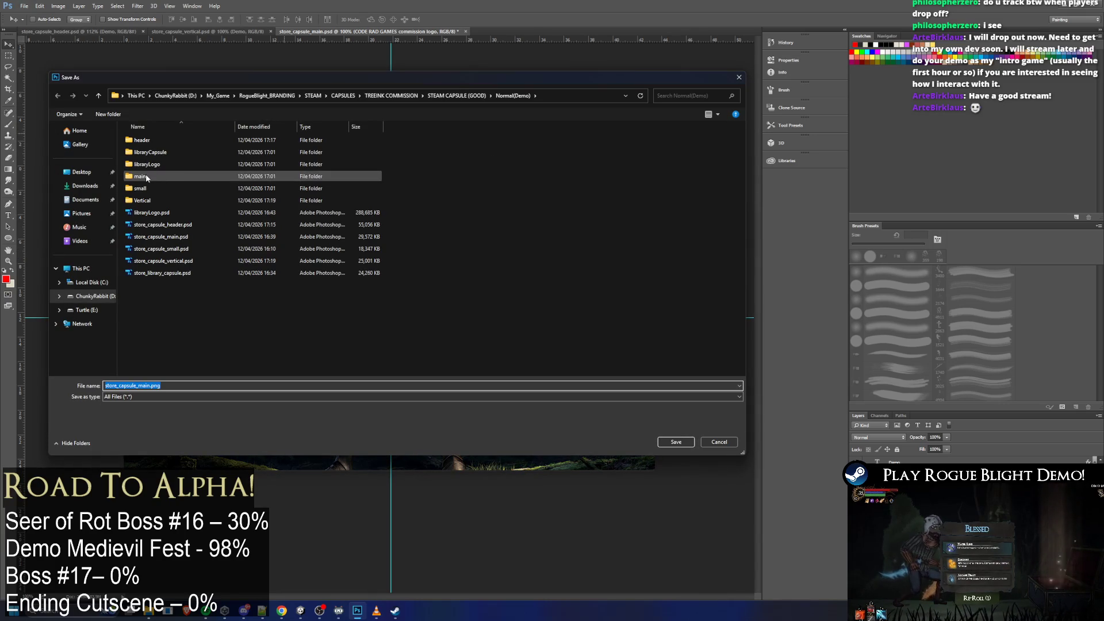
click(146, 176)
key(Return)
click(164, 156)
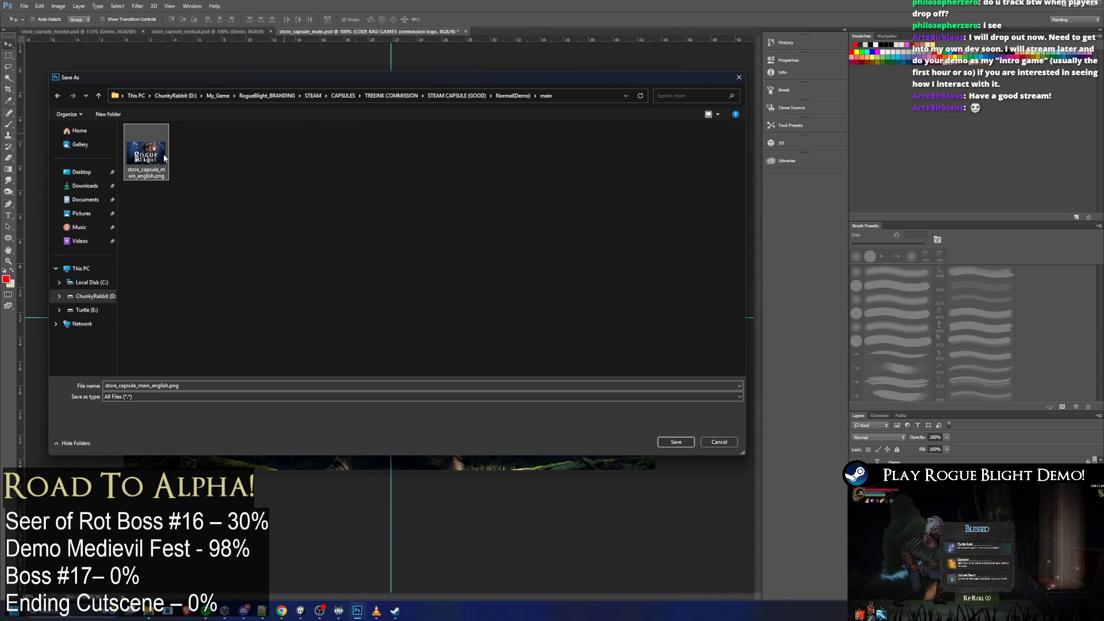
key(Return)
click(582, 304)
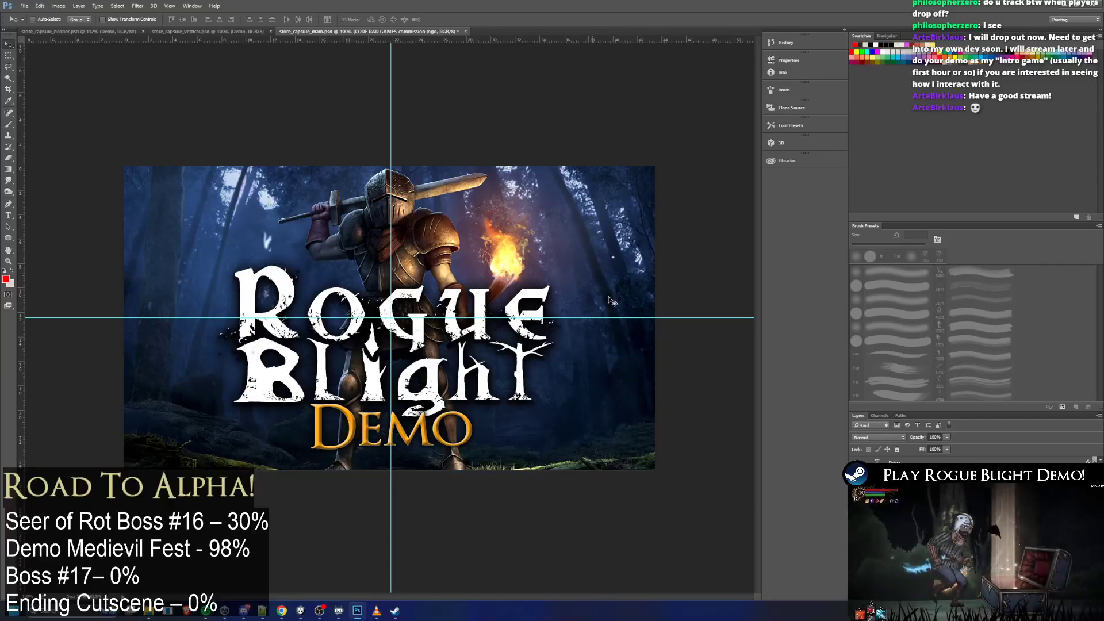
key(ctrl+shift+s)
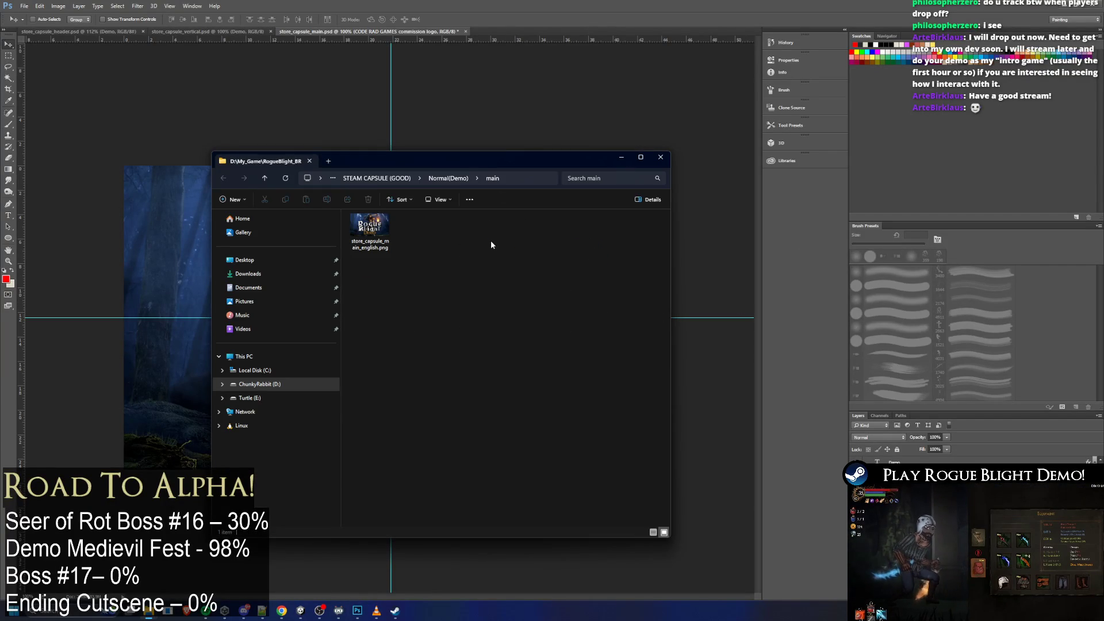
Check the exported PNGs in the small, Vertical and libraryLogo folders
click(476, 91)
key(alt+Tab)
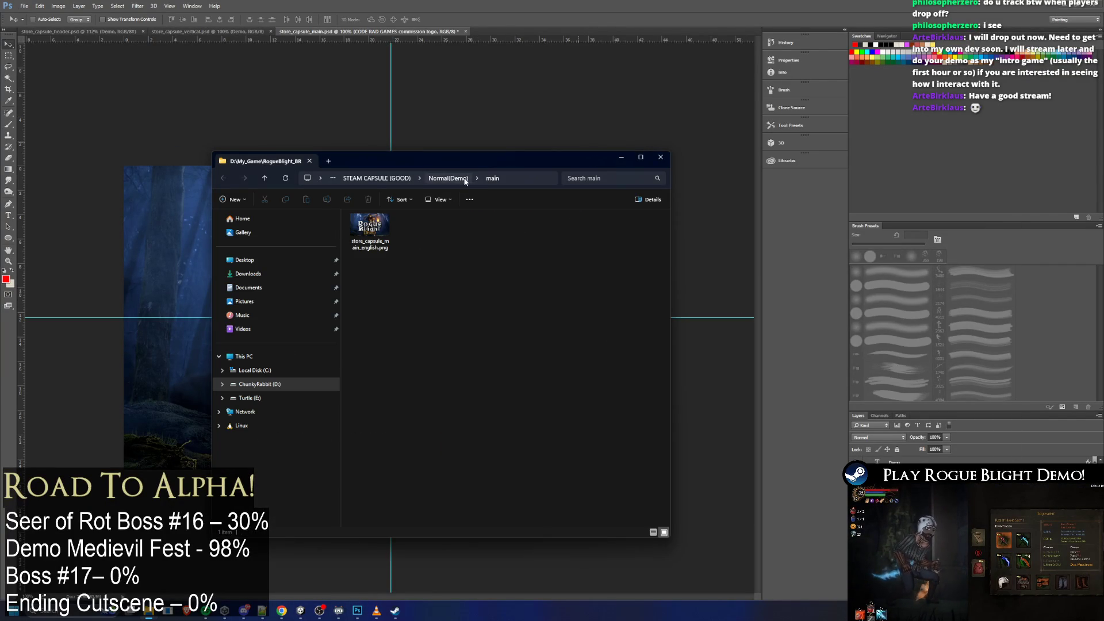
click(448, 179)
double_click(389, 277)
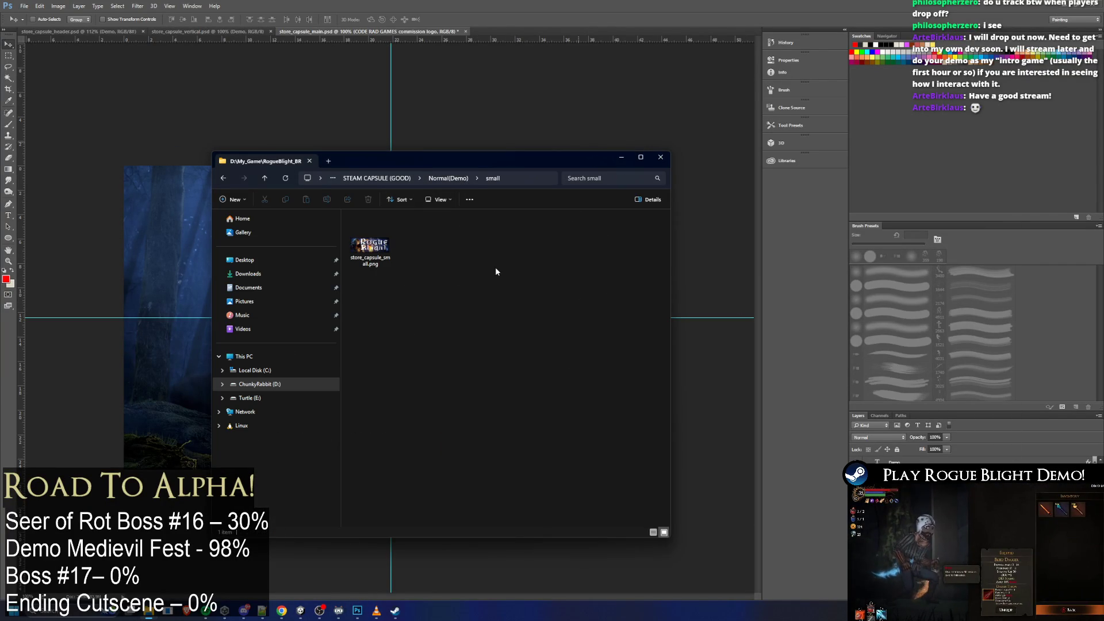
key(alt+Left)
double_click(405, 289)
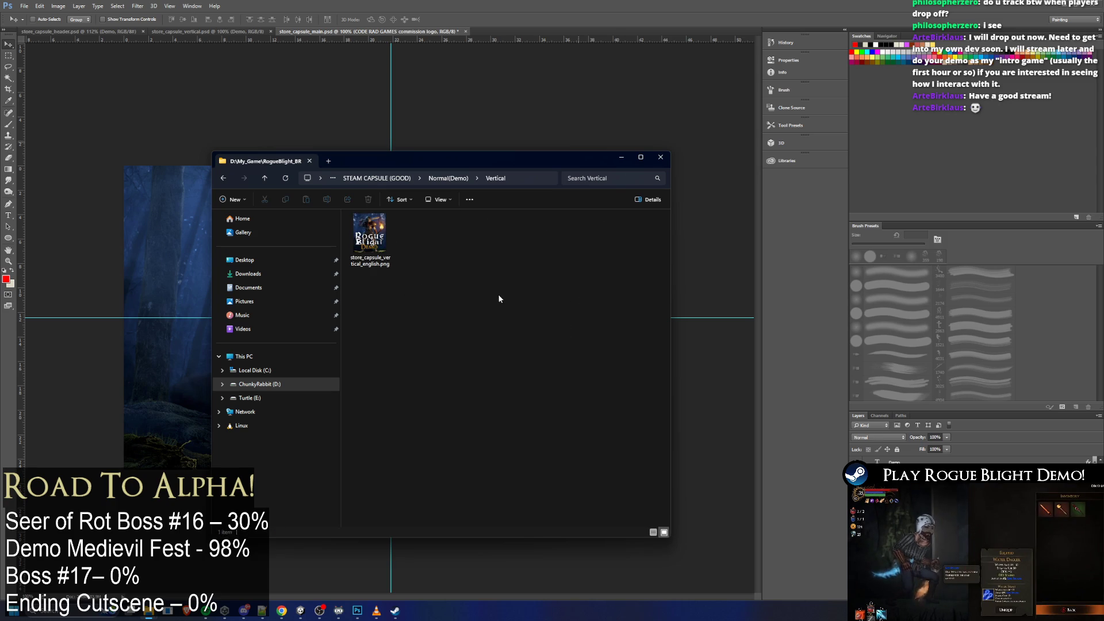
key(alt+Left)
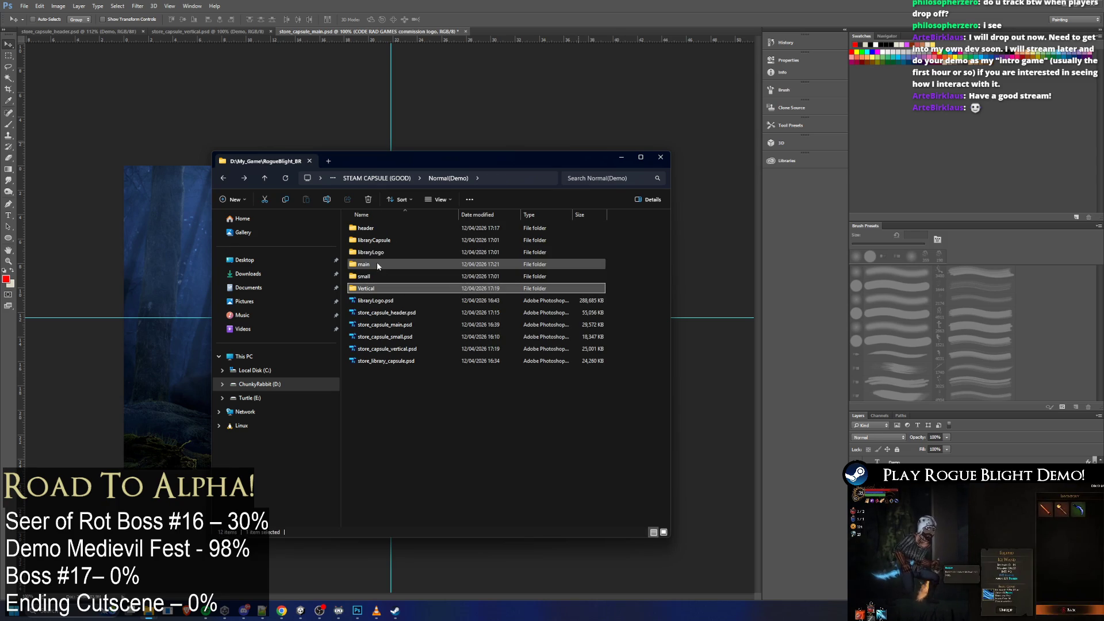
double_click(375, 251)
key(alt+Left)
Check the libraryCapsule and header folders, then open store_library_capsule.psd
double_click(402, 240)
key(alt+Left)
double_click(398, 228)
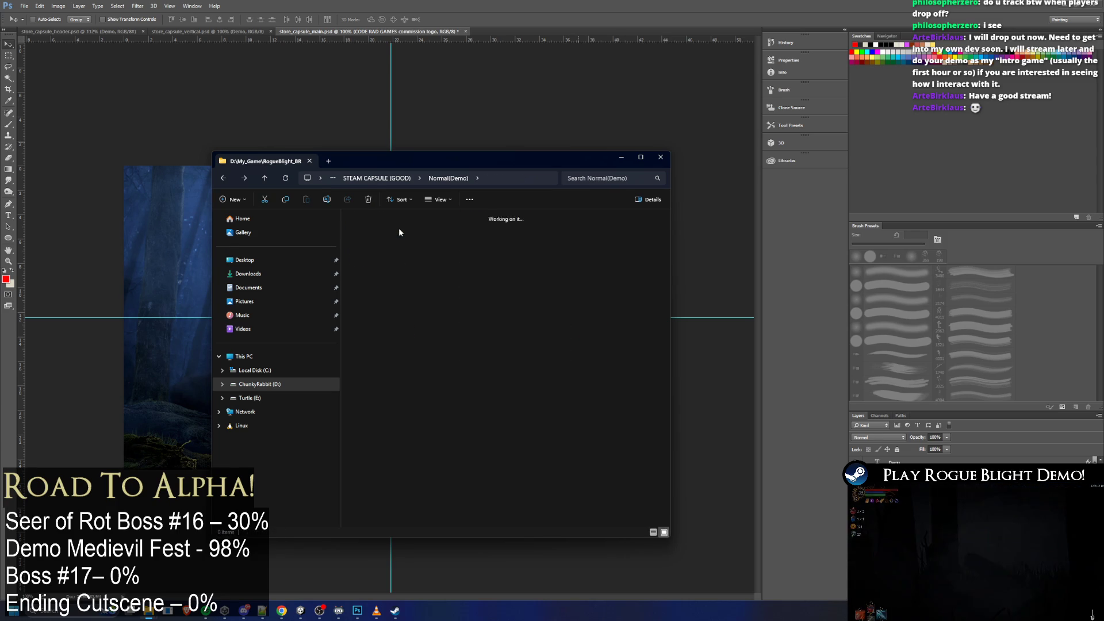
key(alt+Left)
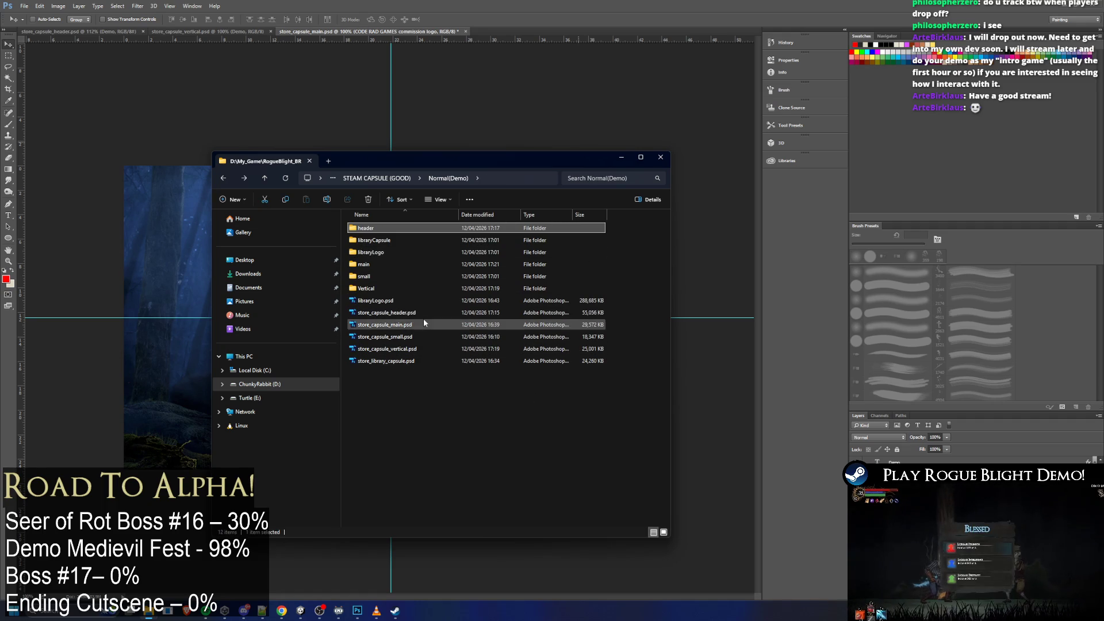
double_click(400, 361)
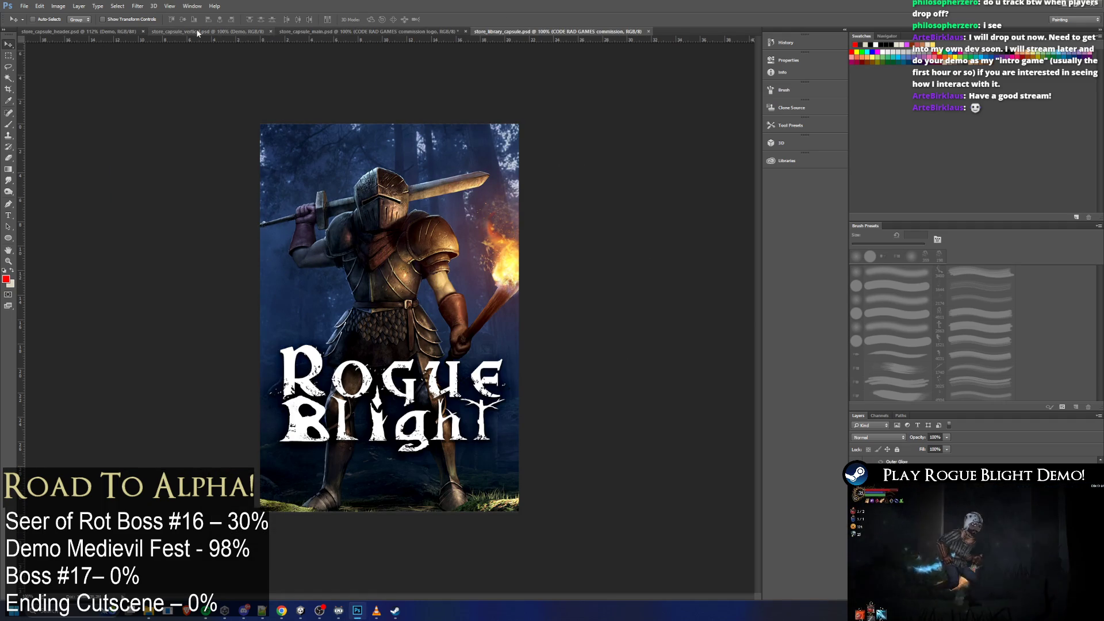
Duplicate the Demo layer from the vertical capsule into store_library_capsule.psd
click(197, 32)
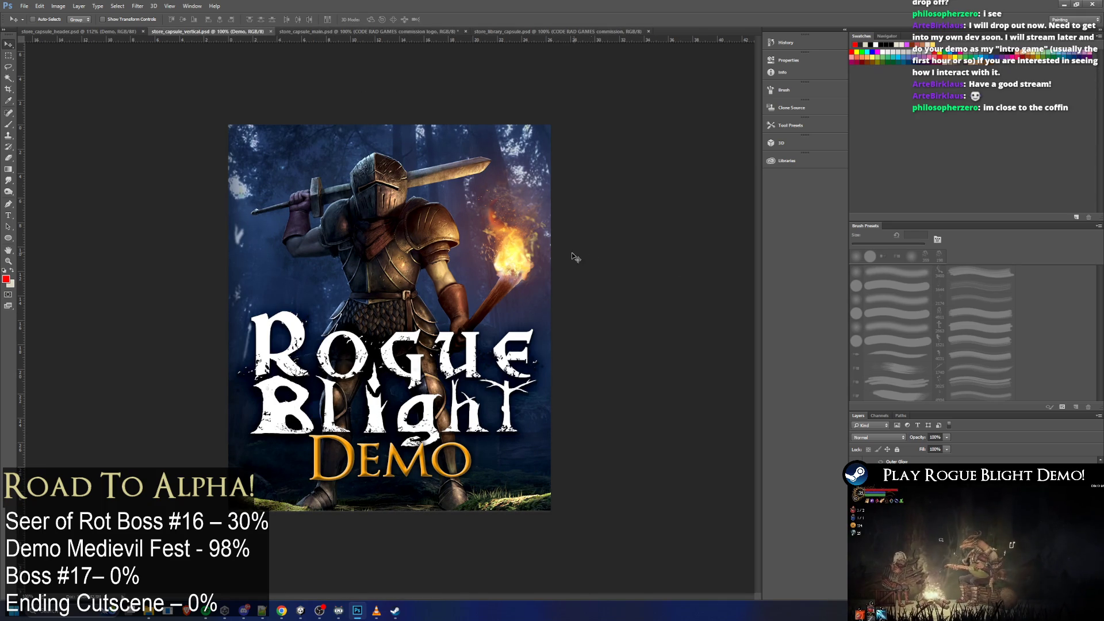
right_click(894, 463)
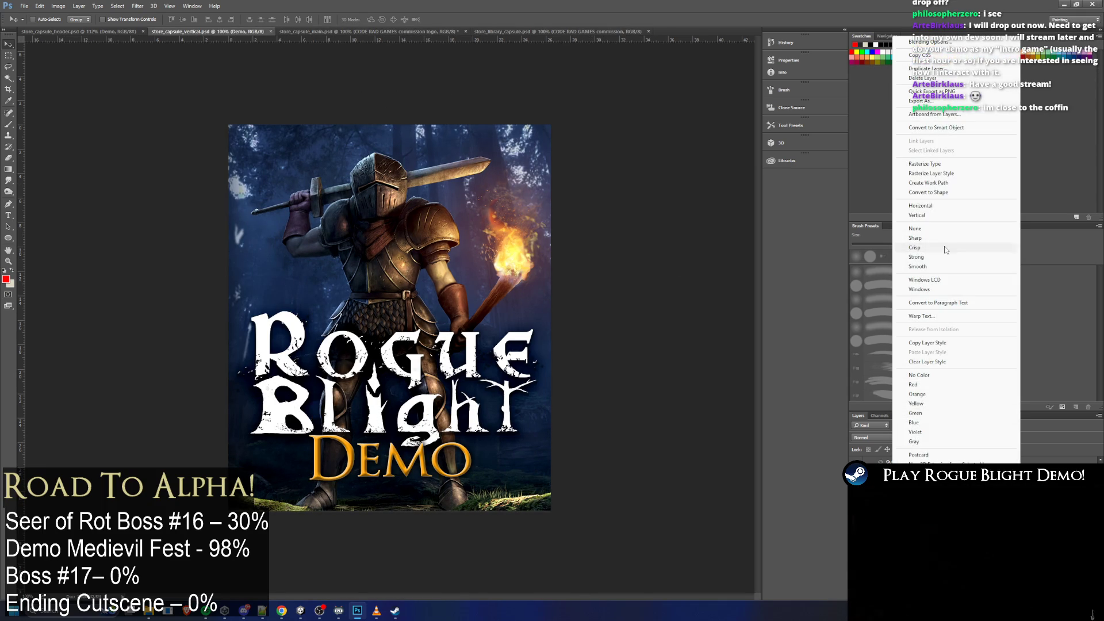
click(931, 70)
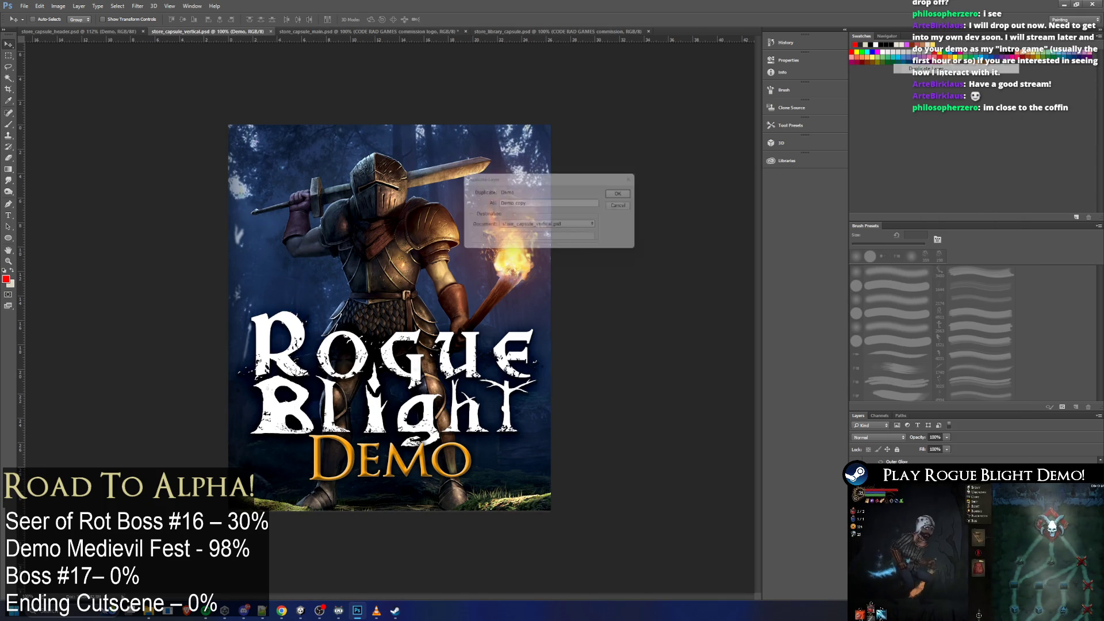
click(583, 228)
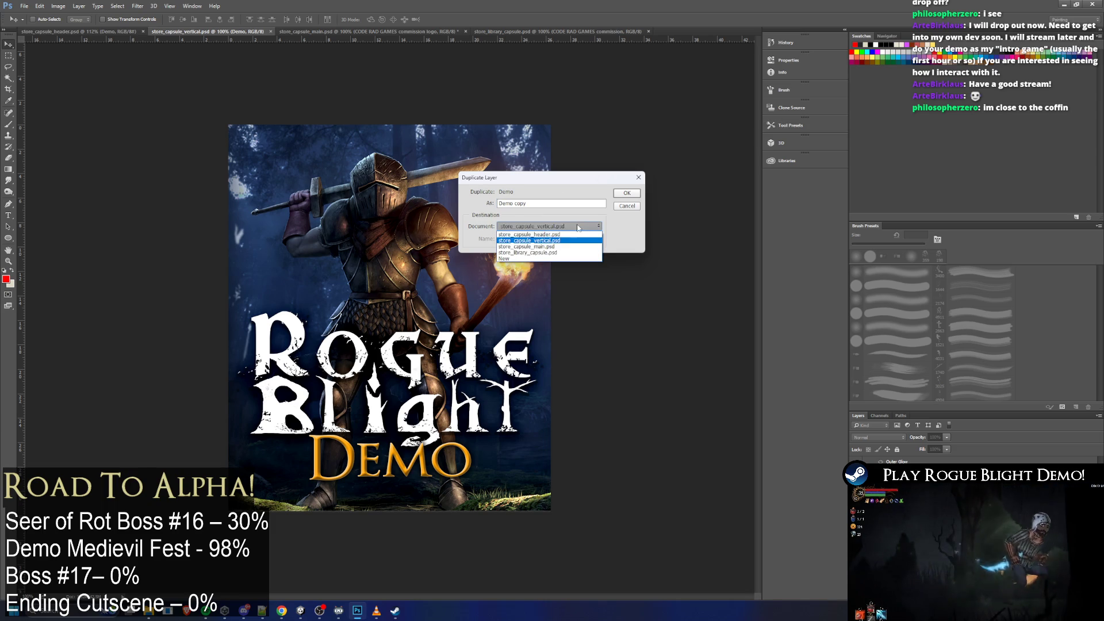
click(551, 252)
click(627, 193)
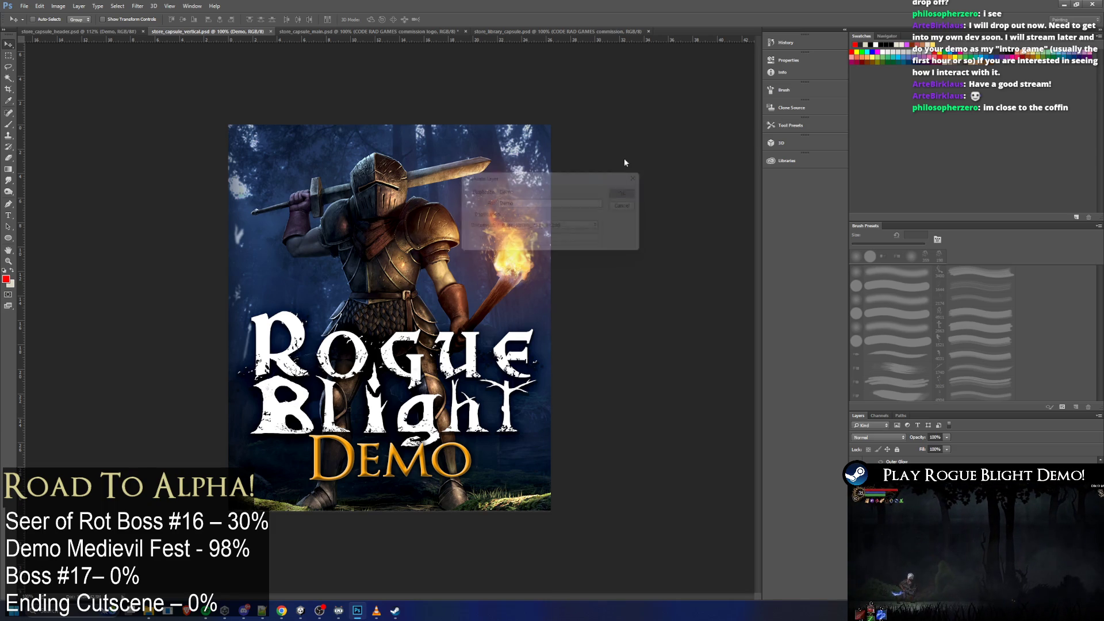
In the library capsule, drag DEMO under the Rogue Blight logo and nudge the logo up
click(538, 33)
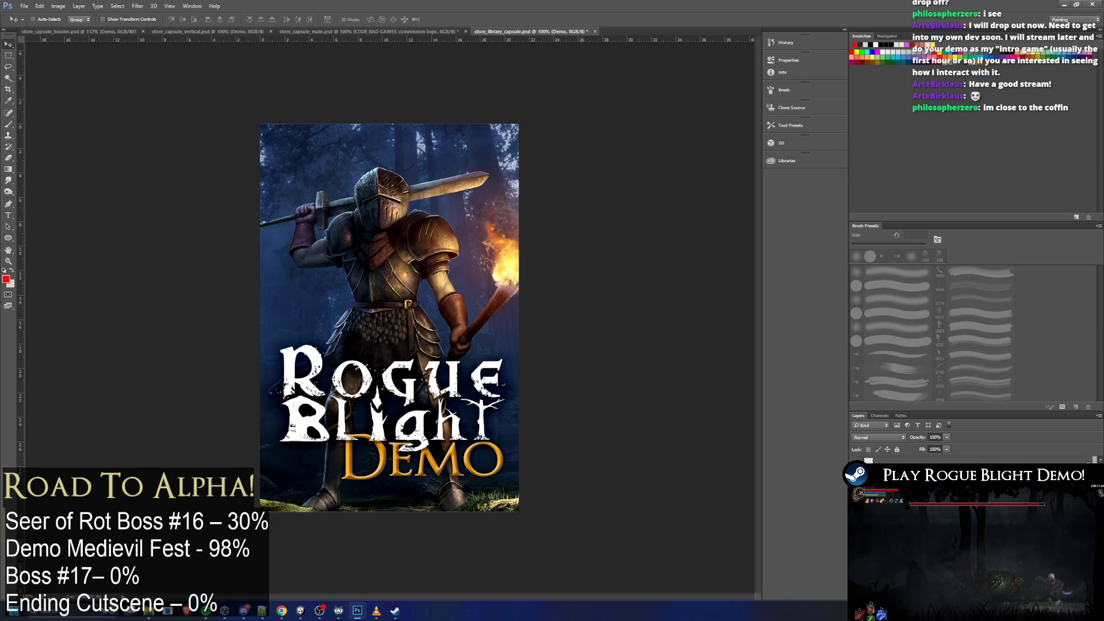
drag(424, 465, 408, 464)
key(alt+bracketright)
key(Up)
key(Up)
key(Up)
key(Up)
key(Up)
key(Up)
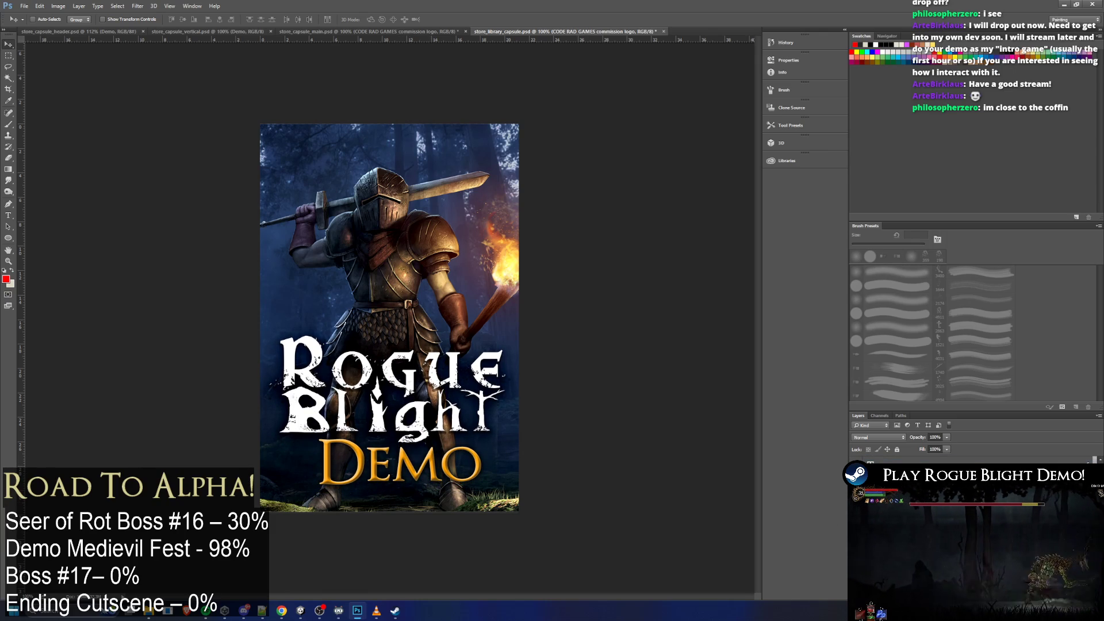
key(alt+bracketleft)
key(Up)
key(Up)
key(Up)
drag(413, 459, 394, 456)
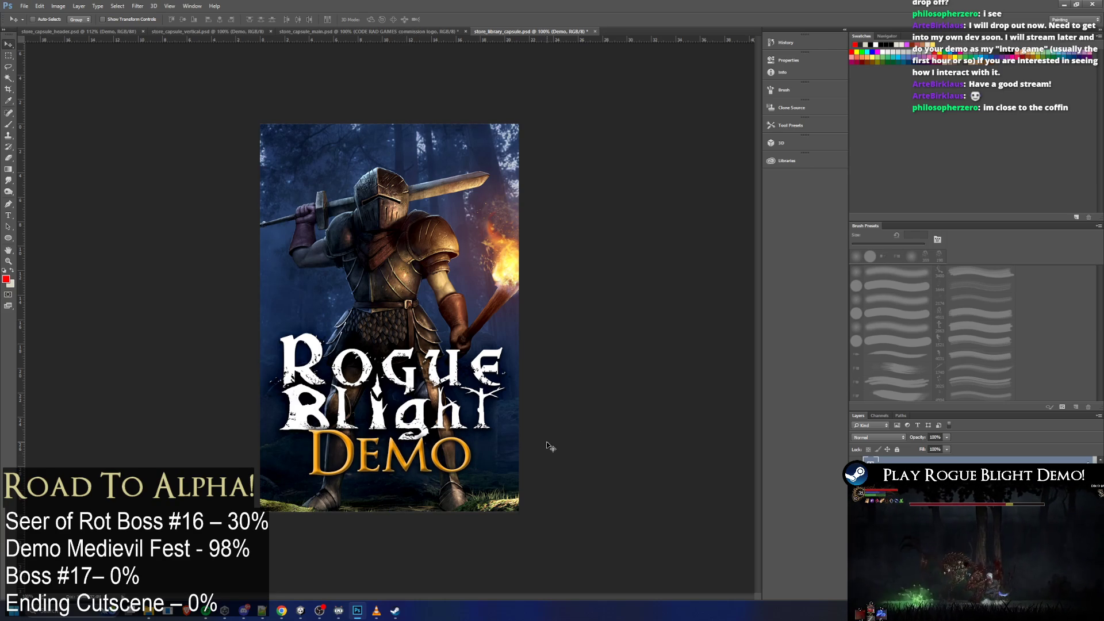
Fine-tune the logo and DEMO positions with small arrow-key nudges
key(alt+bracketleft)
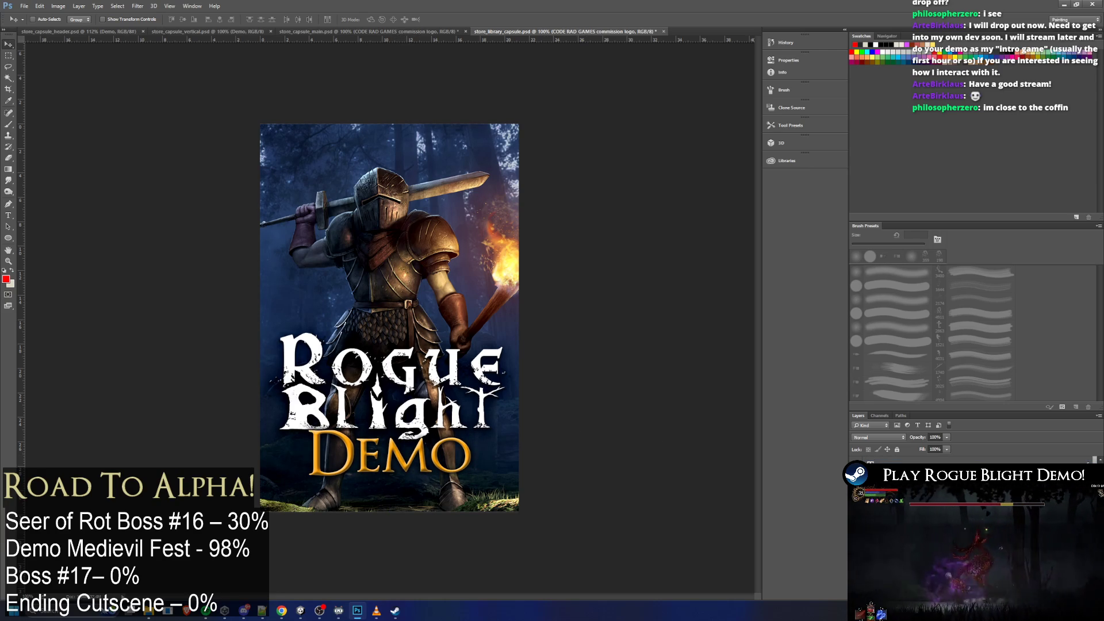
key(Up)
key(Up)
key(Up)
key(Up)
key(Up)
key(Up)
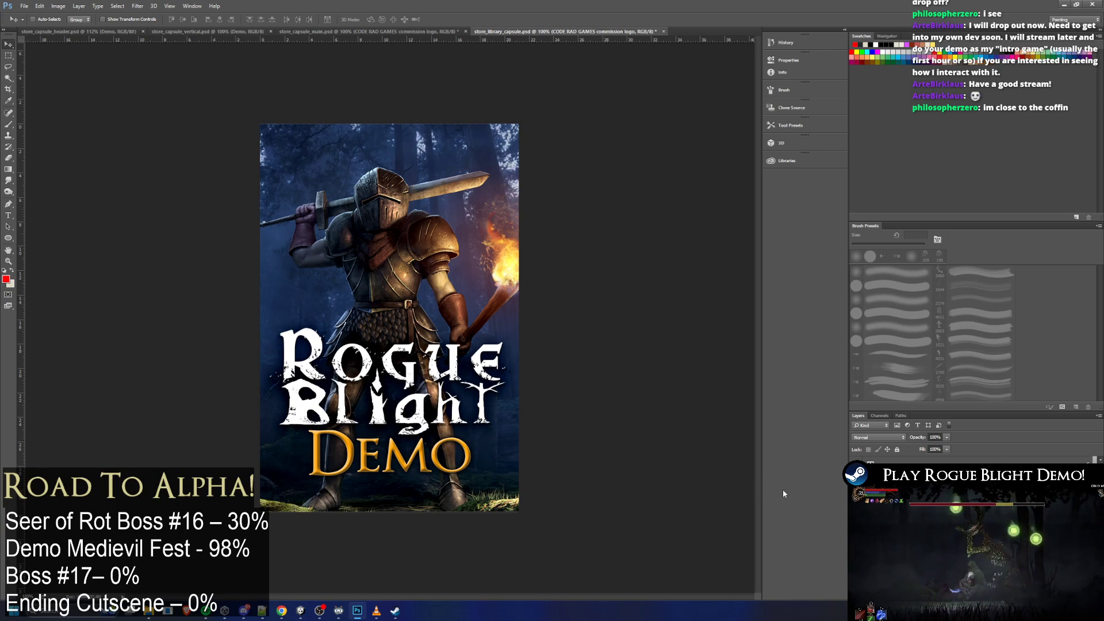
key(alt+[)
key(Up)
key(Up)
key(Up)
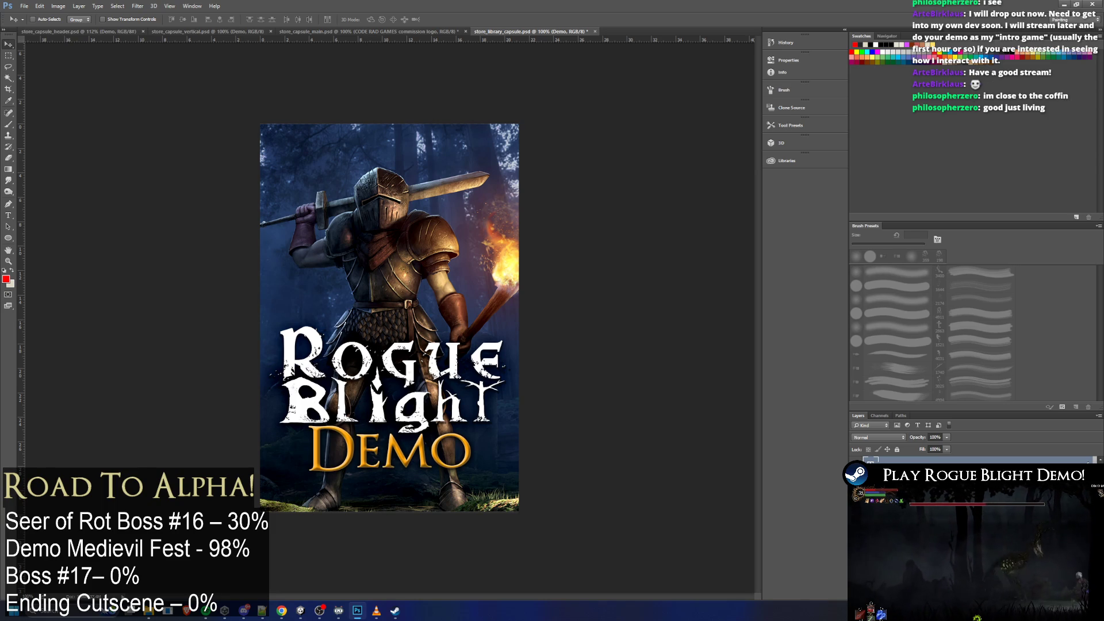
key(Up)
key(Up)
key(Up)
key(Down)
key(Down)
key(Down)
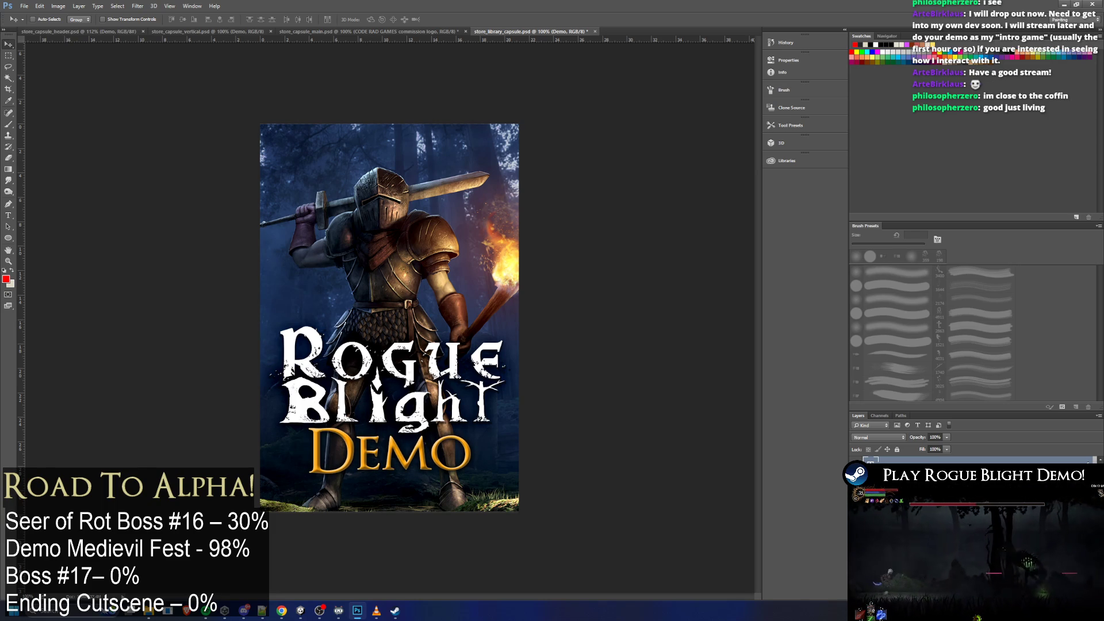
click(24, 6)
Quick-export store_library_capsule.png into libraryCapsule, replacing the old file, then open libraryLogo.psd
mouse_move(69, 130)
click(142, 131)
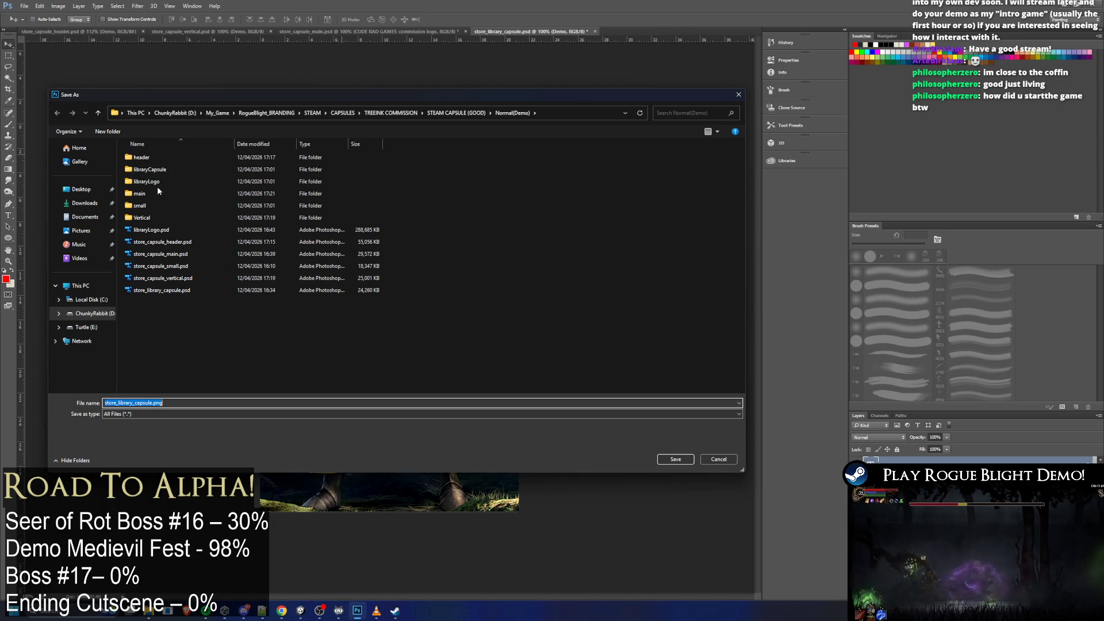
click(171, 171)
double_click(171, 174)
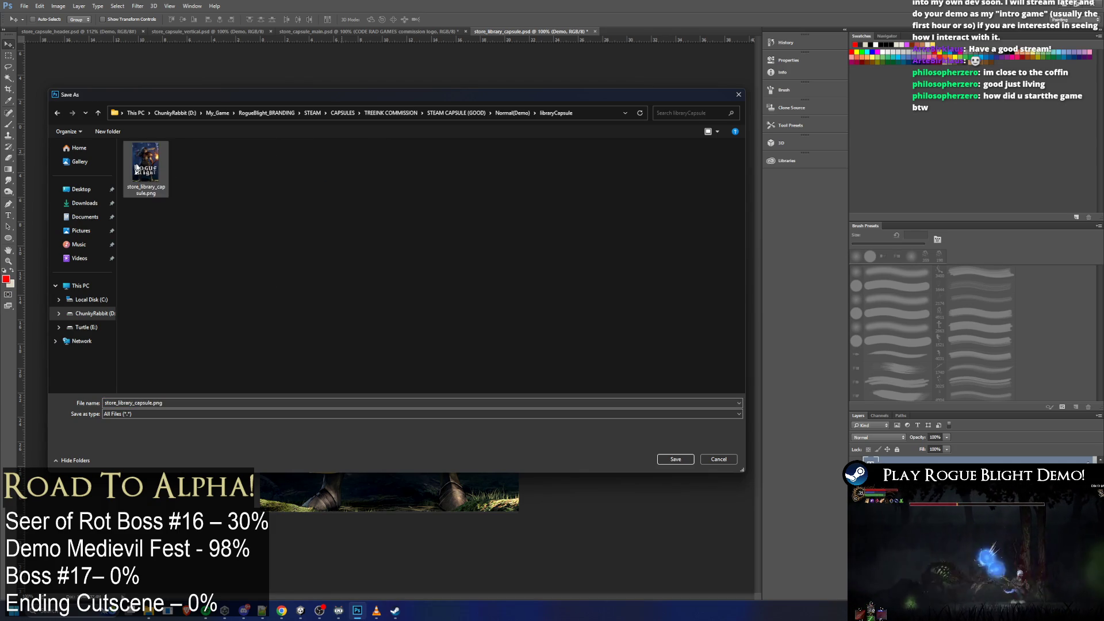
key(Return)
click(577, 305)
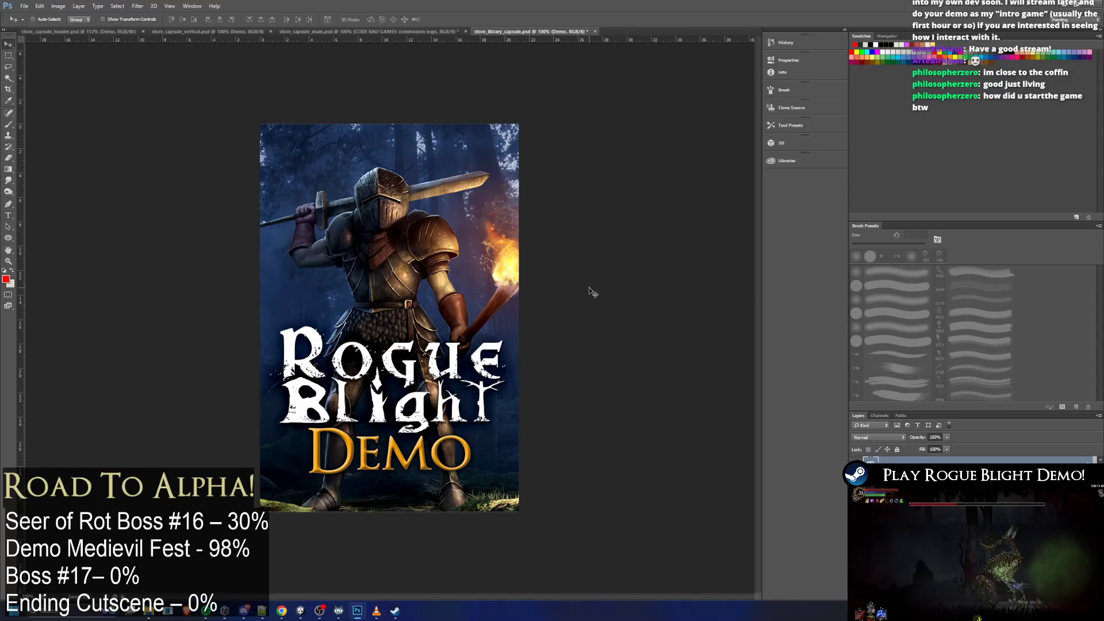
key(alt+Tab)
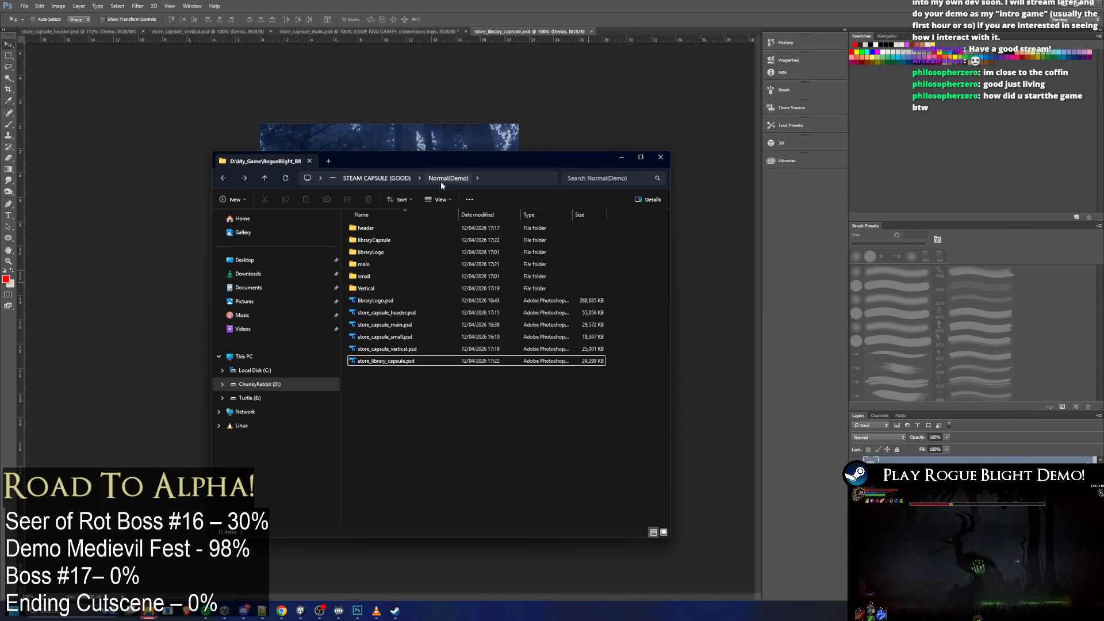
double_click(406, 302)
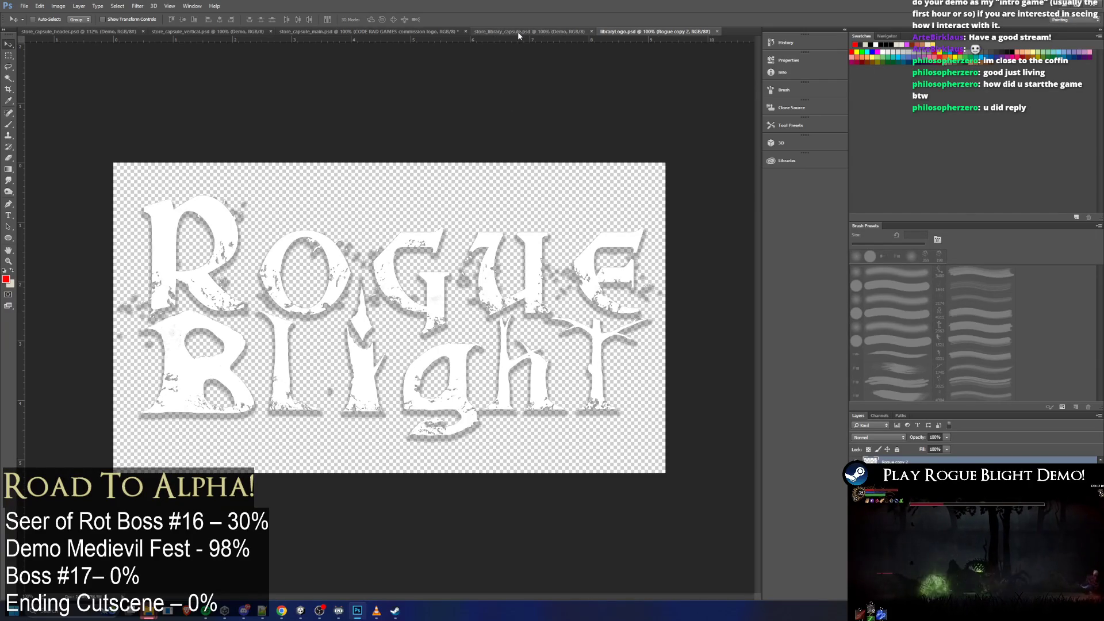
Duplicate the Demo layer into libraryLogo.psd and drag DEMO up under Blight there
click(519, 33)
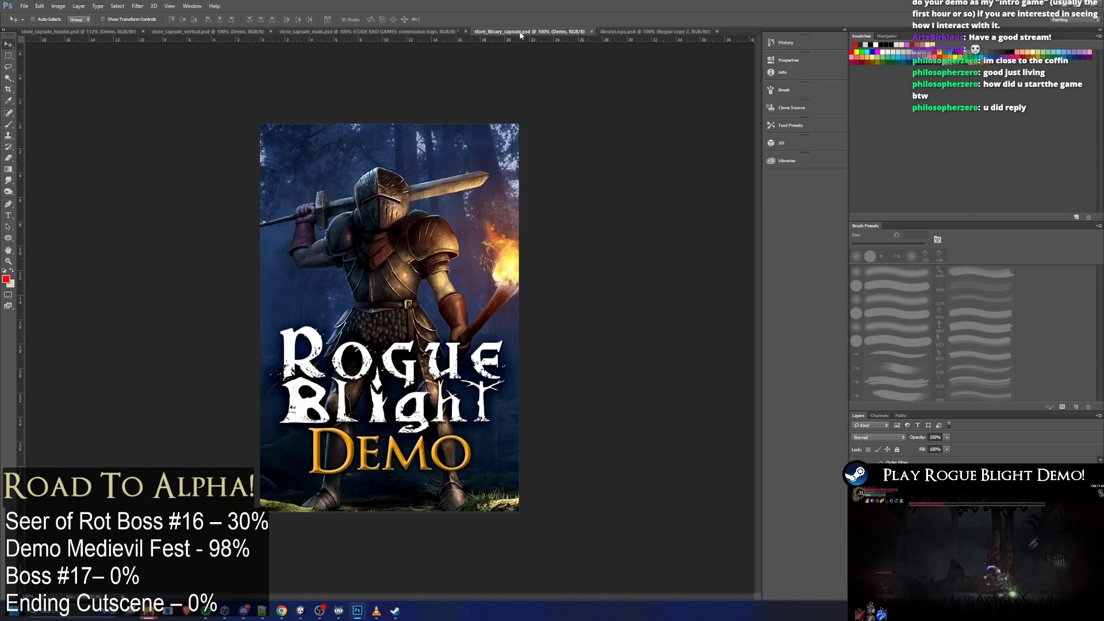
right_click(901, 464)
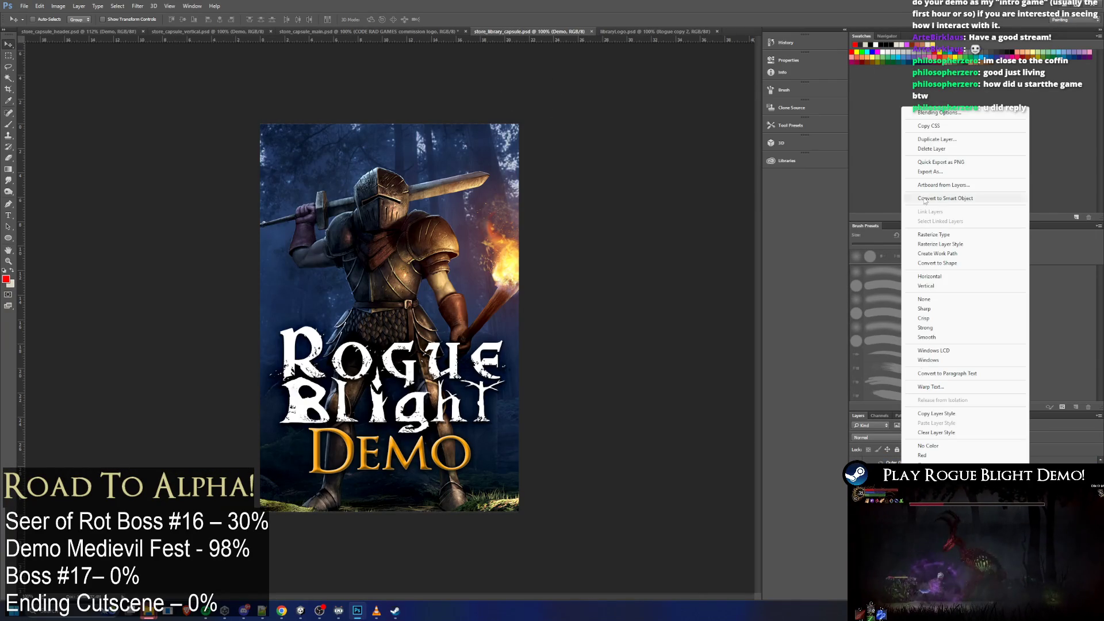
click(931, 139)
click(520, 226)
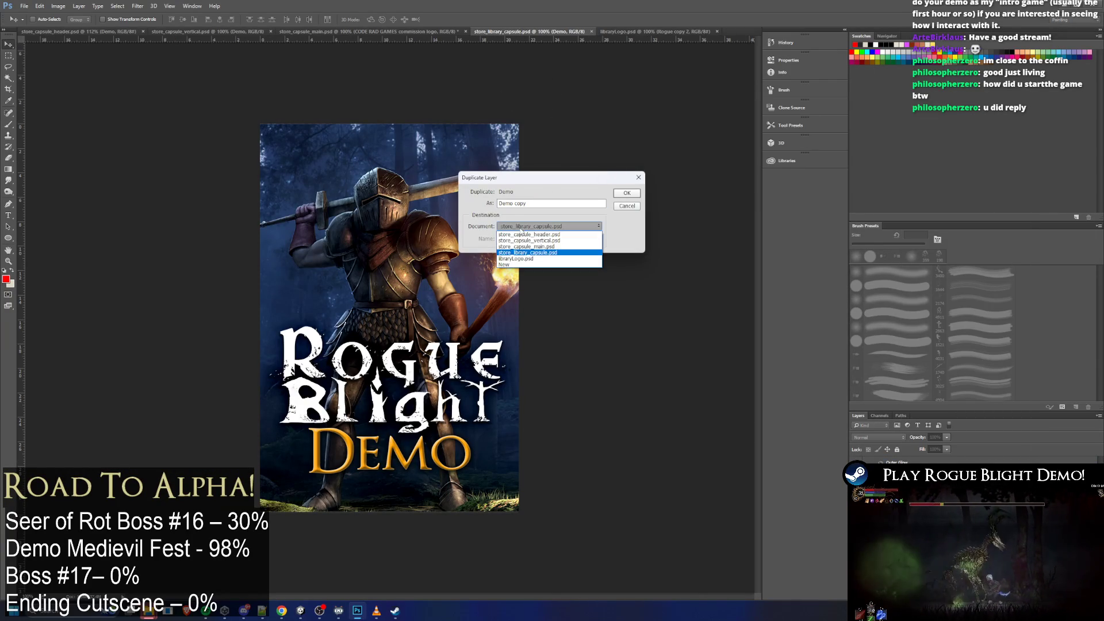
click(549, 257)
click(628, 196)
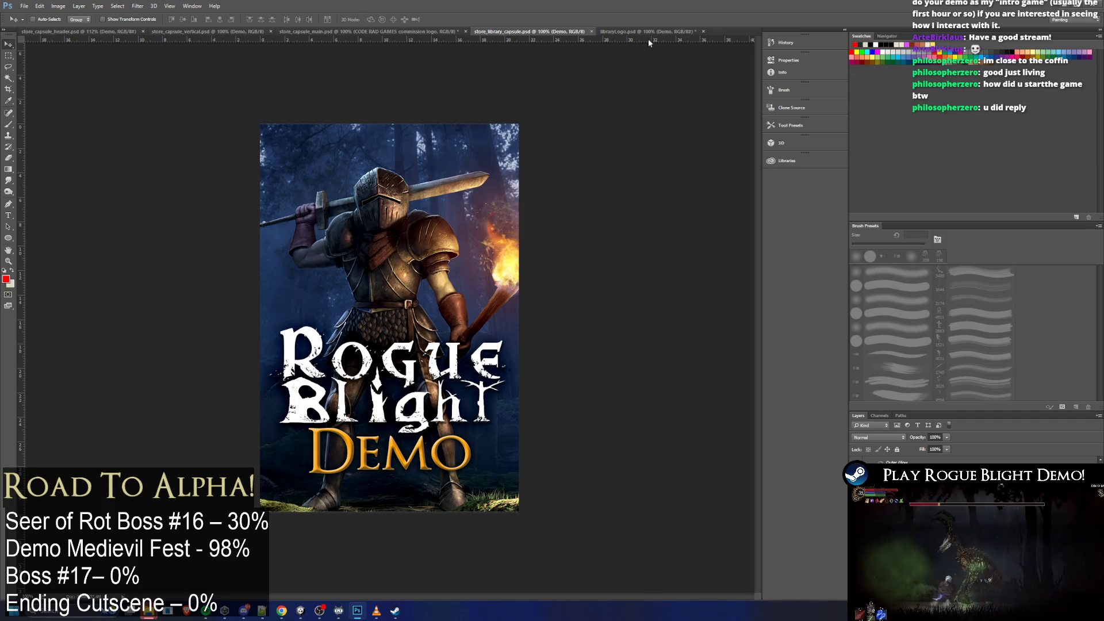
click(647, 33)
mouse_move(245, 479)
mouse_down()
mouse_move(327, 421)
mouse_move(438, 374)
mouse_move(500, 387)
mouse_move(451, 432)
mouse_up()
Reposition DEMO toward the logo's lower centre with free transform, discarding the last attempt
key(ctrl+t)
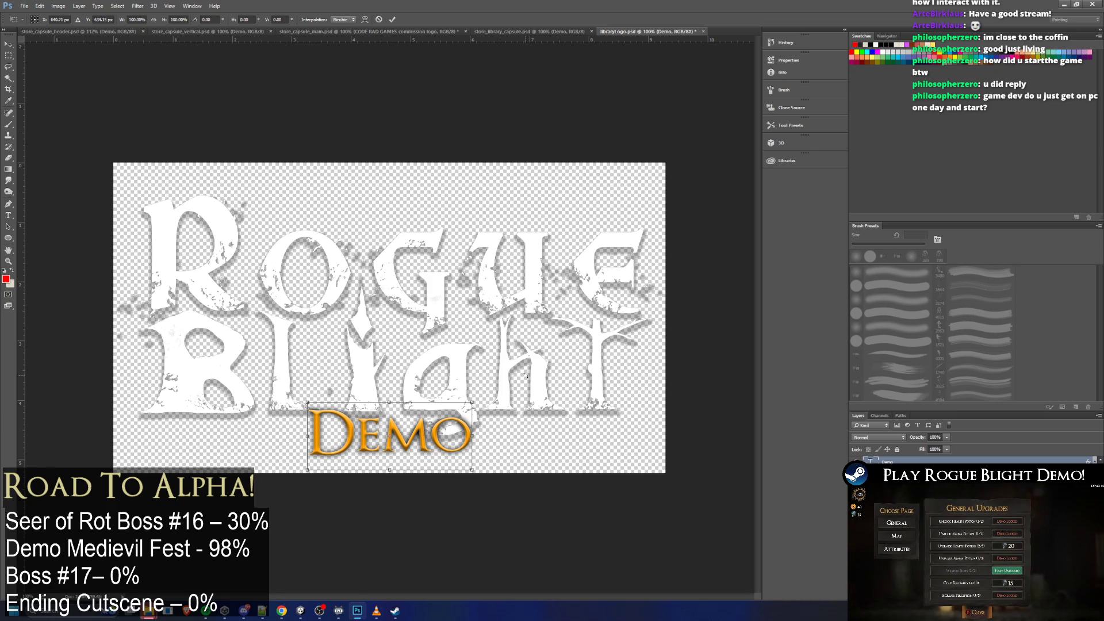
drag(459, 426, 635, 431)
key(Down)
key(Down)
key(Down)
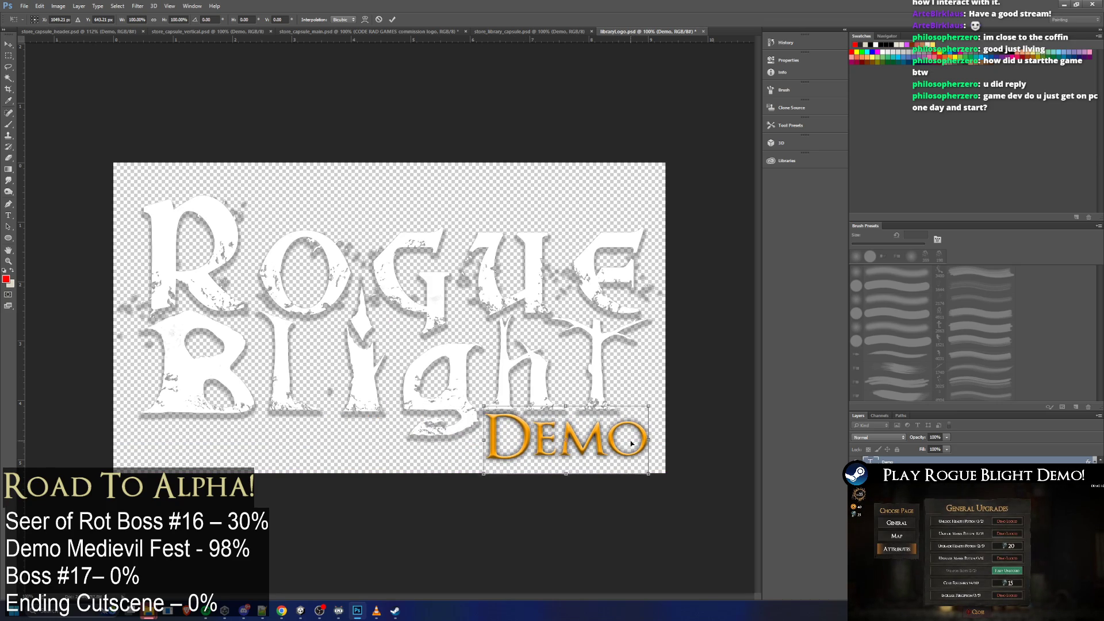
key(Return)
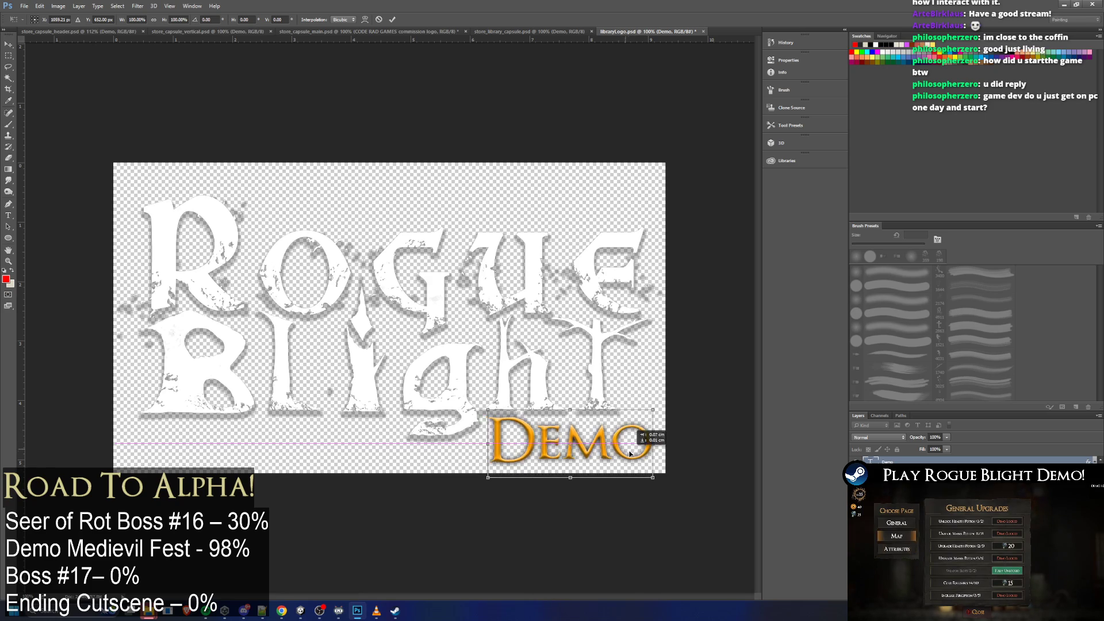
scroll(592, 316, down, 5)
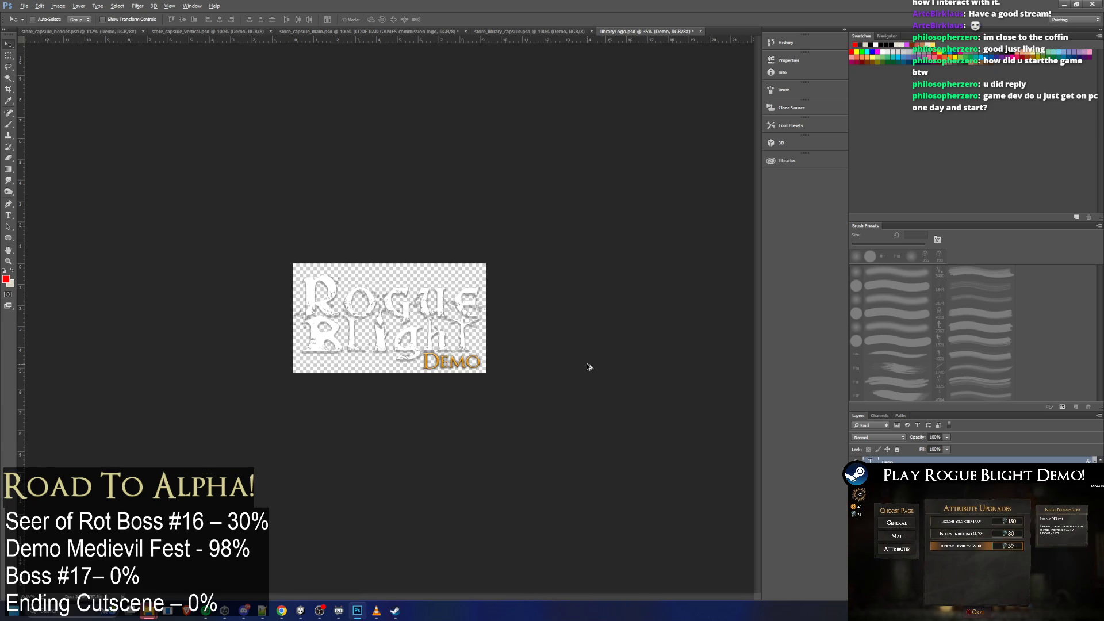
scroll(589, 366, up, 2)
key(ctrl+t)
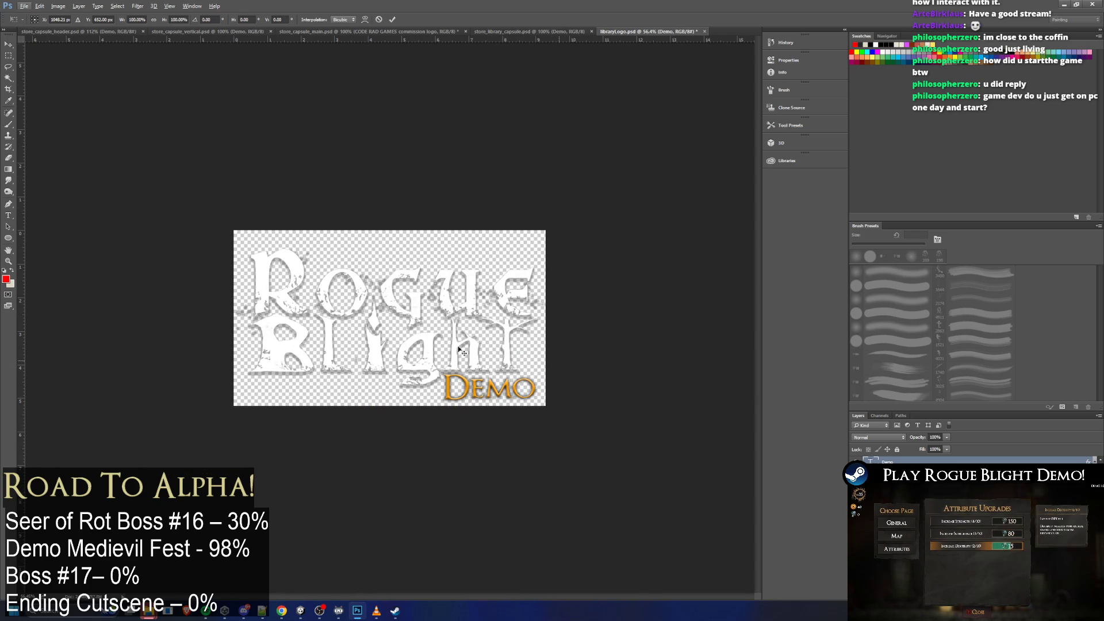
drag(489, 388, 389, 374)
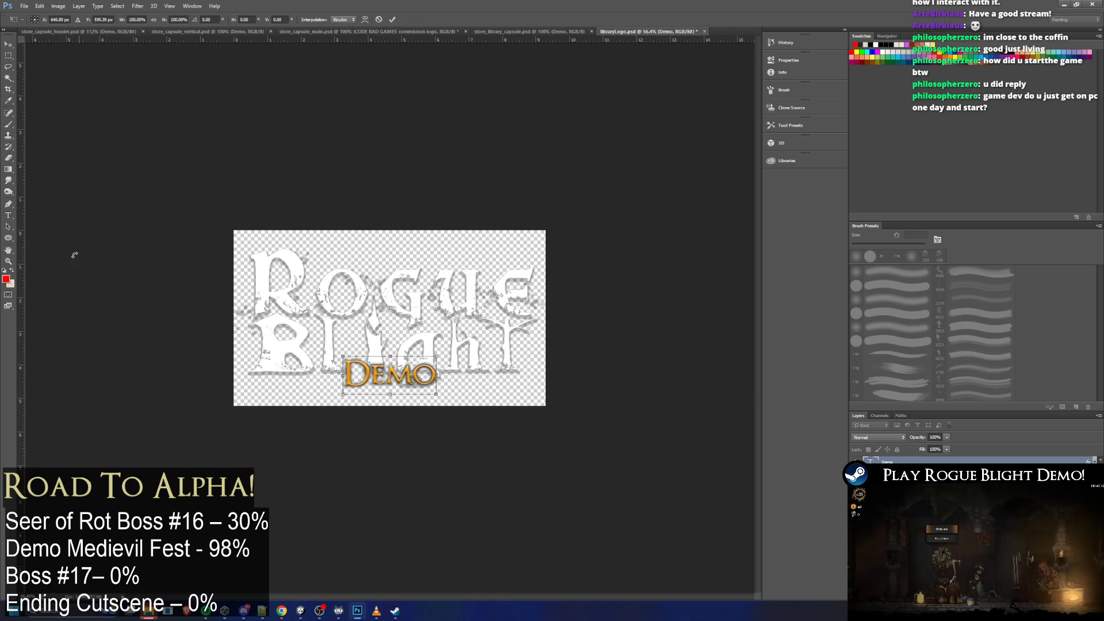
click(8, 215)
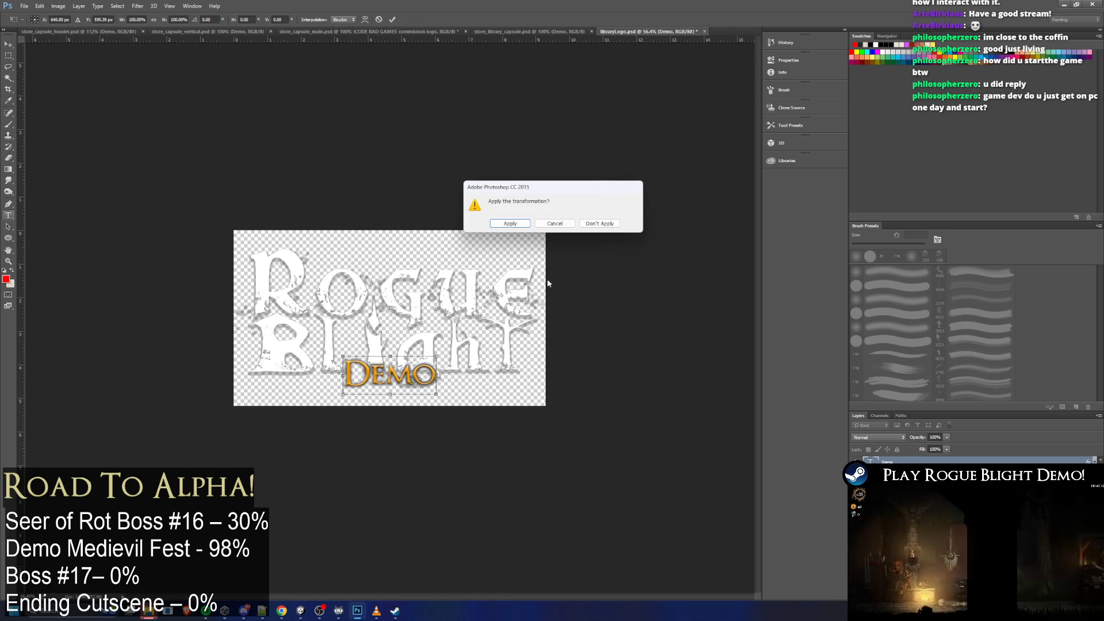
click(598, 224)
key(ctrl+z)
Resize the DEMO text to 50 pt and move it left beneath the logo
double_click(489, 386)
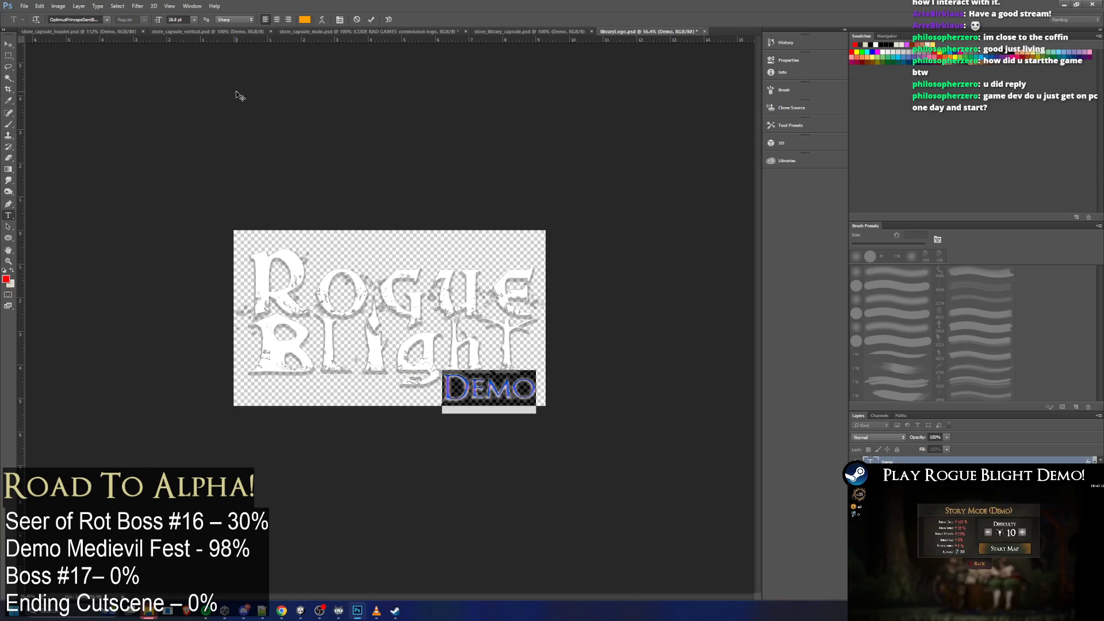
click(176, 19)
text(560)
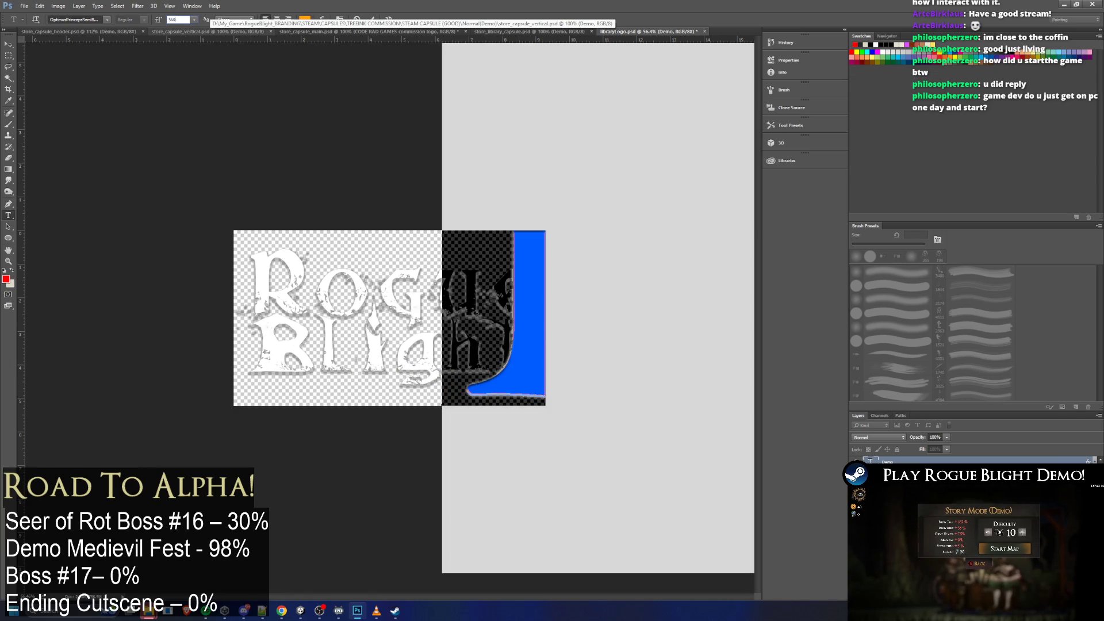
key(Return)
text(45)
key(Return)
text(50)
key(Return)
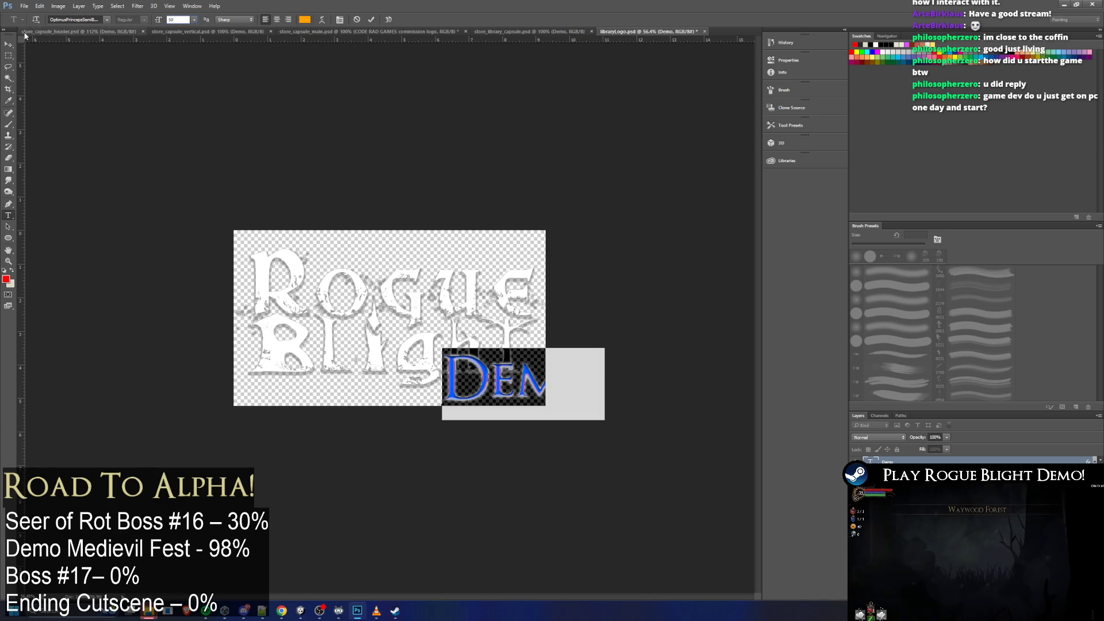
key(ctrl+Return)
key(v)
mouse_move(507, 378)
mouse_down()
mouse_move(362, 378)
mouse_move(379, 380)
mouse_up()
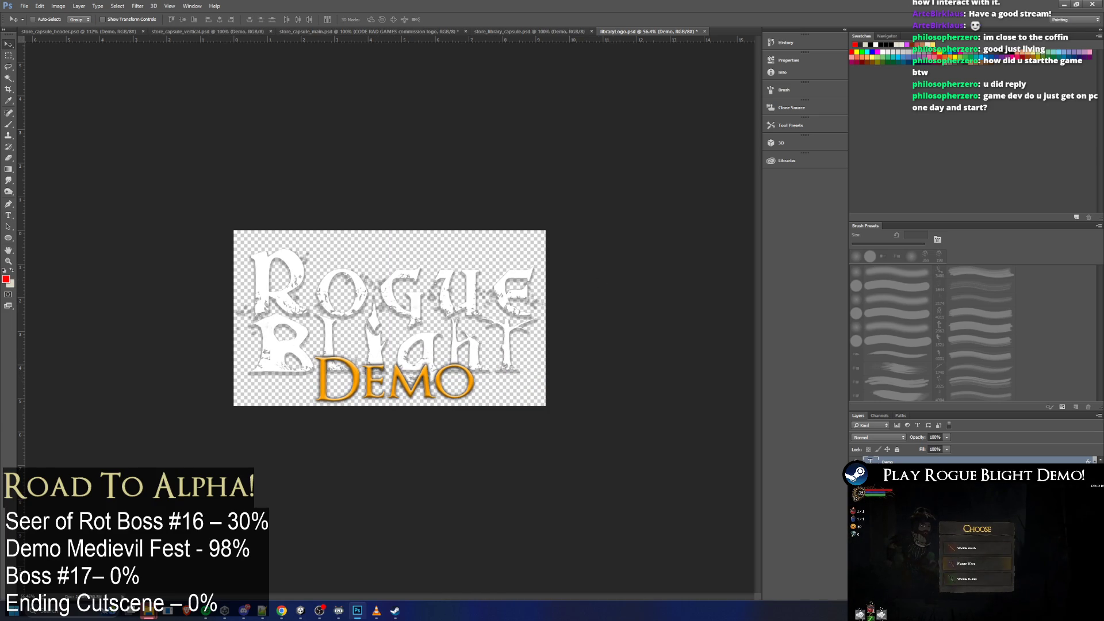
key(ctrl+j)
Raise the duplicated logo layer slightly with free transform and arrow-key nudges
key(ctrl+t)
mouse_move(451, 304)
mouse_down()
mouse_move(451, 284)
mouse_move(489, 270)
mouse_up()
key(Up)
key(Up)
key(Up)
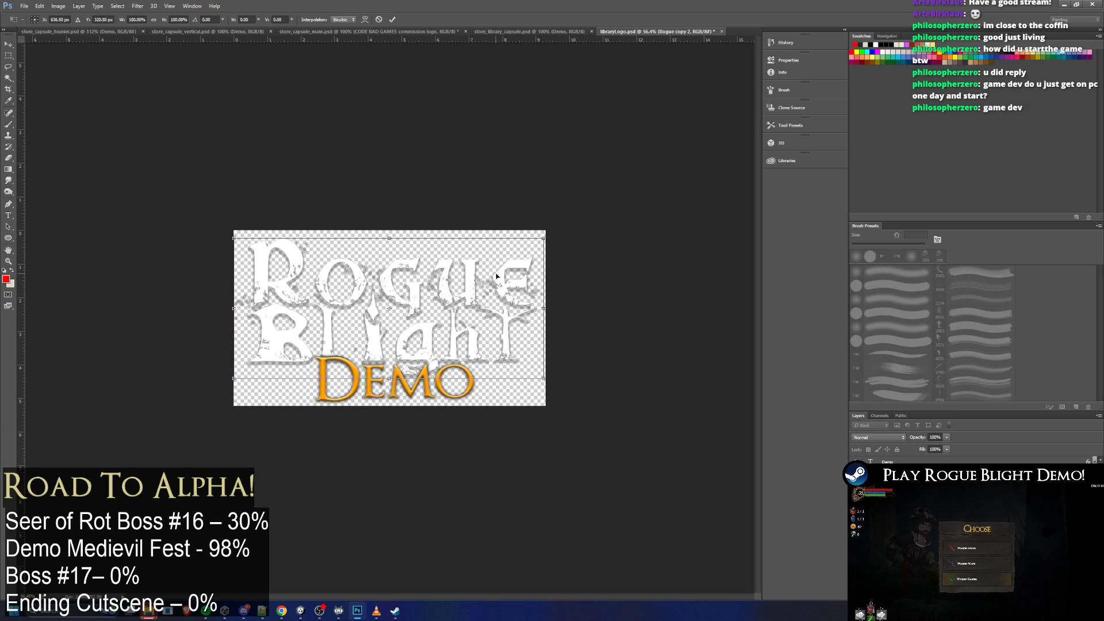
key(Up)
key(Up)
key(Up)
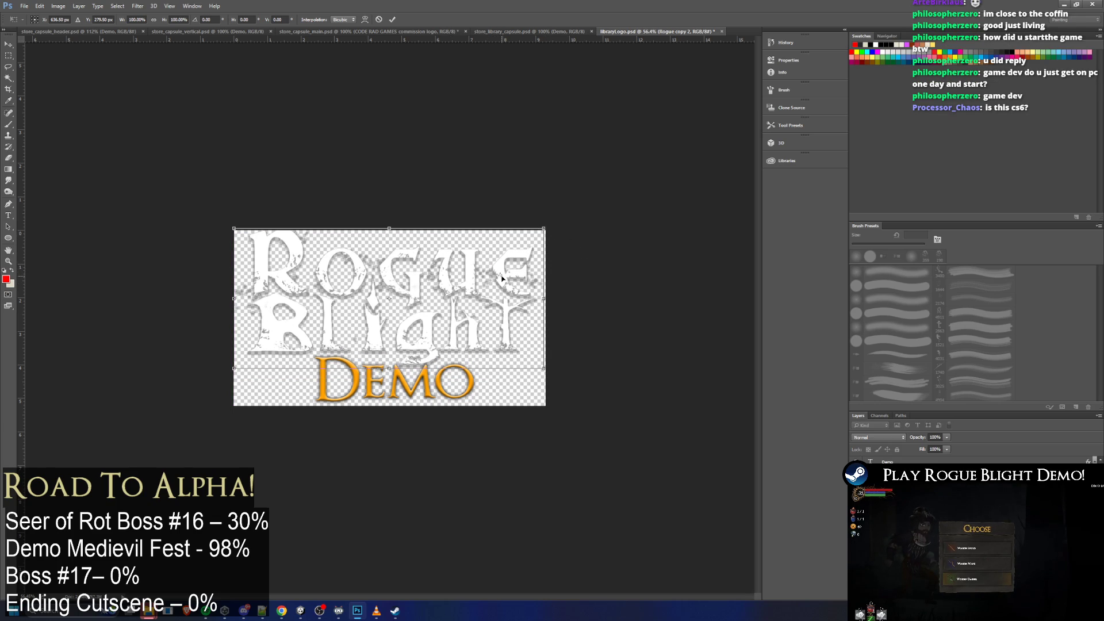
key(shift+Down)
key(shift+Down)
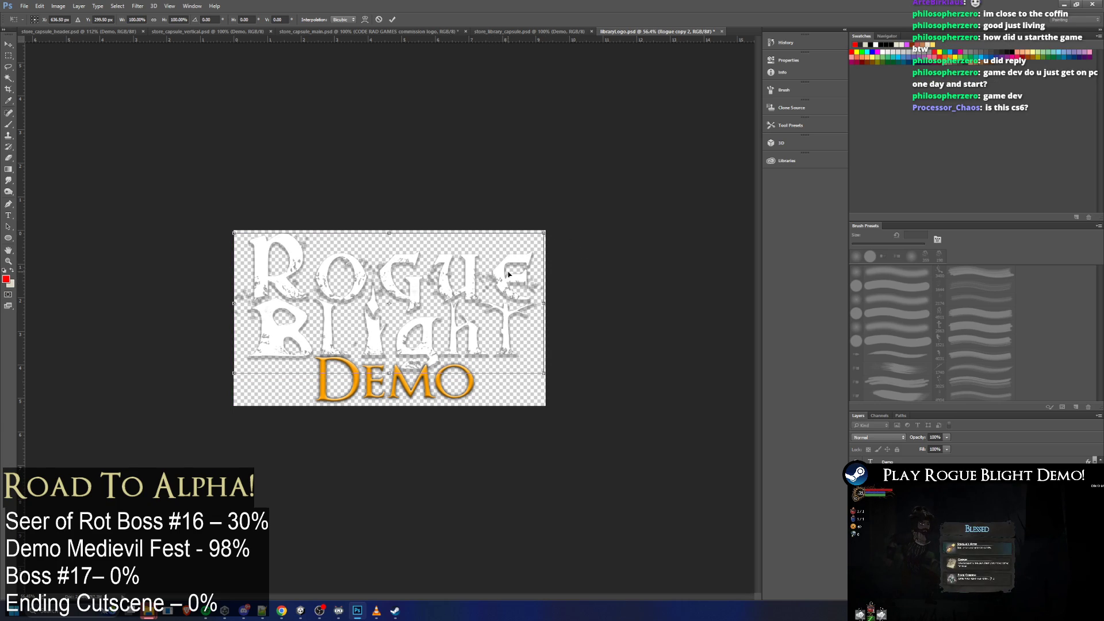
key(Down)
key(Down)
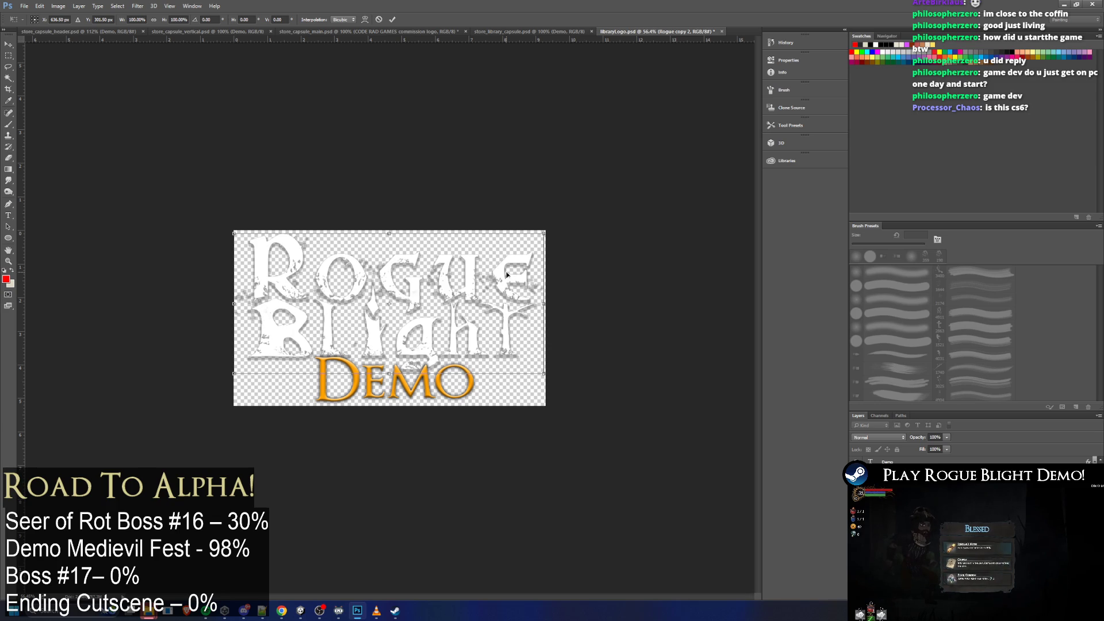
key(Up)
key(Up)
key(Up)
key(Right)
key(Right)
key(Up)
key(Up)
key(Up)
key(Up)
key(Up)
key(Up)
key(Up)
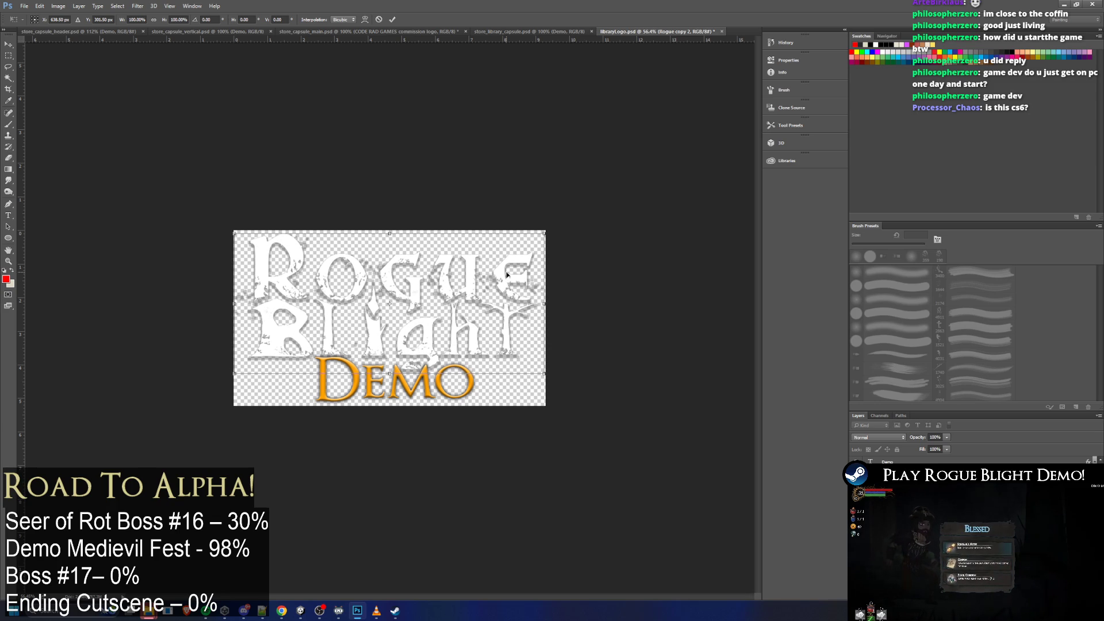
key(Return)
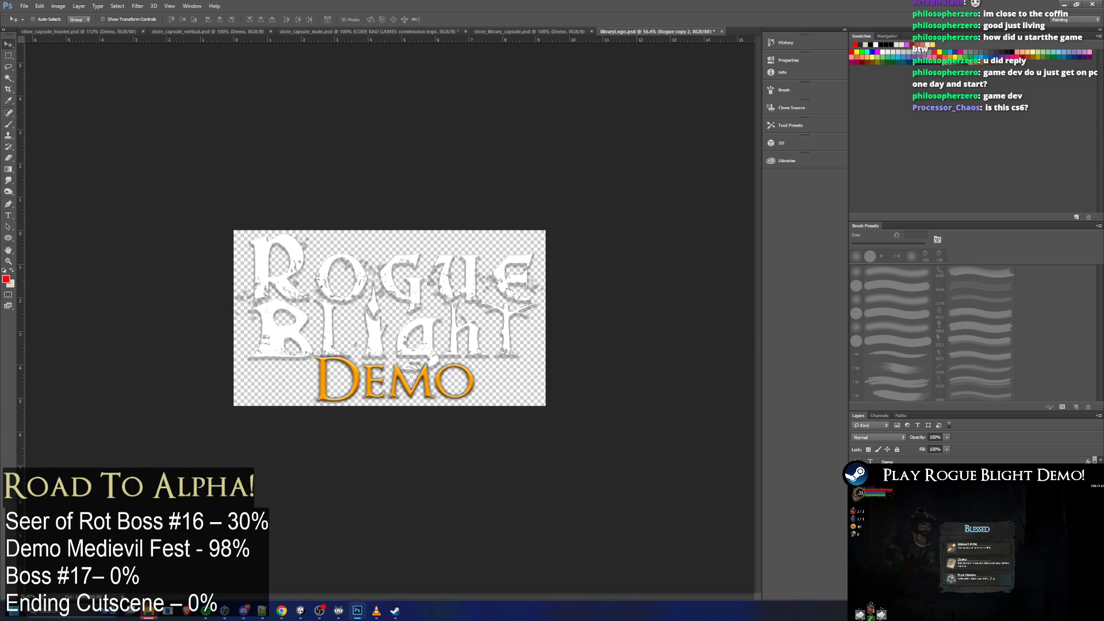
Shrink the DEMO text to 45 pt and centre it beneath the logo
click(880, 460)
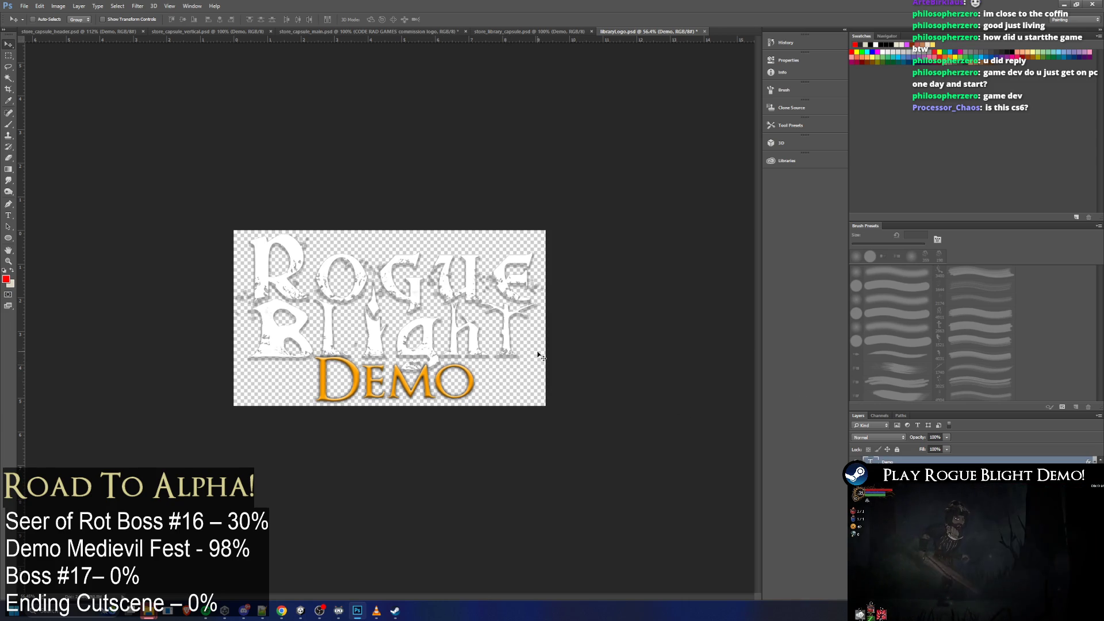
click(9, 215)
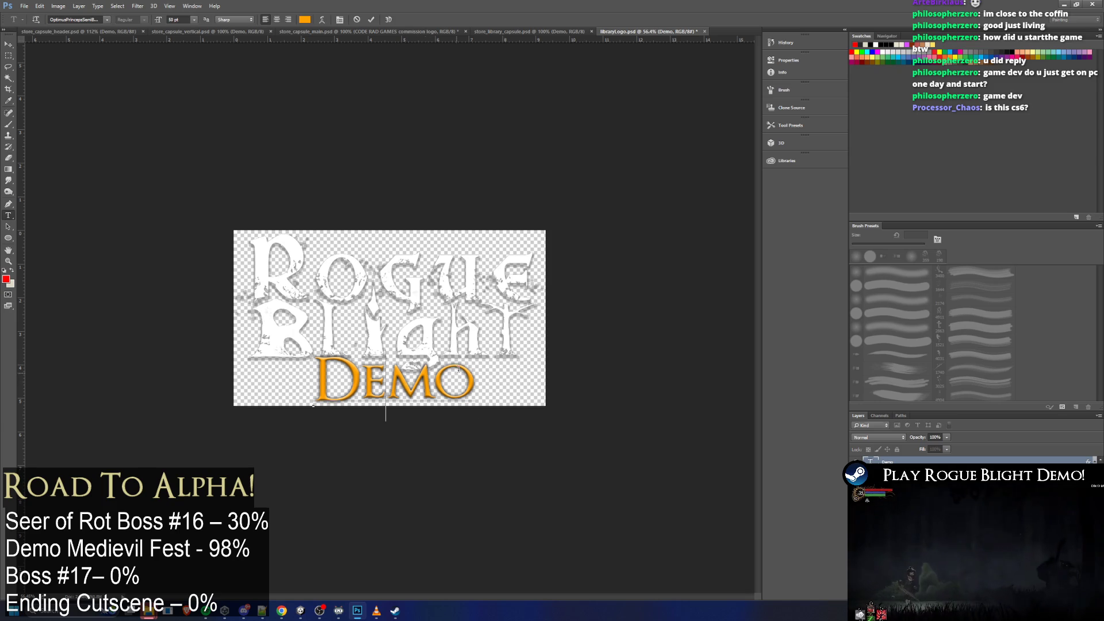
double_click(384, 417)
text(45)
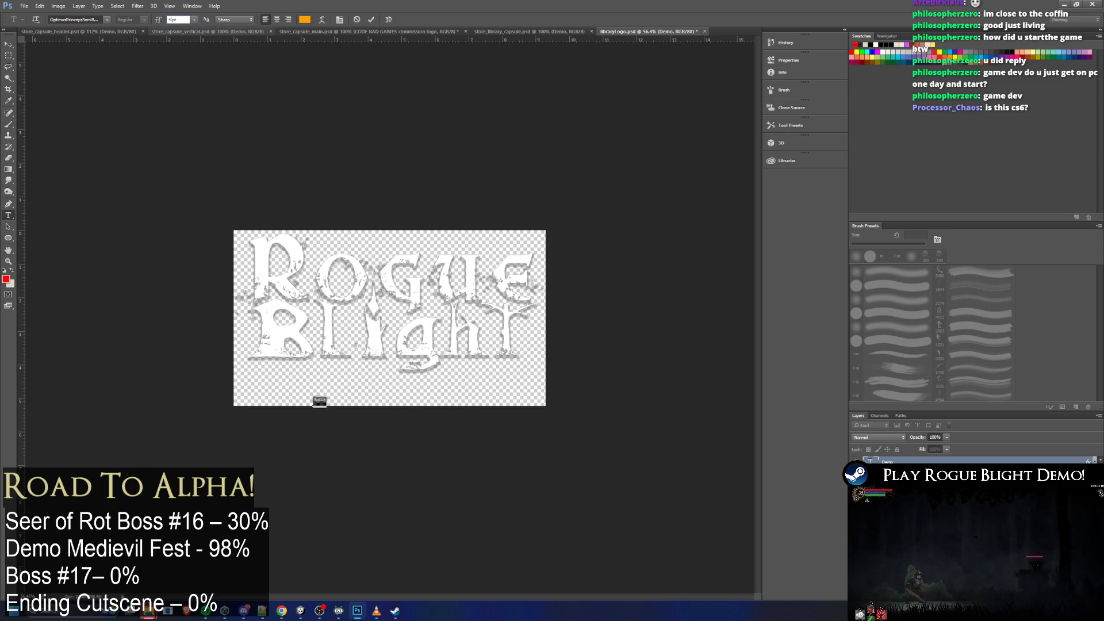
key(Return)
click(9, 44)
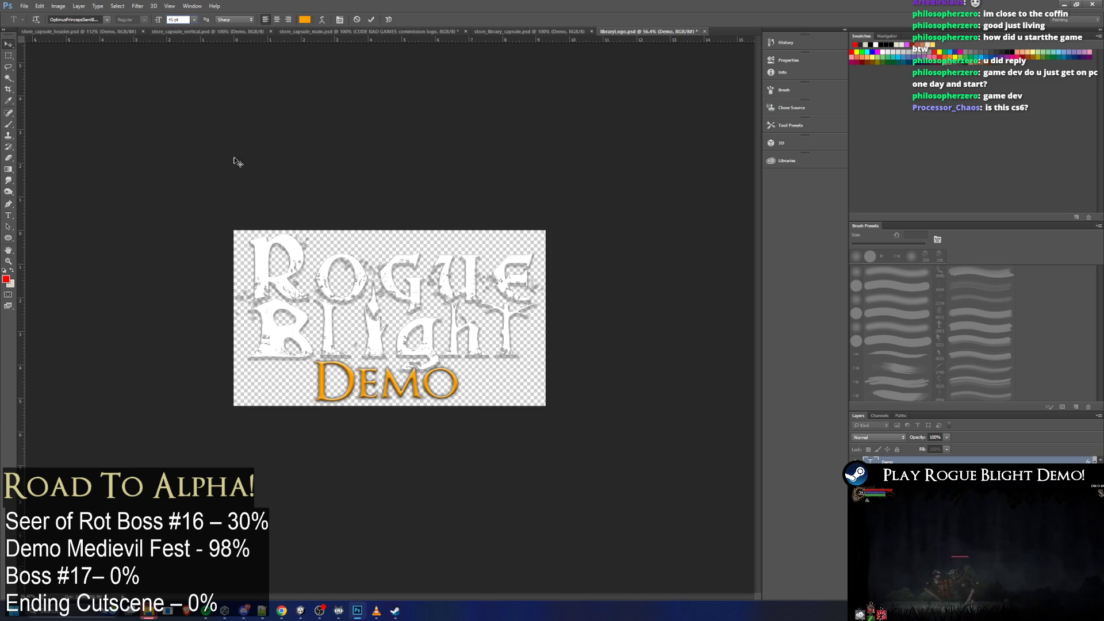
mouse_move(403, 391)
mouse_down()
mouse_move(443, 382)
mouse_move(409, 384)
mouse_move(415, 357)
mouse_move(452, 373)
mouse_up()
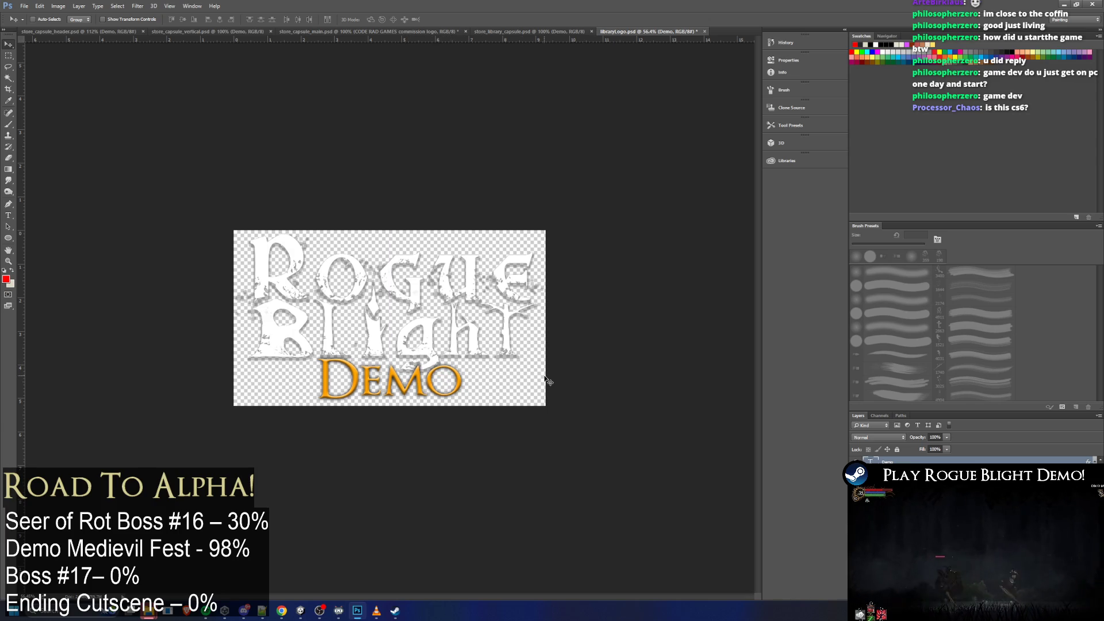
key(Up)
key(Up)
key(Up)
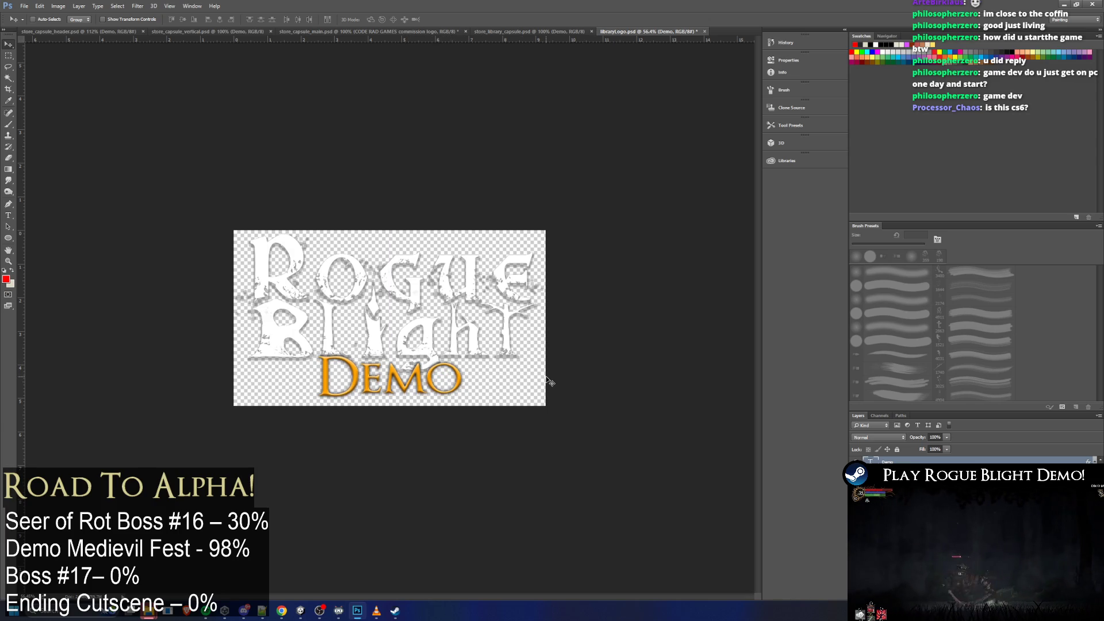
key(Down)
key(Down)
key(Down)
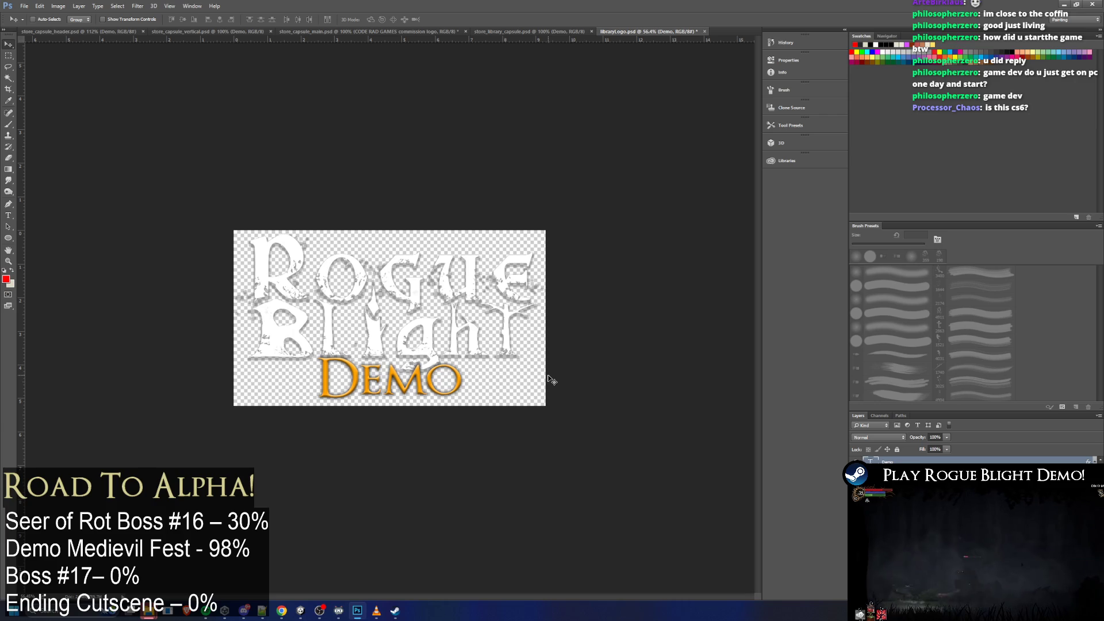